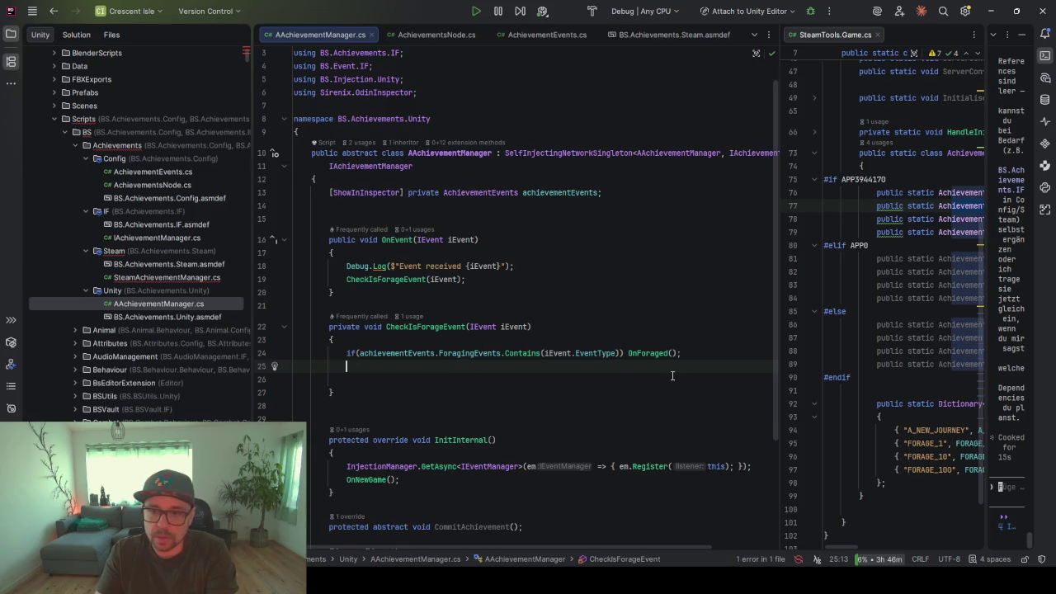
Delete the blank line after the OnForaged call and run Cleanup Code
left_click_drag(697, 366, 697, 353)
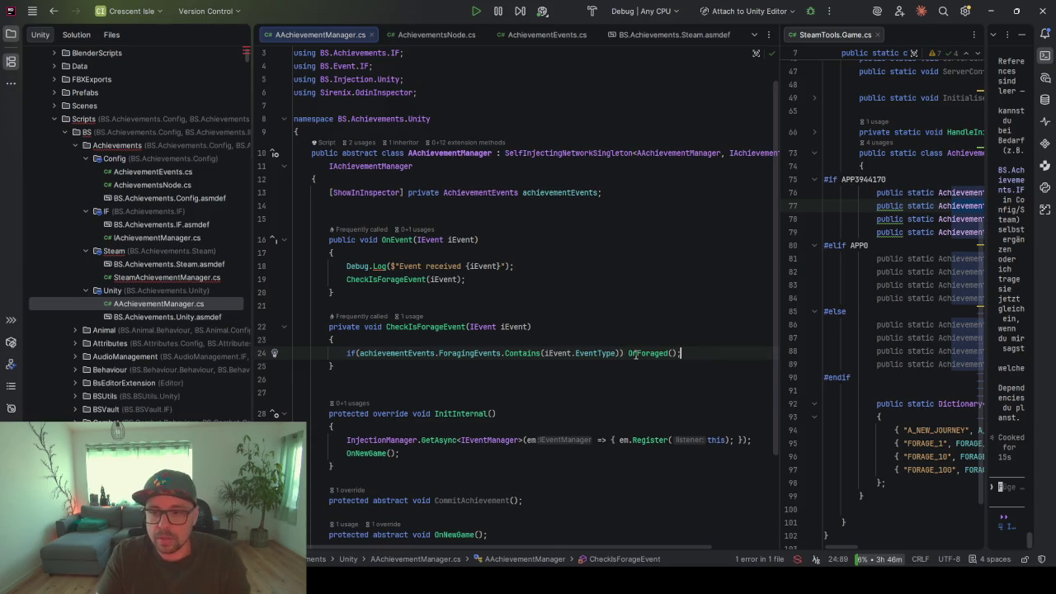
key("Delete")
key("ctrl+alt+l")
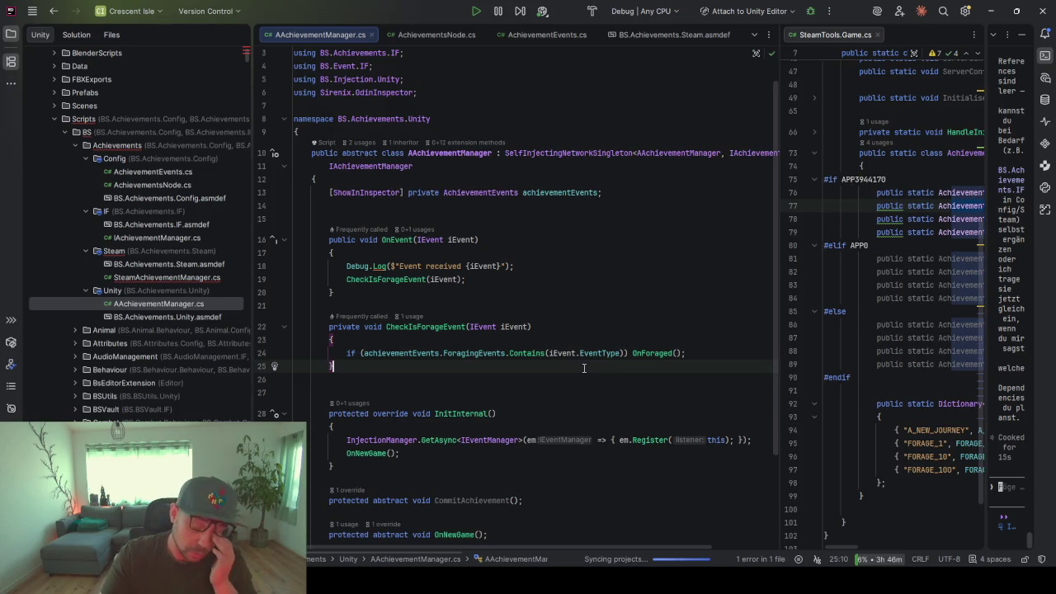
In SteamAchievementManager.cs, implement AAchievementManager's missing OnForaged override
double_click(167, 278)
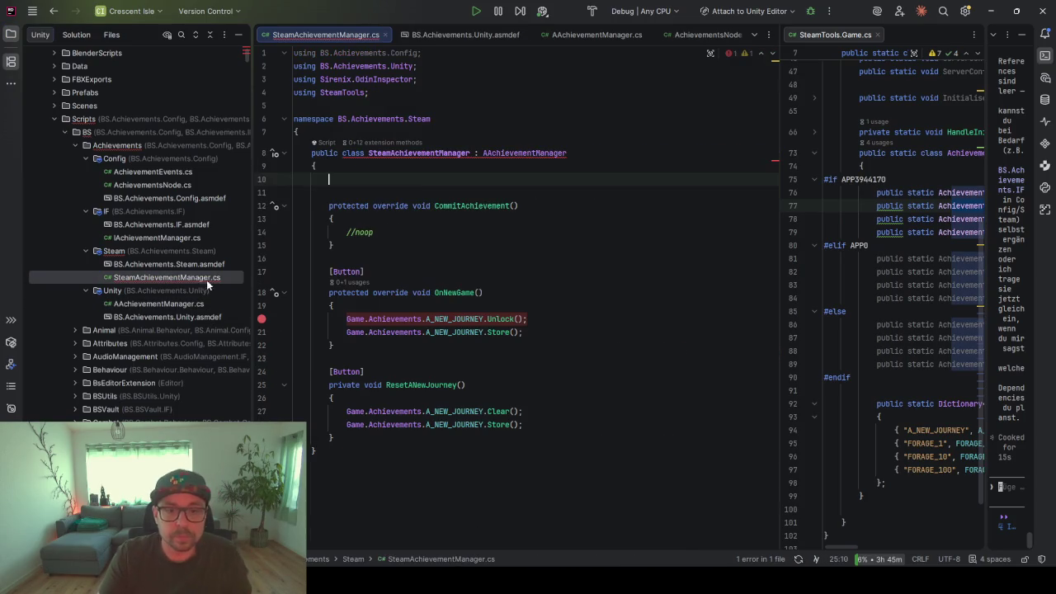
left_click(522, 153)
key("alt+Return")
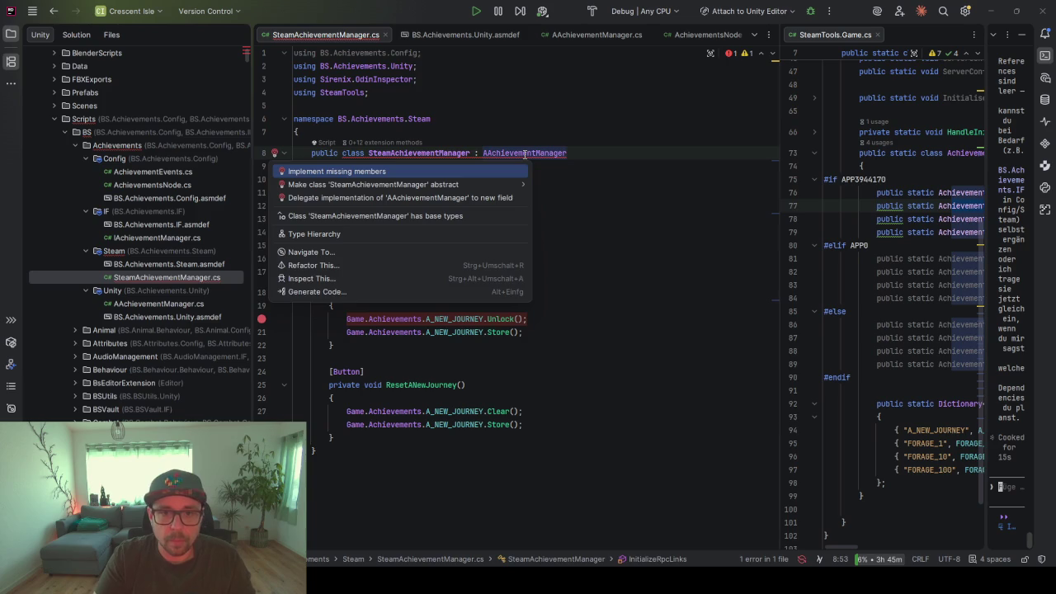
key("Return")
Replace the placeholder NotImplementedException with 'Game.Achievements.'
left_click(497, 335)
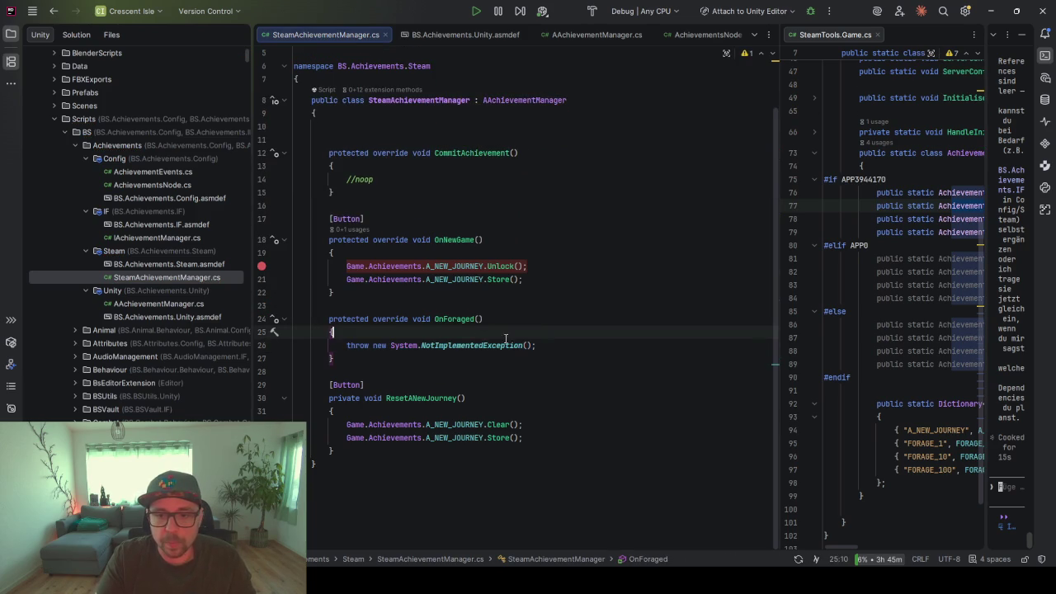
left_click_drag(551, 346, 347, 346)
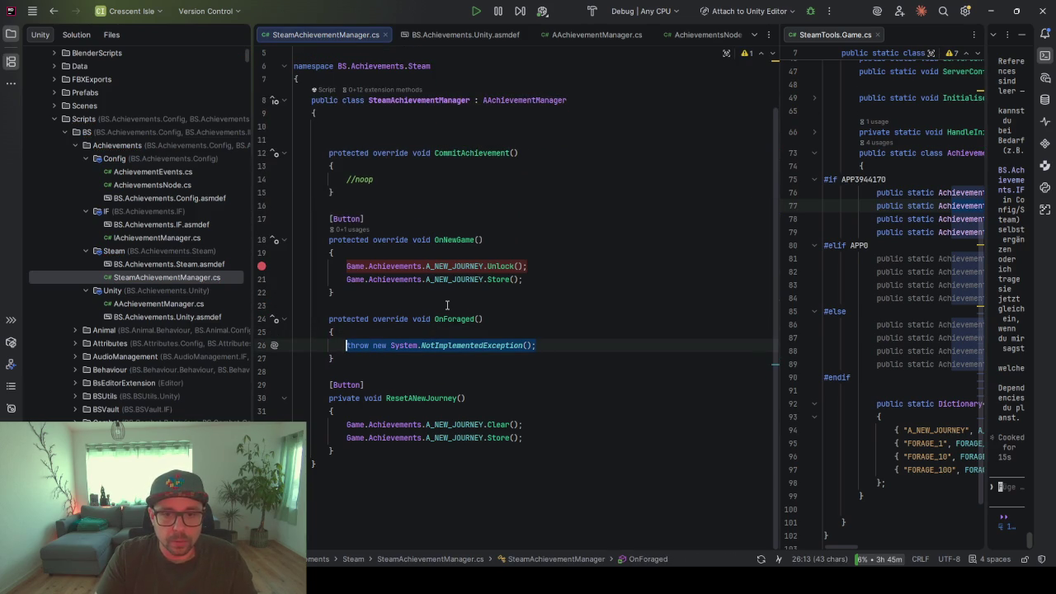
type("Game")
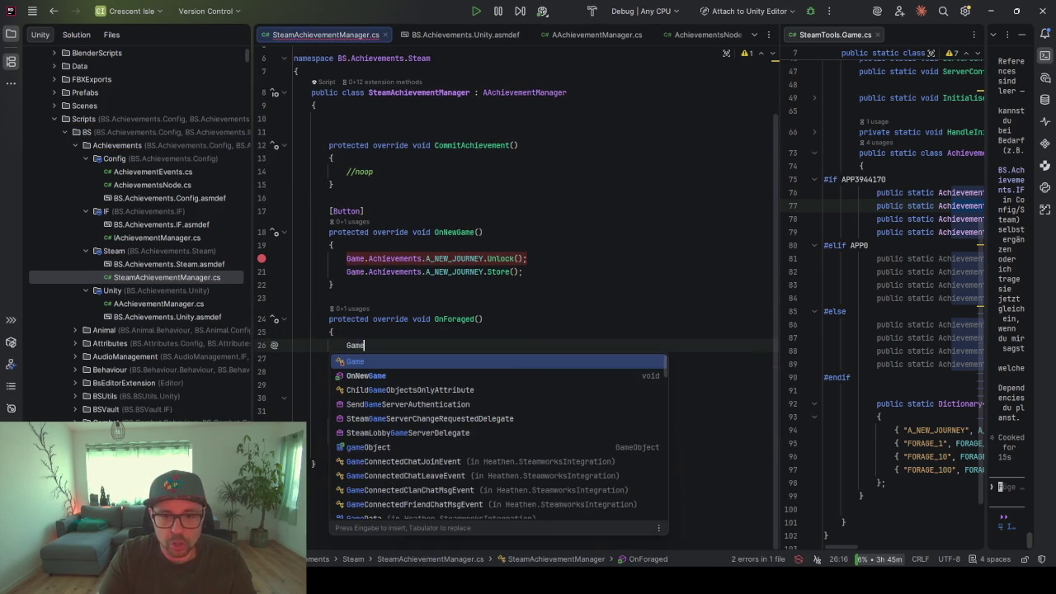
type(".Achievements.")
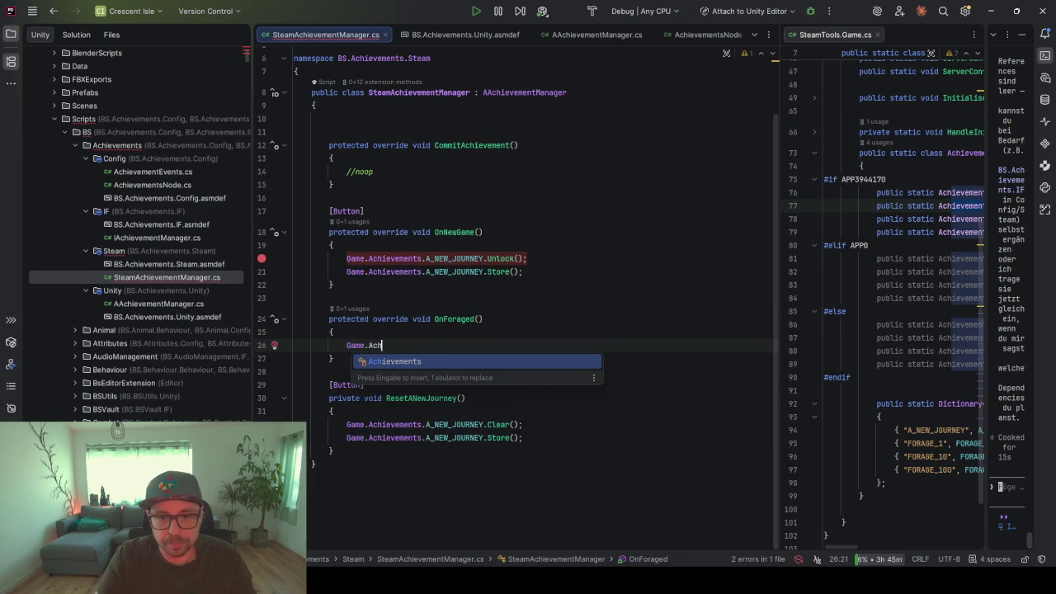
Complete the call to Game.Achievements.FORAGE_1 and browse its member list
key("Down")
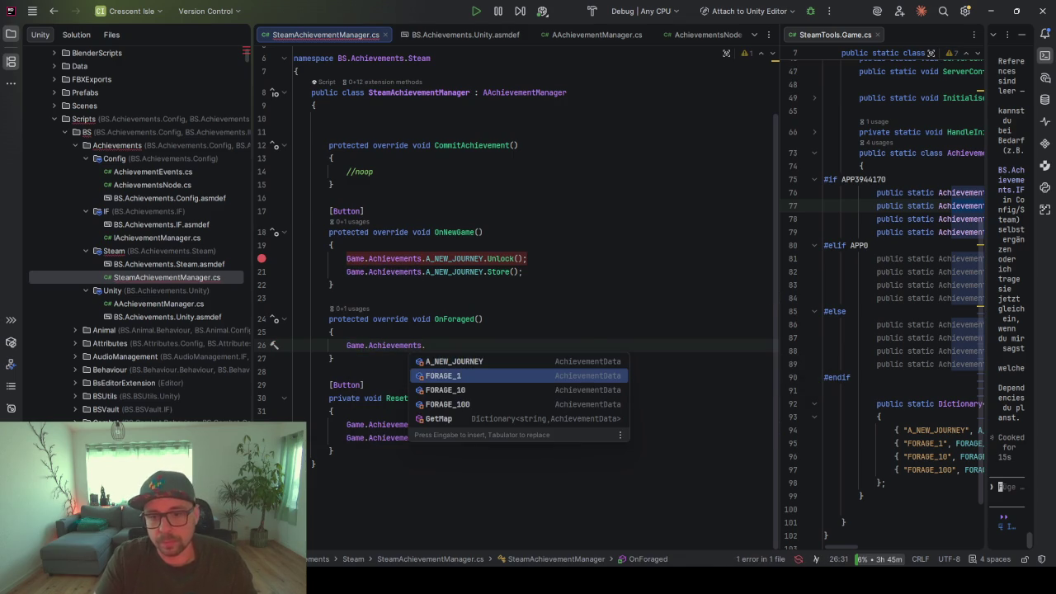
key("Return")
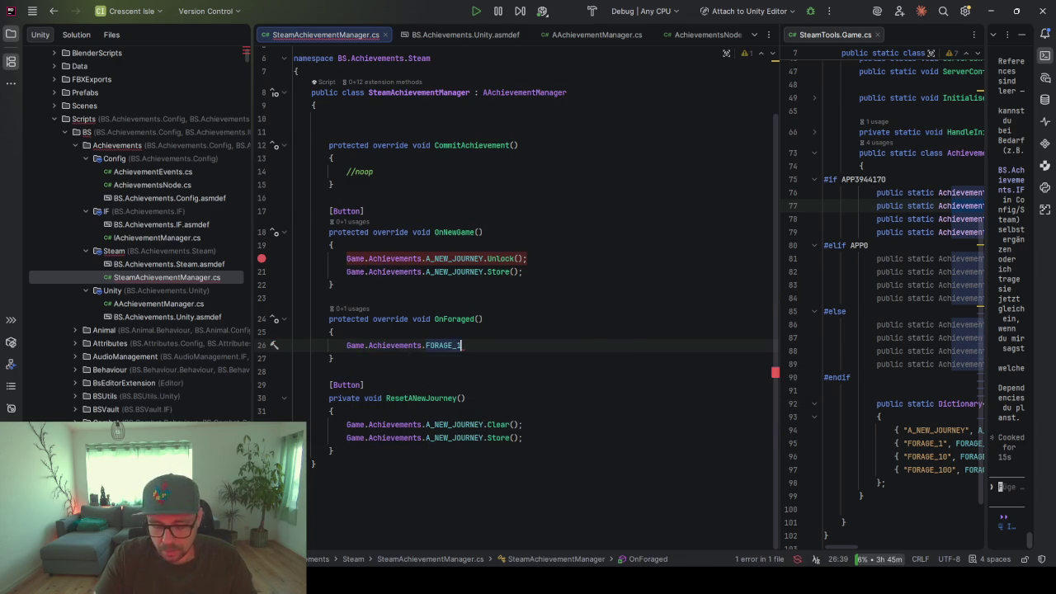
type(".")
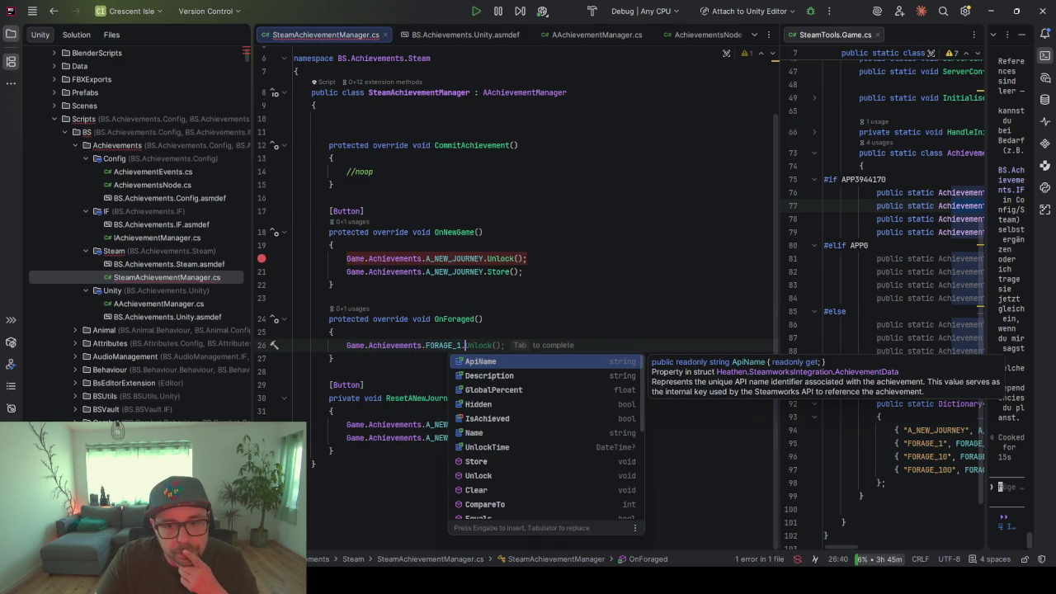
scroll(524, 426, "down", 1)
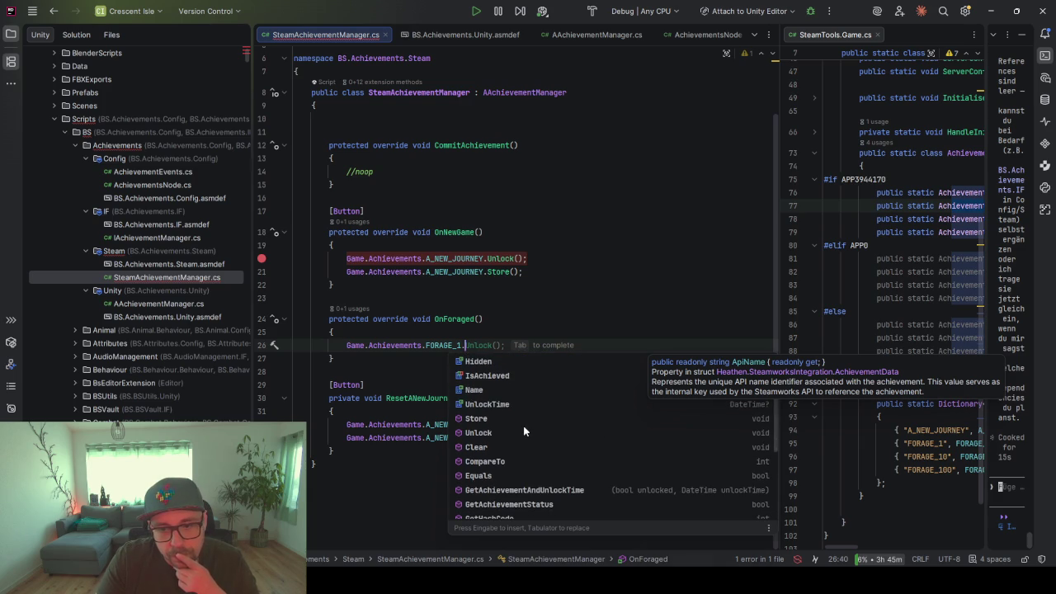
scroll(531, 446, "down", 1)
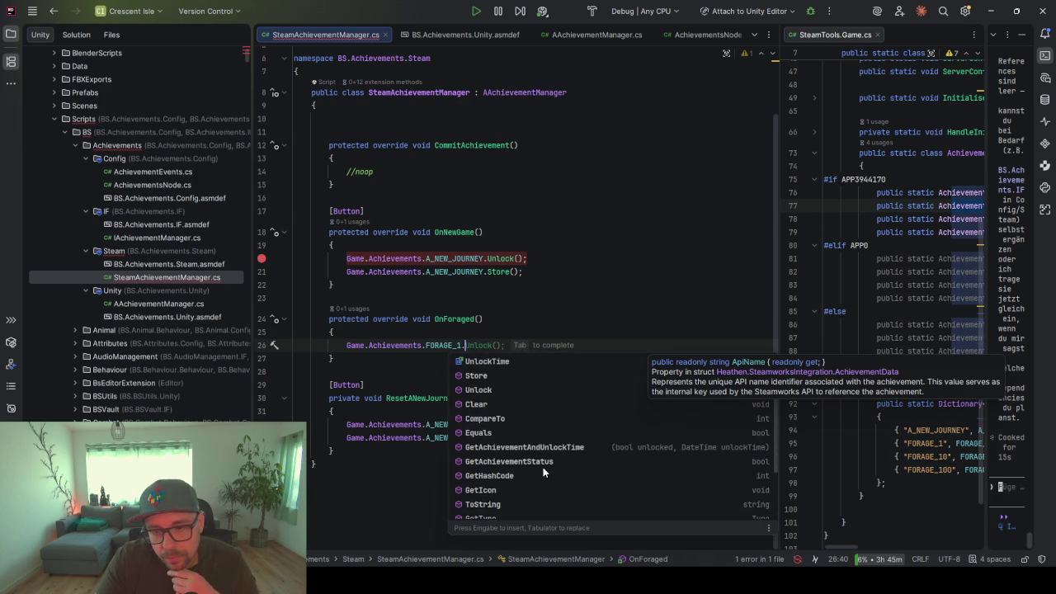
scroll(543, 467, "down", 4)
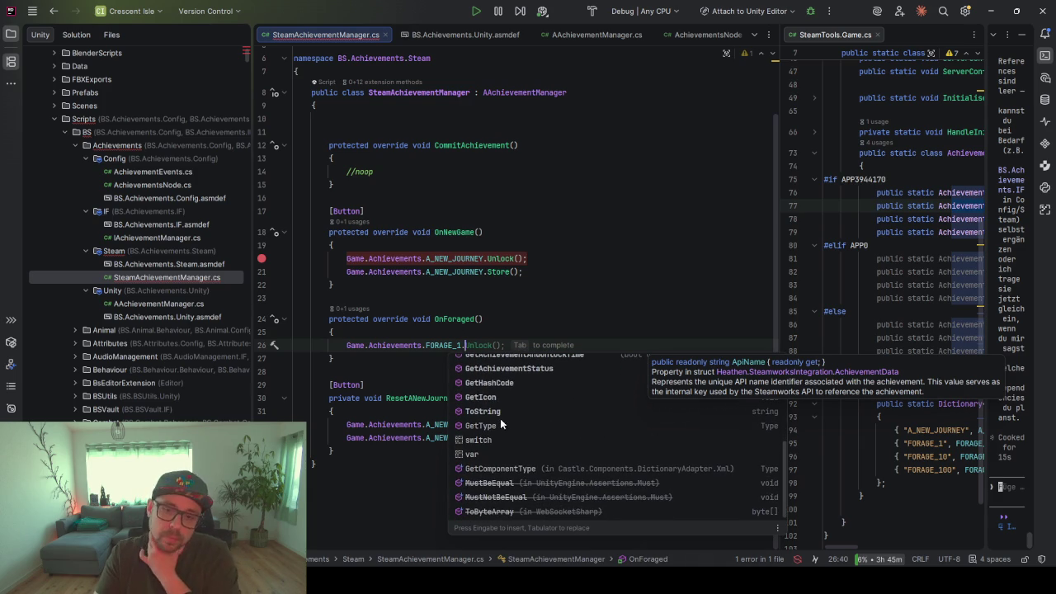
scroll(500, 416, "up", 3)
scroll(502, 417, "up", 2)
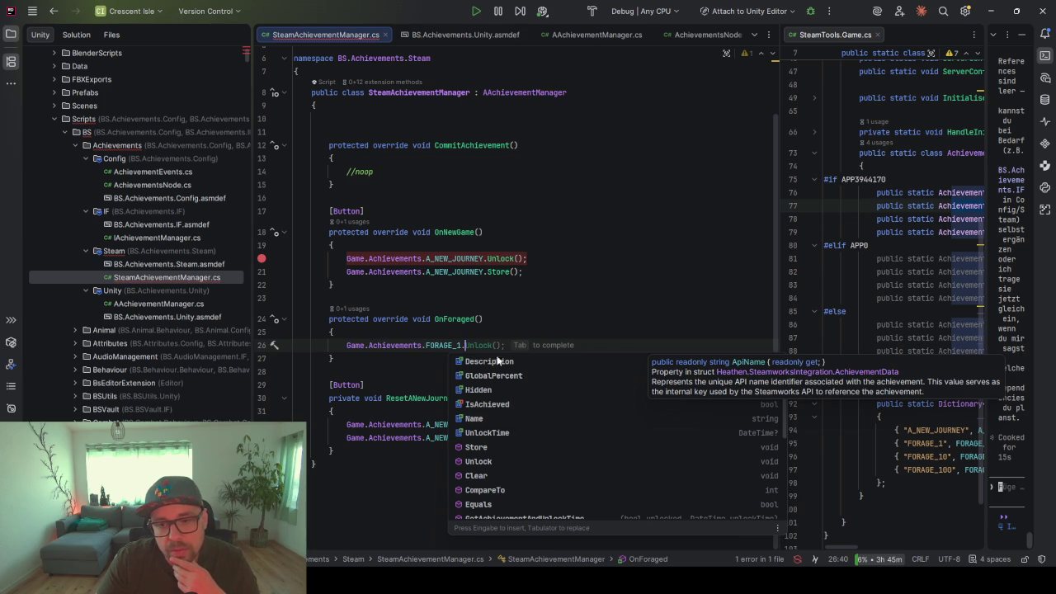
scroll(502, 418, "up", 1)
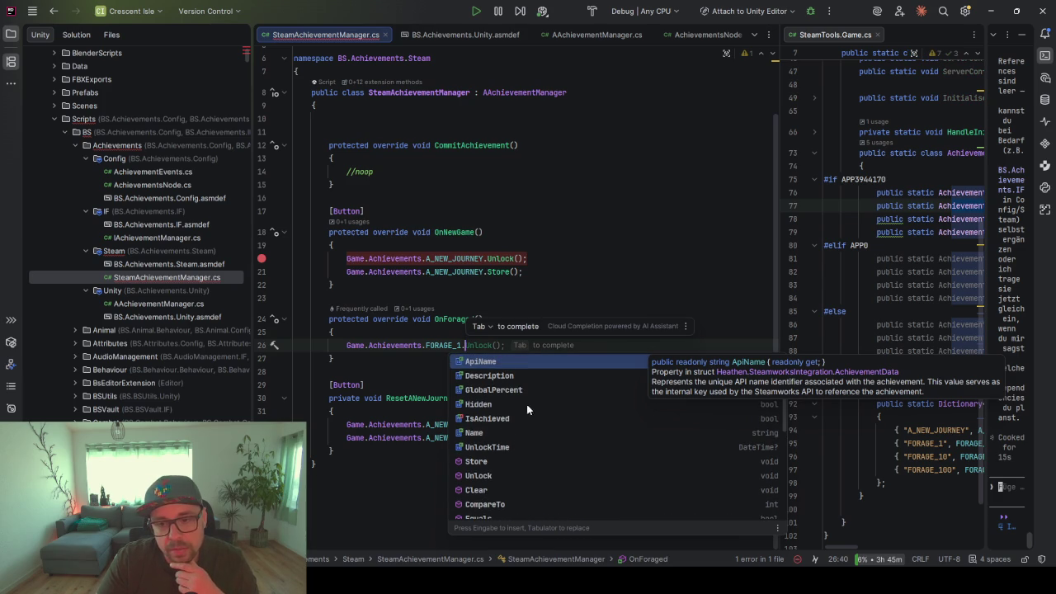
Check the GlobalPercent and Unlock members, then switch to the Unity Configuration knowledge-base page
left_click(544, 389)
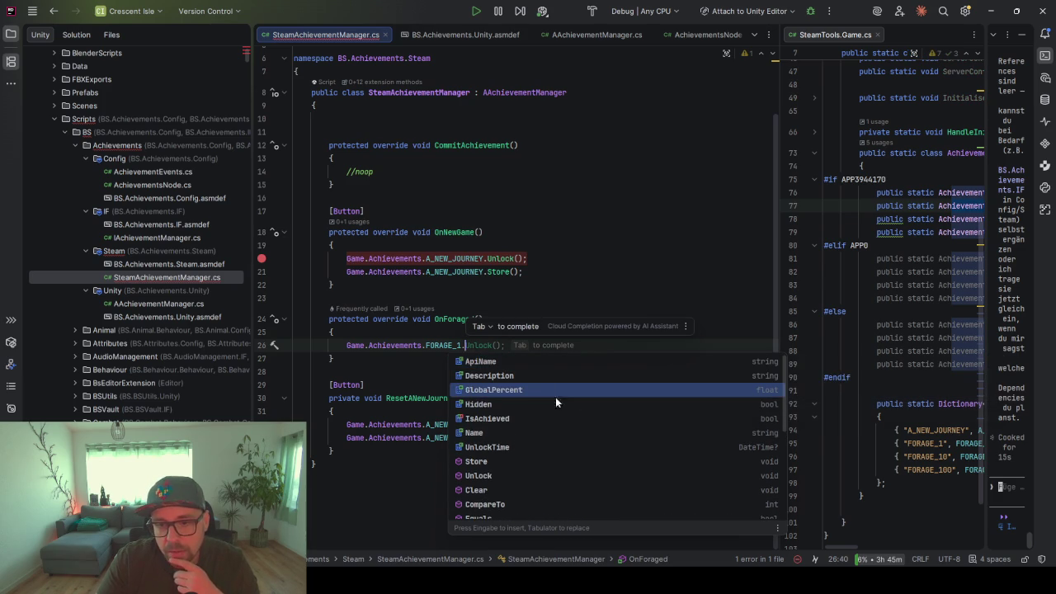
scroll(532, 416, "down", 3)
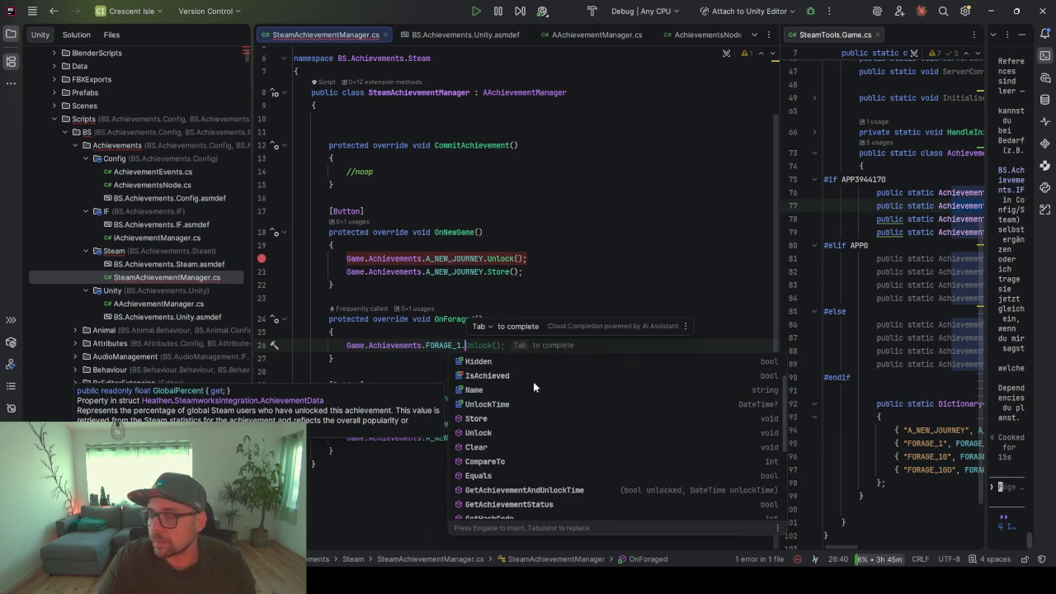
scroll(531, 380, "down", 3)
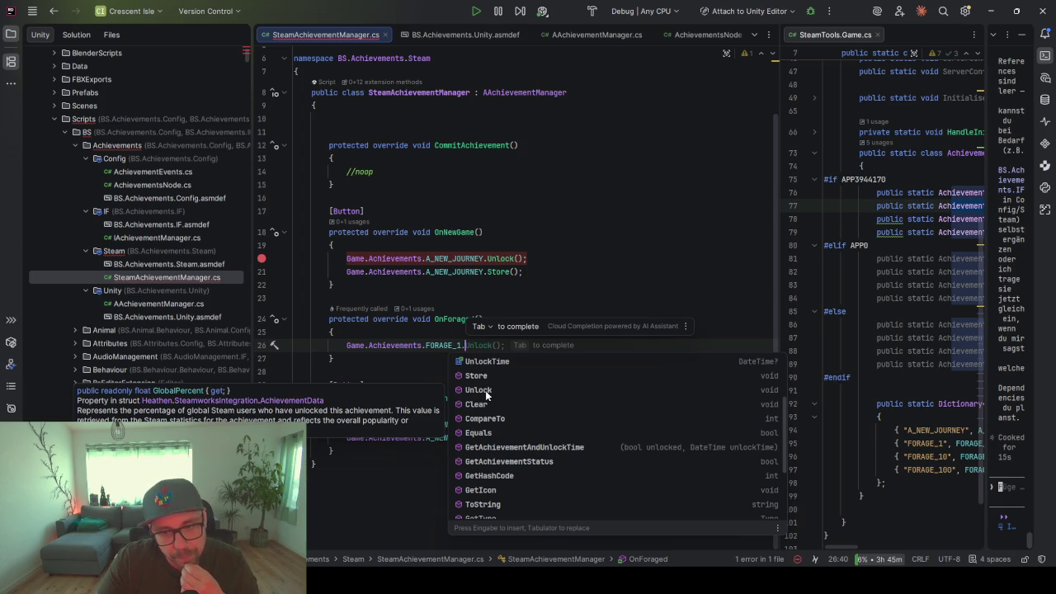
left_click(485, 390)
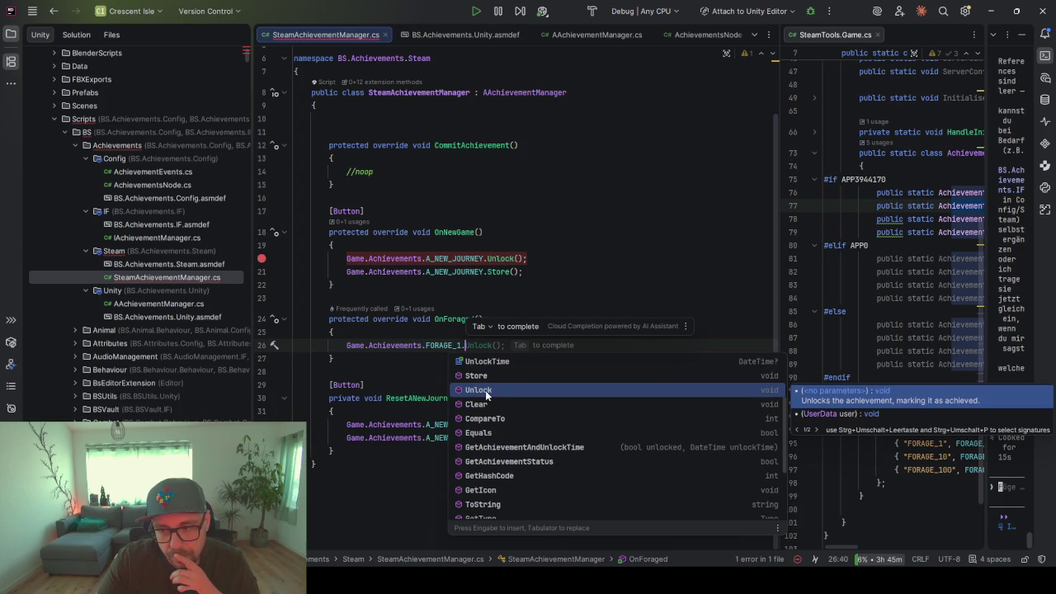
scroll(545, 411, "down", 1)
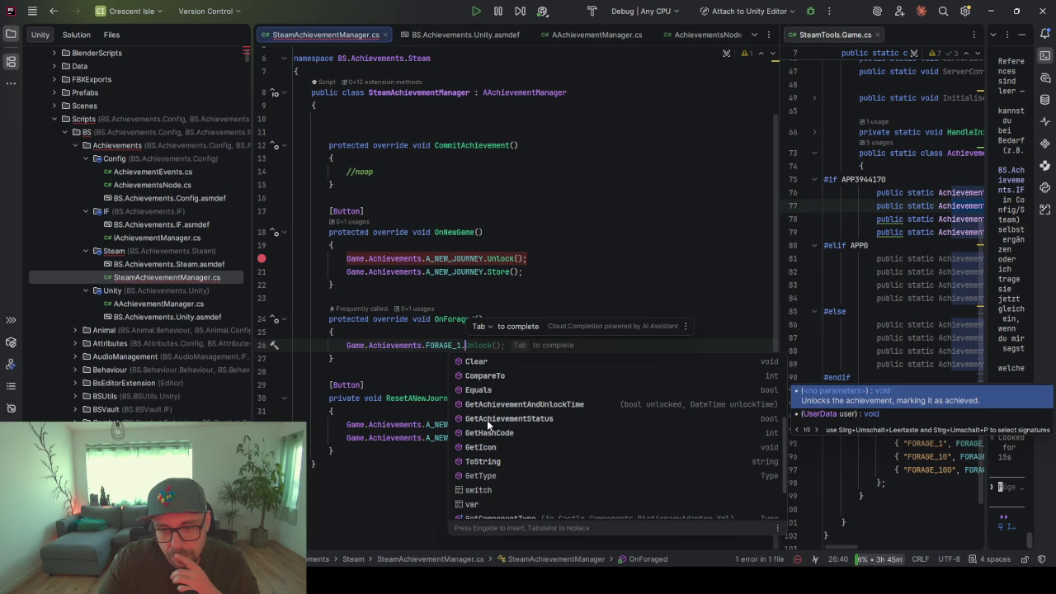
scroll(530, 439, "down", 2)
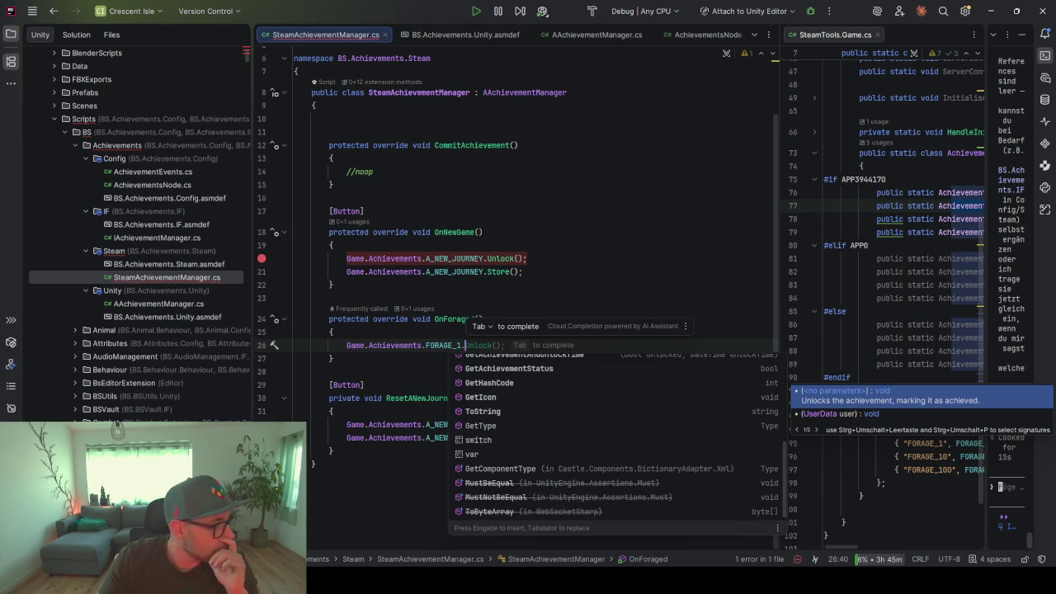
key("Escape")
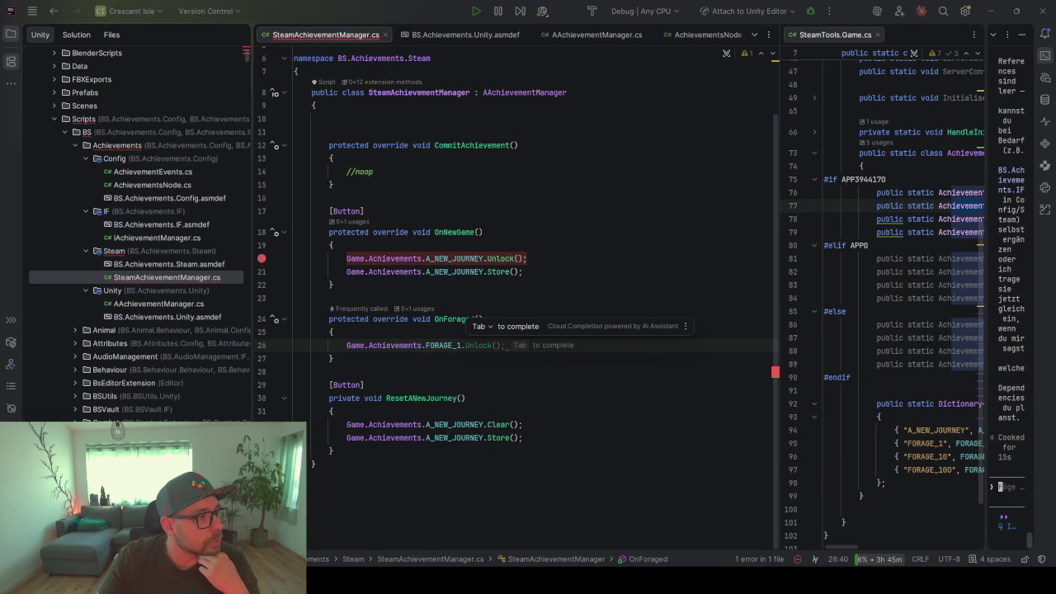
key("alt+Tab")
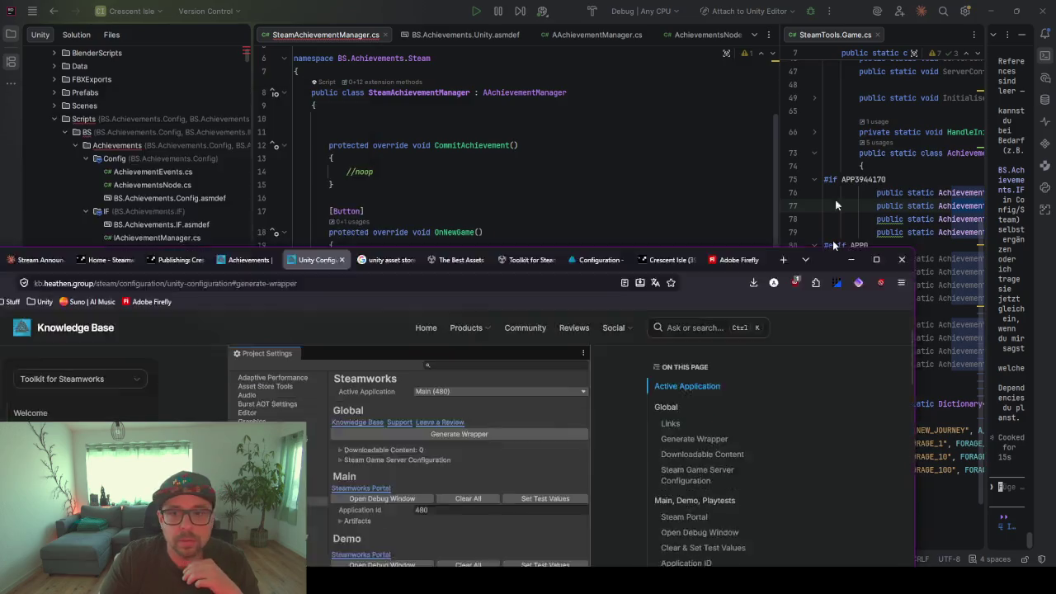
Open the Achievements documentation page and read through its first examples
scroll(587, 323, "down", 4)
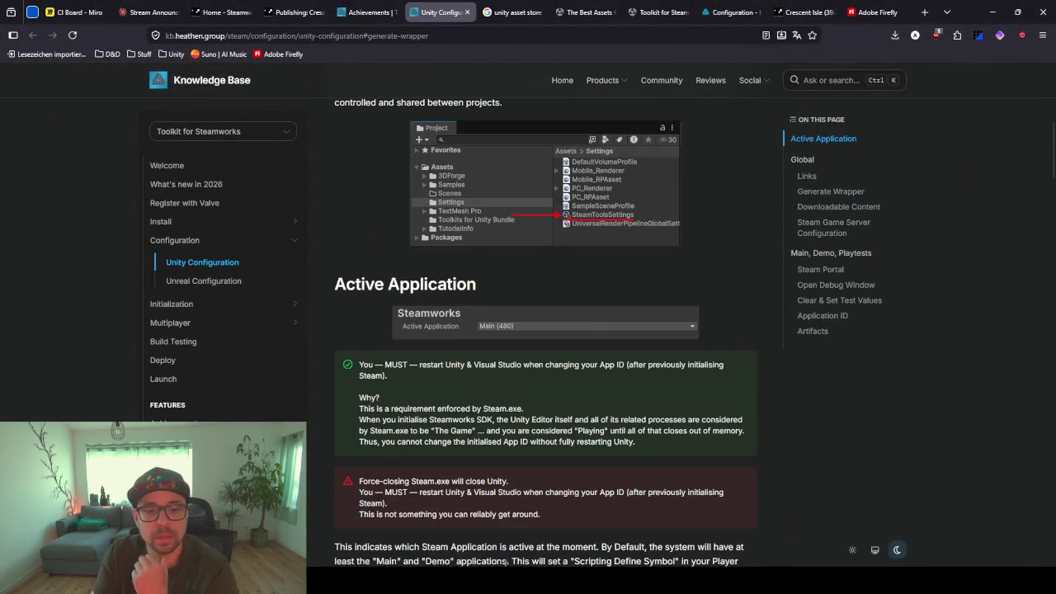
left_click(173, 422)
scroll(355, 356, "down", 3)
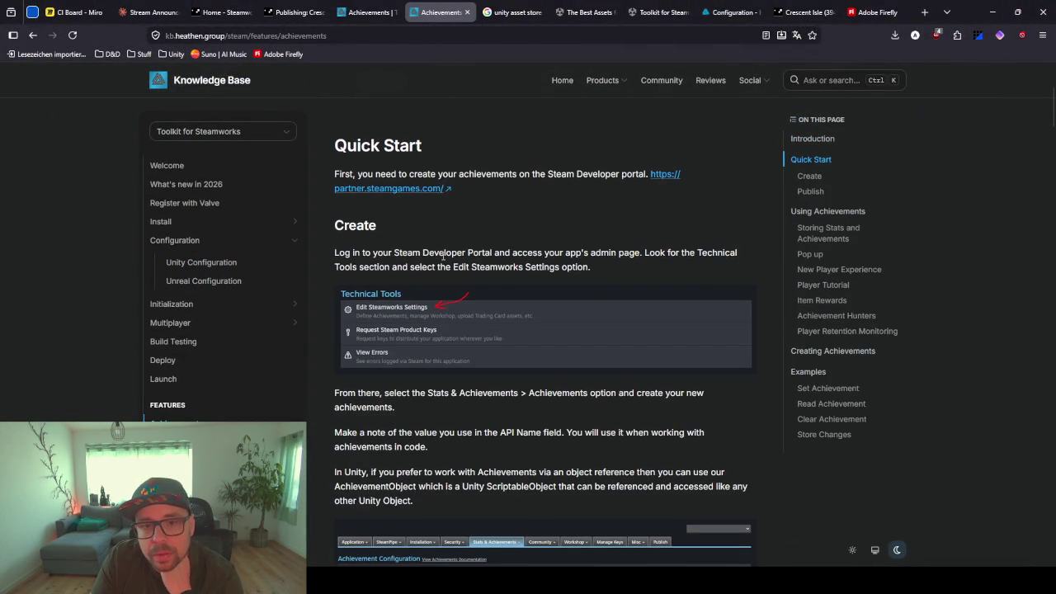
scroll(406, 340, "down", 4)
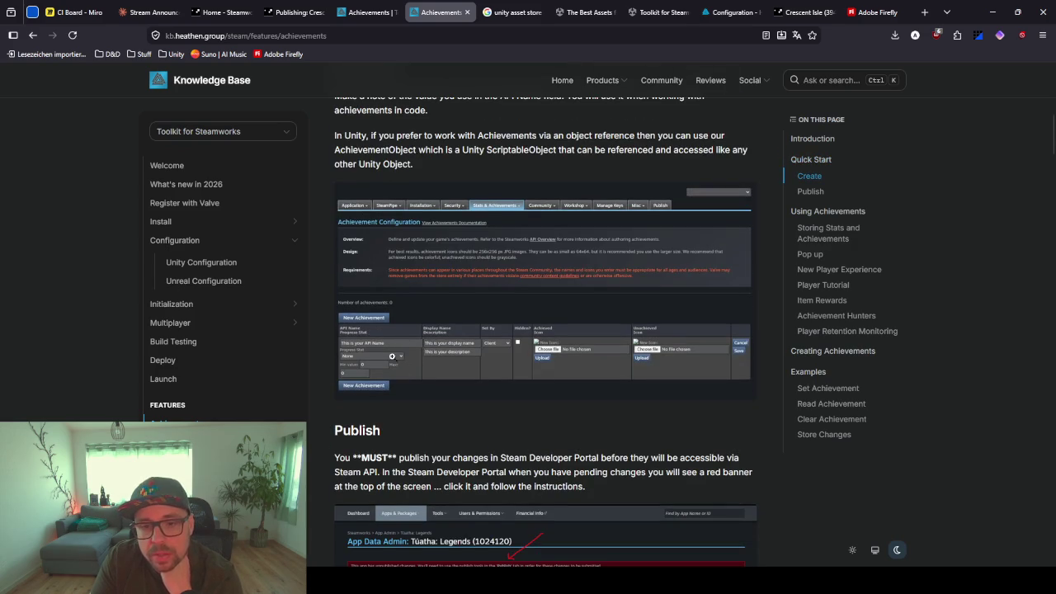
scroll(382, 385, "down", 2)
scroll(385, 261, "down", 5)
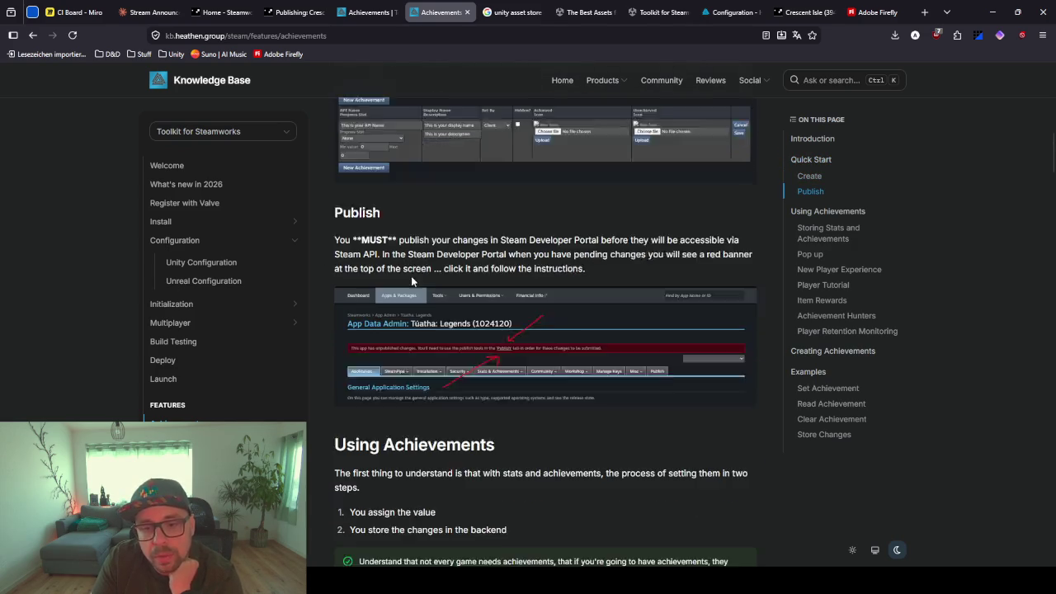
scroll(454, 318, "down", 6)
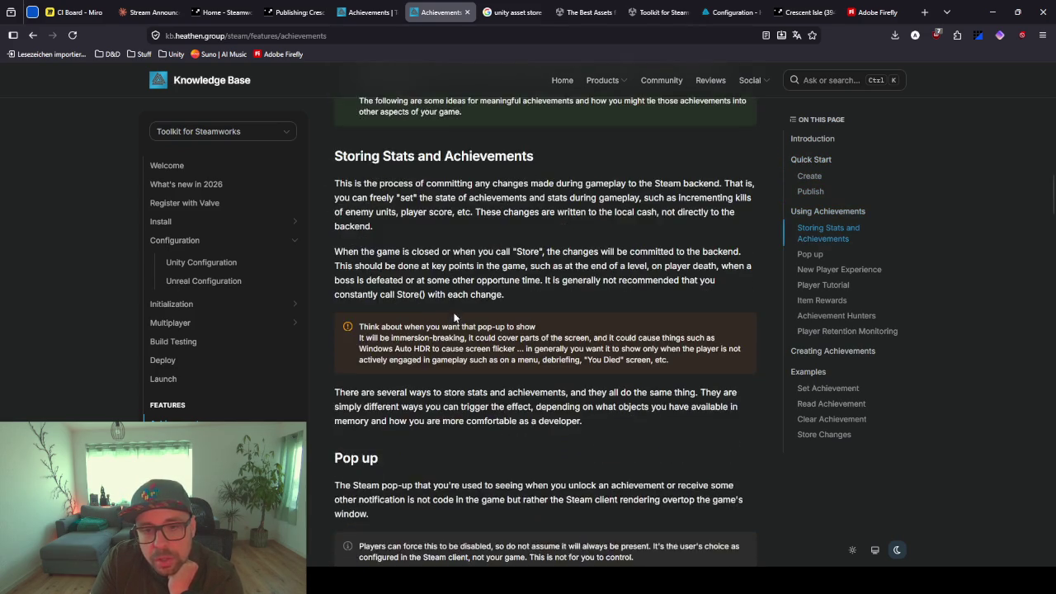
scroll(453, 317, "down", 2)
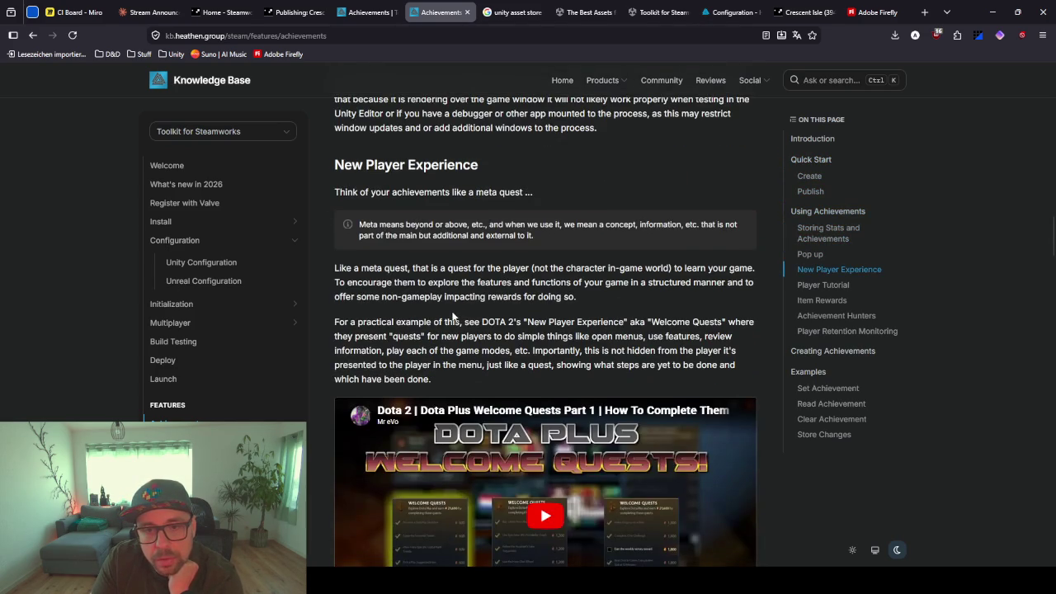
scroll(453, 314, "up", 4)
scroll(440, 251, "down", 5)
scroll(439, 254, "down", 7)
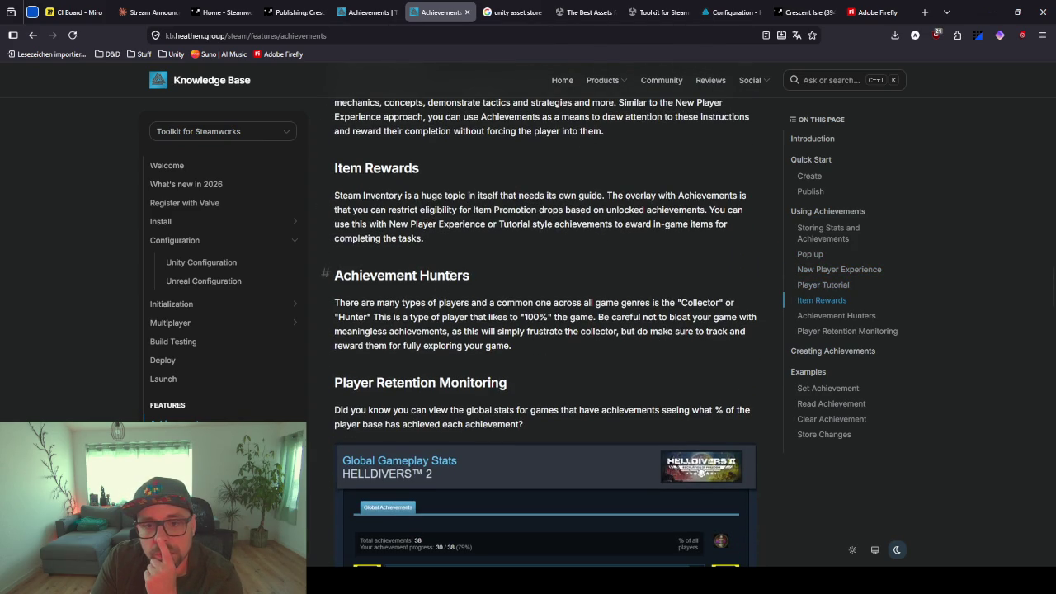
scroll(452, 275, "down", 2)
scroll(356, 279, "down", 6)
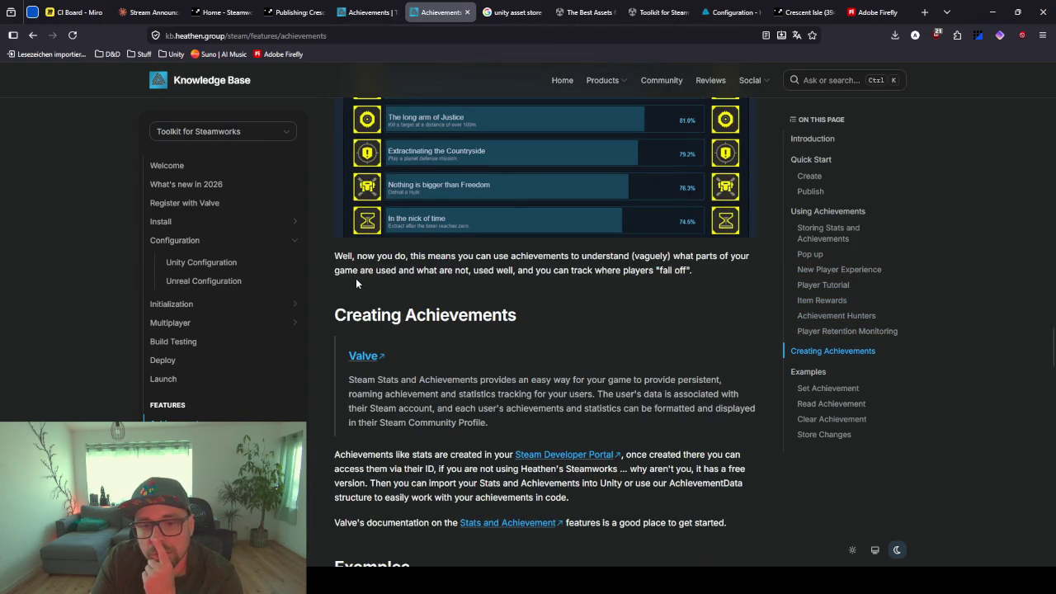
scroll(357, 283, "down", 3)
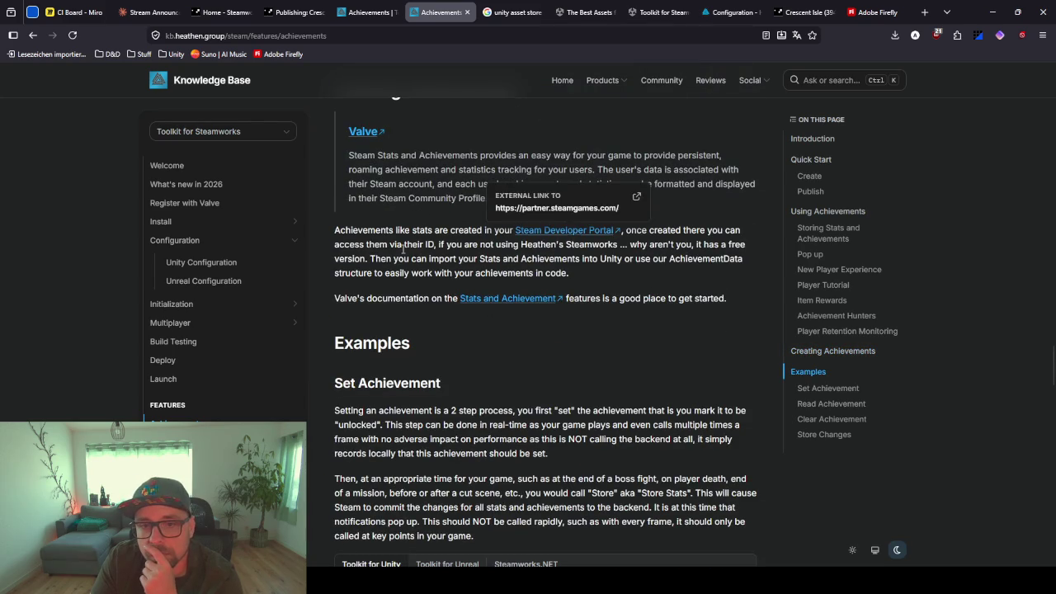
Read down to the Store Changes example, then open the Stats feature page
scroll(388, 320, "down", 3)
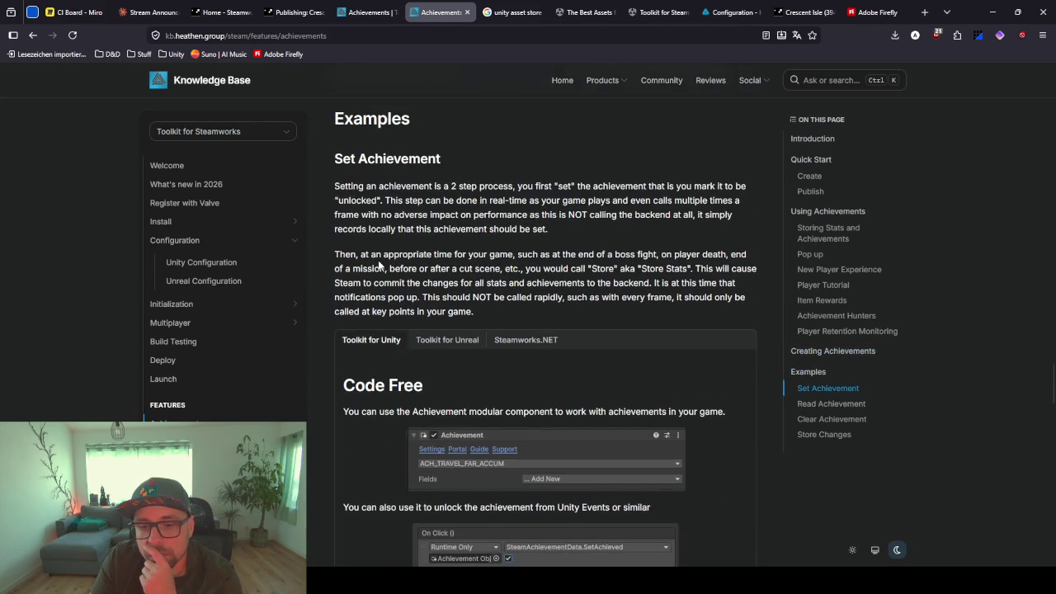
scroll(378, 264, "down", 3)
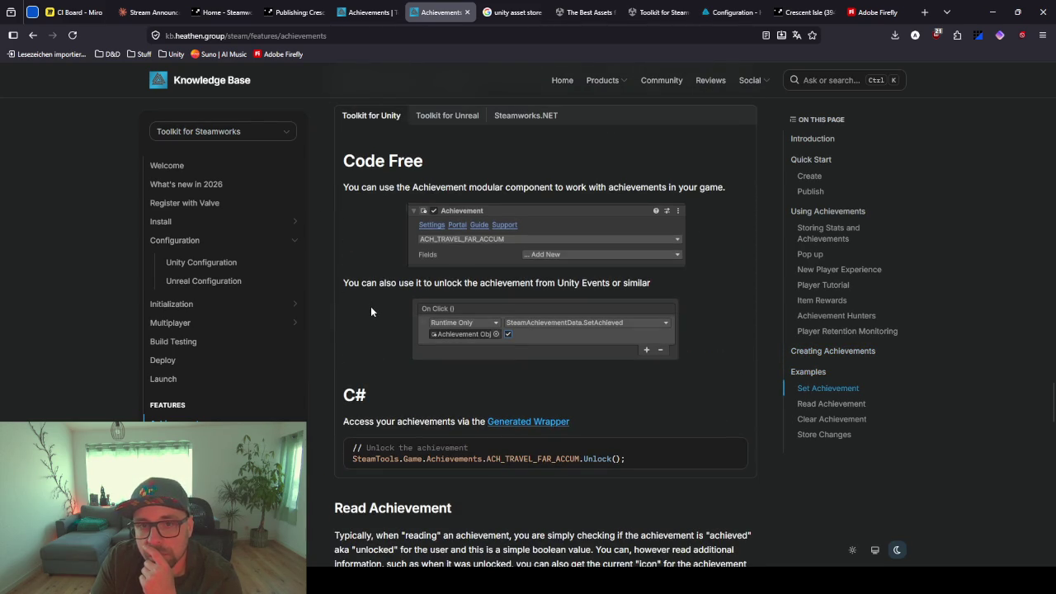
scroll(371, 309, "down", 7)
scroll(370, 311, "down", 8)
scroll(371, 307, "up", 2)
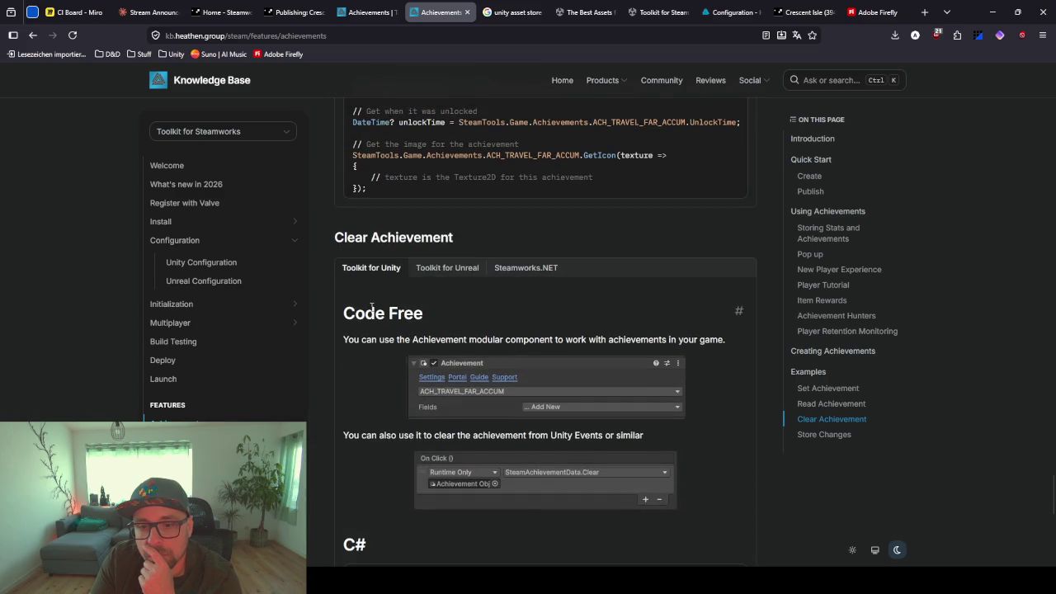
scroll(372, 307, "down", 4)
scroll(372, 311, "down", 3)
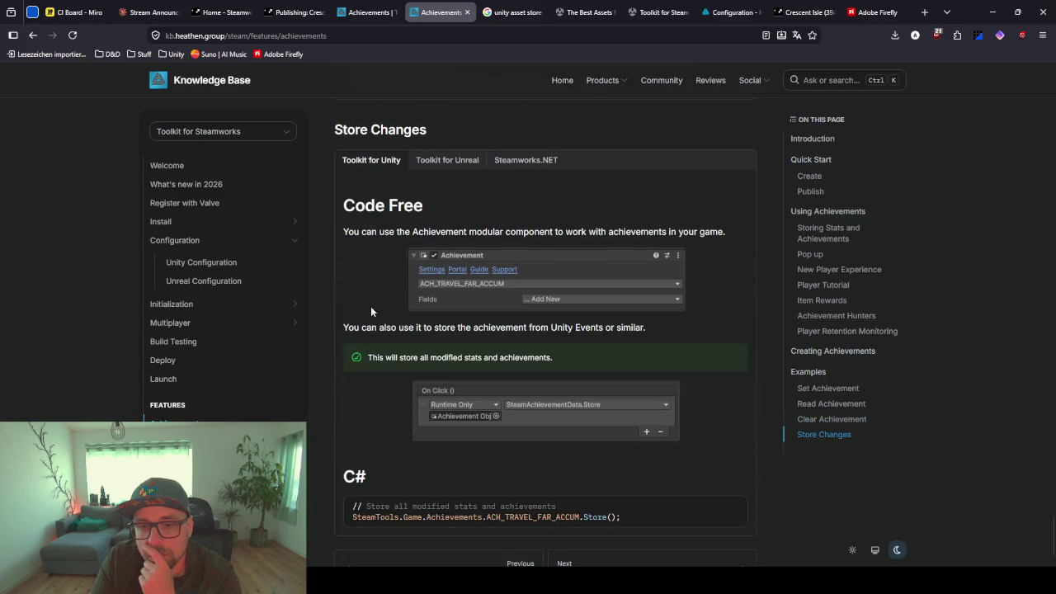
scroll(371, 307, "down", 1)
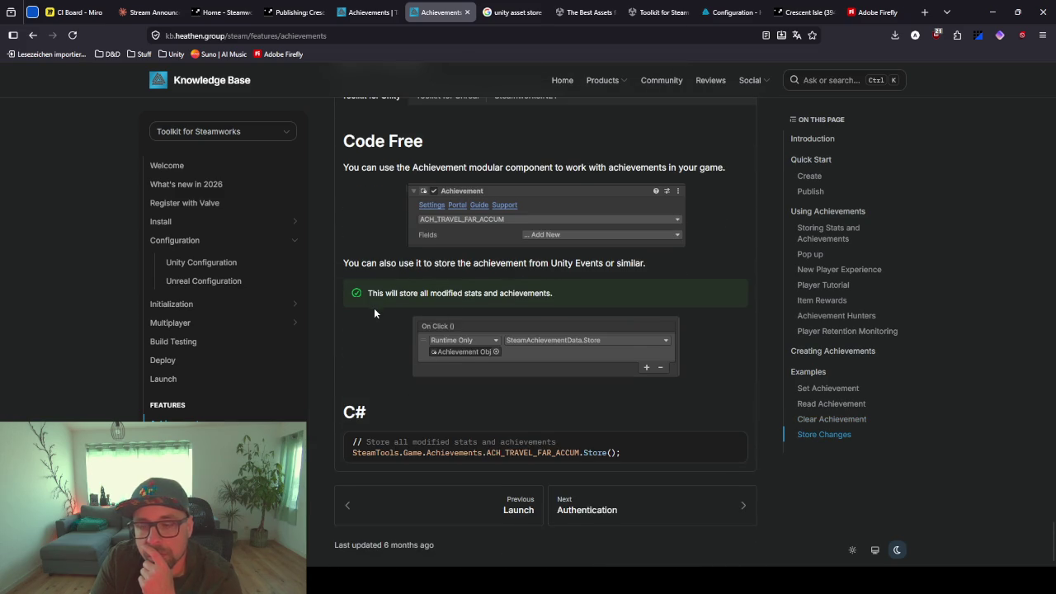
scroll(553, 302, "up", 2)
scroll(551, 296, "up", 2)
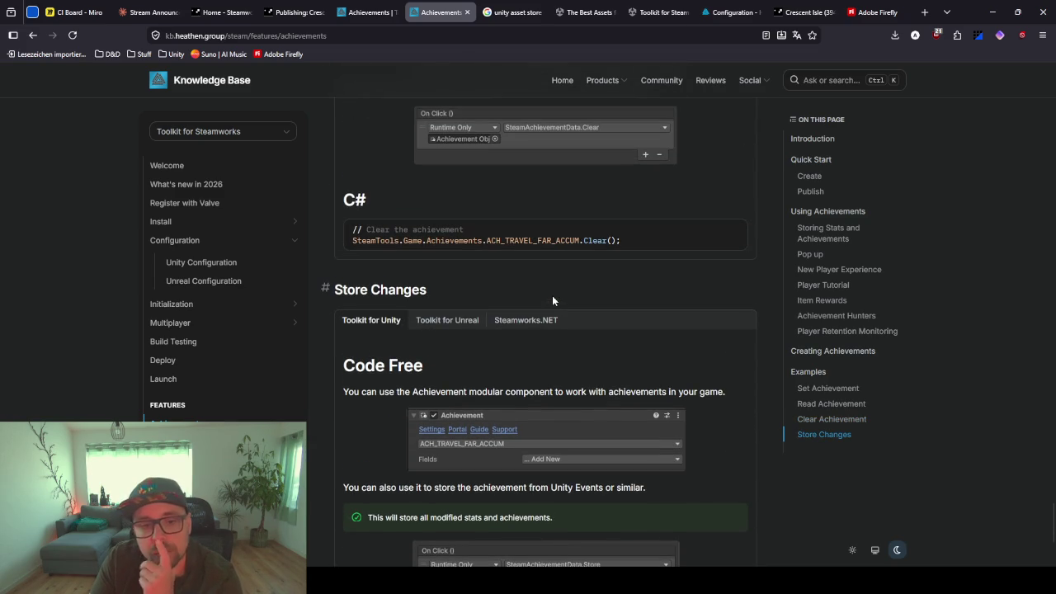
scroll(231, 410, "down", 3)
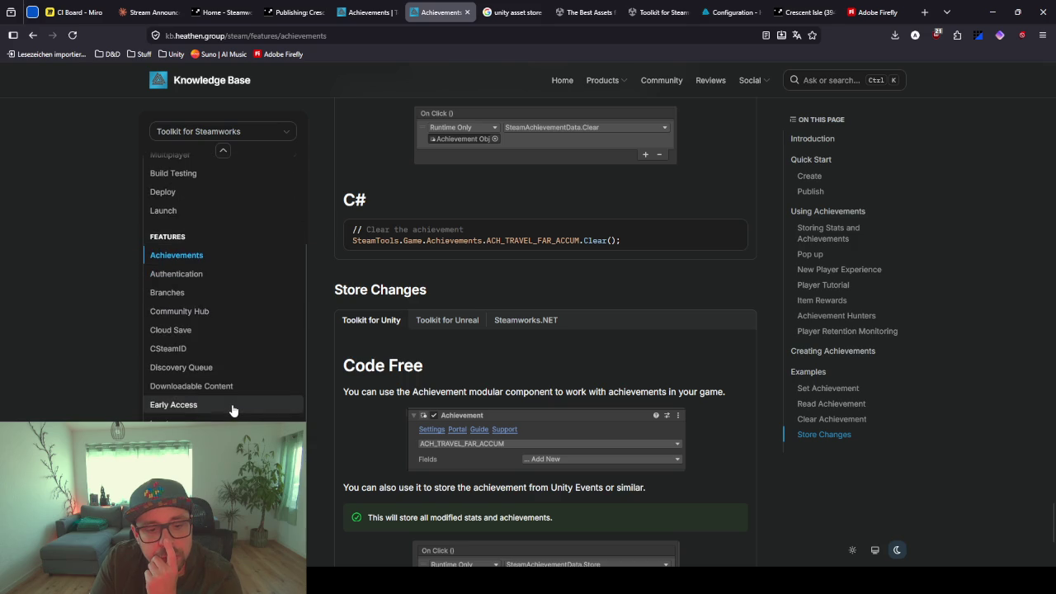
scroll(232, 410, "down", 2)
scroll(232, 408, "down", 2)
left_click(165, 419)
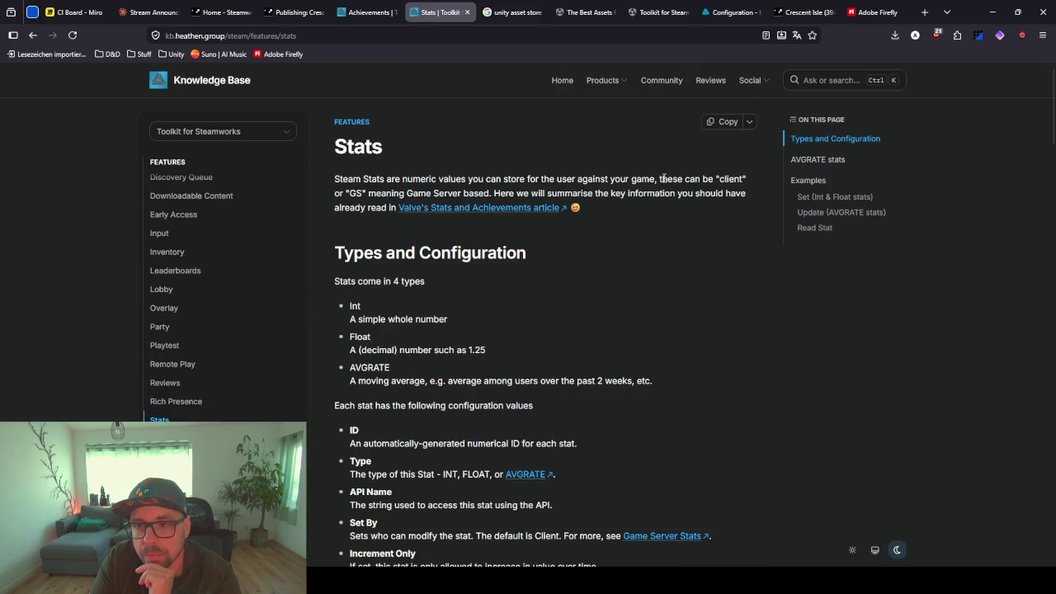
Read the Stats introduction and scroll into the Set examples
left_click_drag(748, 179, 609, 179)
left_click(610, 255)
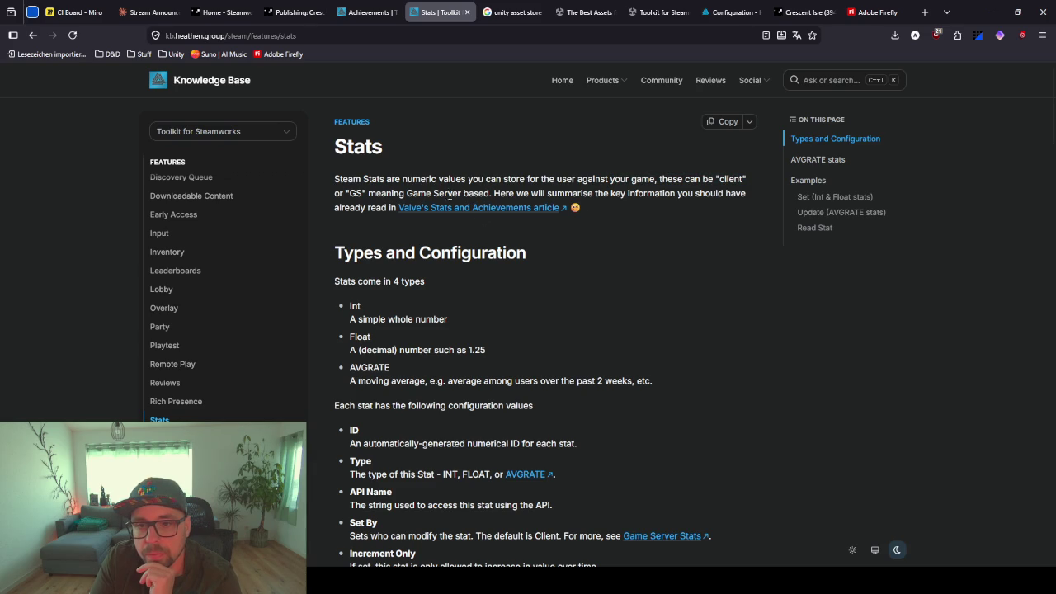
scroll(582, 239, "down", 2)
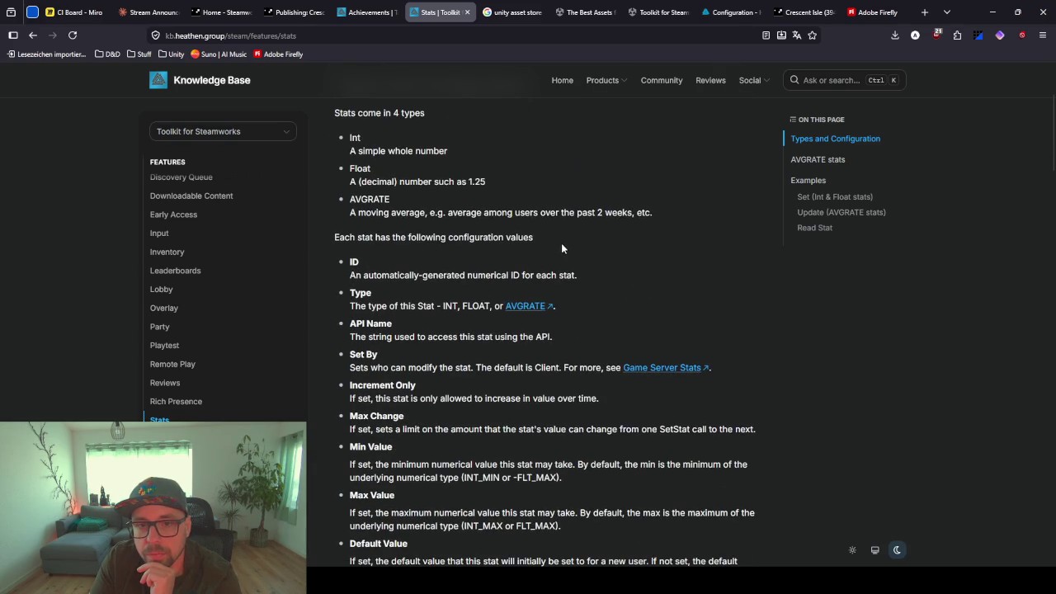
scroll(388, 235, "down", 1)
scroll(389, 235, "down", 4)
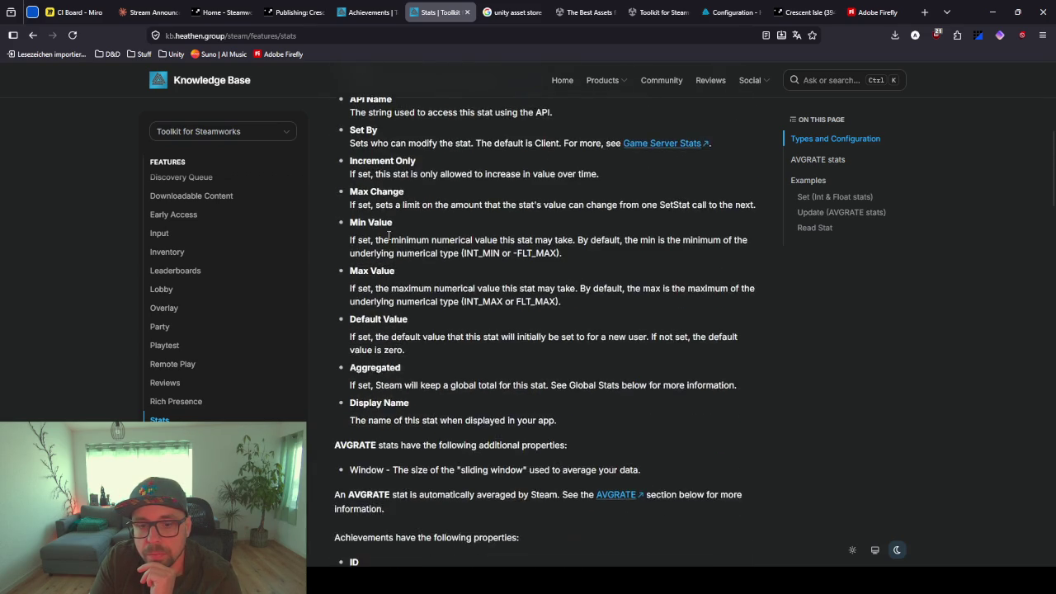
scroll(389, 238, "down", 1)
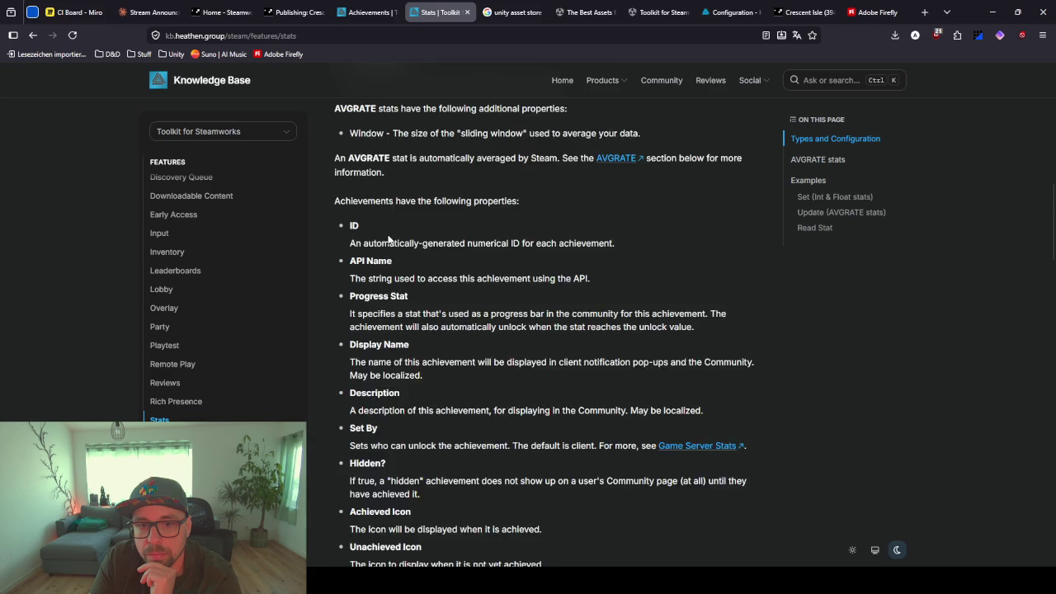
scroll(389, 238, "down", 3)
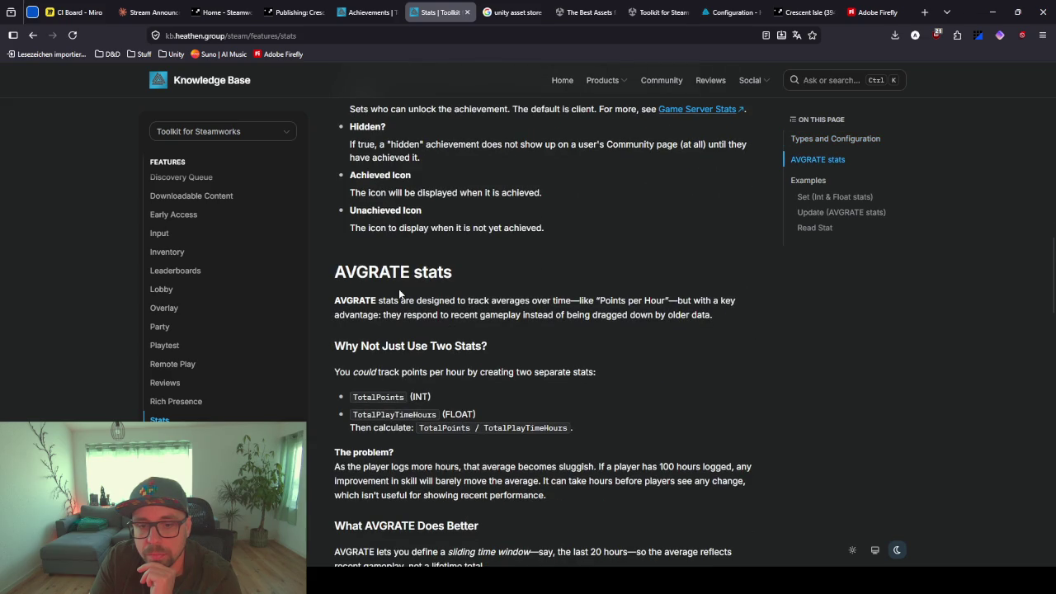
scroll(399, 293, "down", 2)
scroll(477, 269, "down", 1)
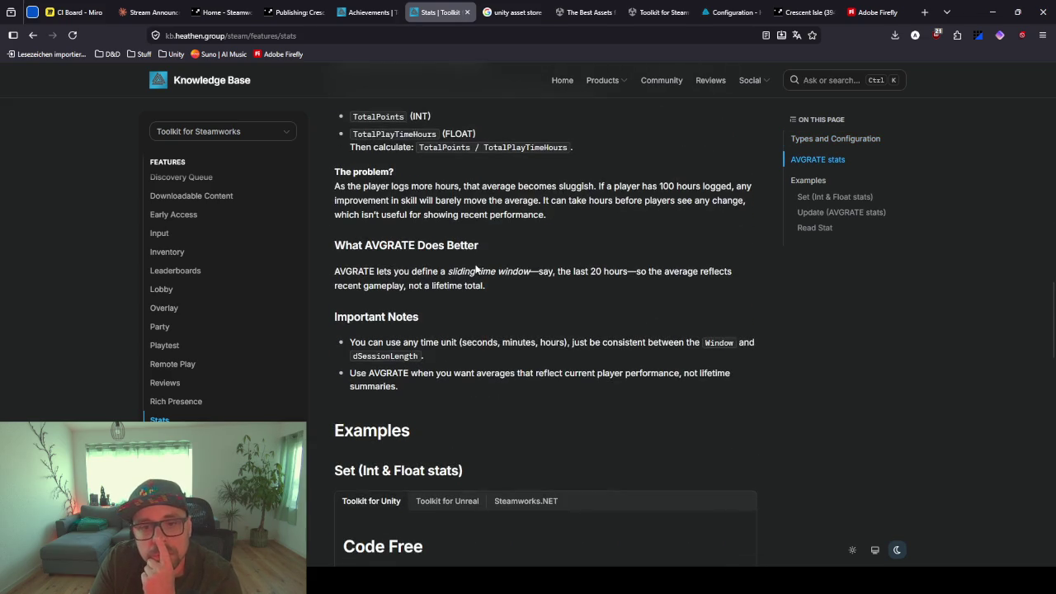
scroll(470, 257, "down", 1)
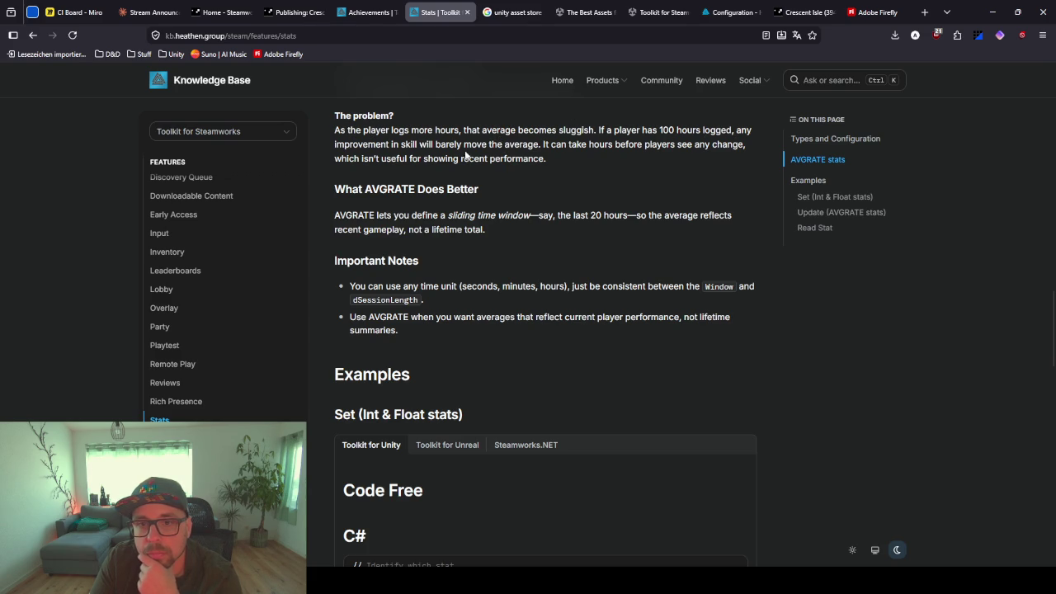
Continue past the AVGRATE update example down to the Read Stat section
scroll(523, 183, "down", 2)
scroll(523, 183, "down", 2)
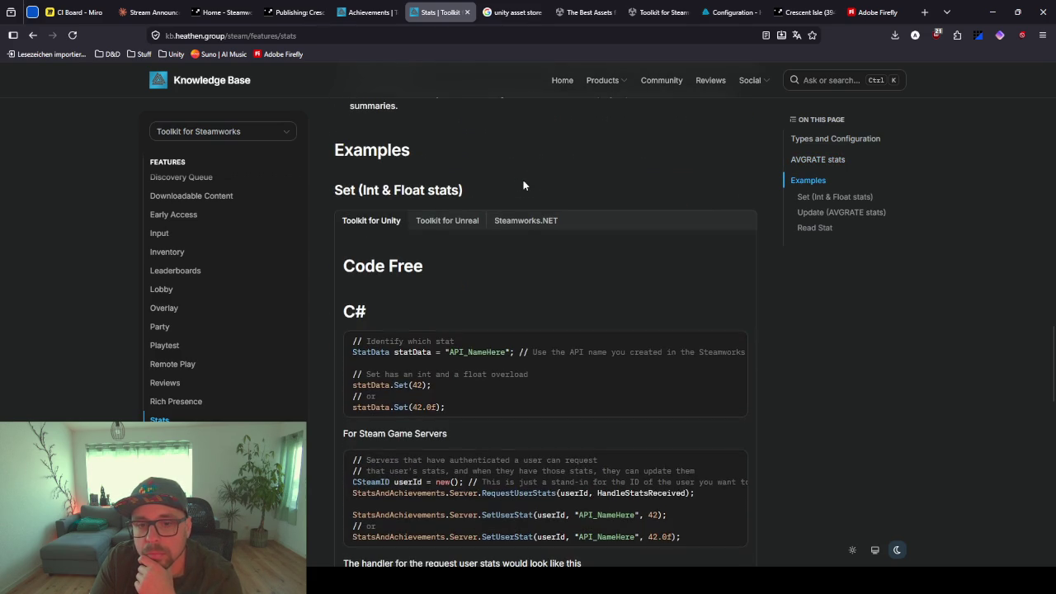
scroll(485, 243, "down", 3)
scroll(455, 273, "up", 2)
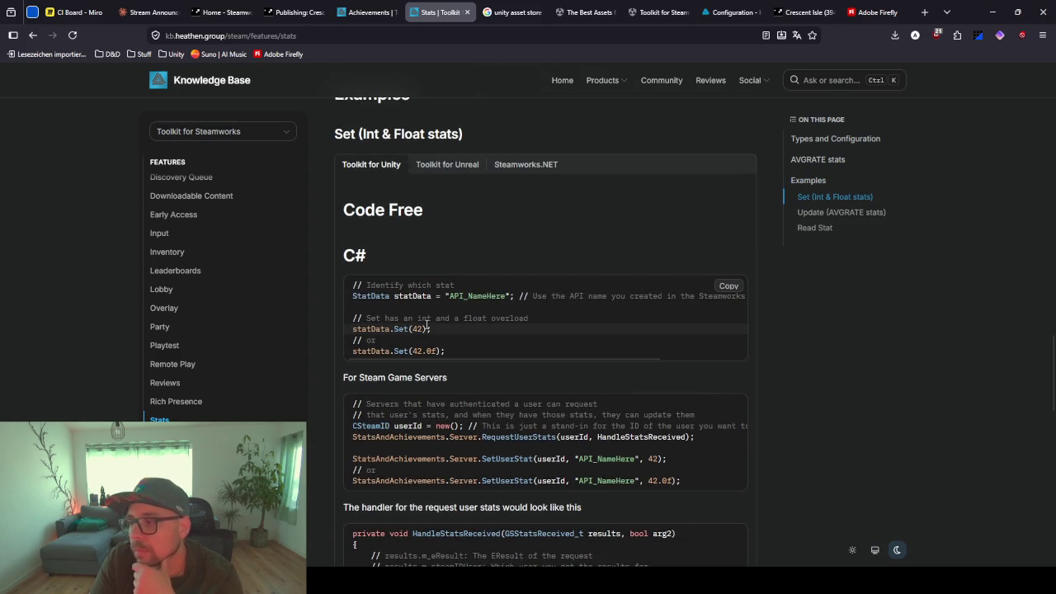
scroll(475, 269, "down", 2)
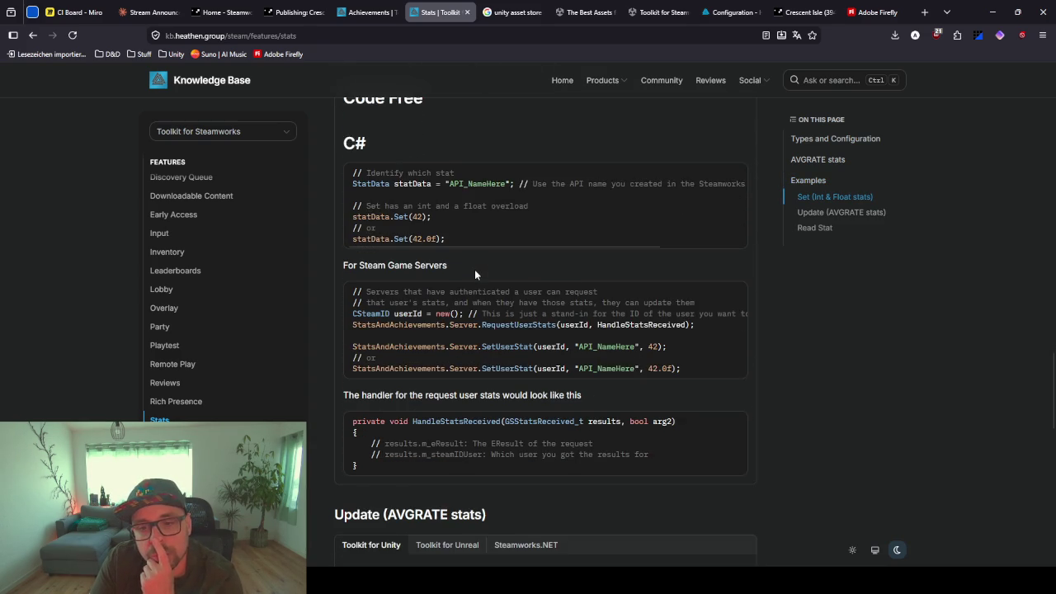
scroll(475, 269, "down", 2)
scroll(474, 269, "down", 1)
scroll(475, 269, "down", 3)
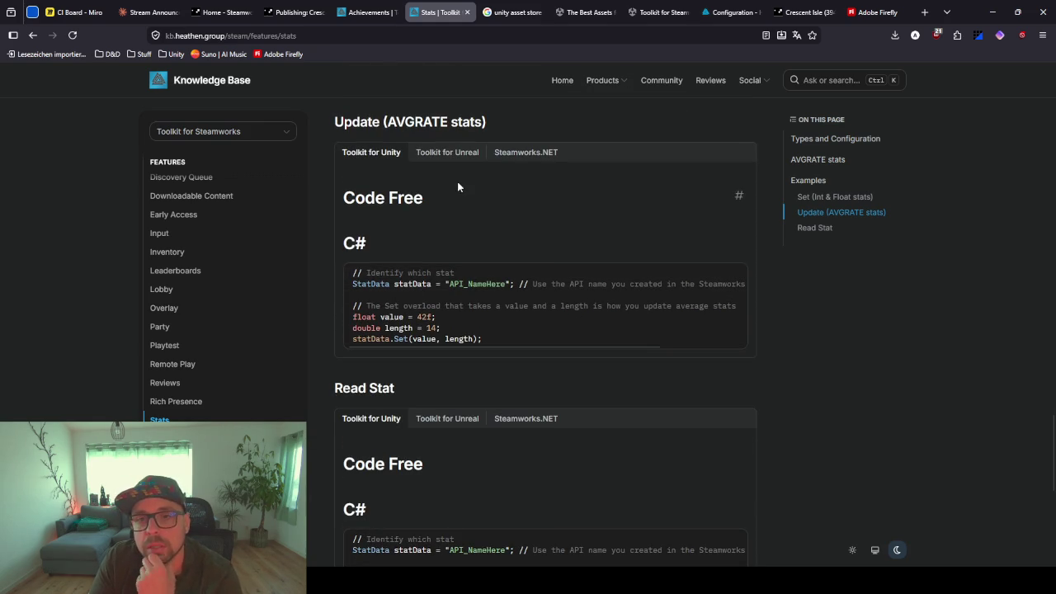
scroll(429, 240, "down", 5)
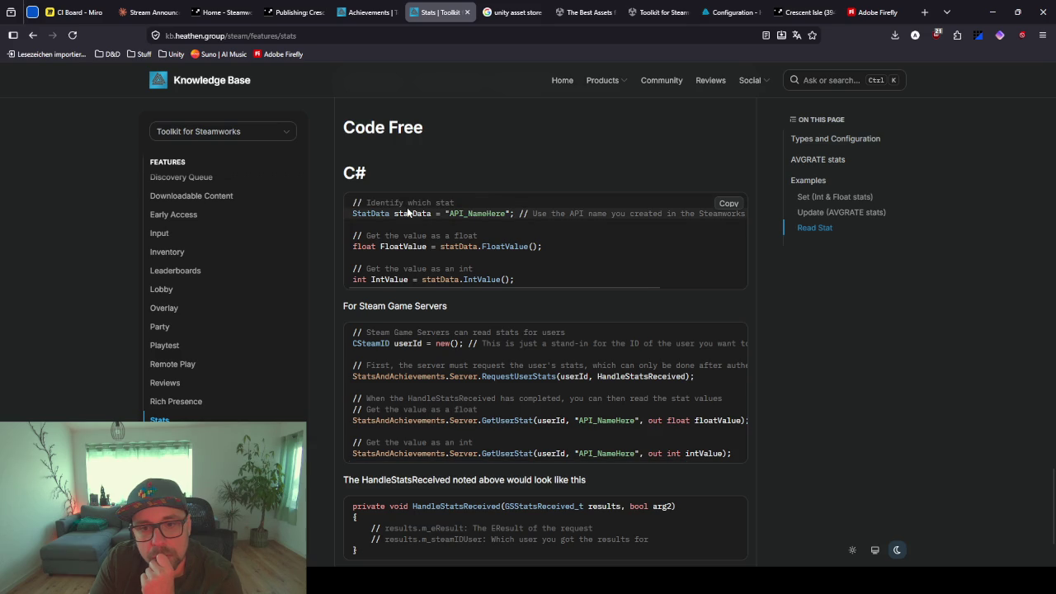
Select and copy the StatData lookup line with "API_NameHere" from the Read Stat sample
left_click_drag(509, 213, 451, 212)
mouse_move(631, 286)
left_mouse_down()
mouse_move(741, 284)
mouse_move(462, 291)
left_mouse_up()
left_click(505, 215)
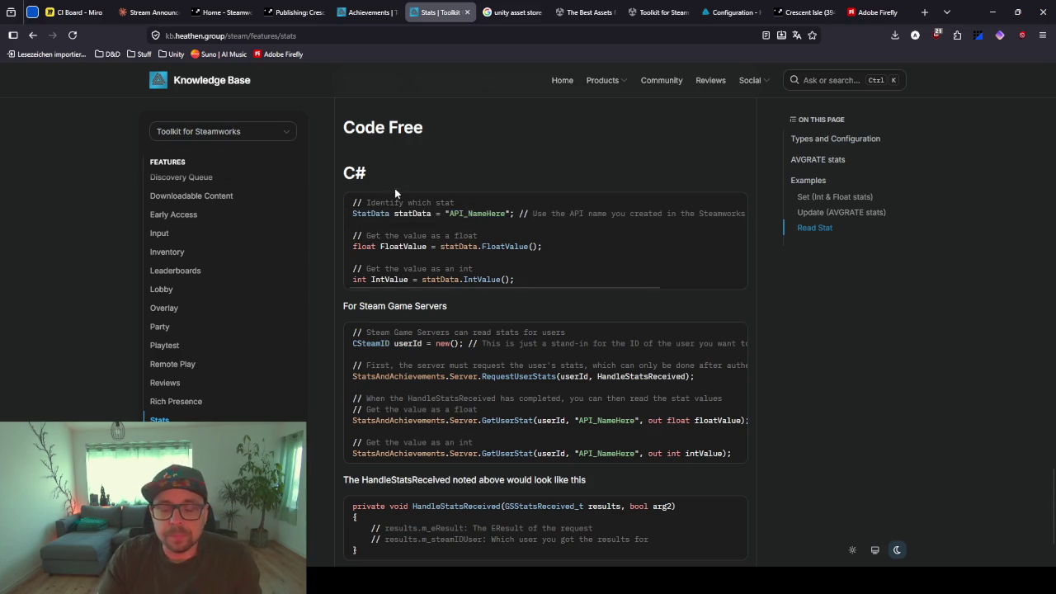
left_click_drag(450, 214, 508, 214)
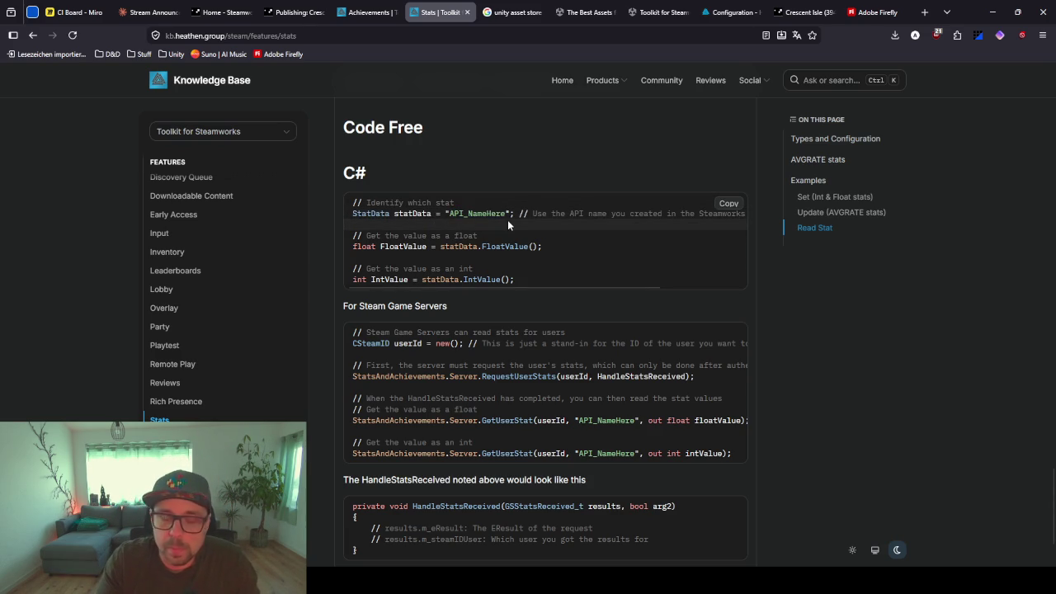
left_click(371, 214)
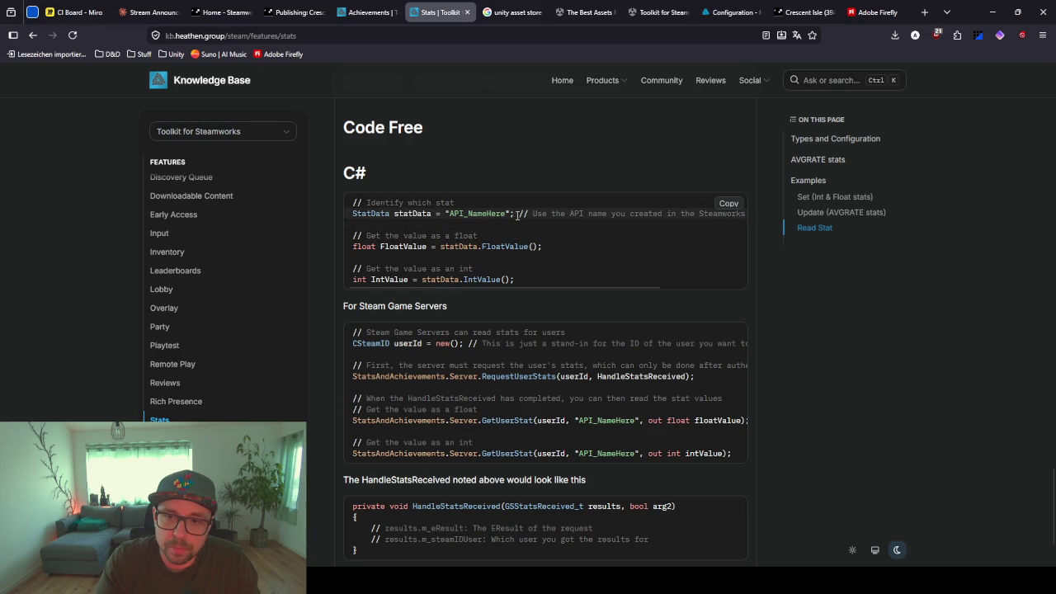
left_click_drag(515, 214, 327, 211)
key("ctrl+c")
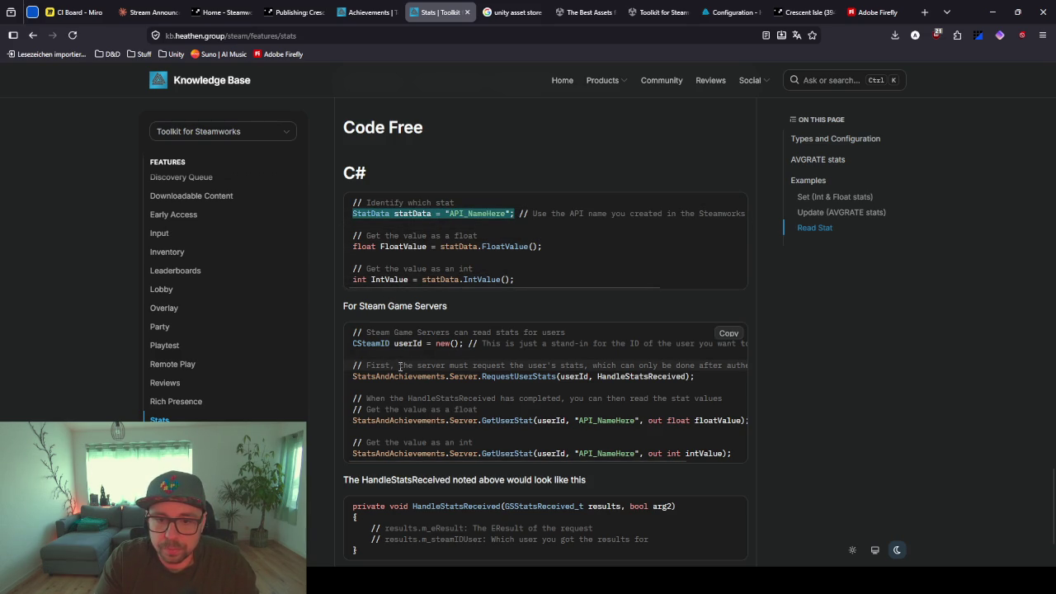
Return to Rider with the caret on empty line 10
left_click(759, 87)
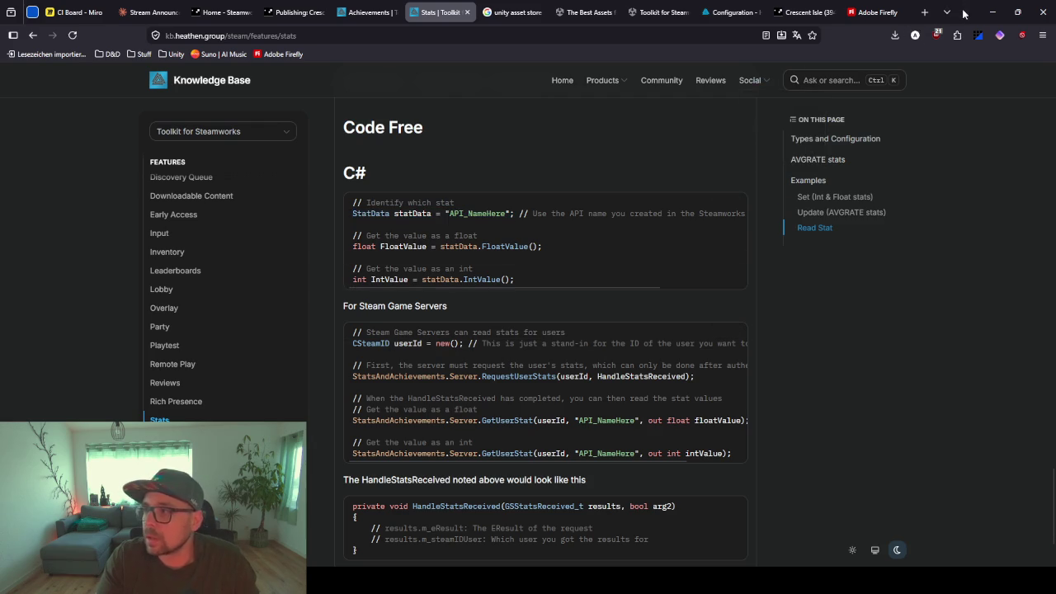
left_click(992, 12)
left_click(402, 123)
Paste the StatData declaration and add its missing namespace import
key("ctrl+v")
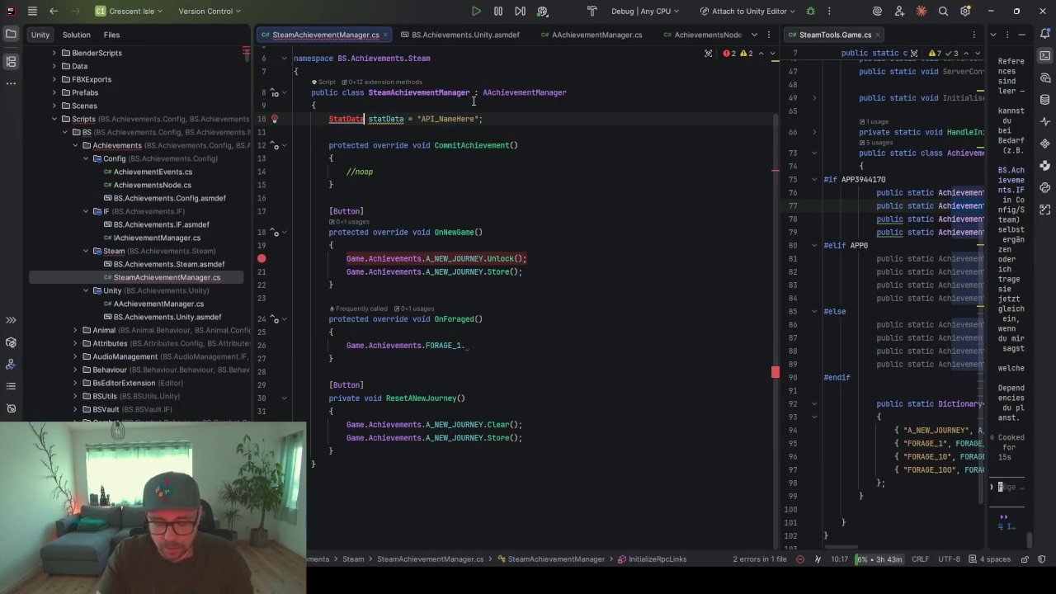
key("alt+Return")
key("Return")
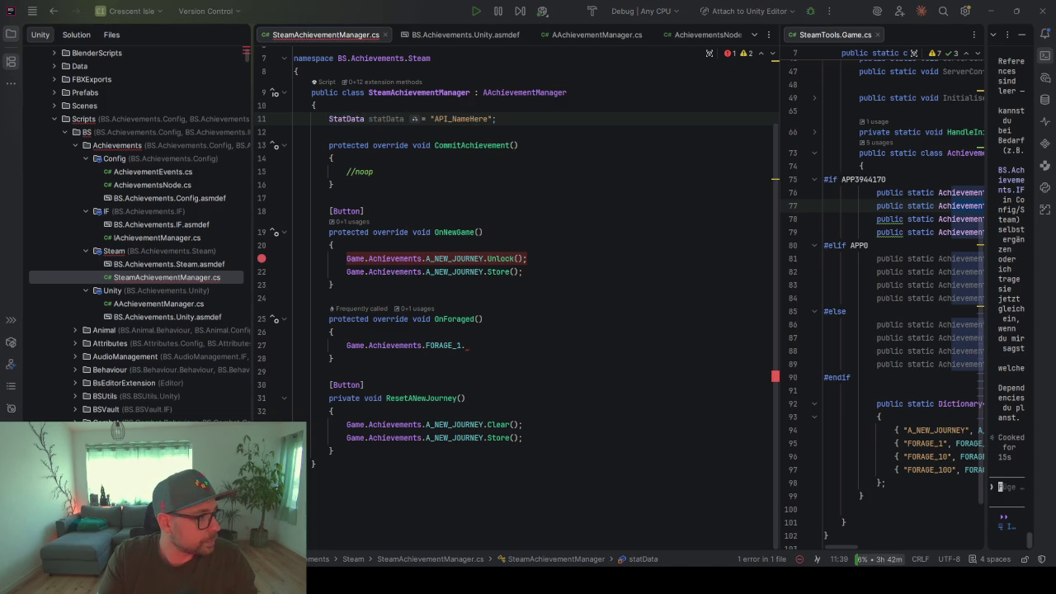
Replace "API_NameHere" with FORAGE from the Steamworks stats page and rename the field forageStat
mouse_move(0, 99)
left_mouse_down()
mouse_move(426, 92)
mouse_move(427, 51)
left_mouse_up()
double_click(212, 410)
key("ctrl+c")
mouse_move(928, 45)
left_mouse_down()
mouse_move(329, 231)
mouse_move(0, 247)
left_mouse_up()
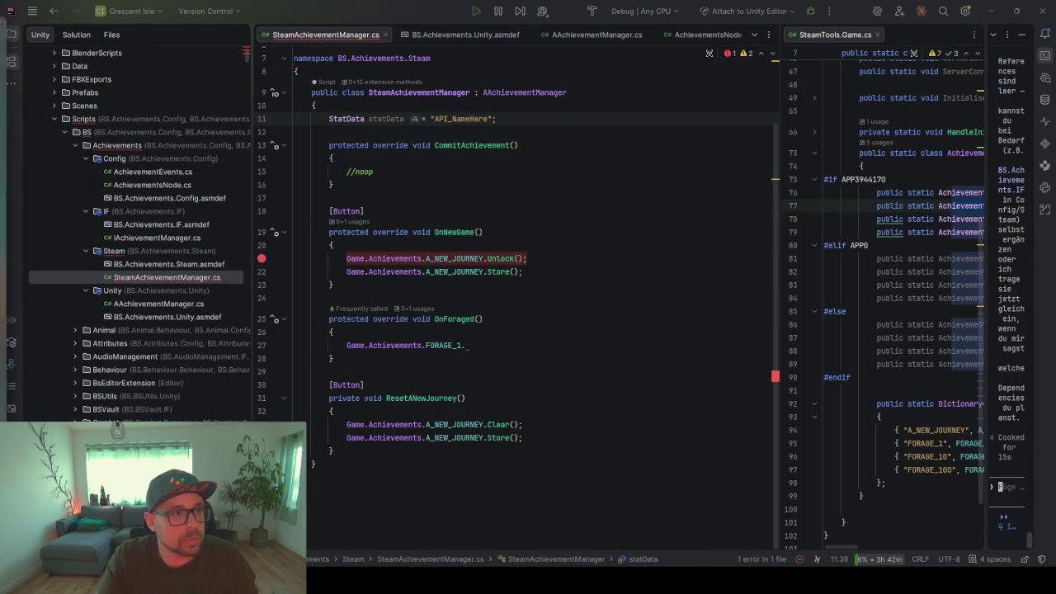
double_click(462, 118)
key("ctrl+v")
type("forageStat")
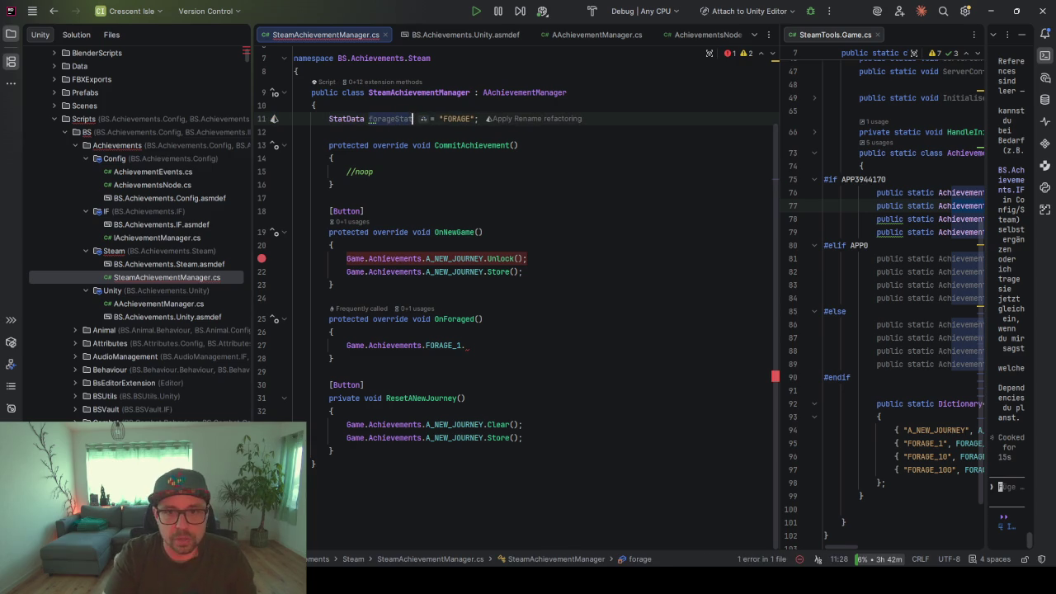
Replace 'Game.Achievements.FORAGE_1.' in OnForaged with 'forageStat.'
left_click(517, 258)
left_click(469, 345)
key("shift+Home")
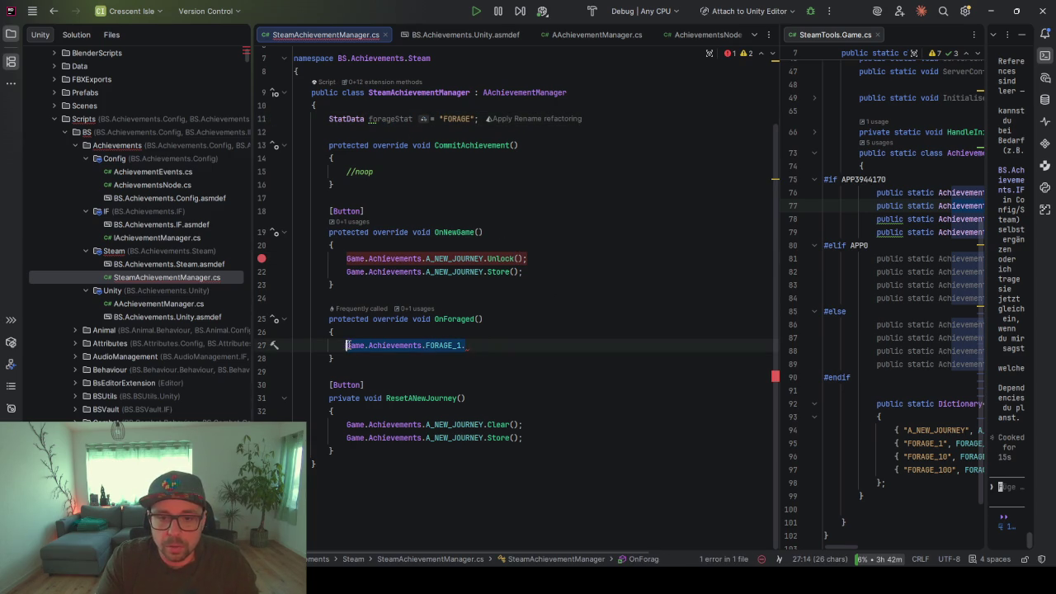
type("forageStat")
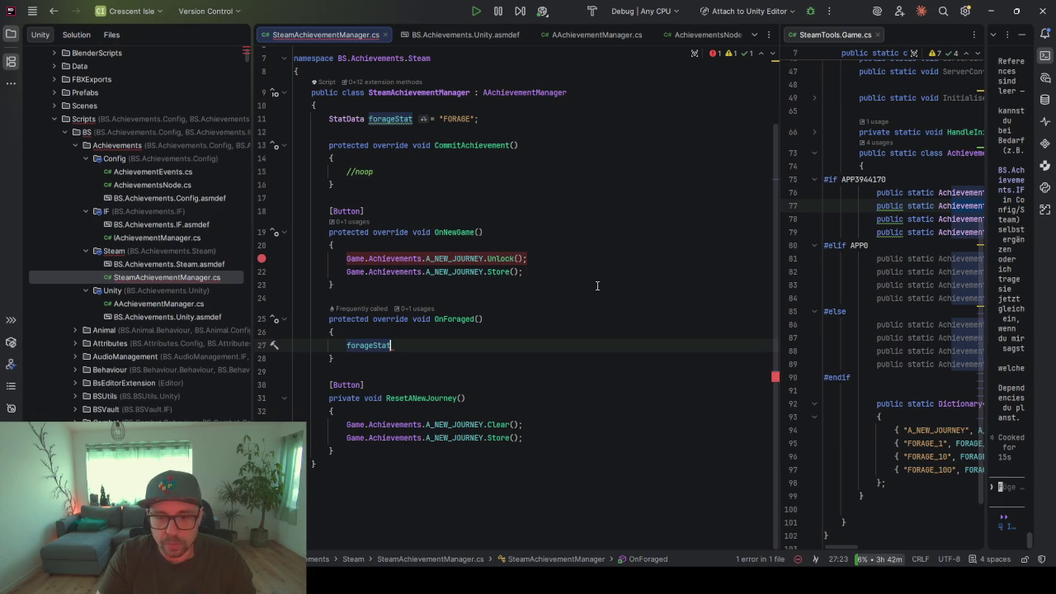
type(".")
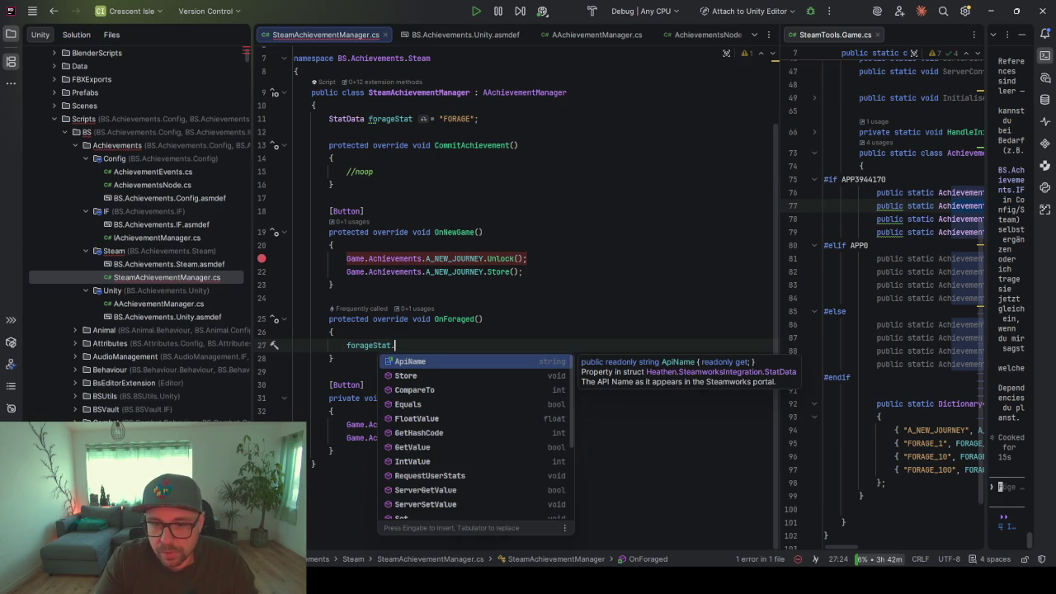
Check forageStat's members such as ServerSetValue, then return to the Stats page
scroll(467, 445, "down", 3)
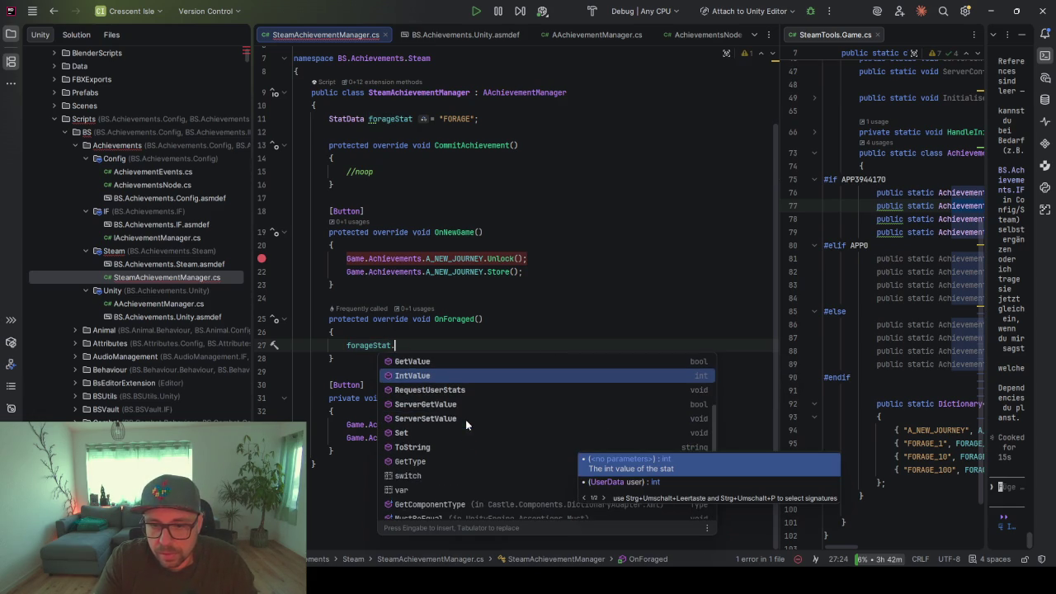
scroll(466, 406, "down", 1)
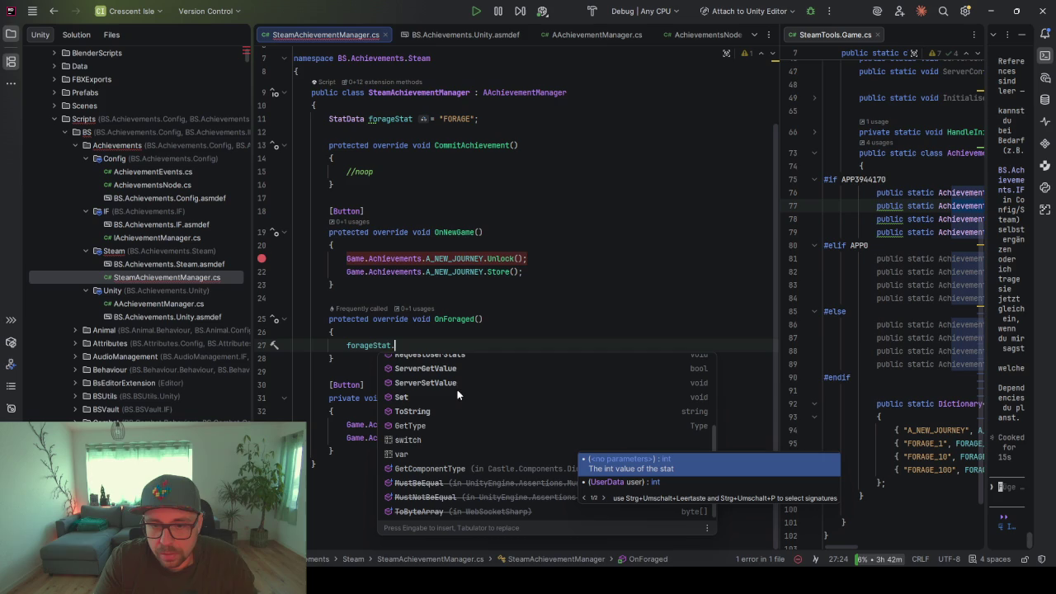
left_click(452, 383)
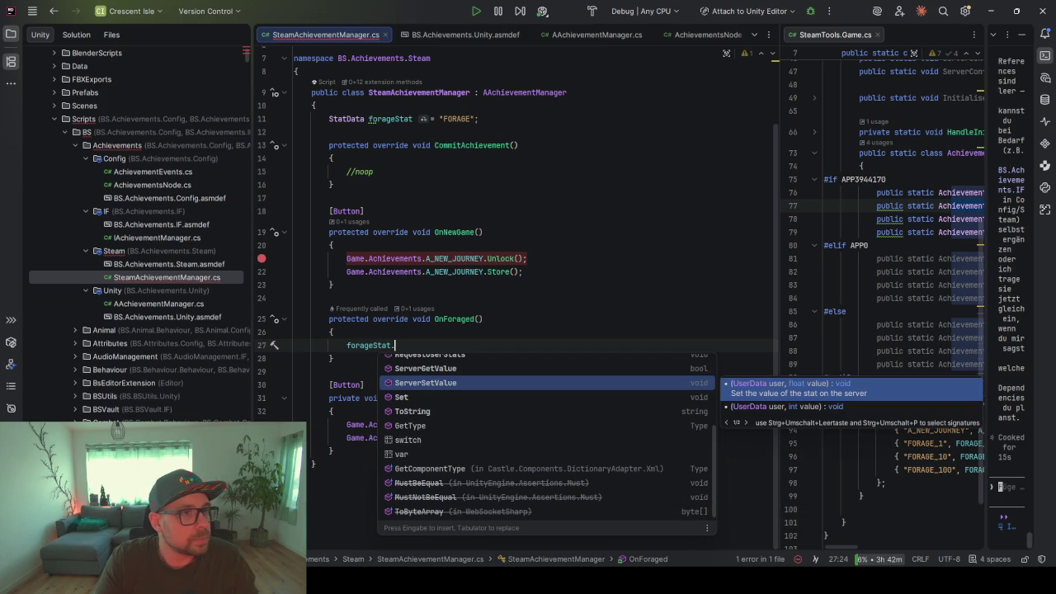
key("alt+Tab")
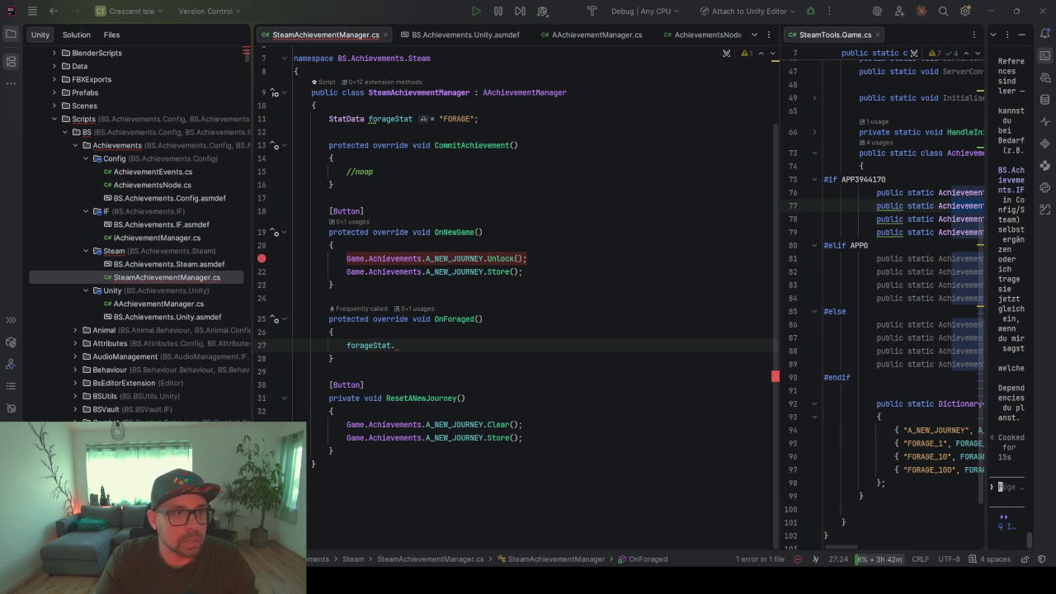
key("alt+Tab")
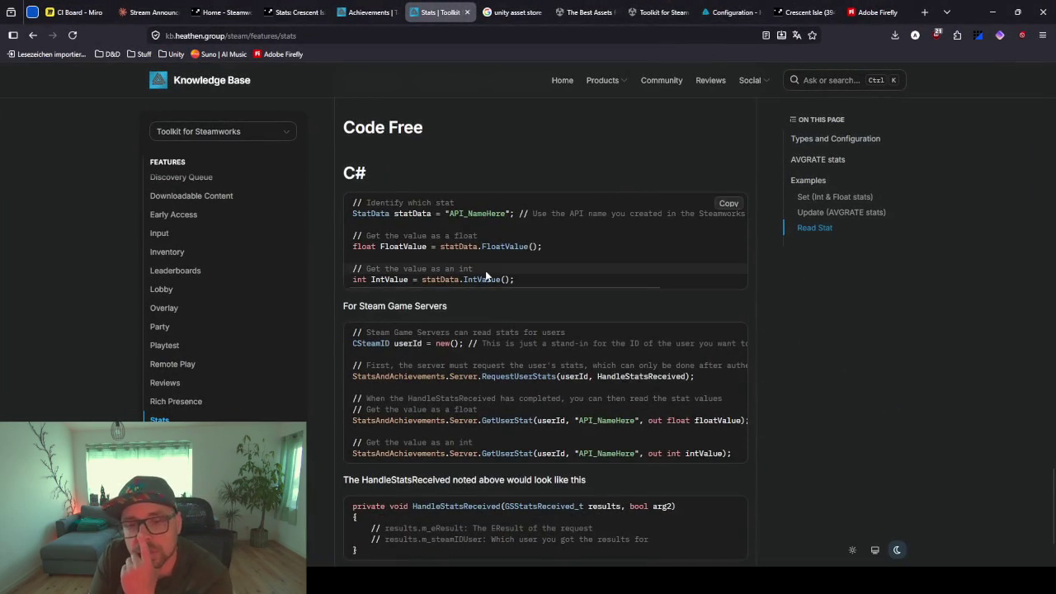
Review the server stats, AVGRATE and Set (Int & Float stats) examples
scroll(485, 277, "down", 2)
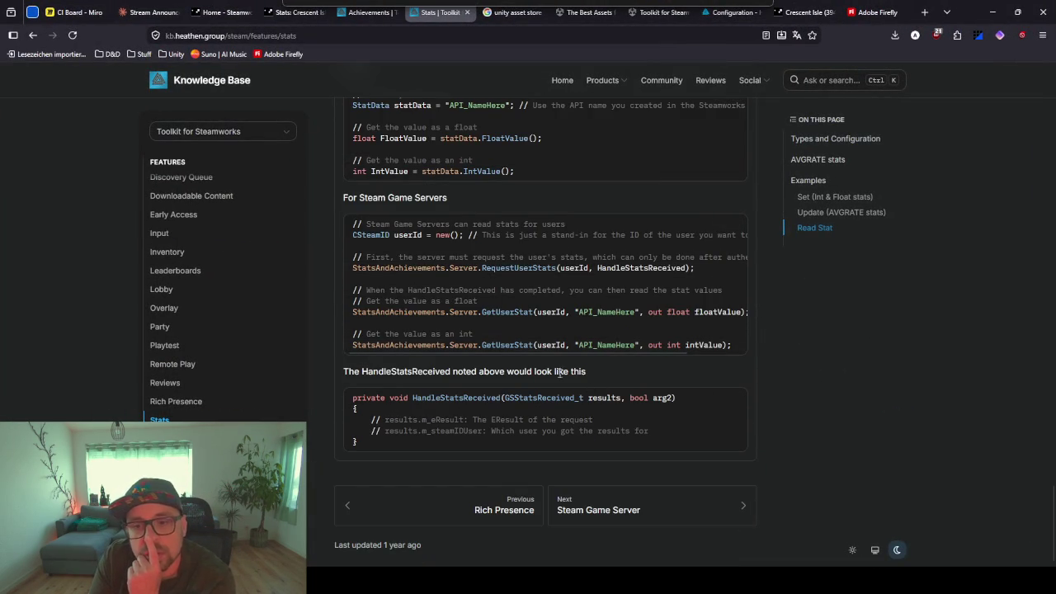
mouse_move(496, 350)
left_mouse_down()
mouse_move(490, 312)
mouse_move(408, 346)
left_mouse_up()
scroll(352, 368, "up", 3)
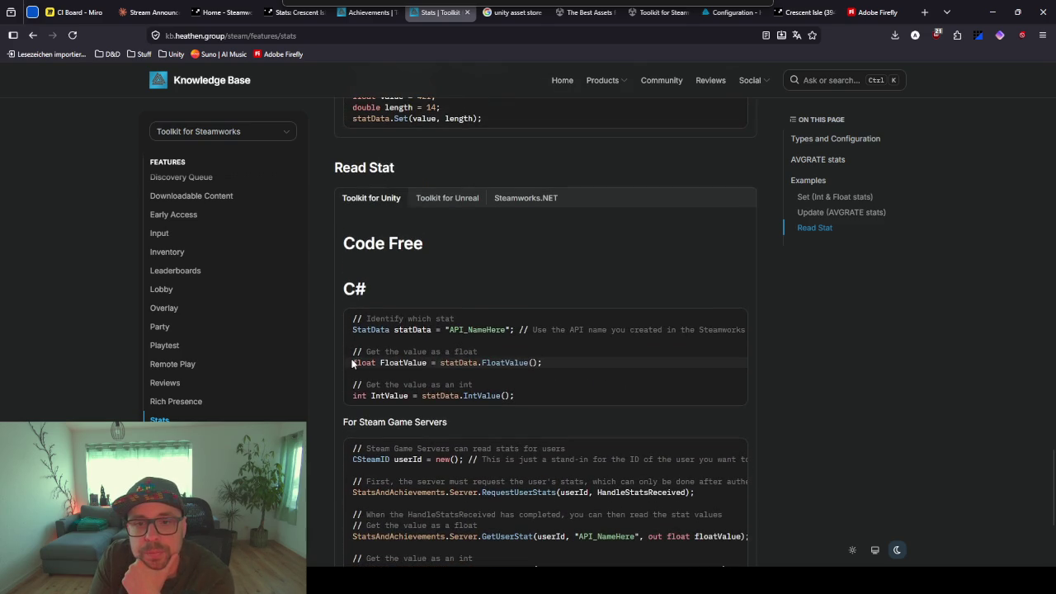
scroll(352, 363, "up", 4)
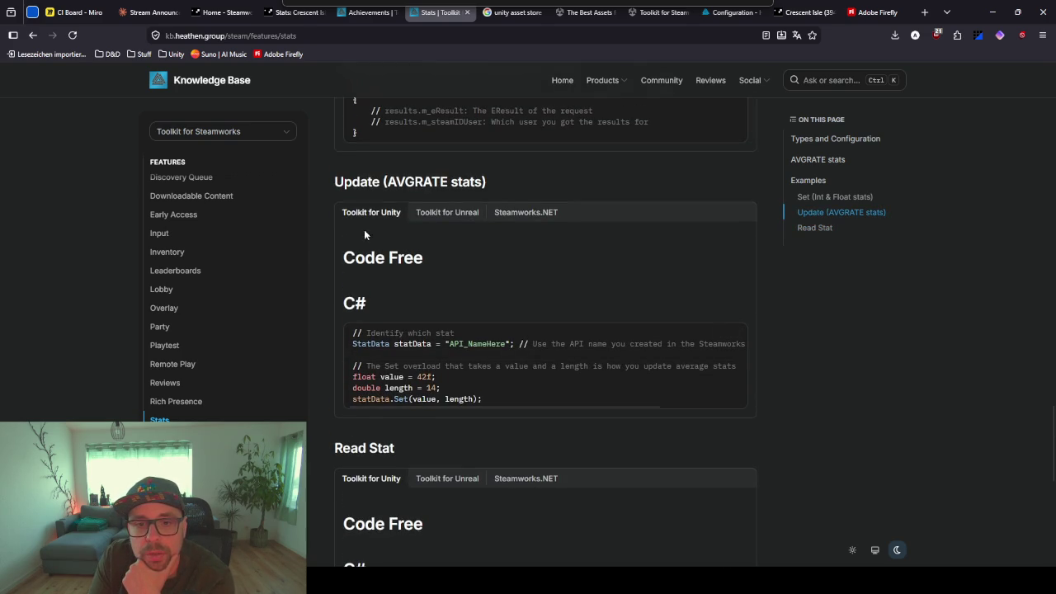
double_click(386, 377)
left_click(402, 400)
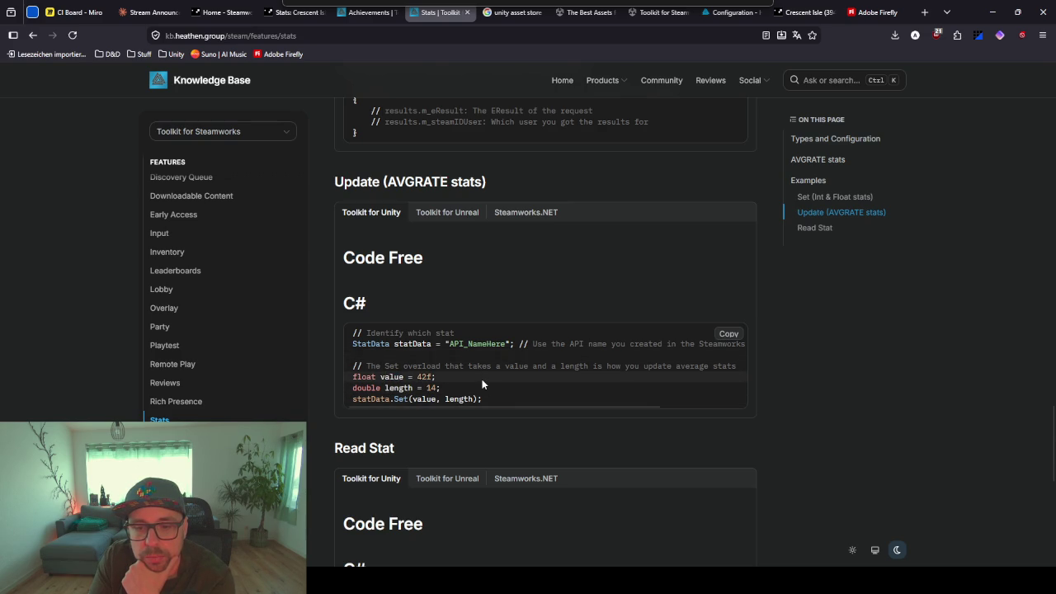
scroll(483, 385, "right", 3)
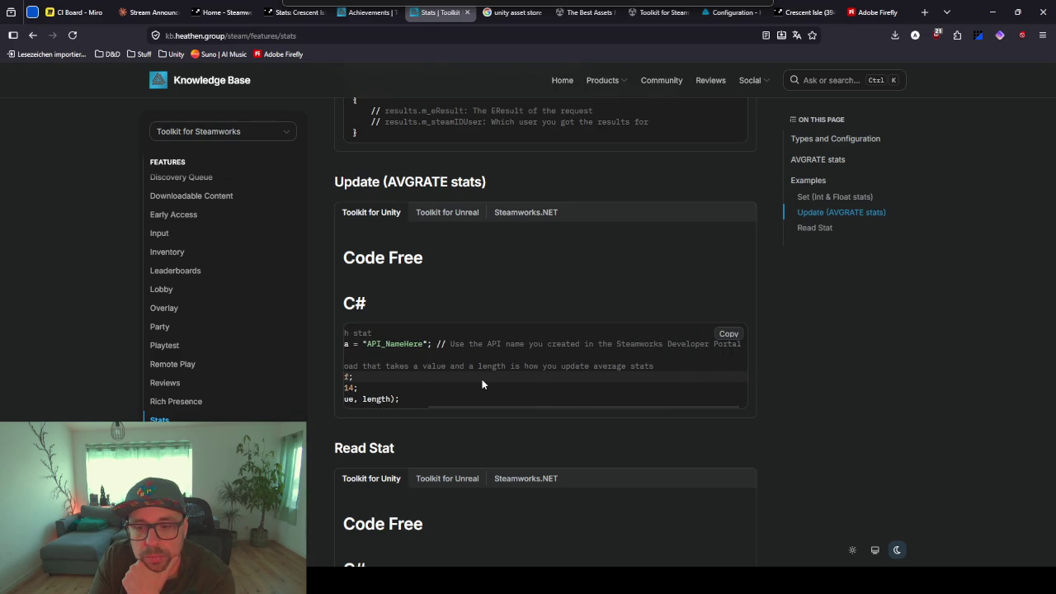
scroll(483, 385, "left", 2)
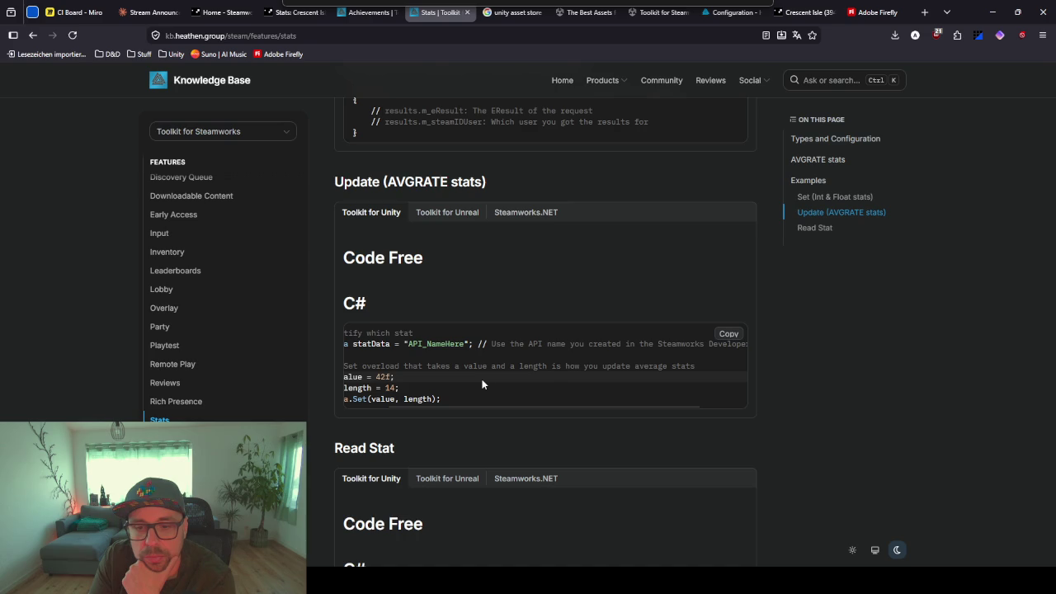
scroll(482, 385, "left", 2)
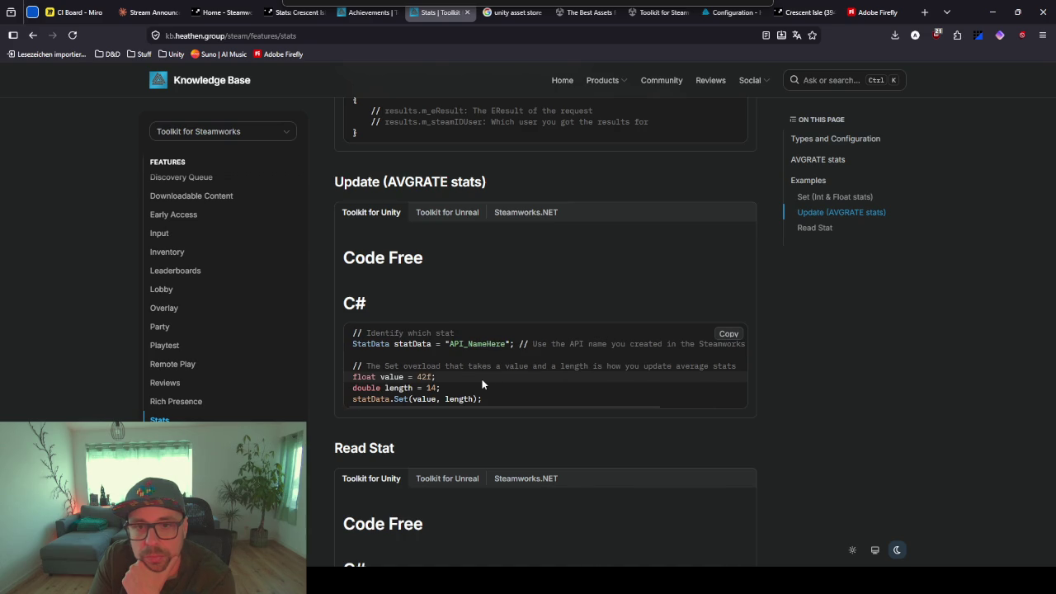
scroll(332, 282, "up", 3)
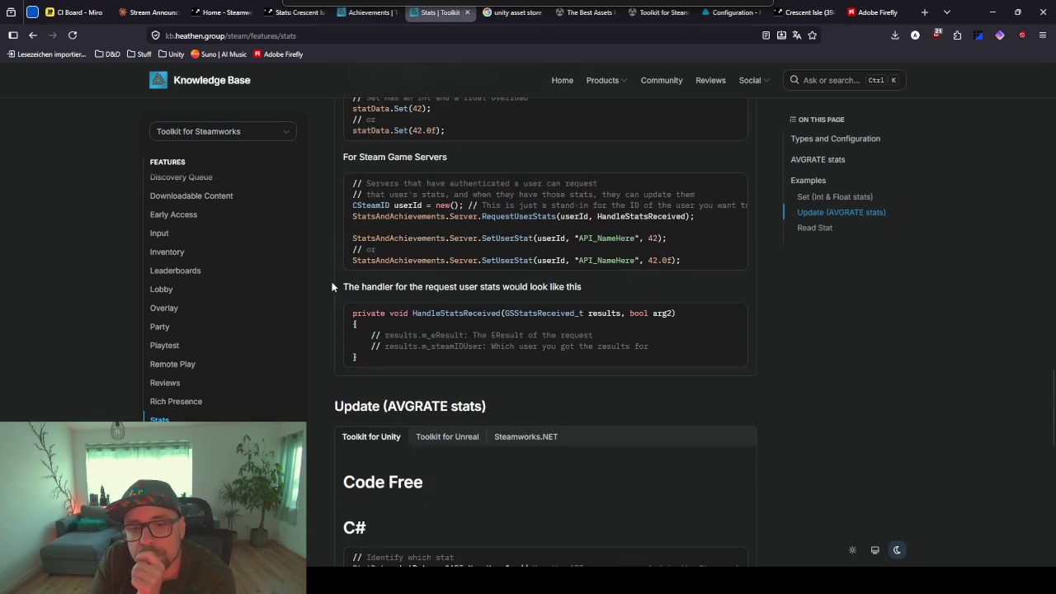
scroll(332, 286, "up", 3)
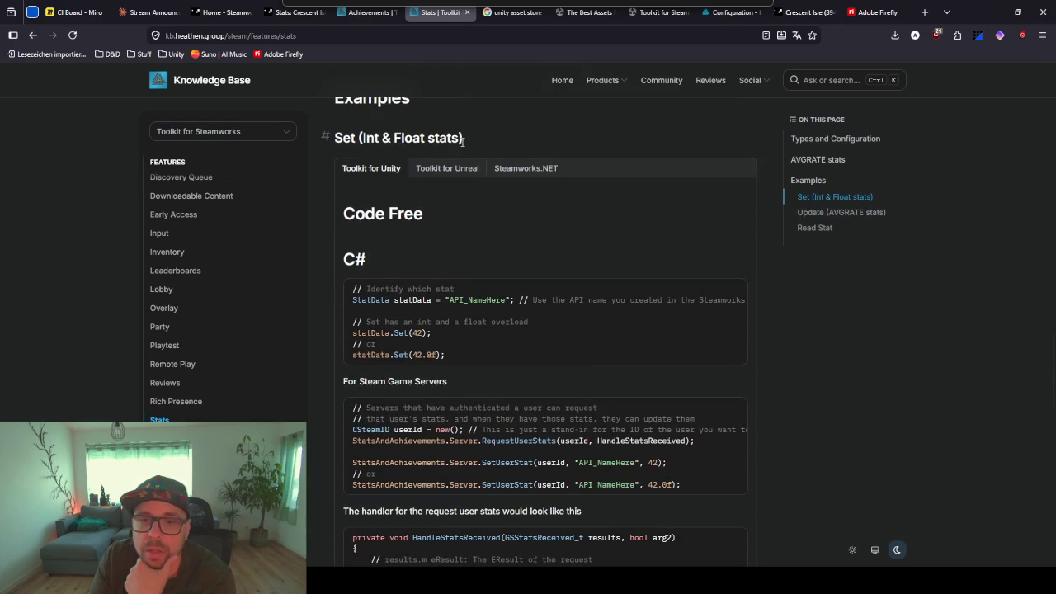
left_click_drag(461, 142, 324, 138)
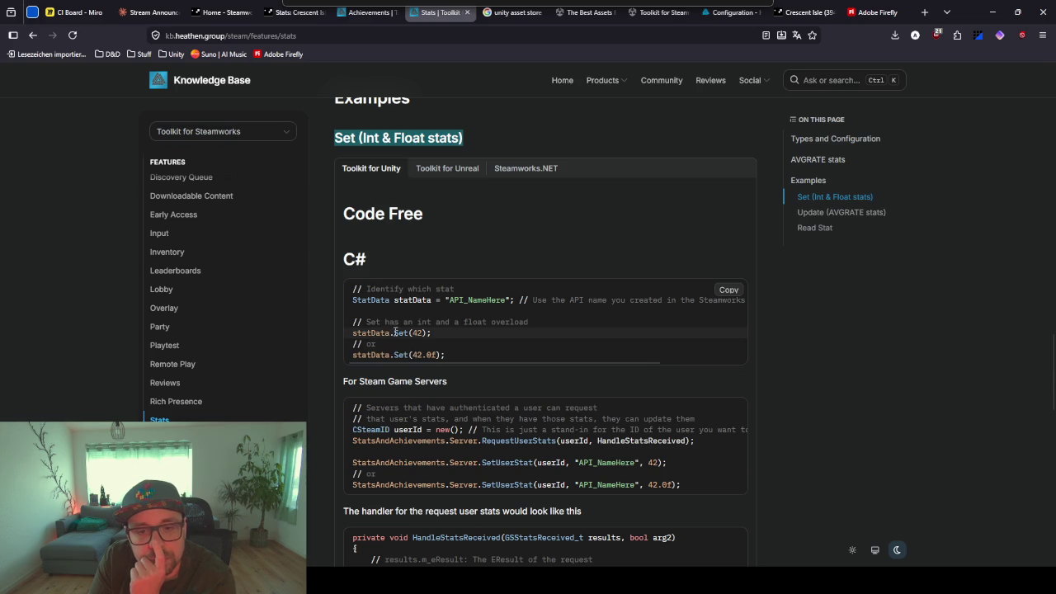
Find statData.IntValue() in the Read Stat example, then return to Rider
scroll(395, 346, "down", 1)
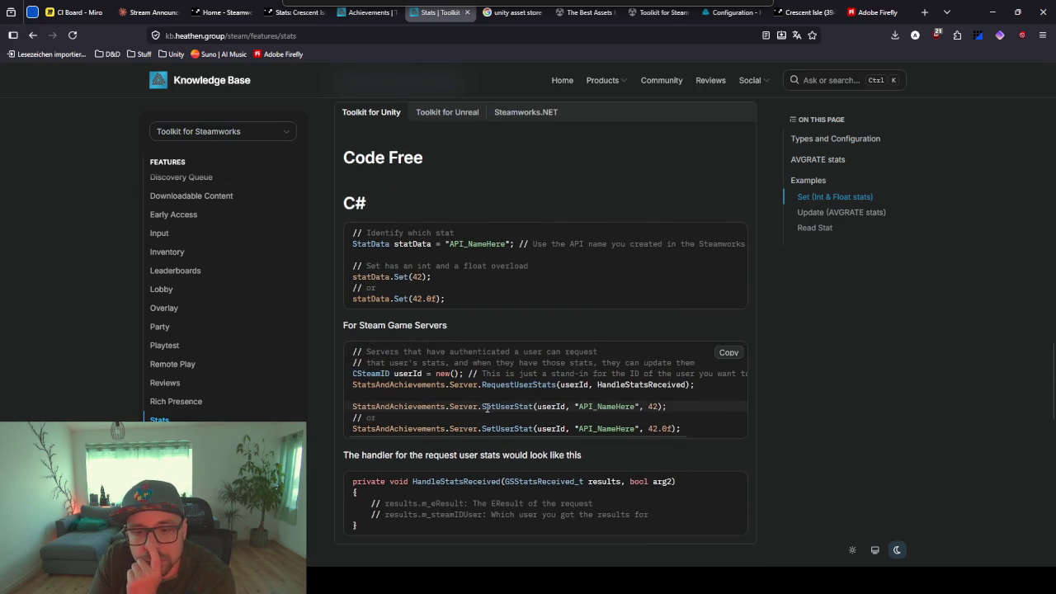
scroll(504, 409, "down", 2)
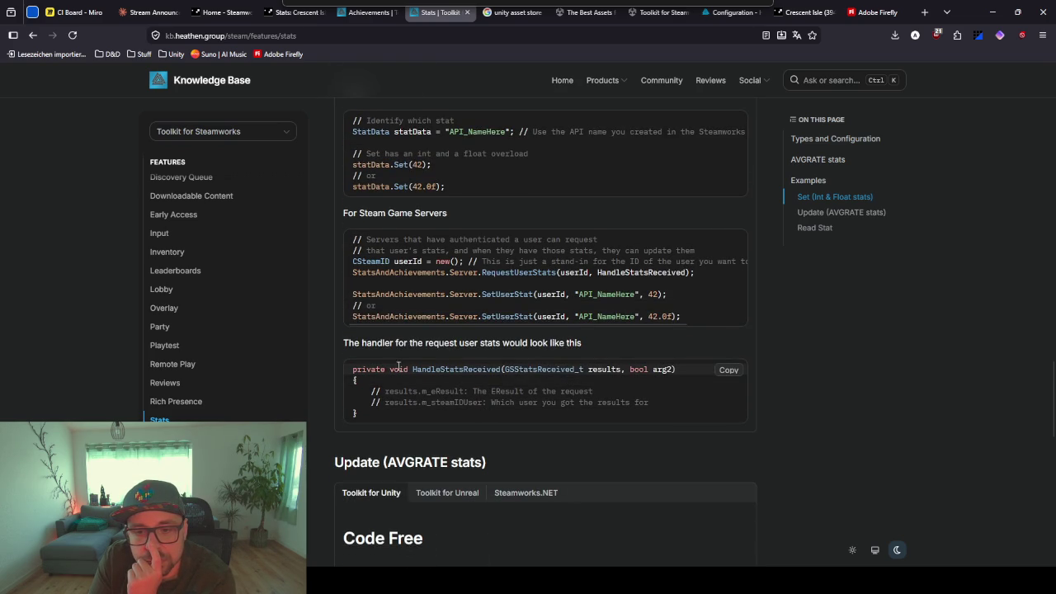
scroll(396, 367, "up", 4)
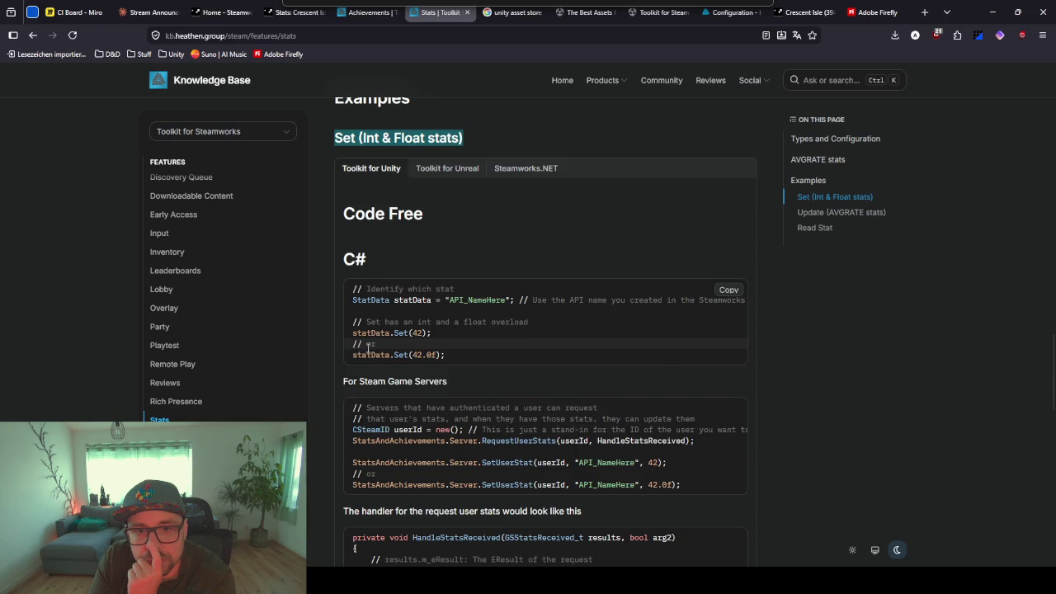
scroll(400, 301, "up", 5)
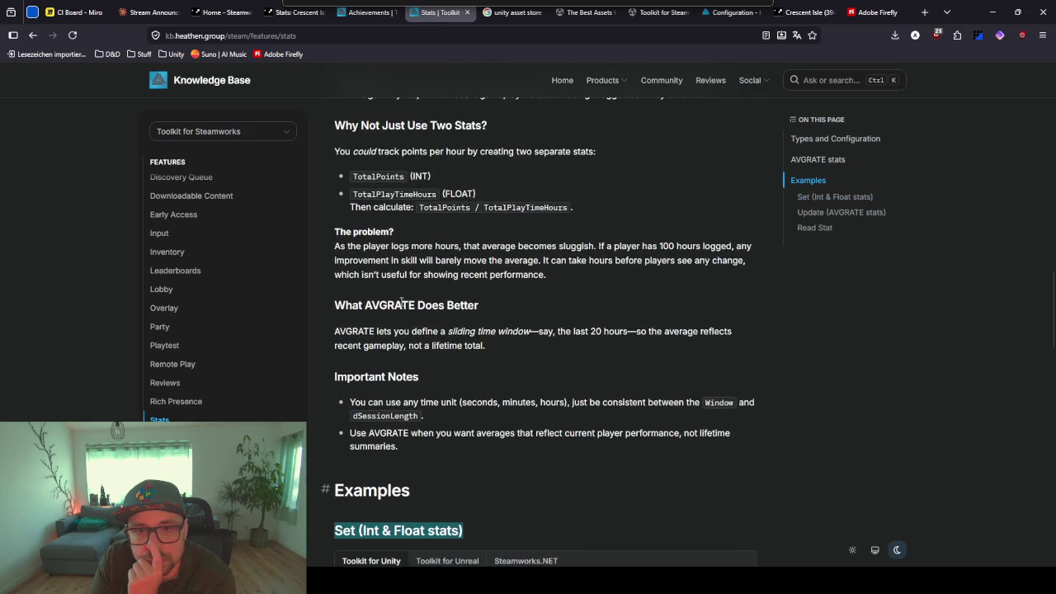
scroll(401, 302, "down", 15)
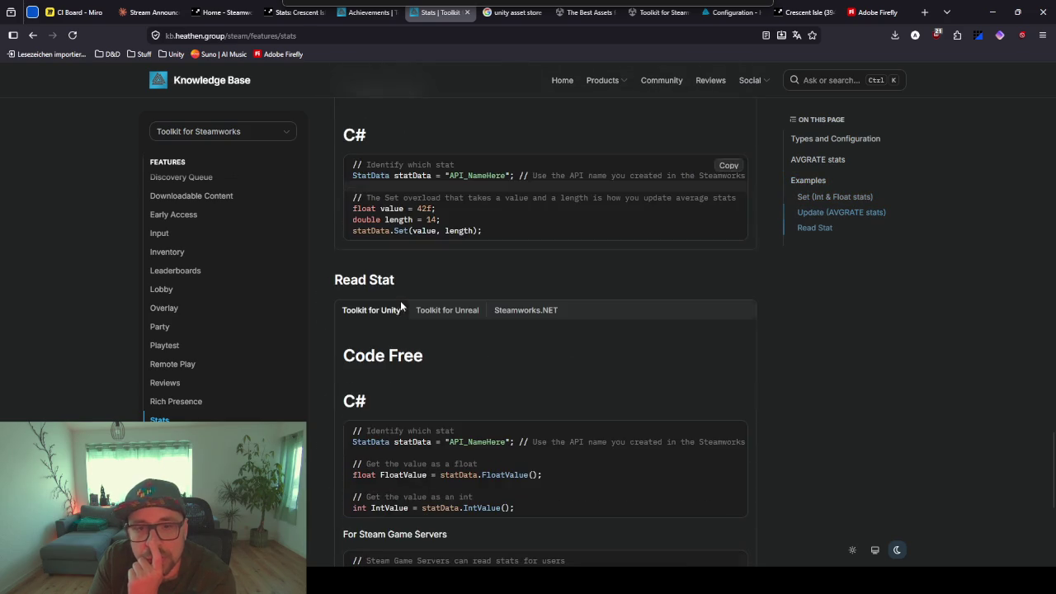
scroll(414, 349, "down", 2)
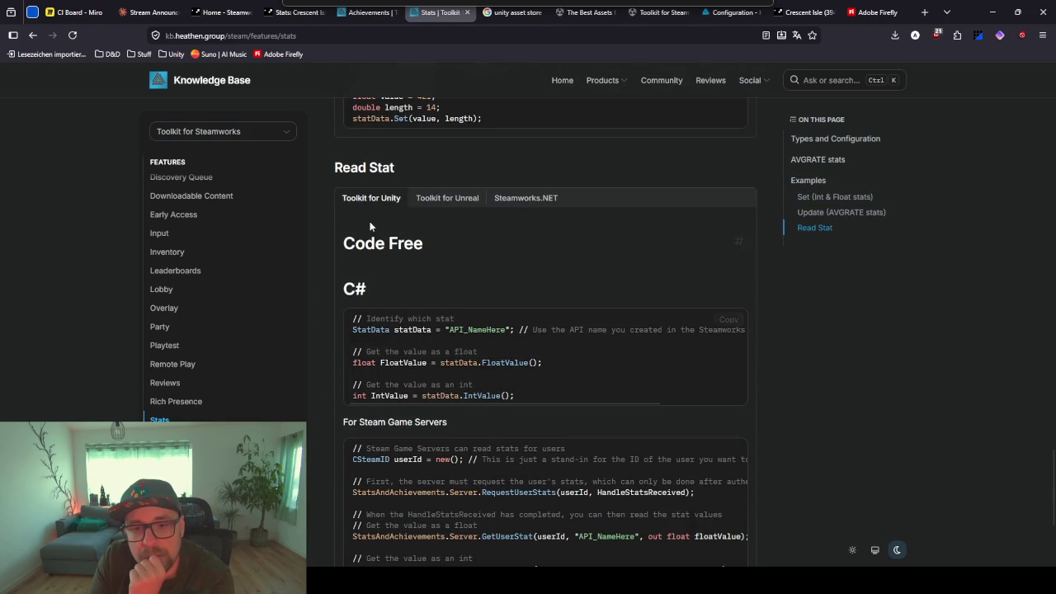
left_click_drag(365, 165, 334, 168)
scroll(453, 410, "down", 2)
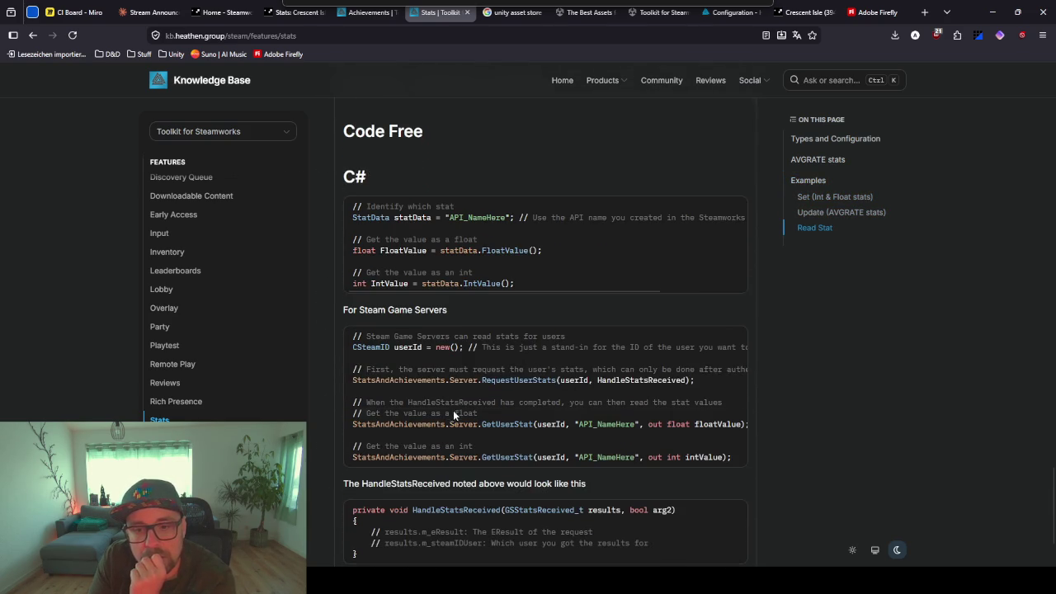
left_click_drag(513, 283, 422, 283)
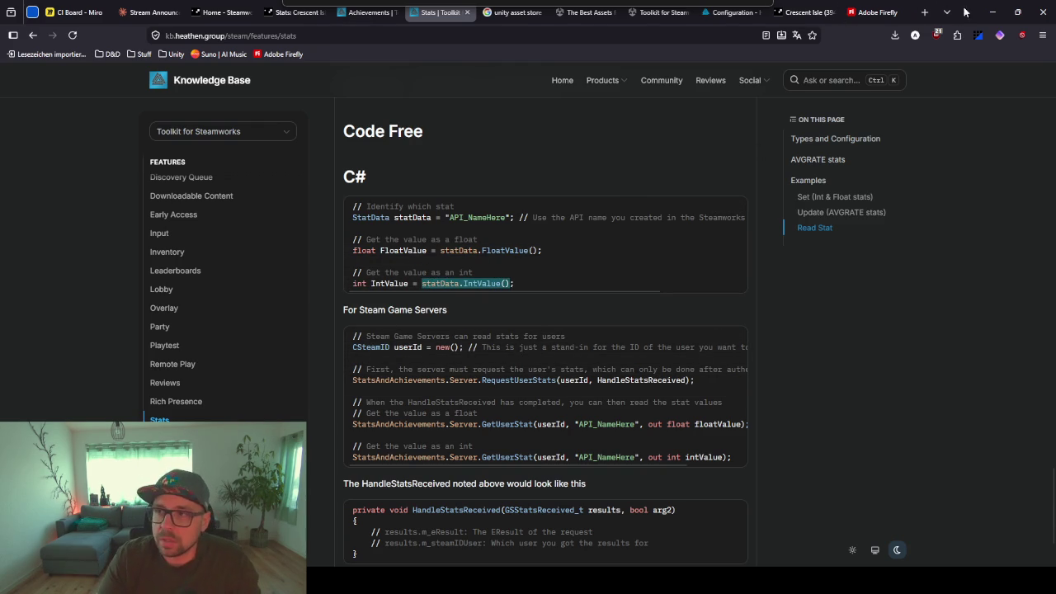
key("alt+Tab")
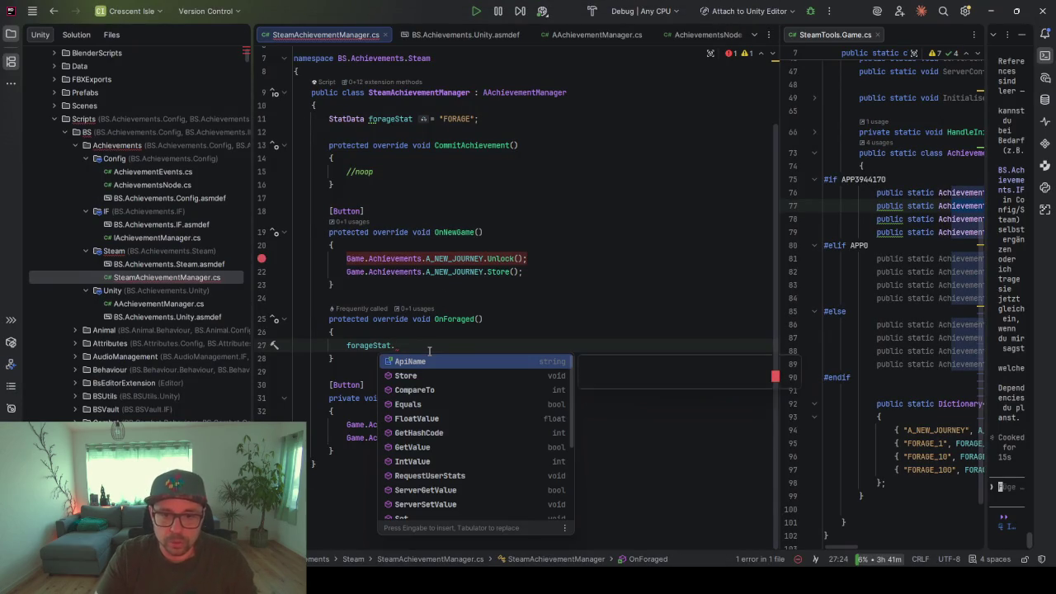
In OnForaged, write forageStat.Set(forageStat.IntValue()) using code completion
type("ApiName.Se")
key("BackSpace")
key("BackSpace")
key("BackSpace")
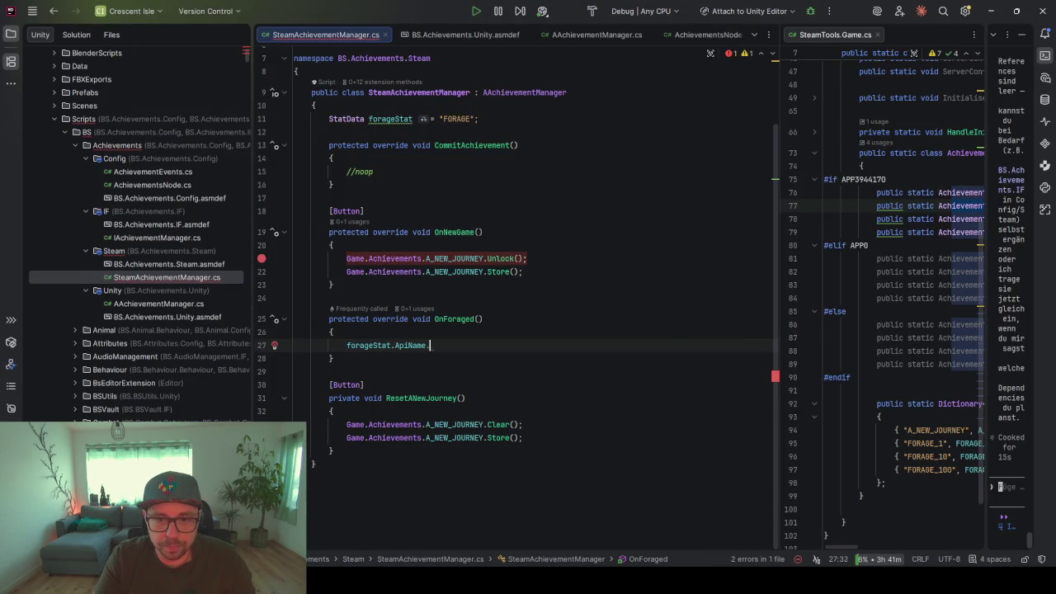
type("Se")
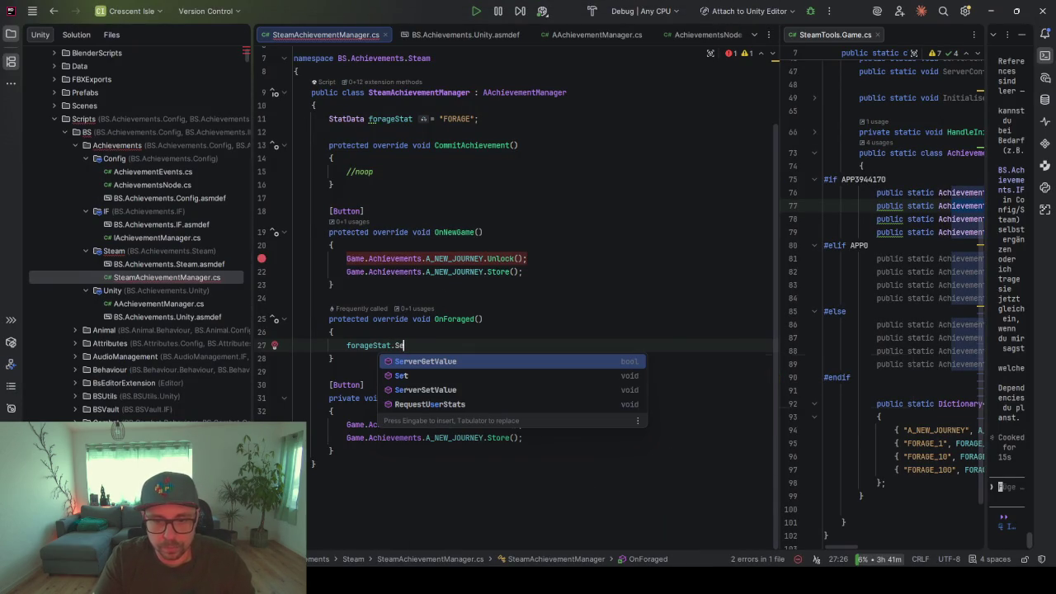
key("Down")
key("Return")
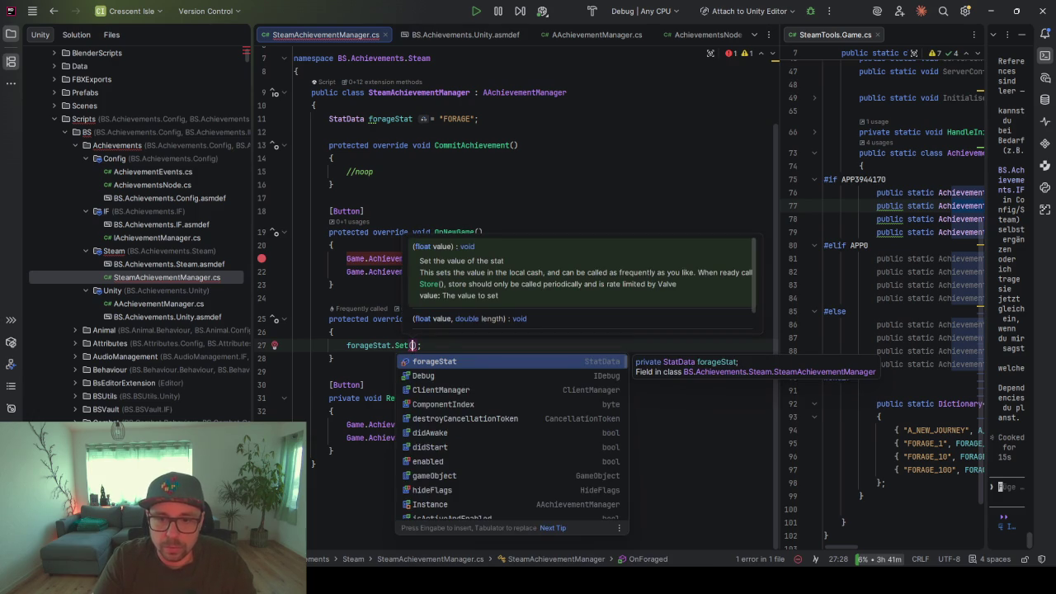
key("BackSpace")
key("BackSpace")
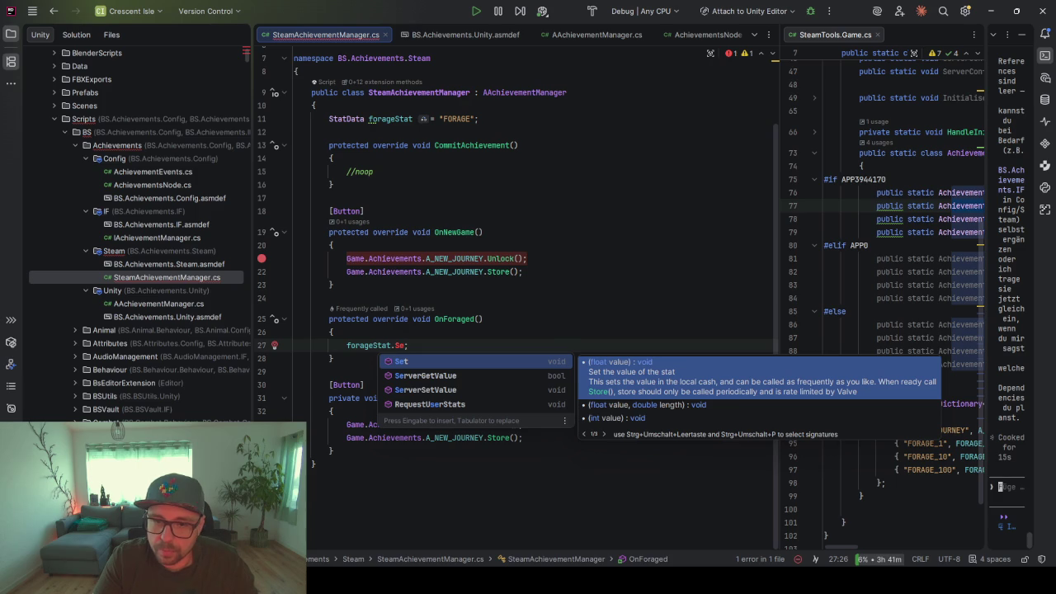
key("Return")
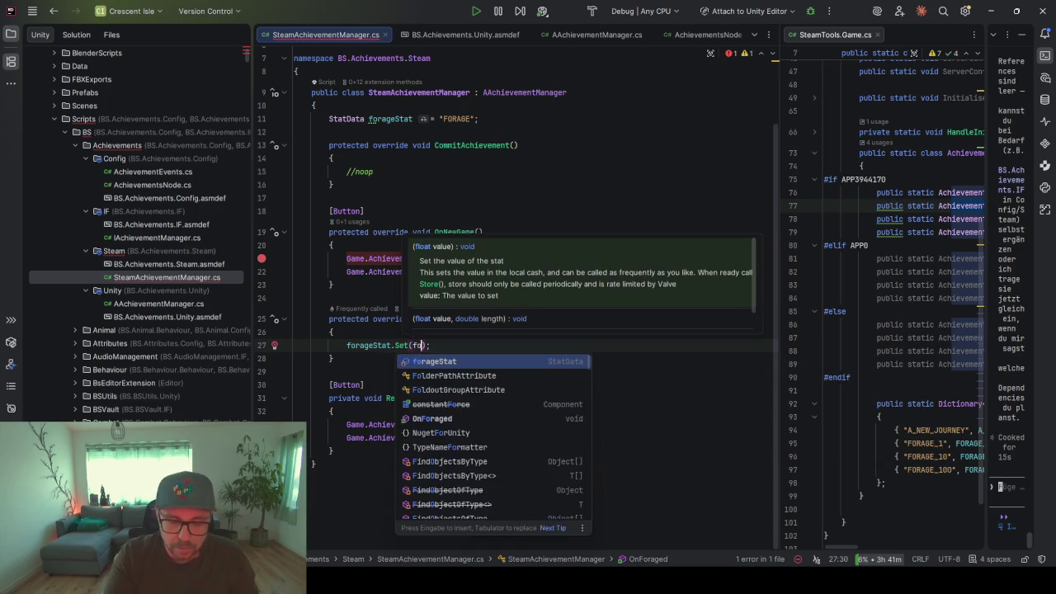
key("Return")
type(".")
key("Down")
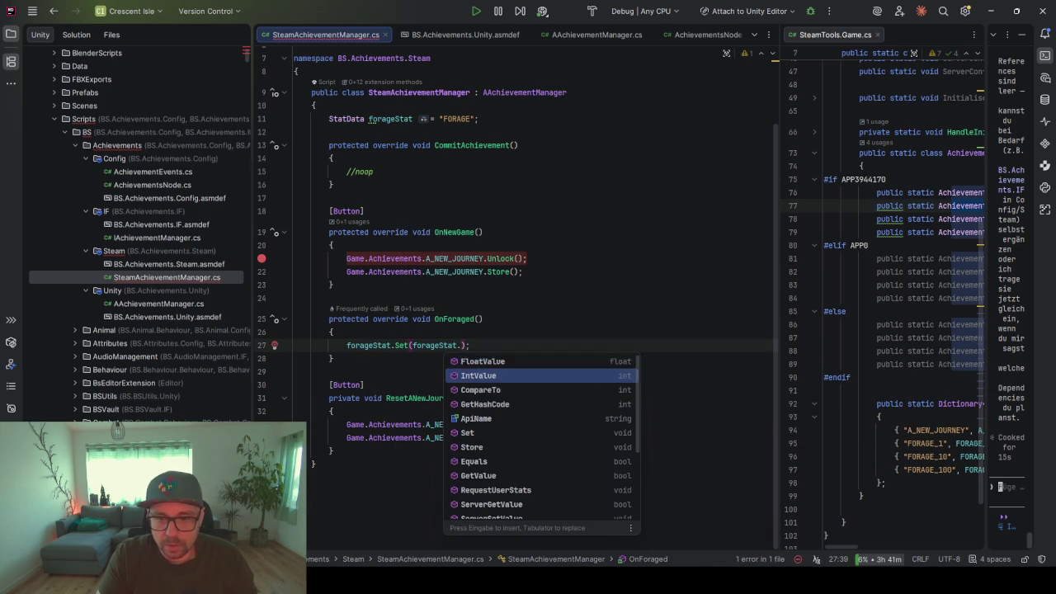
key("Return")
type("+1")
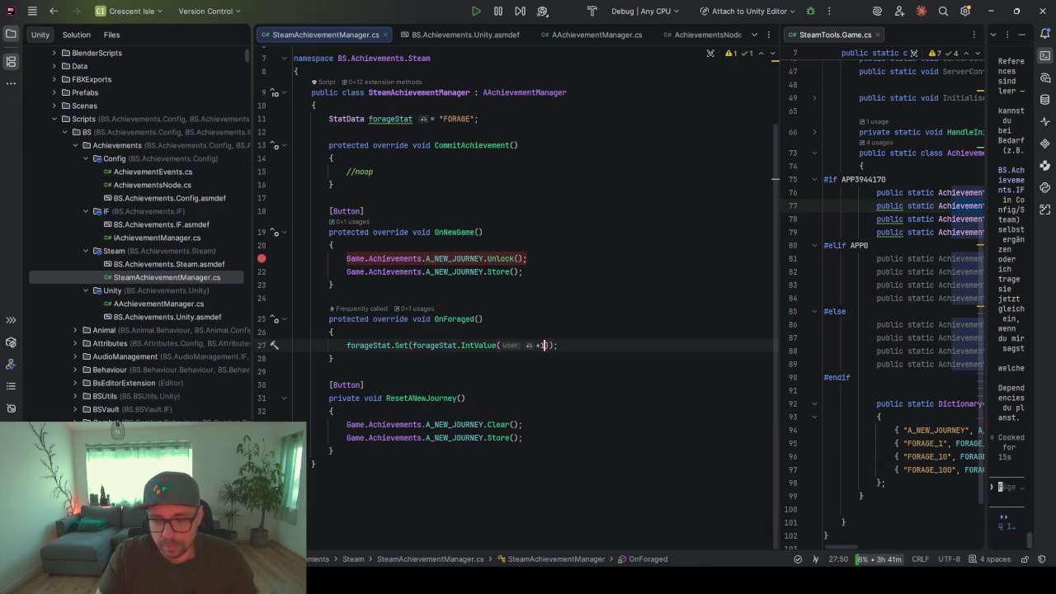
Move the IntValue call to its own line above Set and introduce it as int intValue
left_click(332, 332)
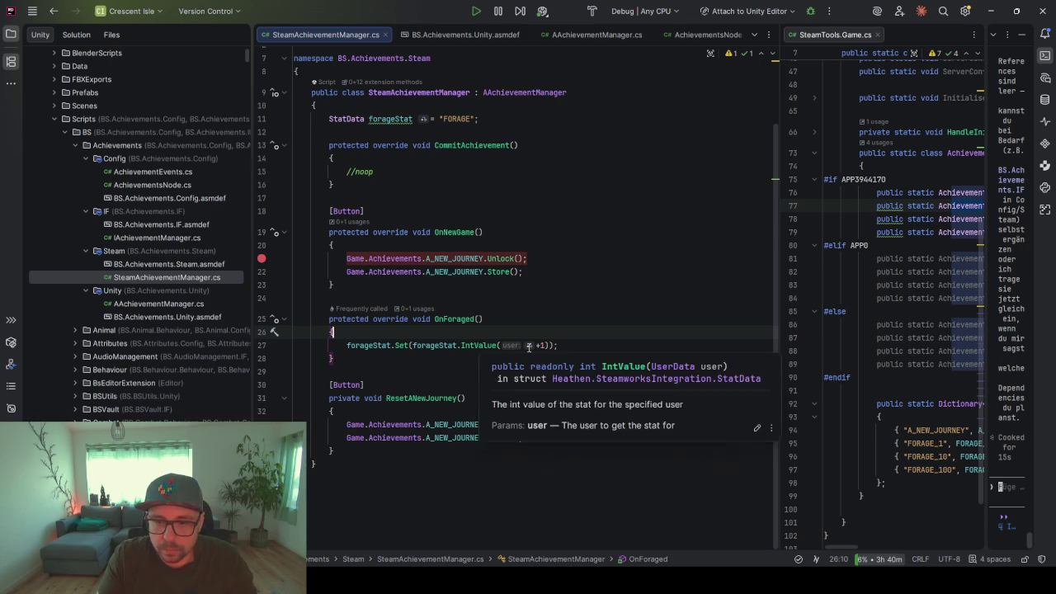
double_click(541, 344)
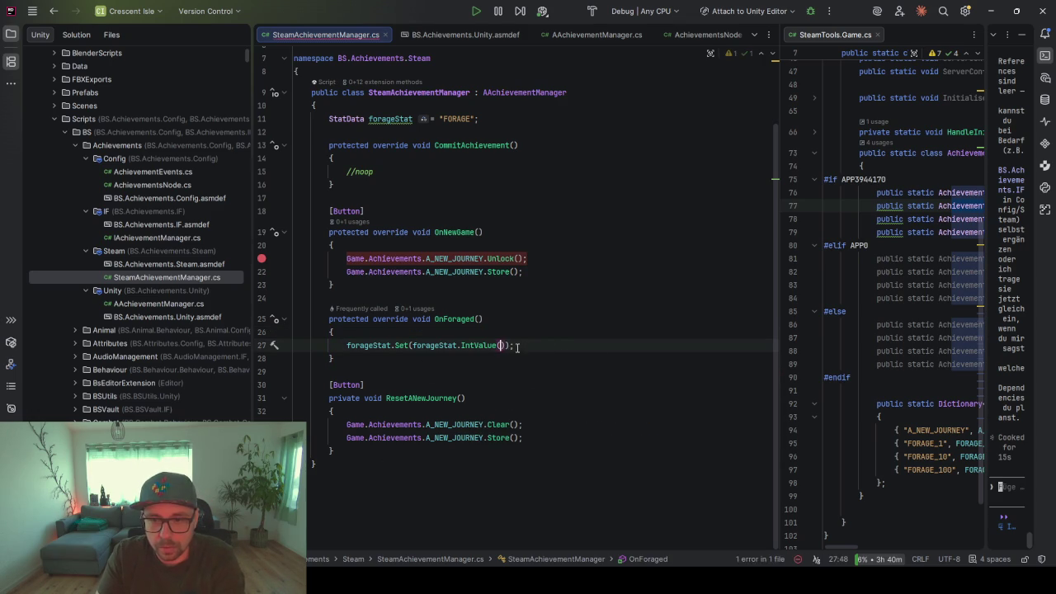
key("BackSpace")
key("BackSpace")
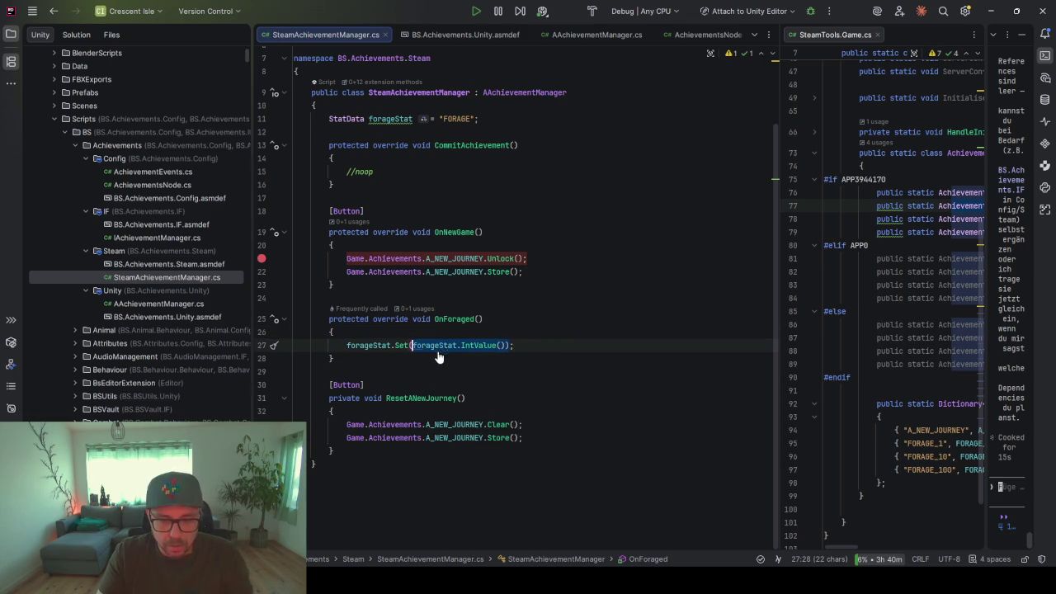
key("ctrl+x")
left_click(419, 333)
key("Return")
key("Return")
key("ctrl+v")
key("alt+Return")
key("Return")
key("Return")
key("Return")
key("Return")
Add Debug.Log($"Incrementing forage stat from {intValue} to {intValue + 1}") to OnForaged
type("Debug")
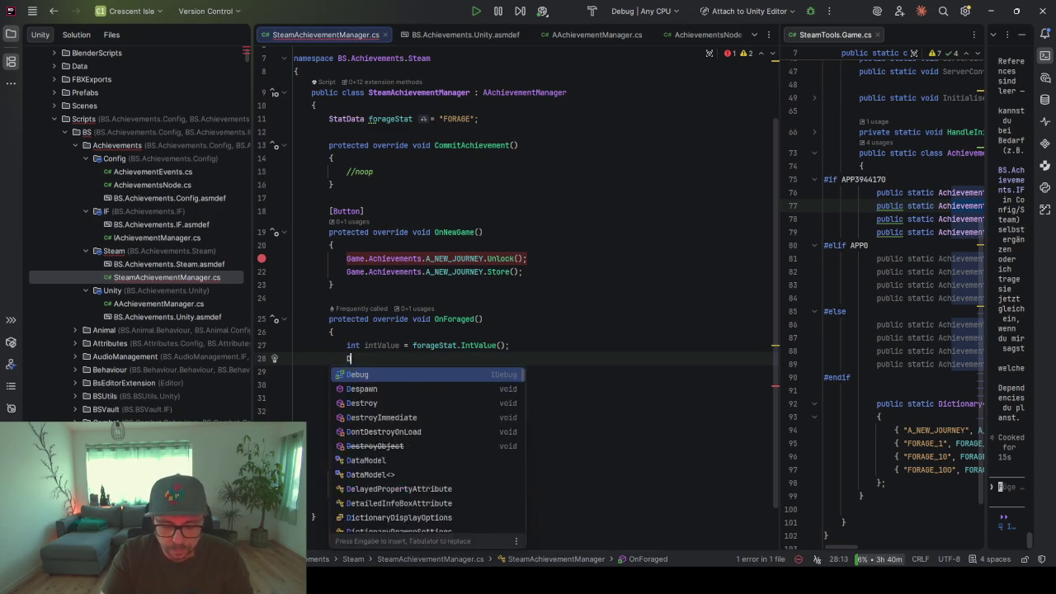
key("Escape")
type(".Log(")
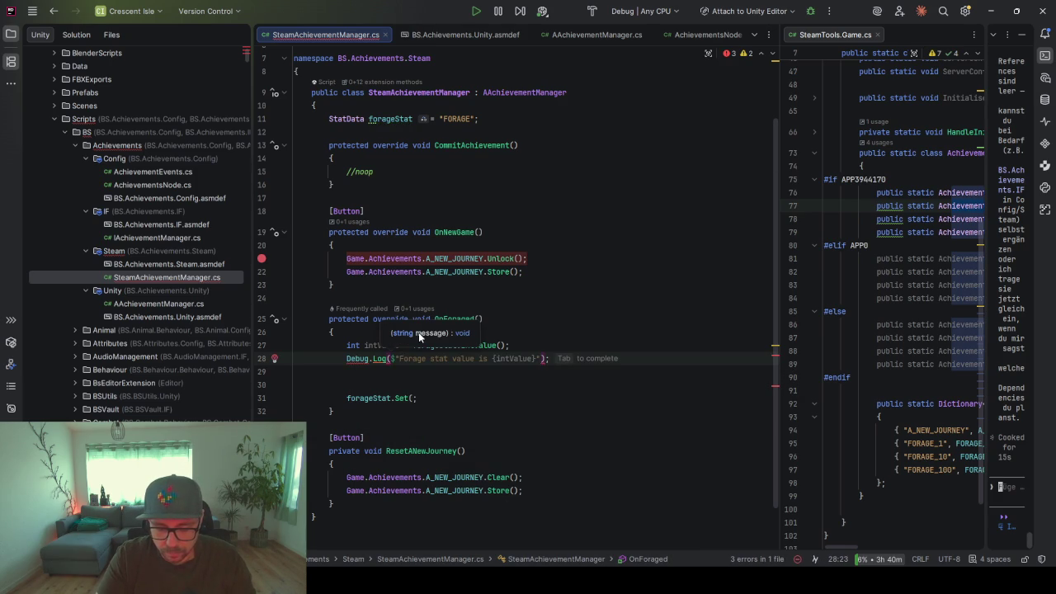
type("$\"")
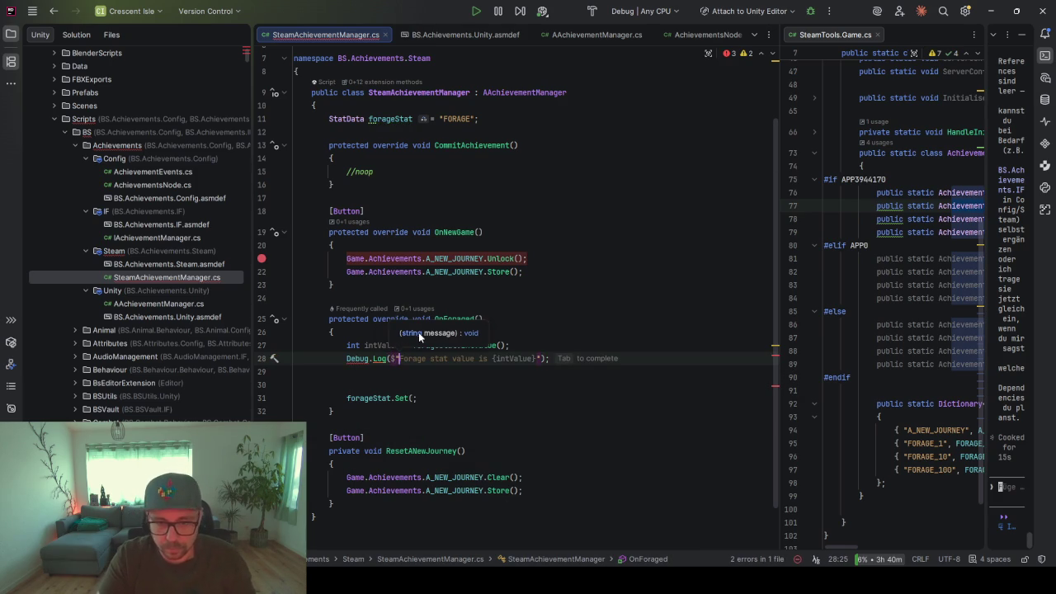
type("Incre")
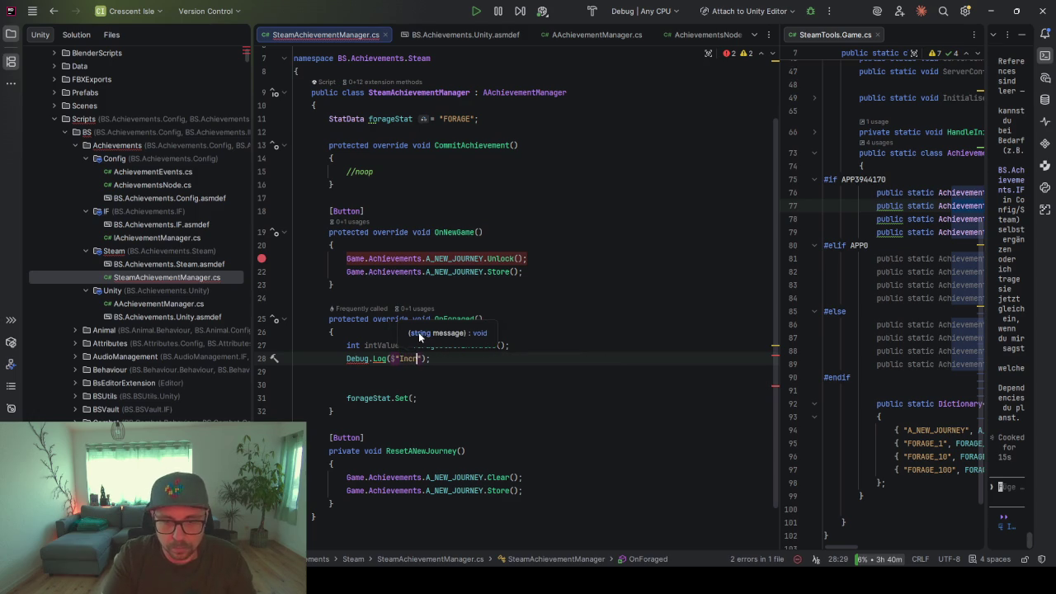
type("menting ")
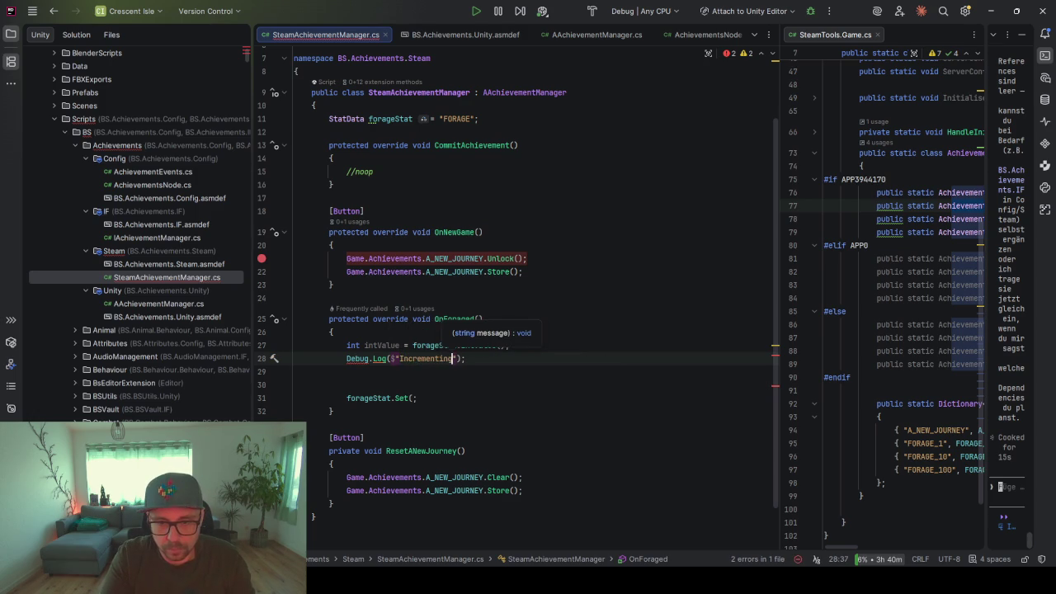
type("forage sta")
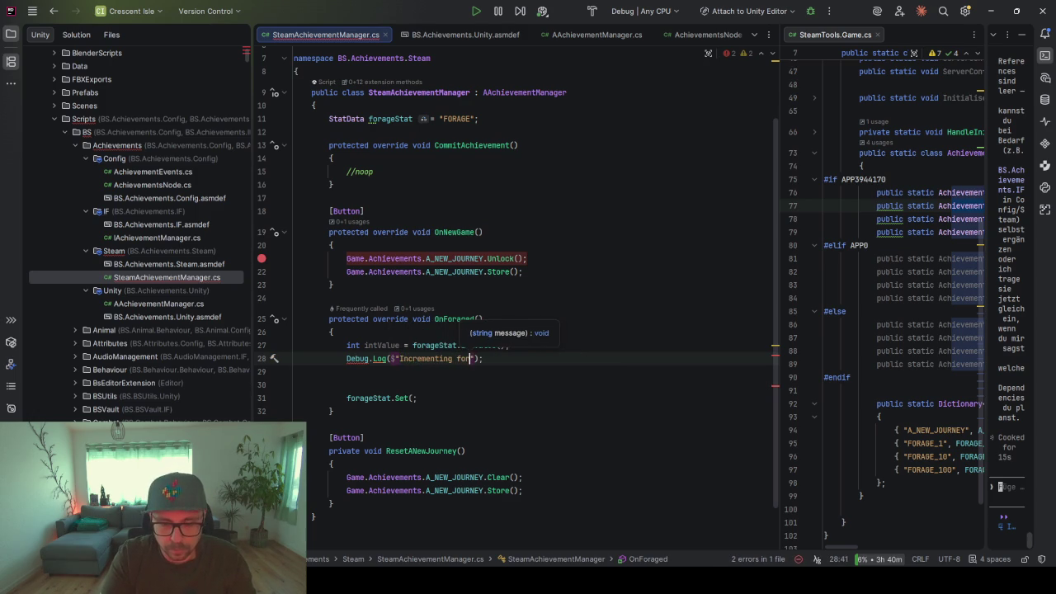
type("t from")
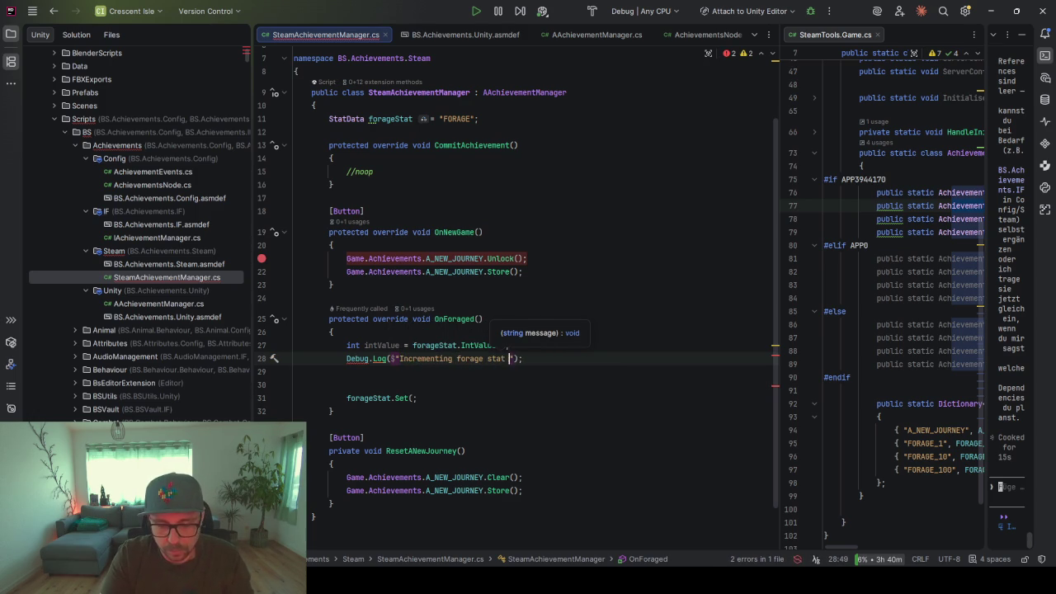
type(" {intValue} to {intValue + 1}")
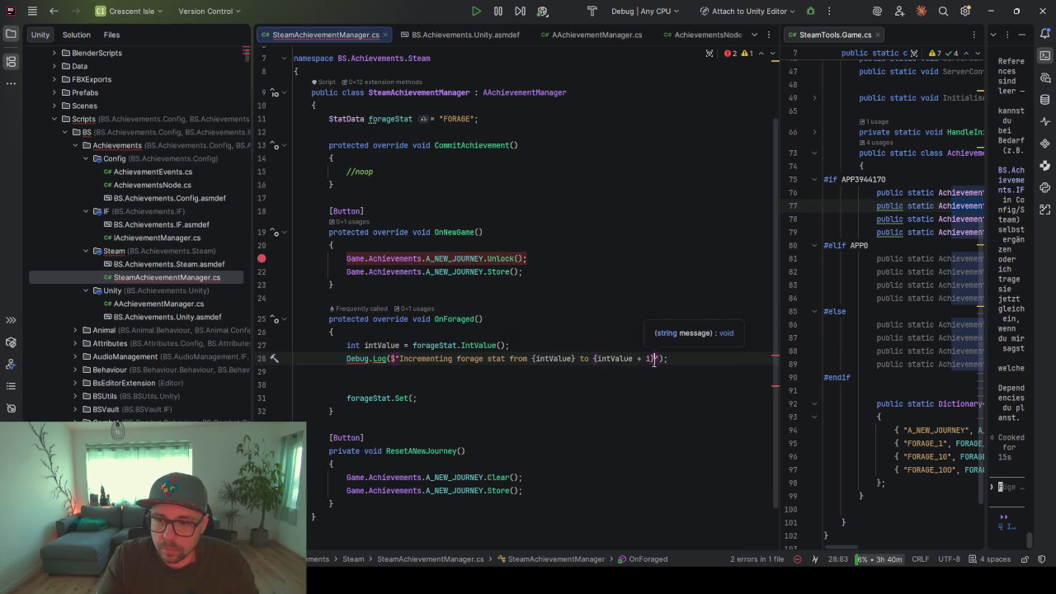
left_click_drag(653, 358, 597, 358)
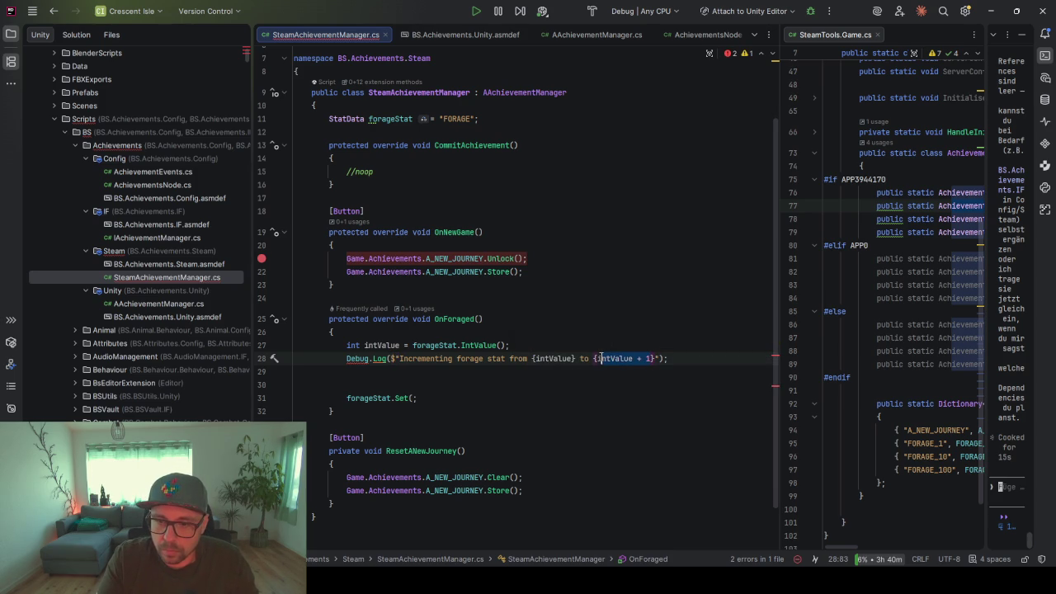
Change the call to forageStat.Set(intValue + 1), fix the Debug reference, and delete the blank lines
left_click(417, 398)
type("intValue + 1)")
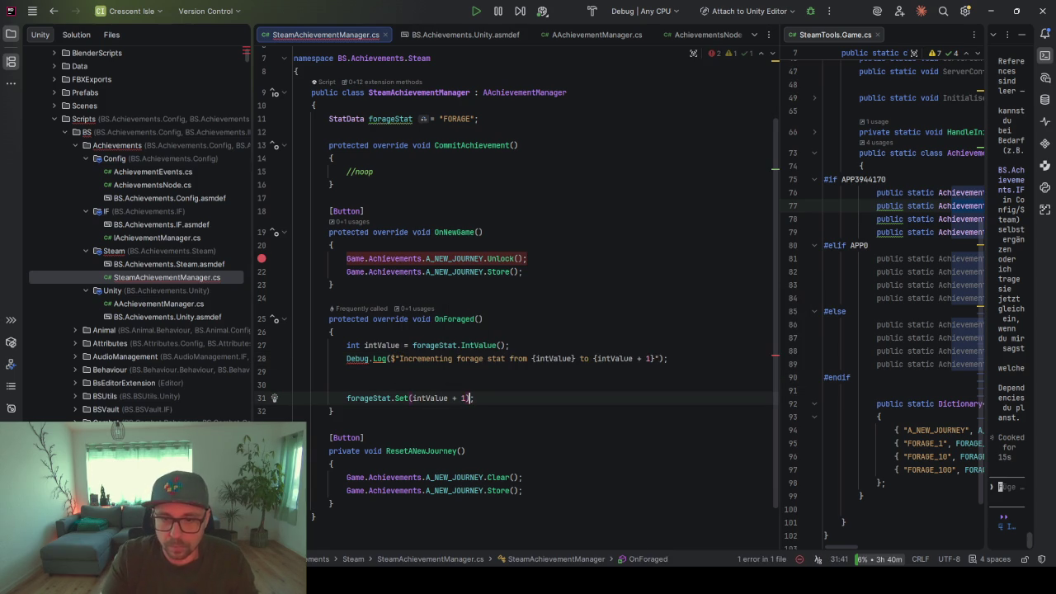
left_click(372, 358)
key("alt+Return")
key("Return")
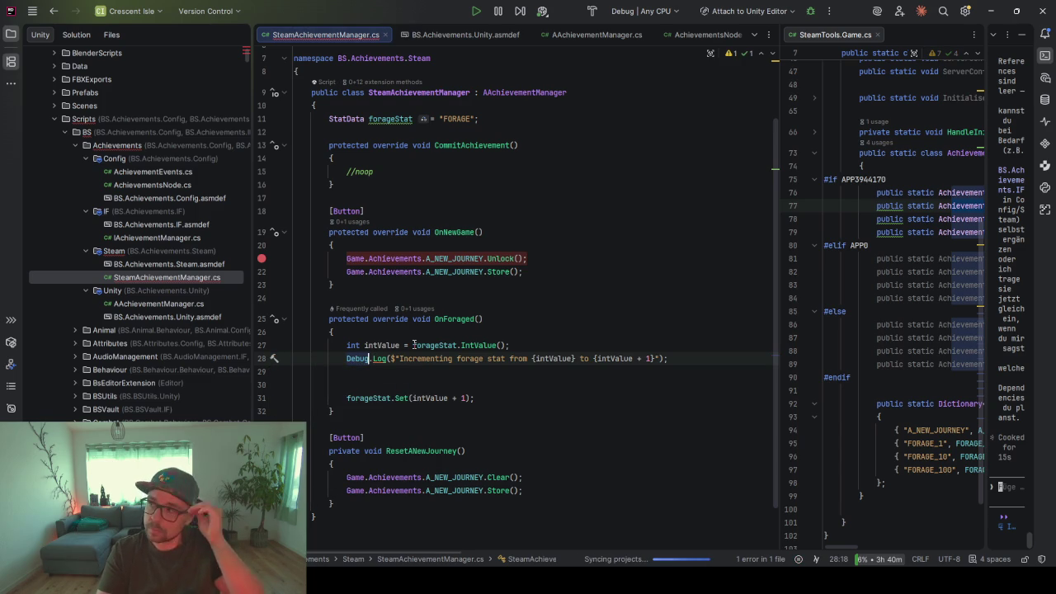
left_click(380, 373)
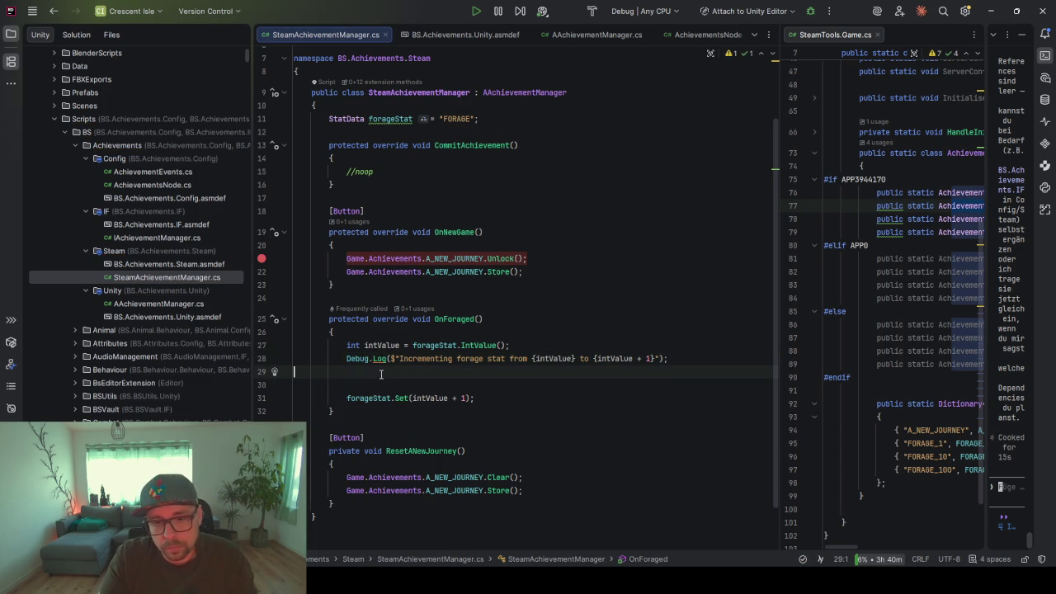
key("Delete")
key("Delete")
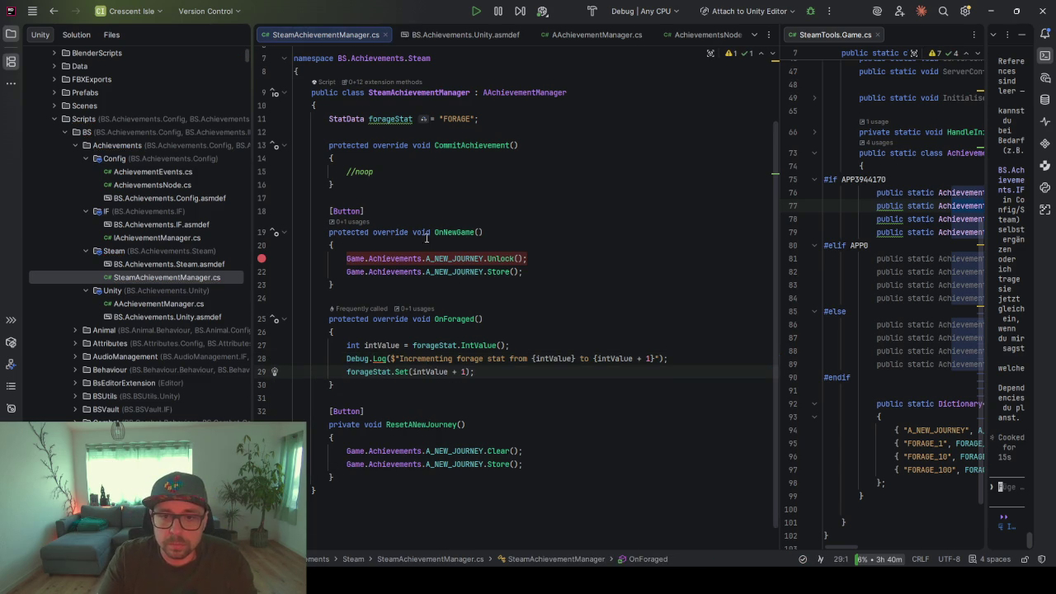
Remove the line-22 breakpoint and add new lines after ResetANewJourney
left_click(261, 258)
left_click(445, 284)
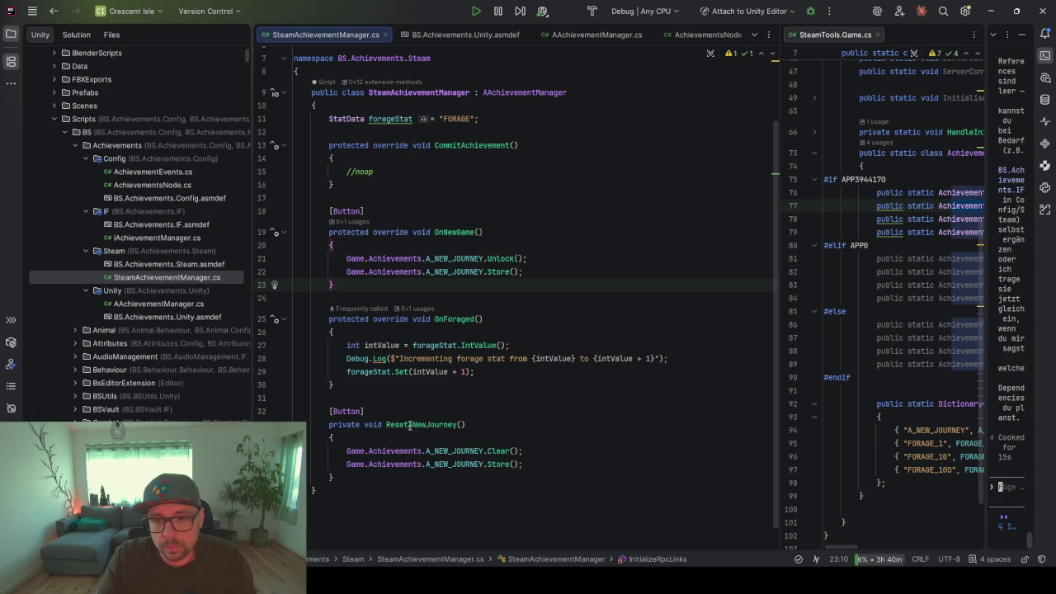
left_click(427, 403)
left_click(550, 472)
key("Return")
key("Return")
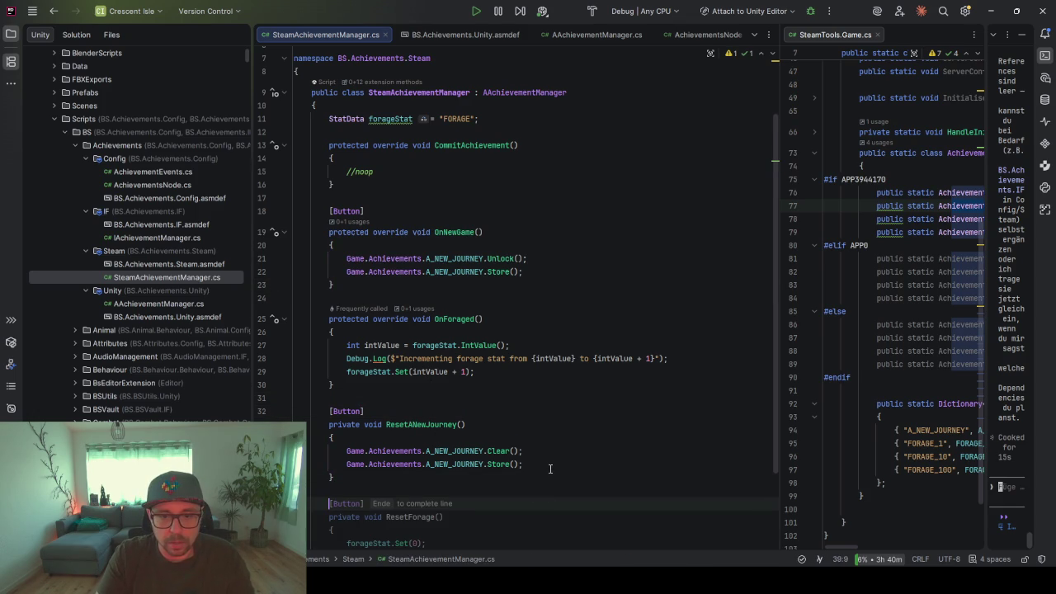
Accept the suggested [Button] ResetForage method that calls forageStat.Set(0)
key("End")
scroll(551, 455, "down", 2)
left_click(398, 411)
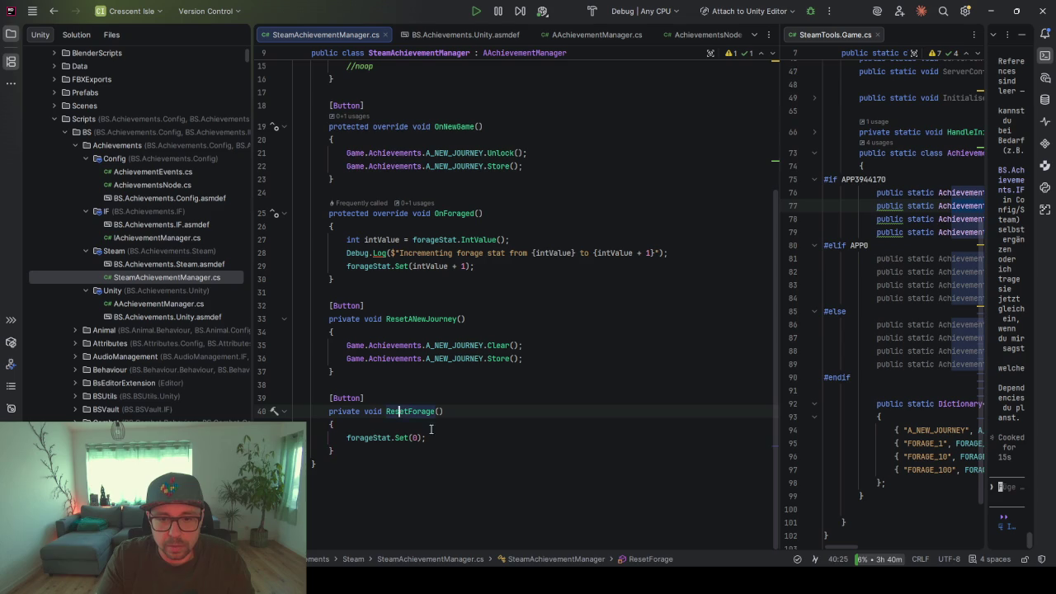
left_click(453, 437)
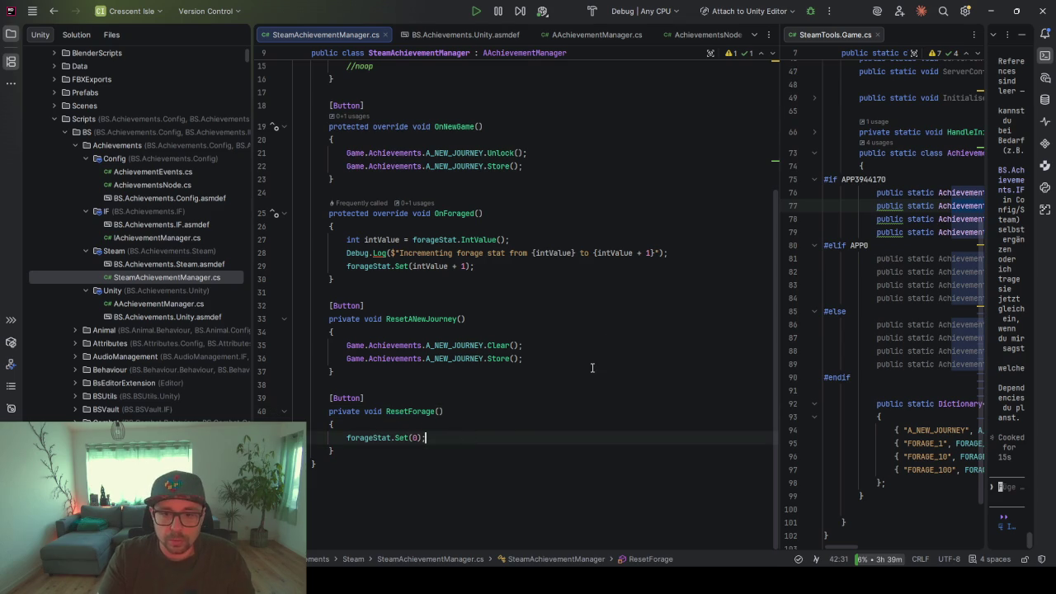
Select ResetANewJourney's Clear and Store lines, then add blank lines below ResetForage
left_click_drag(554, 344, 552, 338)
left_click(533, 360)
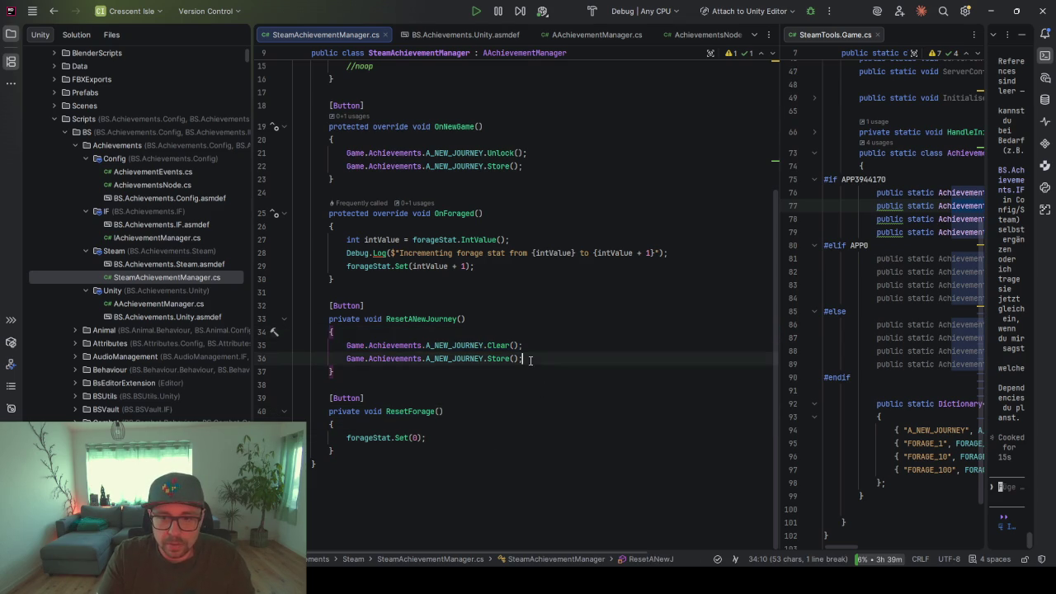
left_click(530, 345)
key("shift+Down")
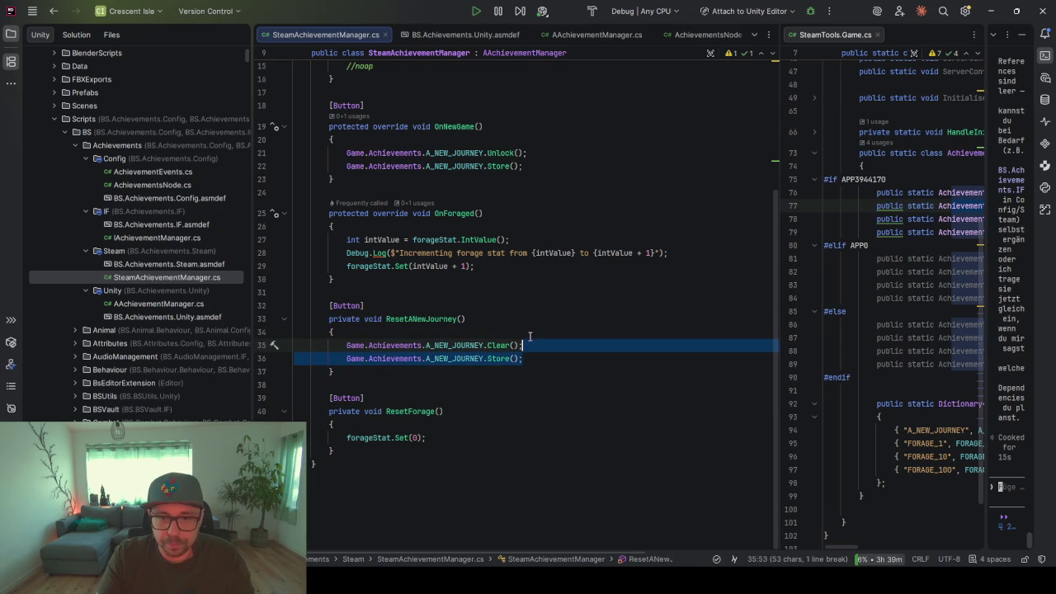
left_click(530, 332, "shift")
left_click(487, 448)
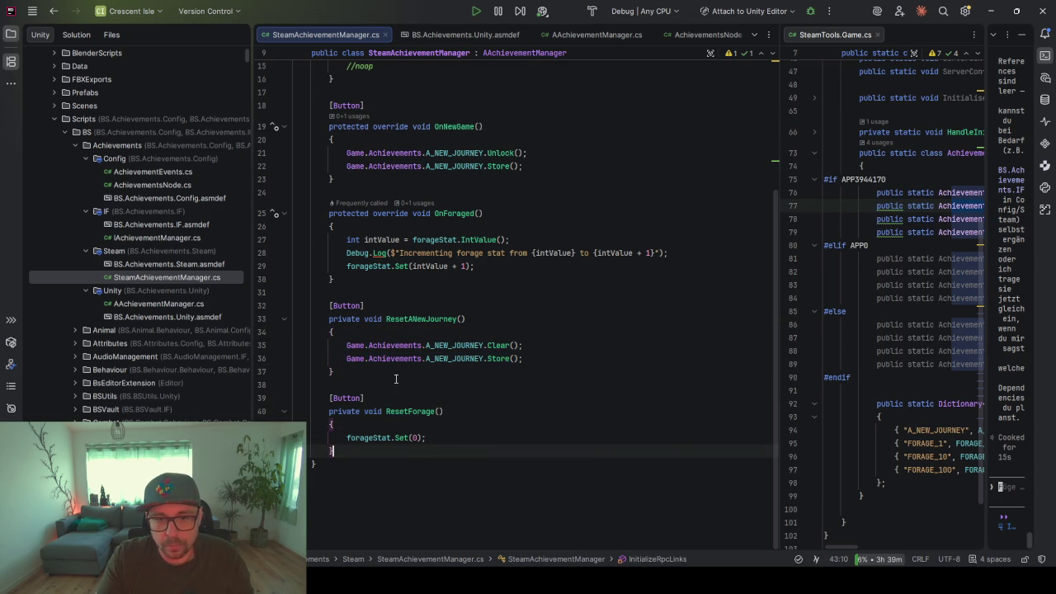
key("Return")
key("Return")
key("Return")
key("Up")
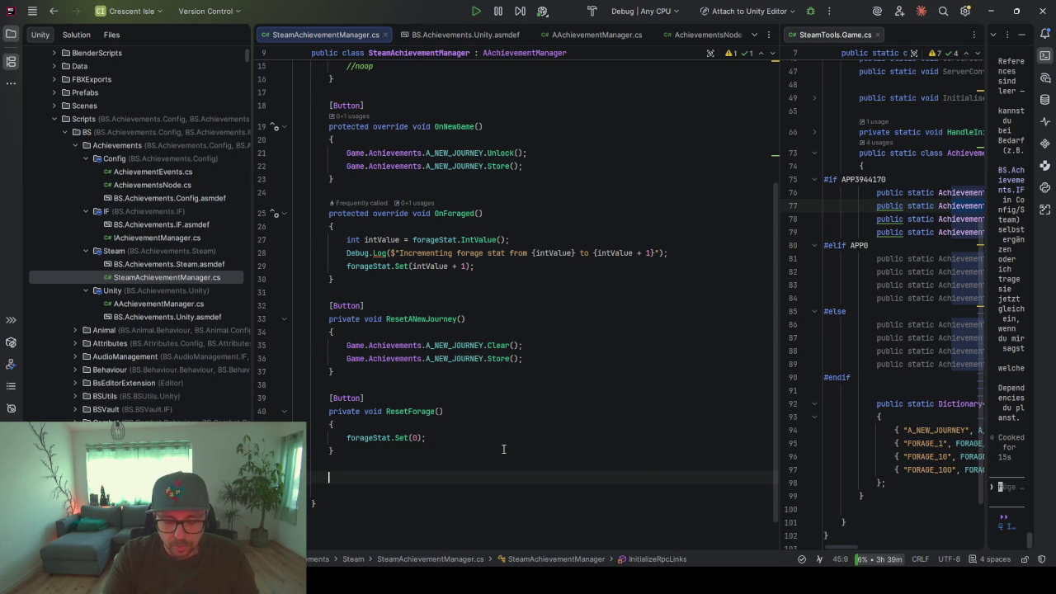
Write a private ResetAchievement(AchievementData data) method that calls data.Clear() and data.Store()
type("private ")
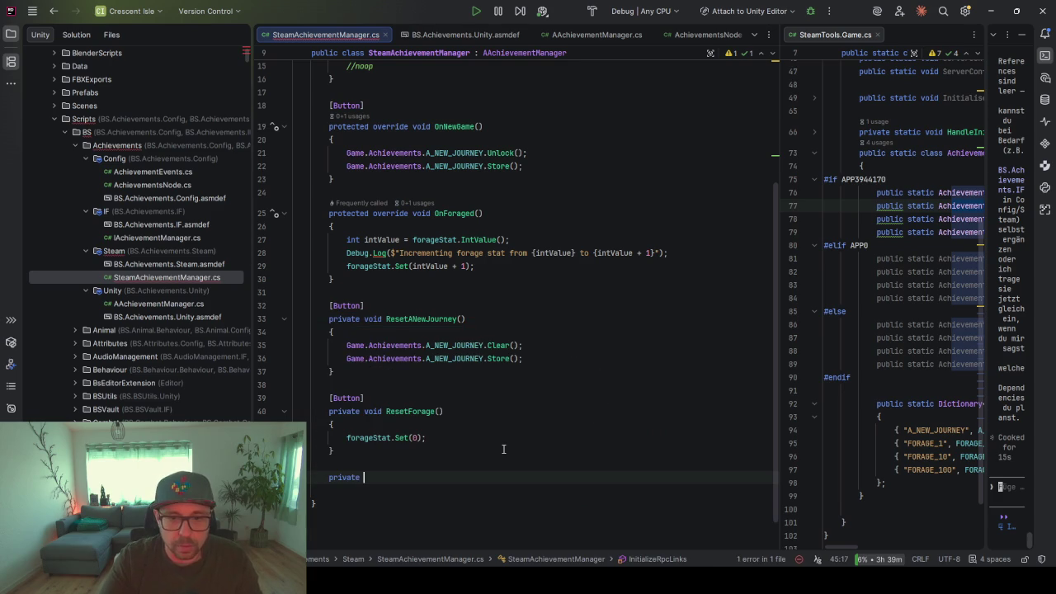
type("void re")
key("Escape")
key("BackSpace")
key("BackSpace")
type("Res")
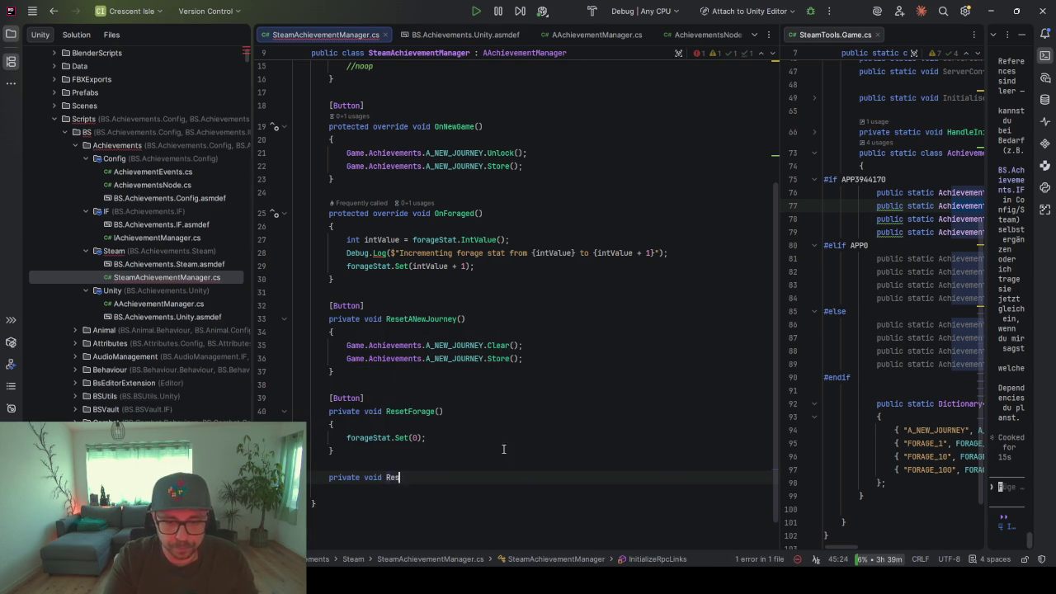
type("etAchievement(Steam")
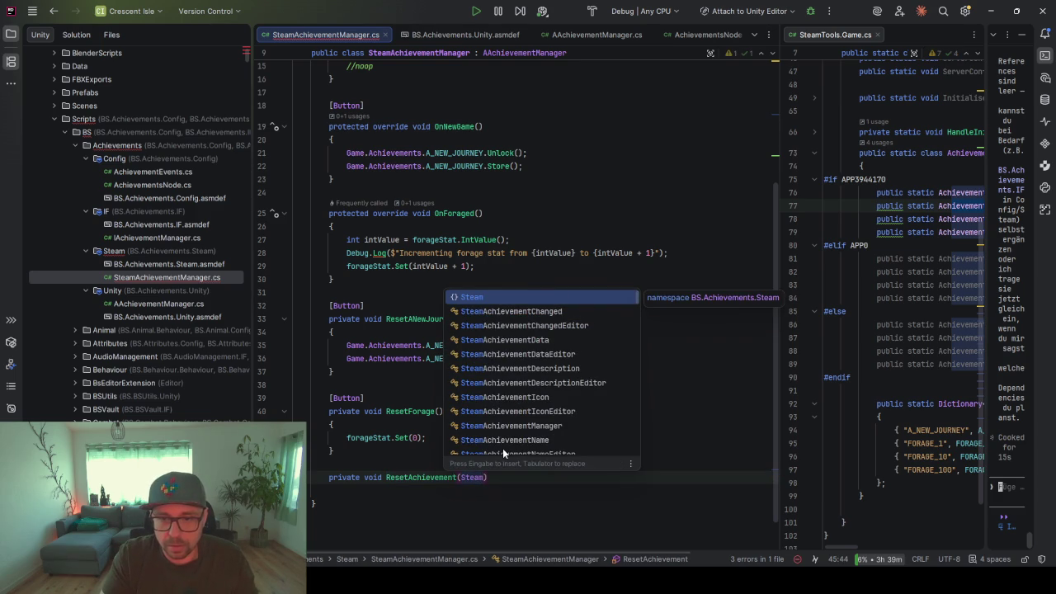
key("Escape")
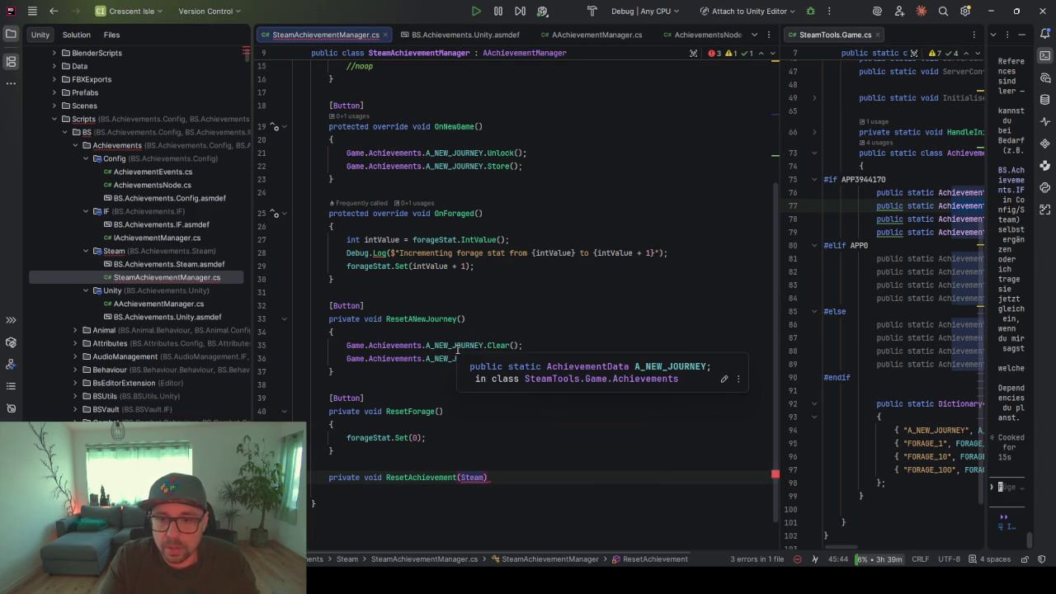
double_click(466, 478)
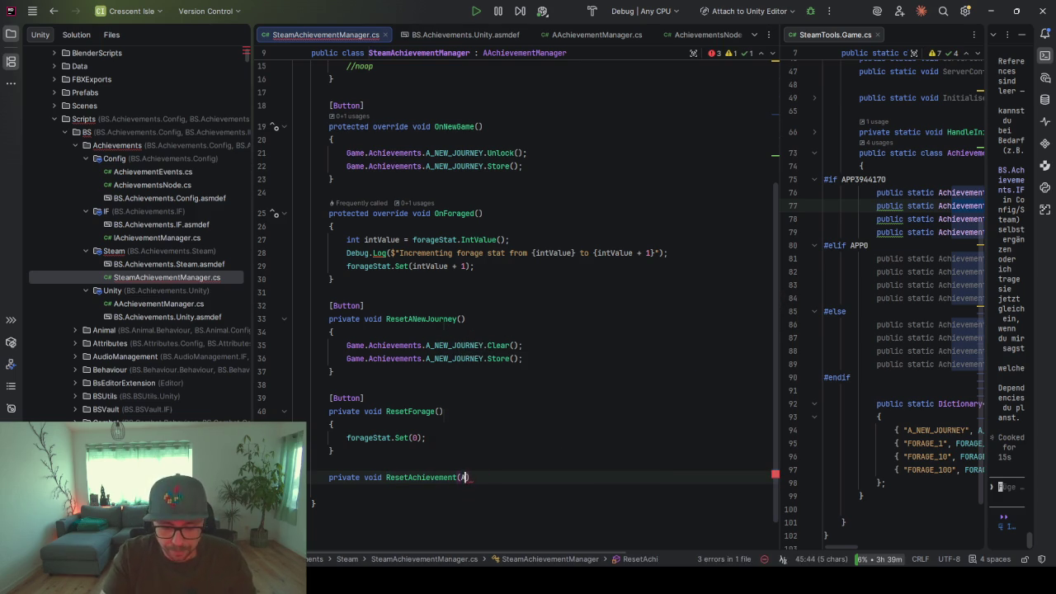
type("Achieve")
key("Return")
type("da")
type("{")
key("Return")
key("Tab")
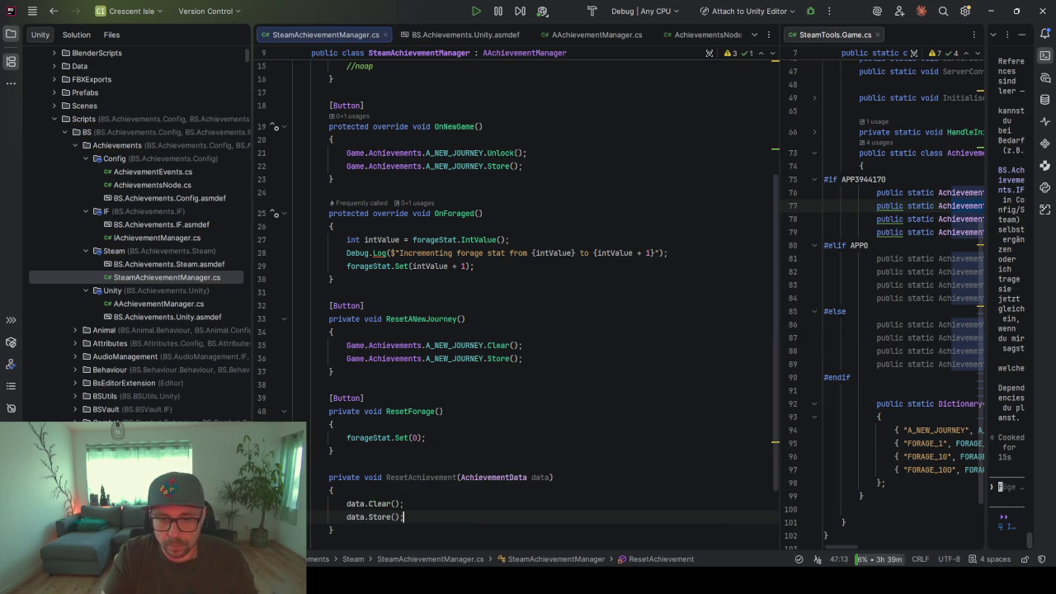
Replace ResetANewJourney's Clear and Store lines with ResetAchievement(Game.Achievements.A_NEW_JOURNEY)
left_click(401, 479)
left_click(368, 333)
key("Return")
type("ResetAchievement")
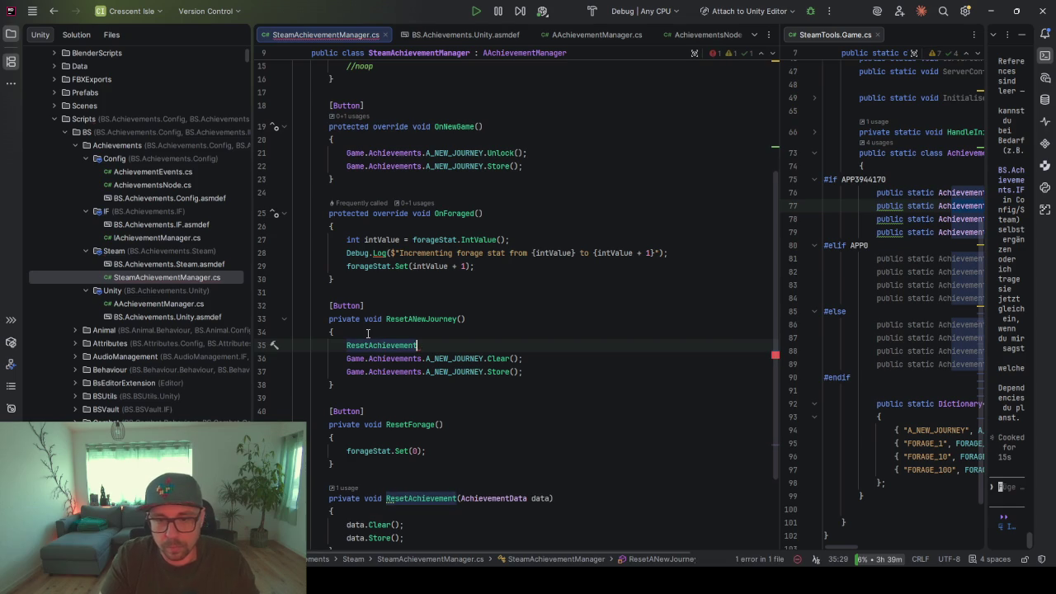
type("(")
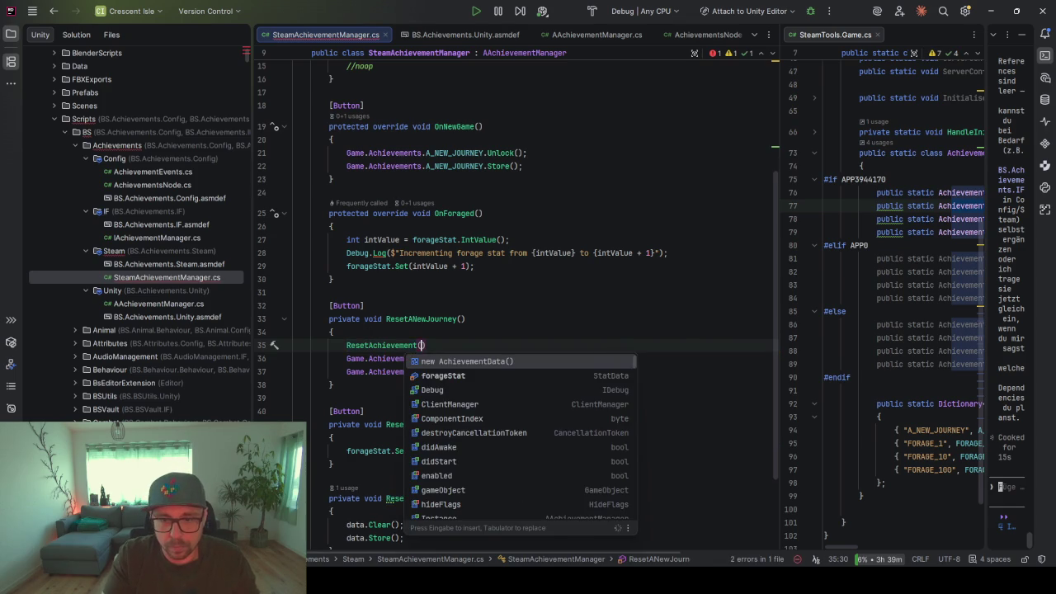
key("Tab")
left_click(535, 372)
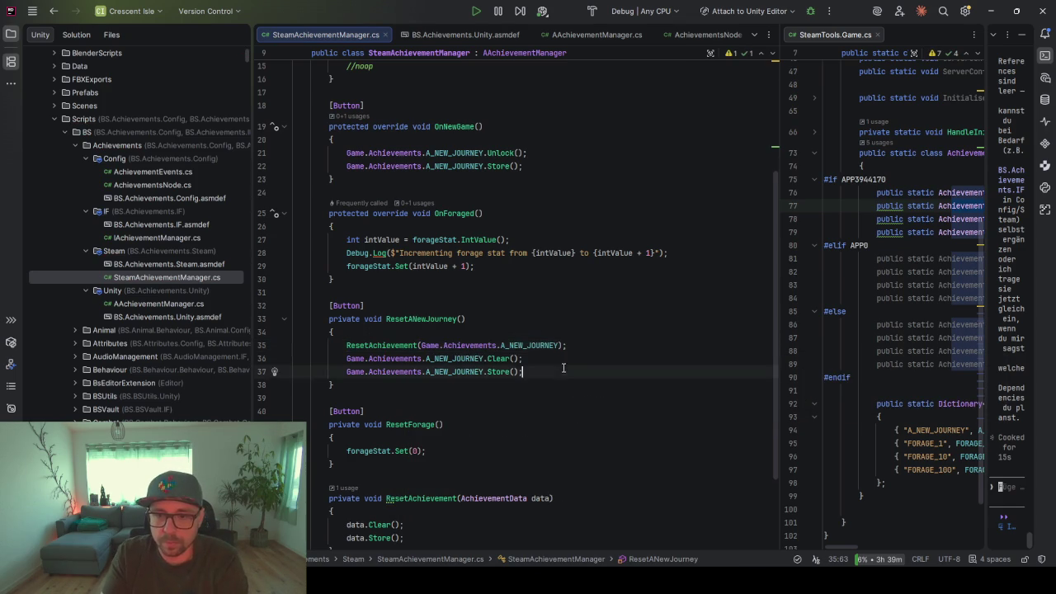
left_click(568, 345, "shift")
key("BackSpace")
left_click(459, 424)
key("Return")
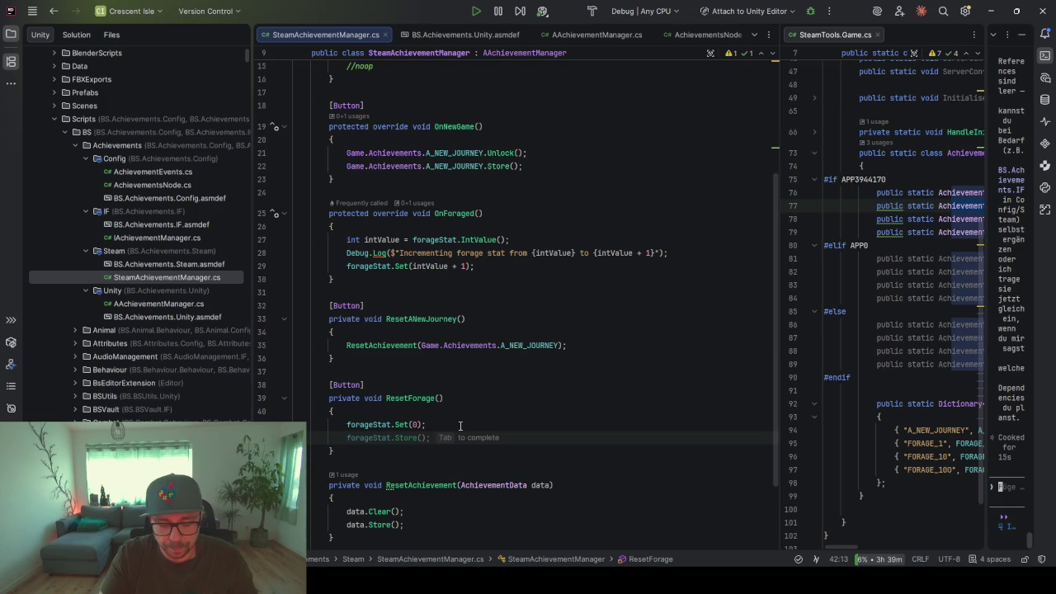
Start a ResetAchievement call in ResetForage and statically import the Game.Achievements members
type("ResetAchievement(")
left_click(513, 345)
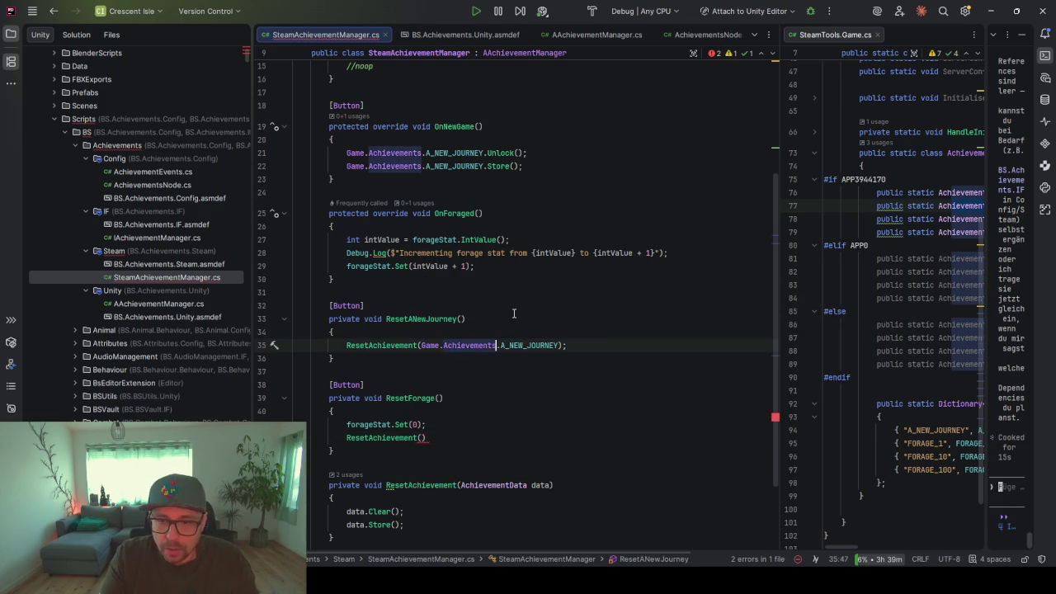
key("alt+Return")
key("Return")
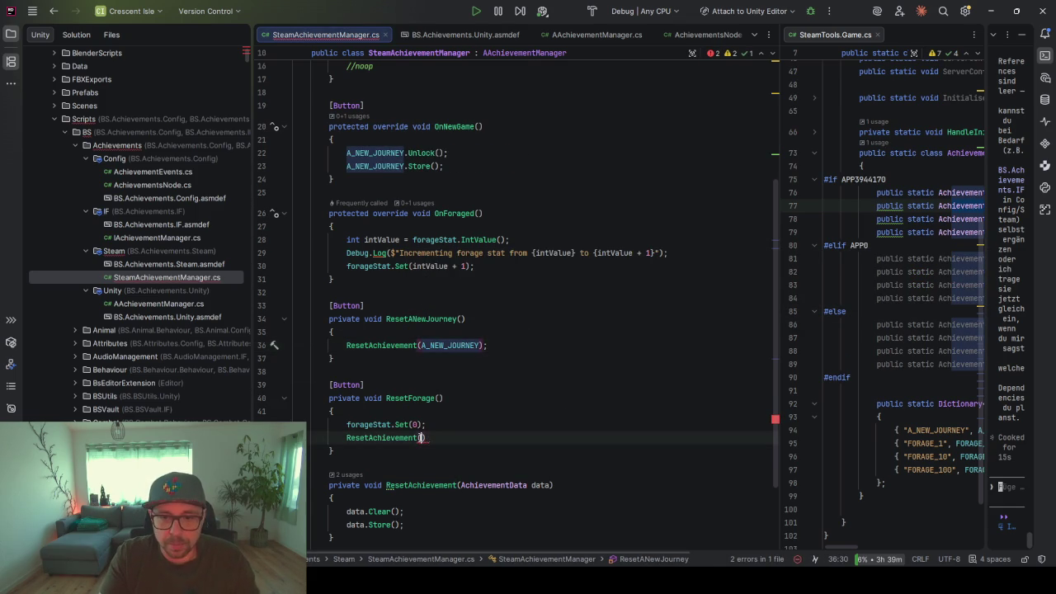
Reset FORAGE_1, FORAGE_10 and FORAGE_100 with ResetAchievement calls in ResetForage
left_click(421, 437)
key("ctrl+space")
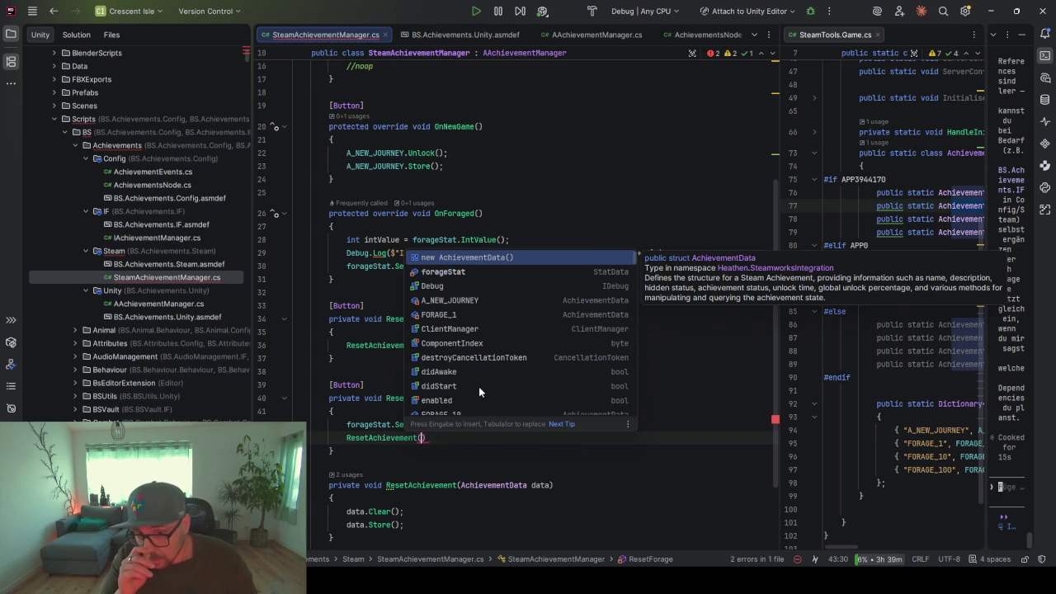
key("Down")
key("Down")
key("Down")
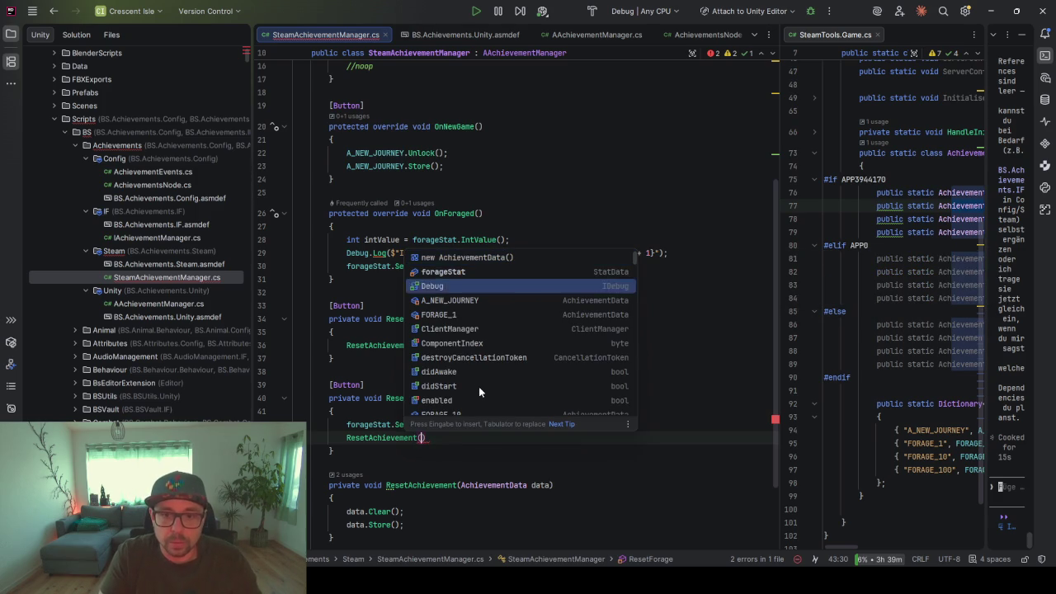
key("Return")
key("Return")
type("Res")
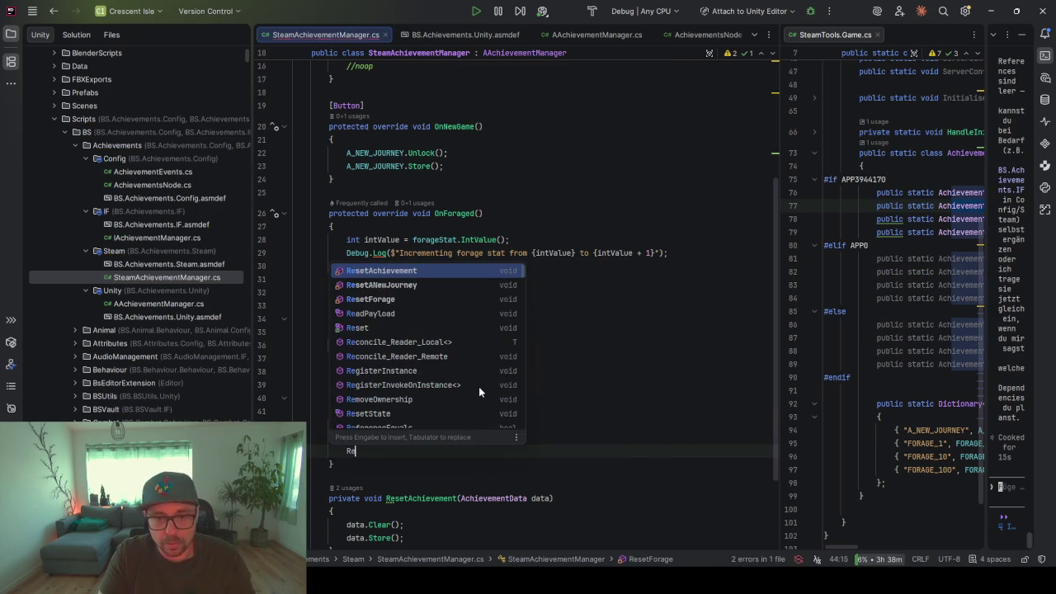
key("Return")
key("ctrl+space")
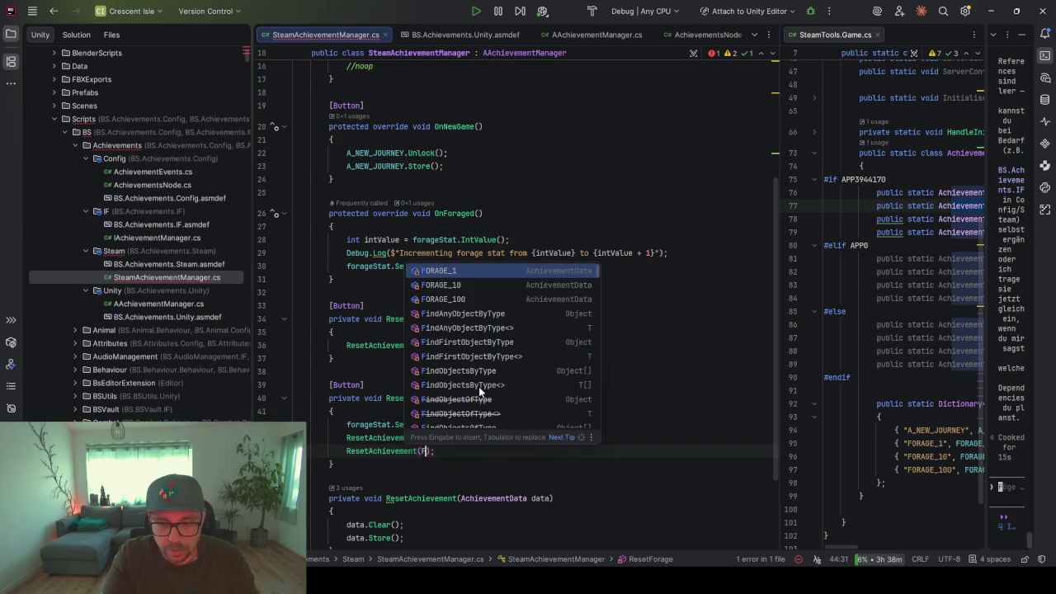
key("Down")
key("Return")
key("End")
key("Return")
key("Tab")
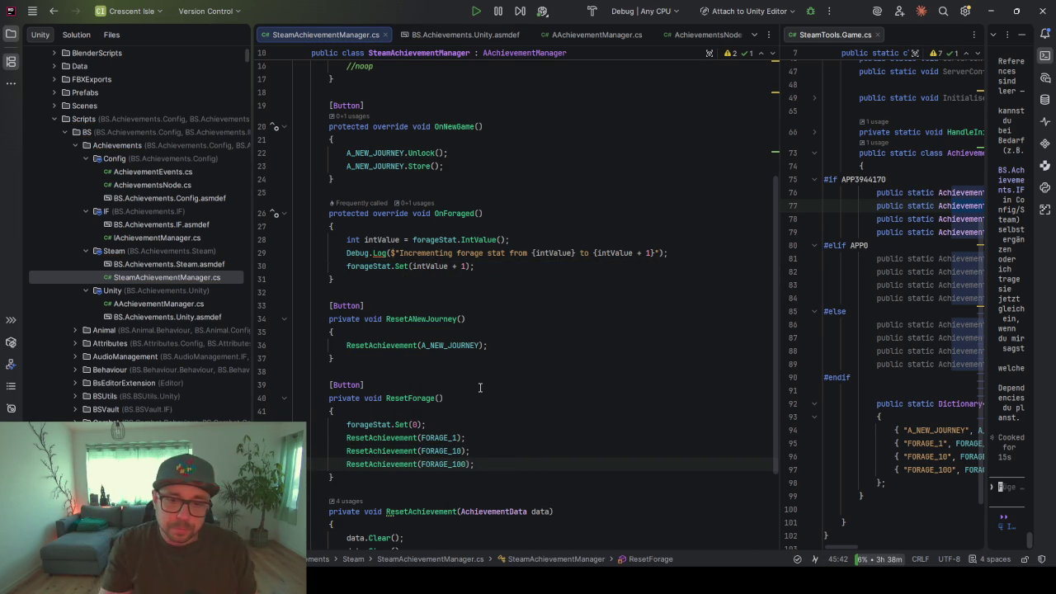
Run code cleanup on SteamAchievementManager.cs
scroll(474, 376, "down", 1)
key("Up")
key("Up")
key("Up")
key("ctrl+s")
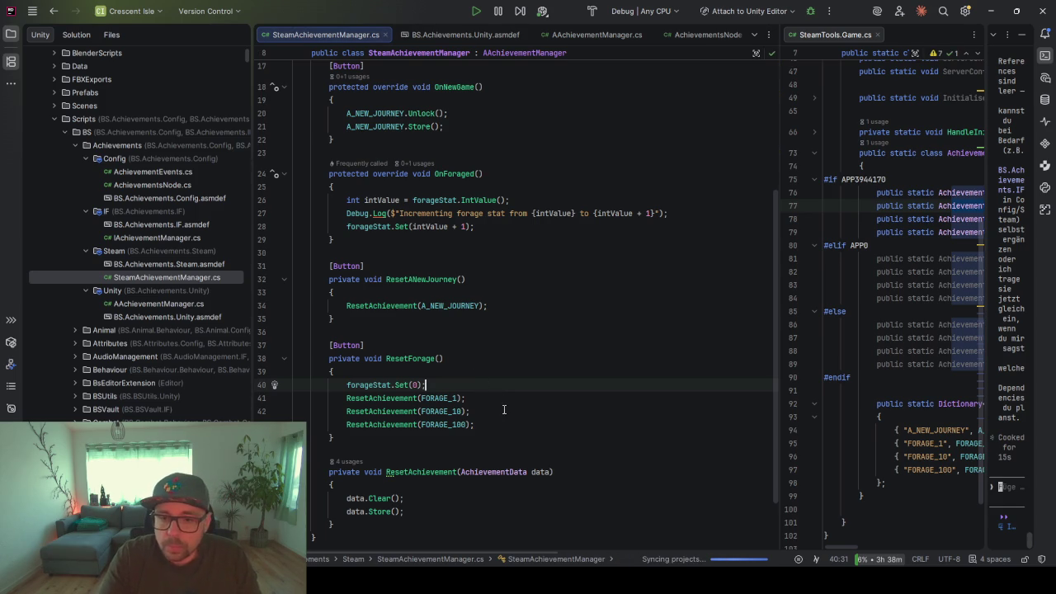
scroll(502, 404, "up", 5)
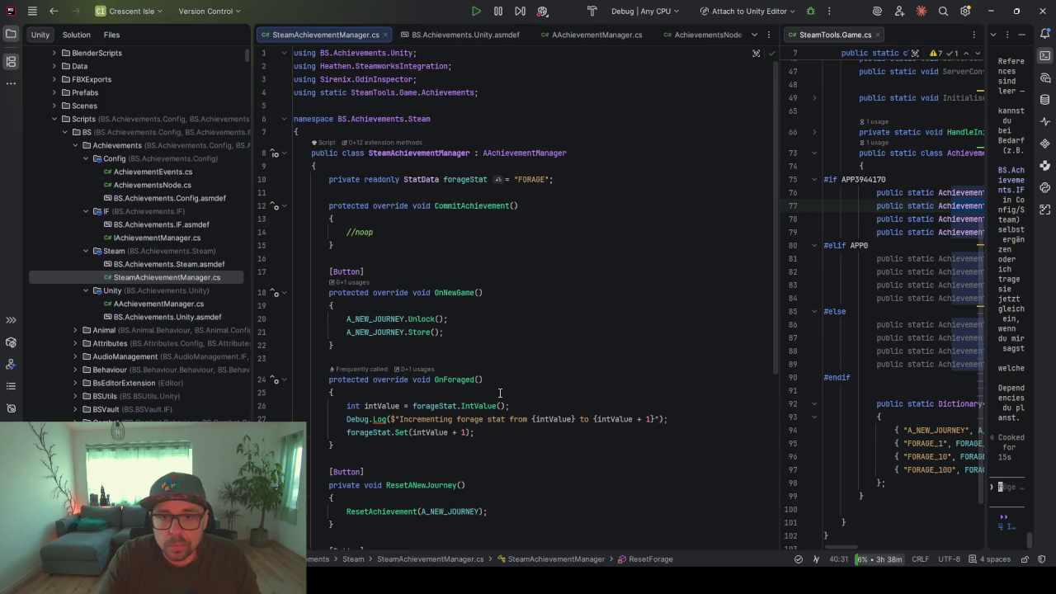
scroll(457, 314, "down", 7)
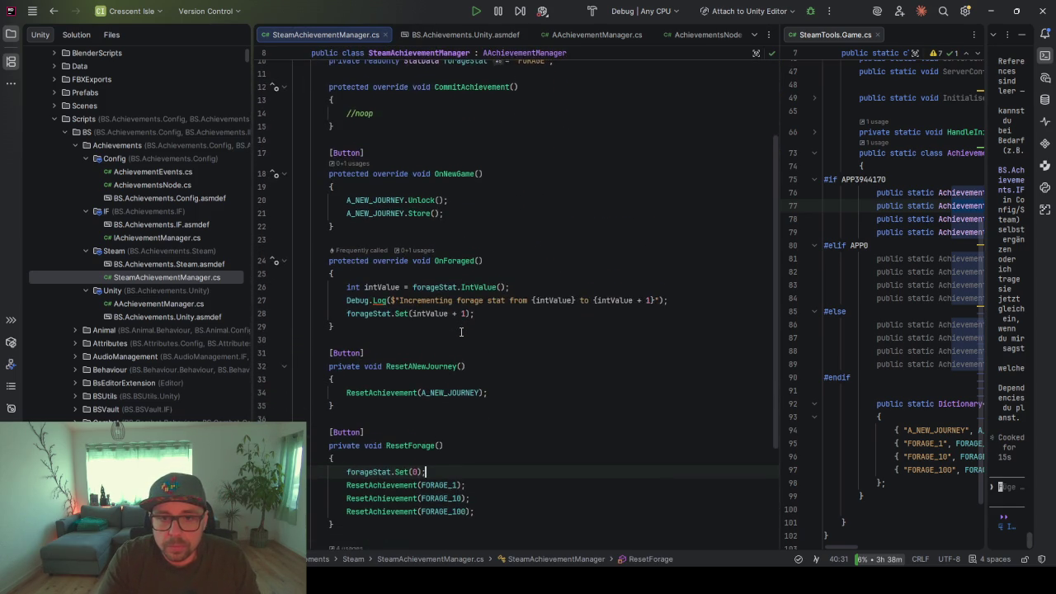
scroll(462, 330, "up", 4)
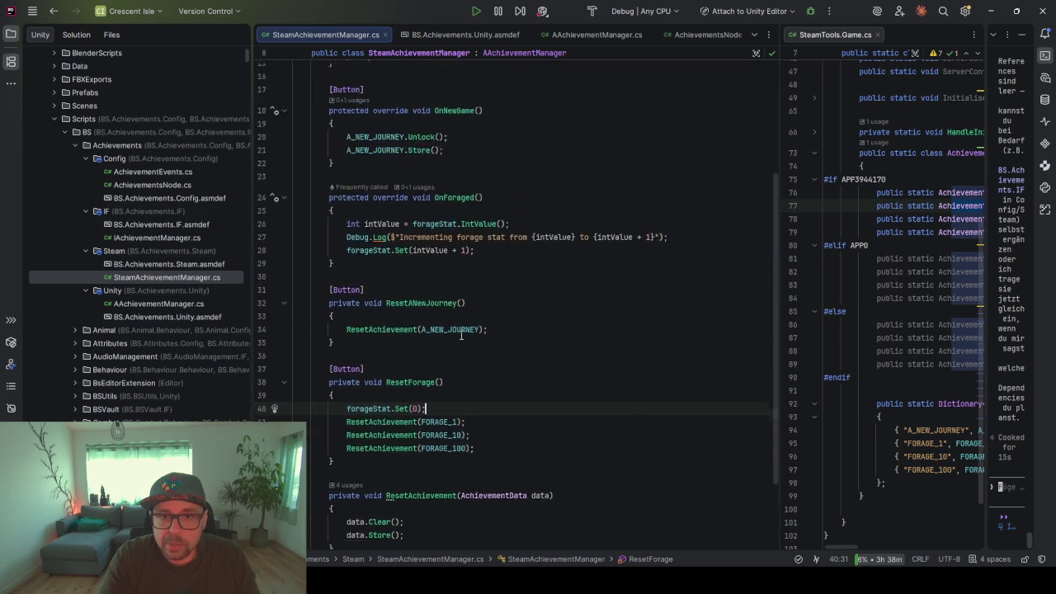
Add a [Button] attribute above the OnForaged method
left_click(407, 235)
key("Return")
key("Return")
type("[Bu")
key("Return")
type("]")
left_click(469, 285)
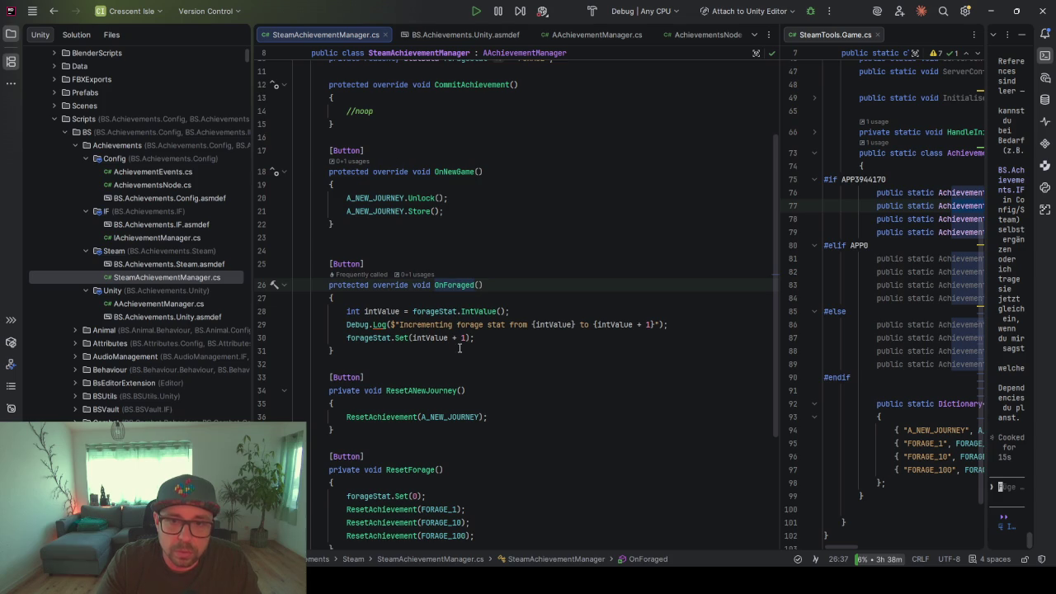
scroll(456, 337, "down", 3)
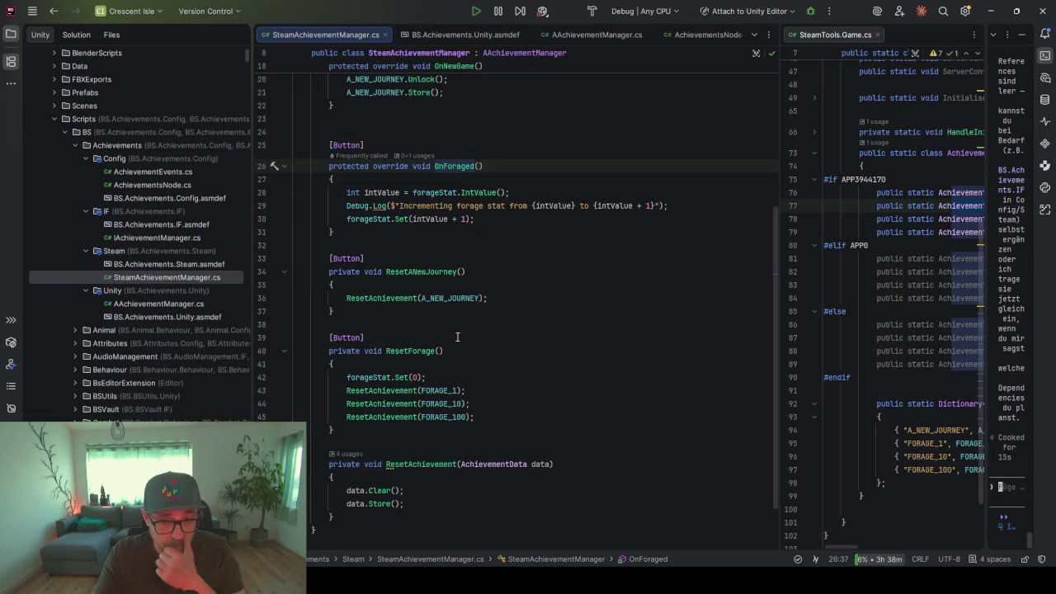
left_click_drag(377, 311, 368, 258)
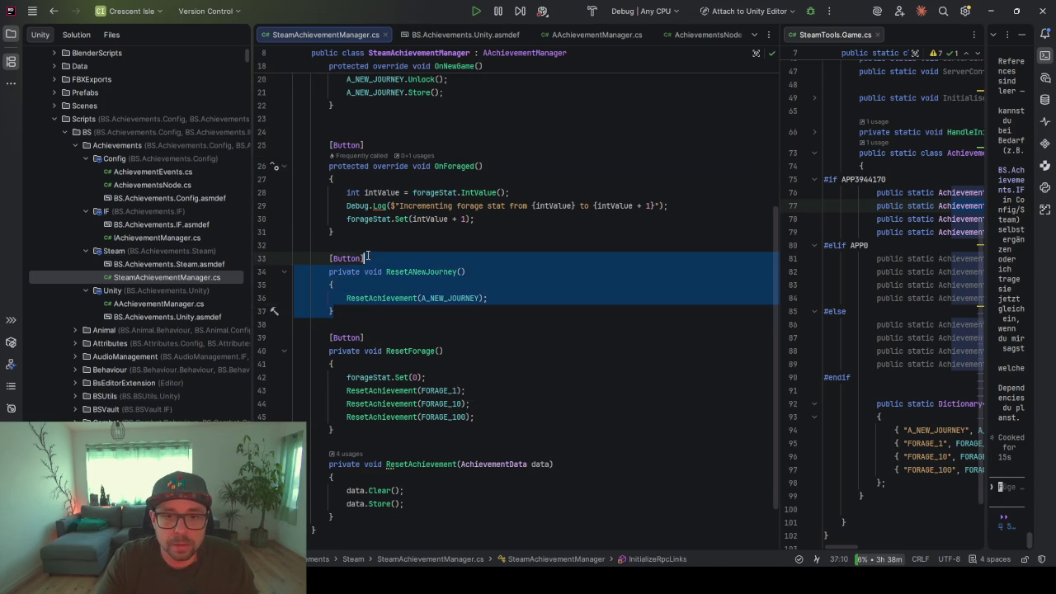
key("alt+shift+Up")
key("alt+shift+Up")
key("alt+shift+Up")
key("alt+shift+Up")
key("alt+shift+Up")
key("alt+shift+Up")
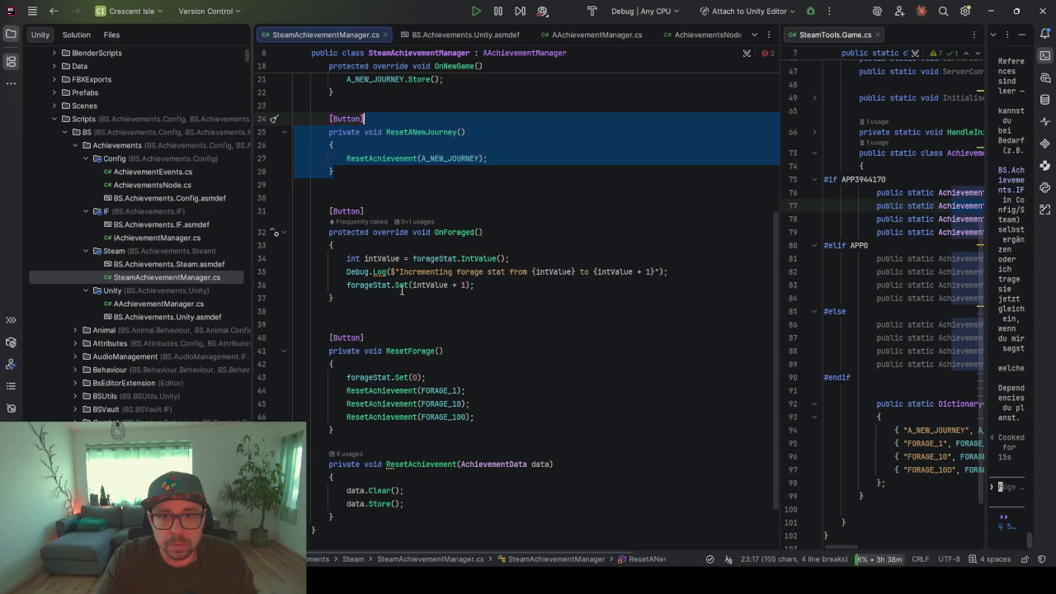
scroll(395, 189, "up", 5)
scroll(421, 270, "down", 4)
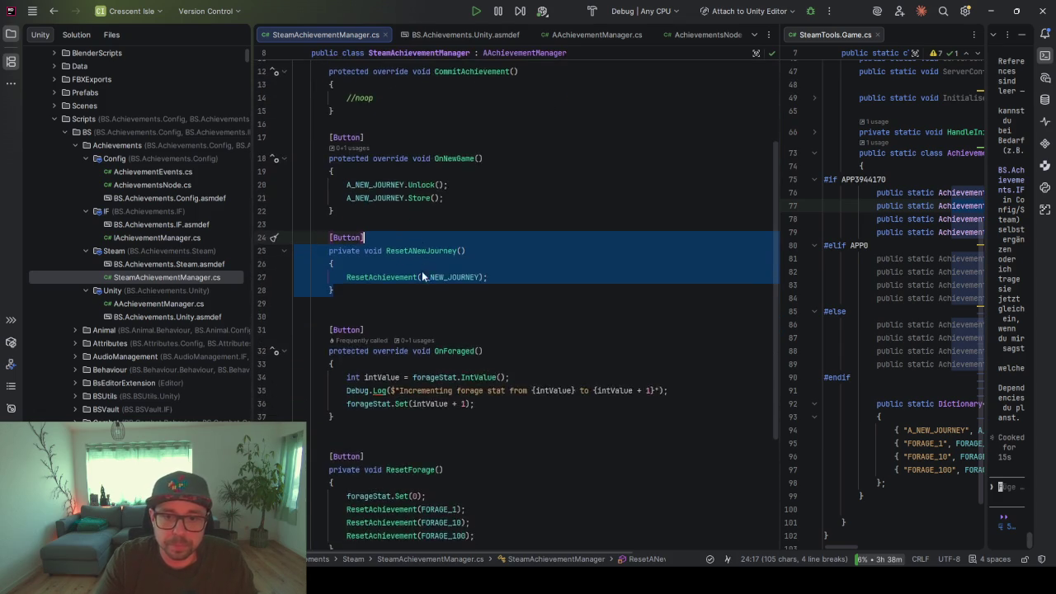
scroll(421, 271, "down", 4)
scroll(452, 259, "up", 4)
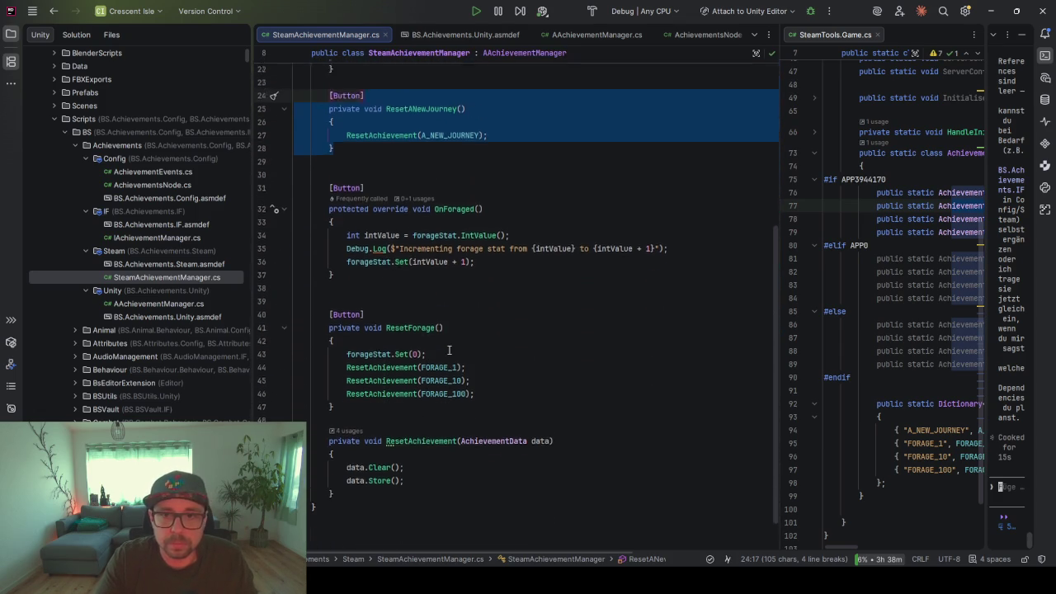
scroll(452, 259, "up", 2)
left_click(456, 232)
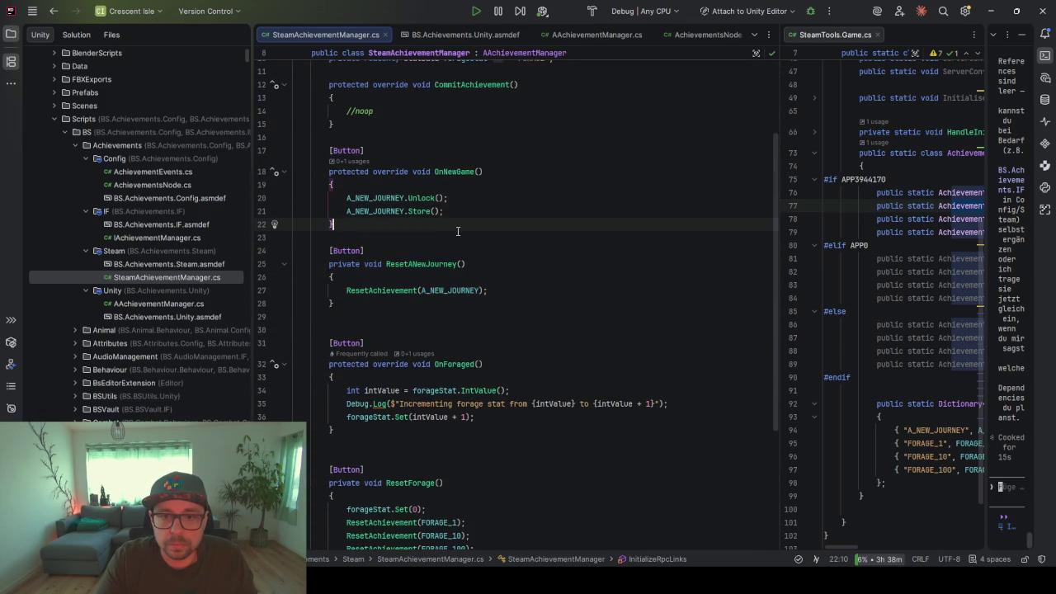
scroll(455, 268, "down", 5)
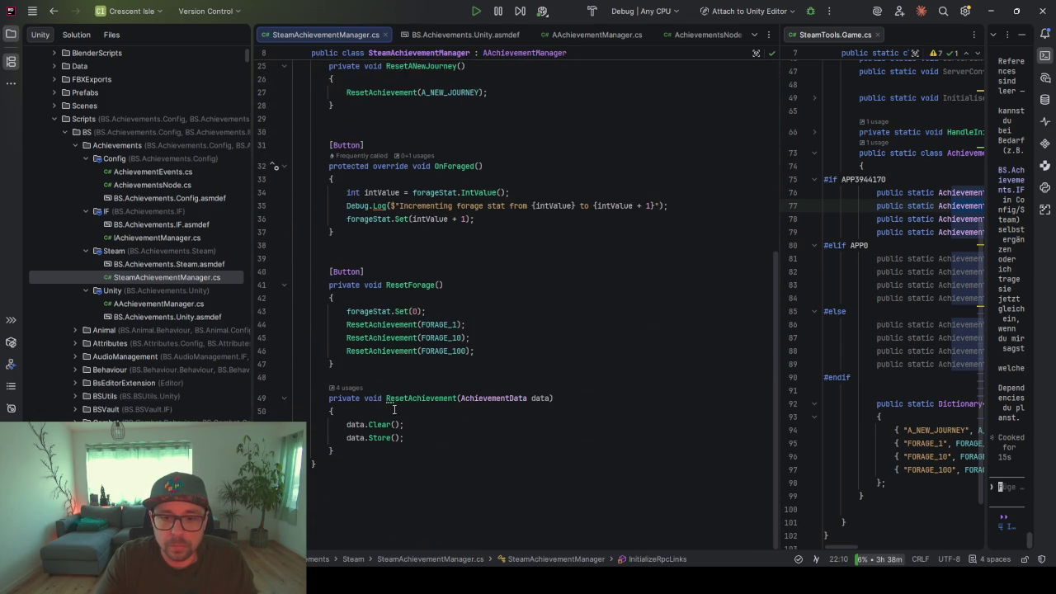
left_click(373, 377)
Write a private SetAchievement(AchievementData data) method calling data.Unlock() and data.Store()
key("Return")
key("Return")
key("Up")
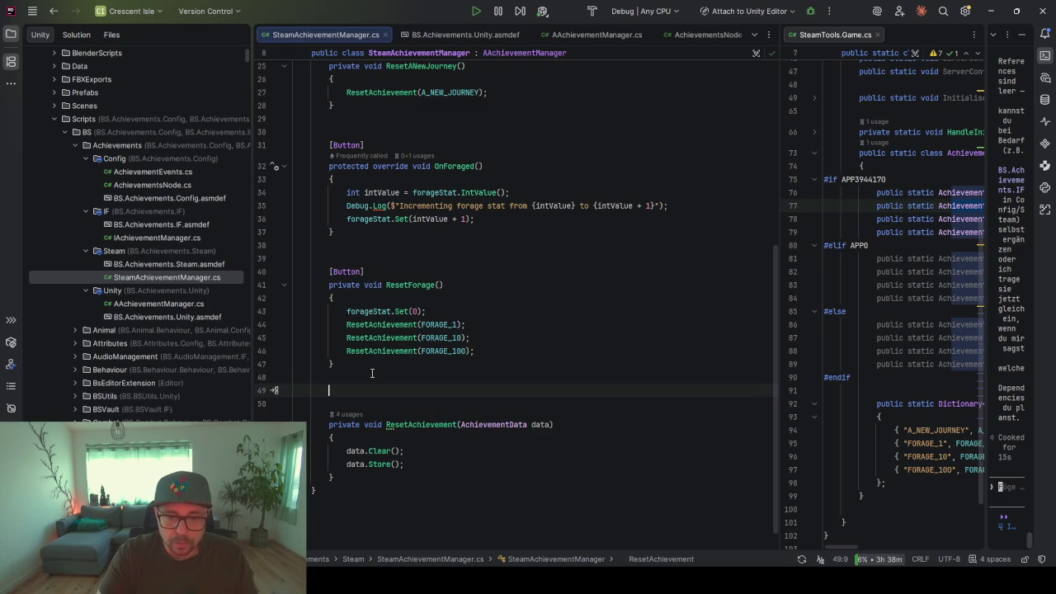
type("private v")
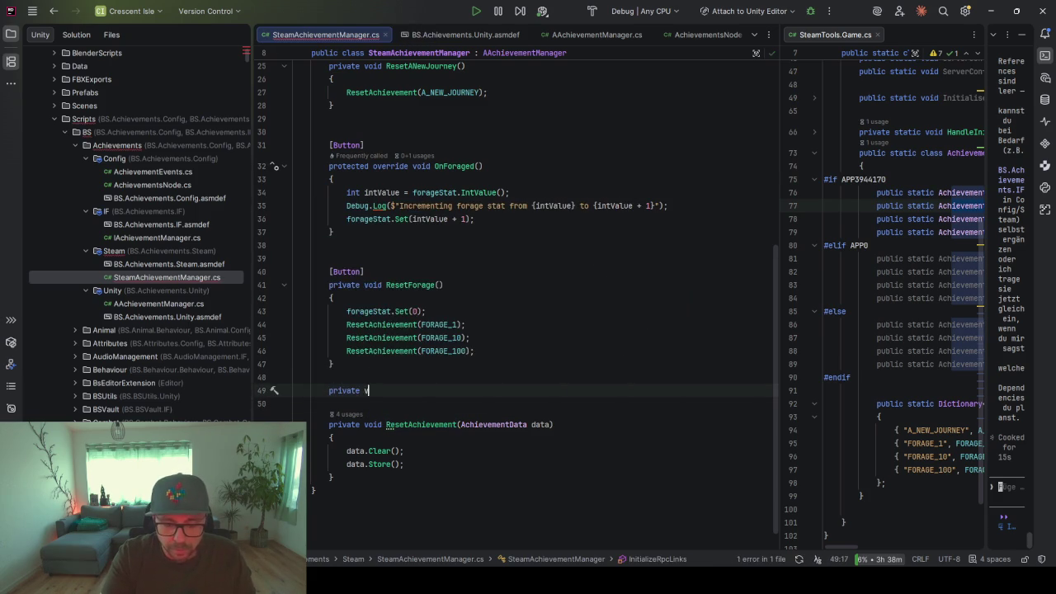
type("oid SetAc")
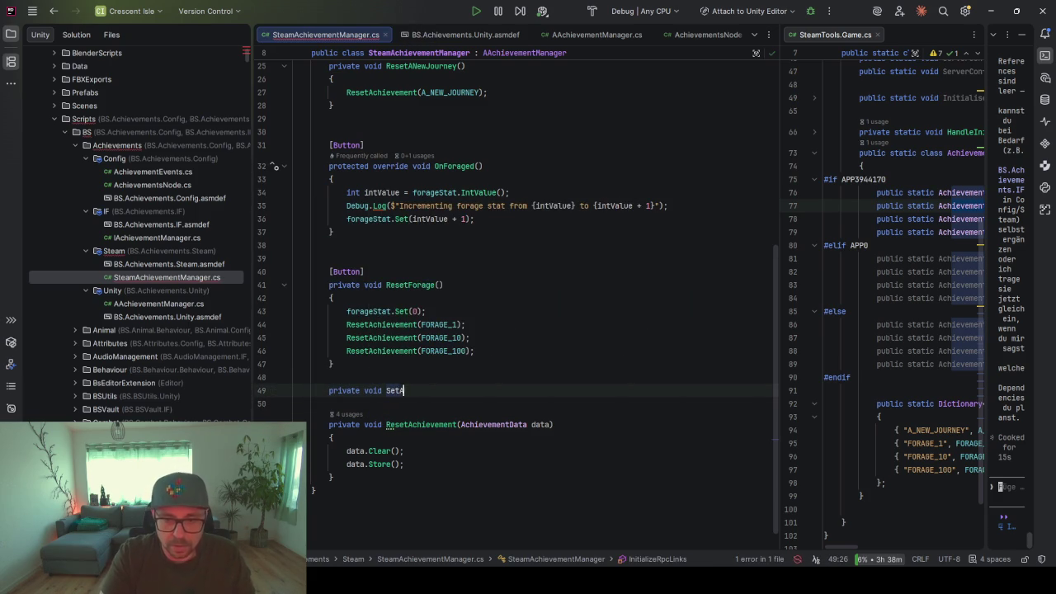
key("Tab")
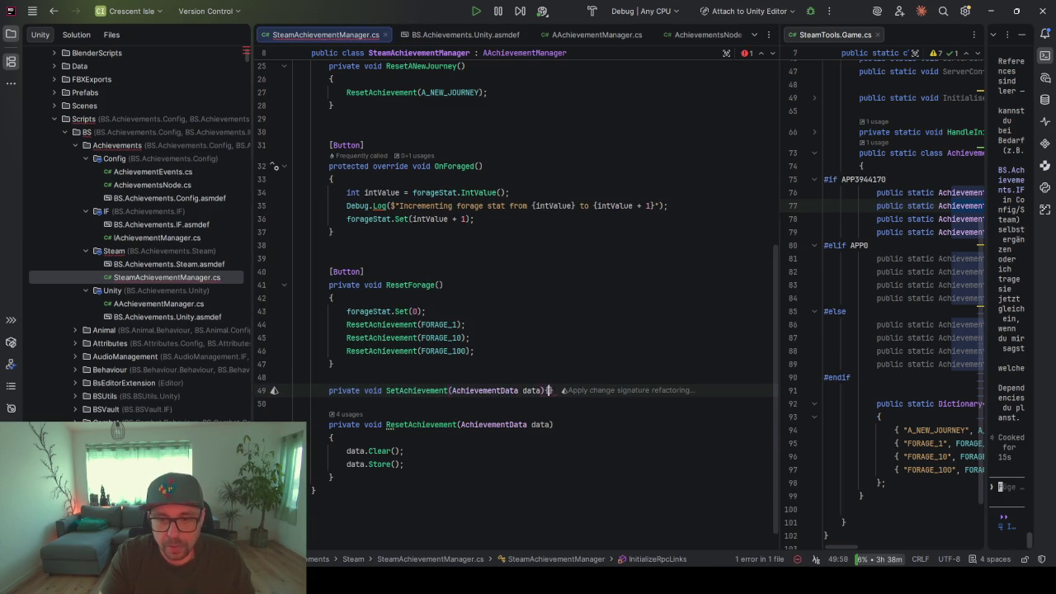
key("Return")
type("{")
key("Return")
type("ata")
key("Tab")
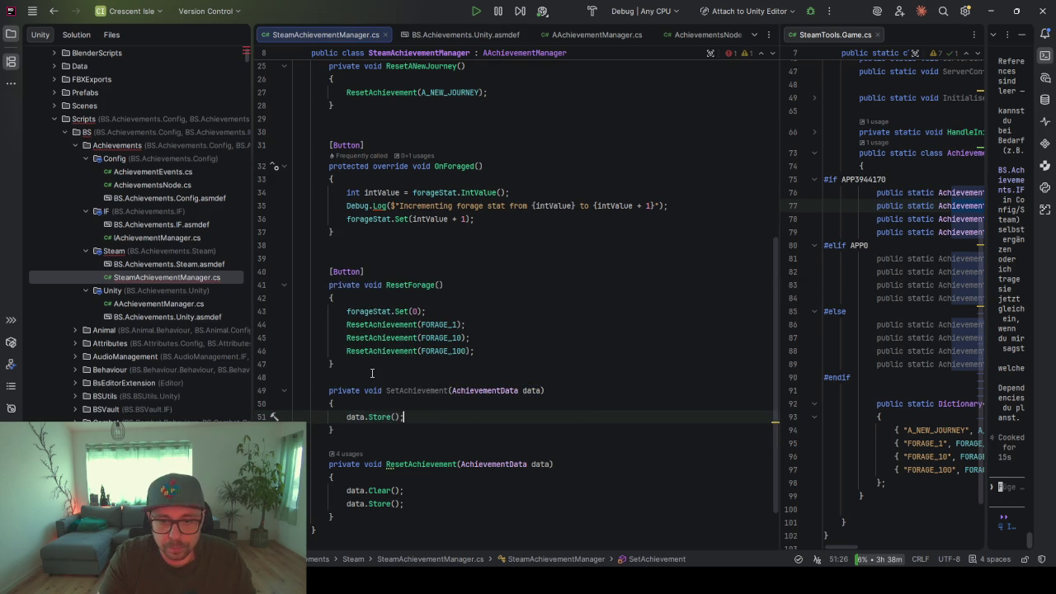
key("Up")
key("Return")
type("data")
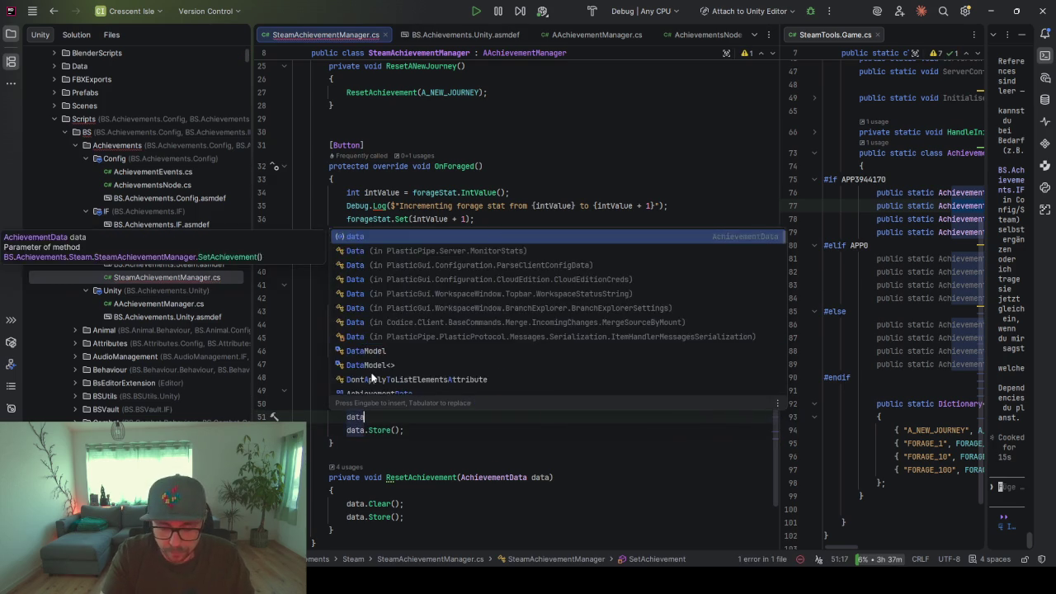
type(".Un")
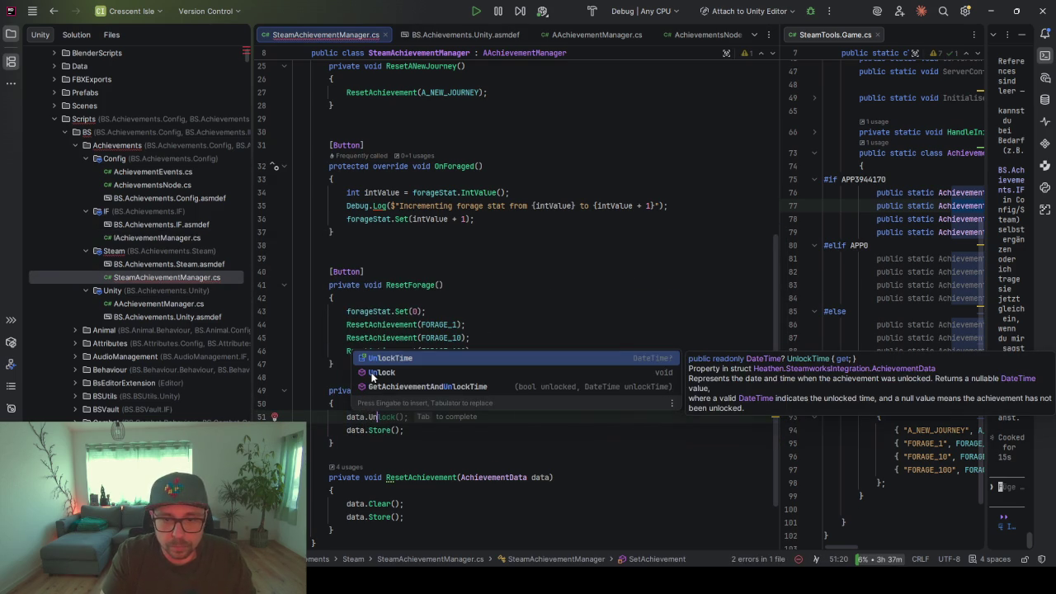
left_click(372, 374)
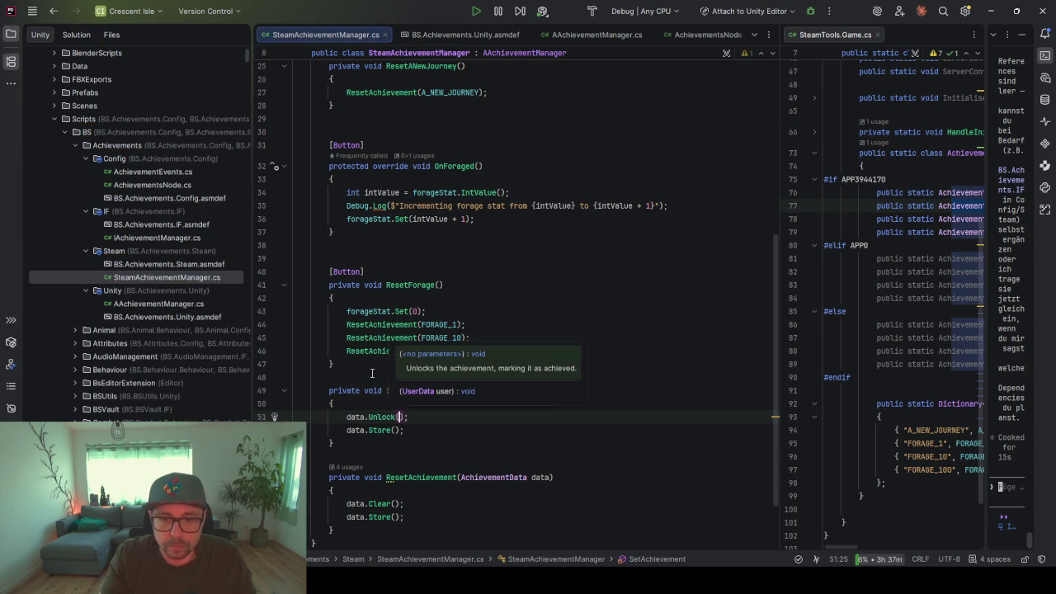
Select the SetAchievement name for reuse and go to line 20 in OnNewGame
double_click(446, 390)
key("ctrl+c")
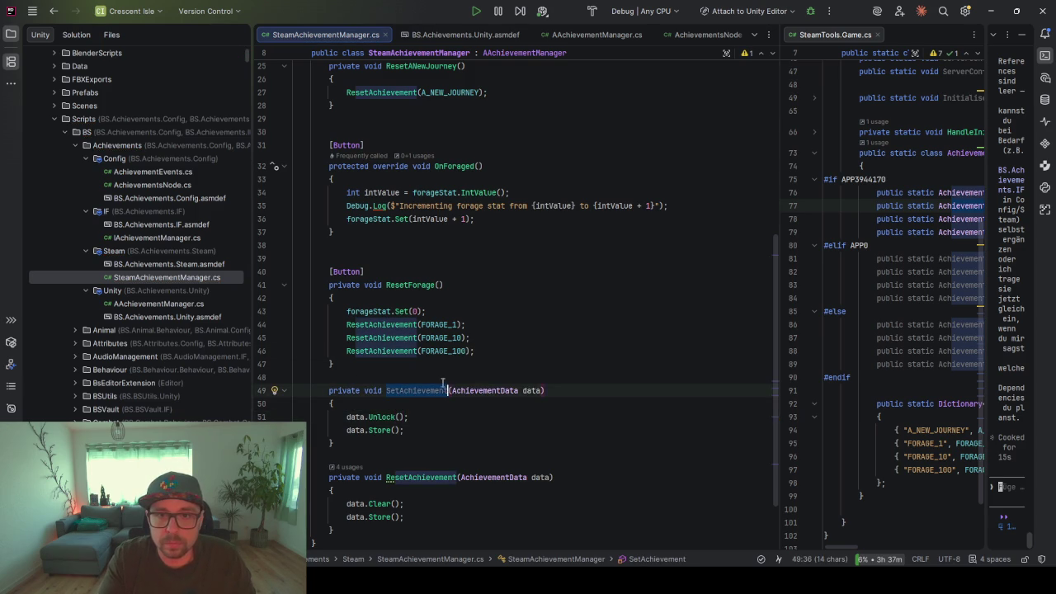
scroll(406, 268, "up", 6)
left_click(347, 237)
Wrap A_NEW_JOURNEY in SetAchievement(...) and delete the old Unlock and Store calls
key("ctrl+v")
type("(")
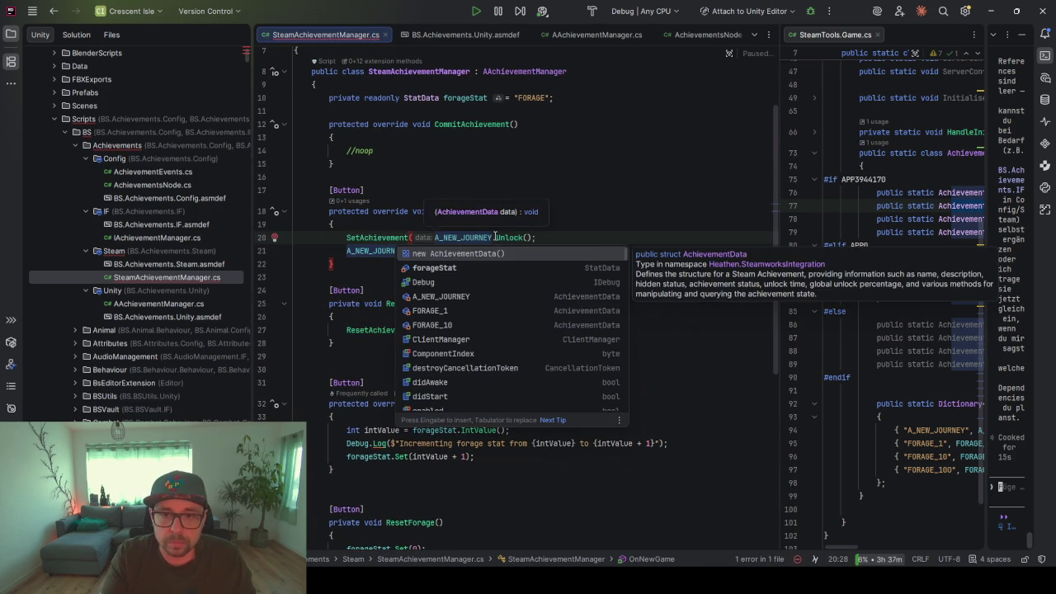
left_click(473, 237)
type(")")
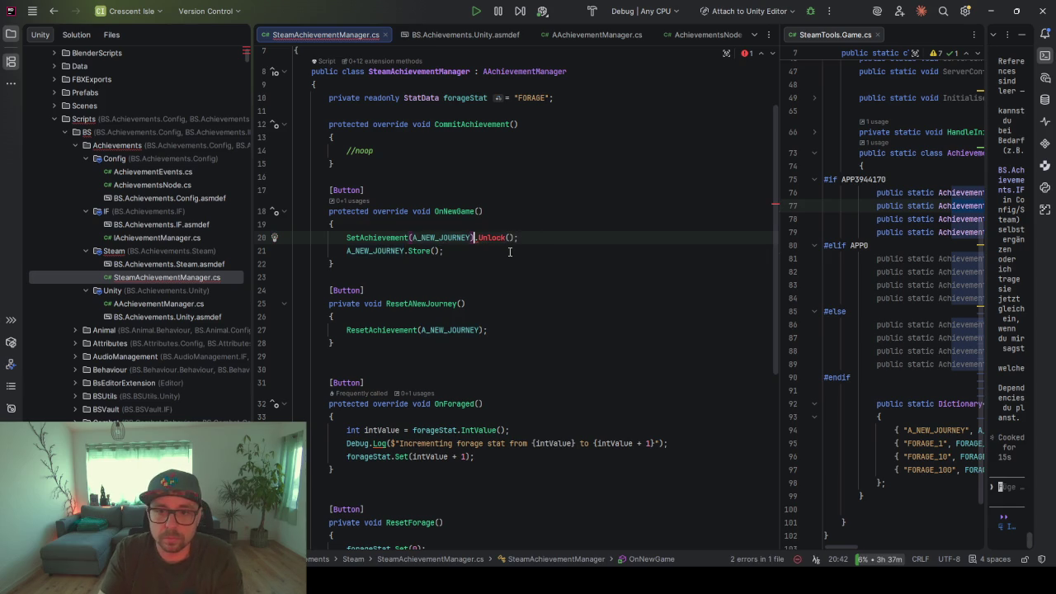
key("shift+Down")
key("BackSpace")
left_click(497, 247)
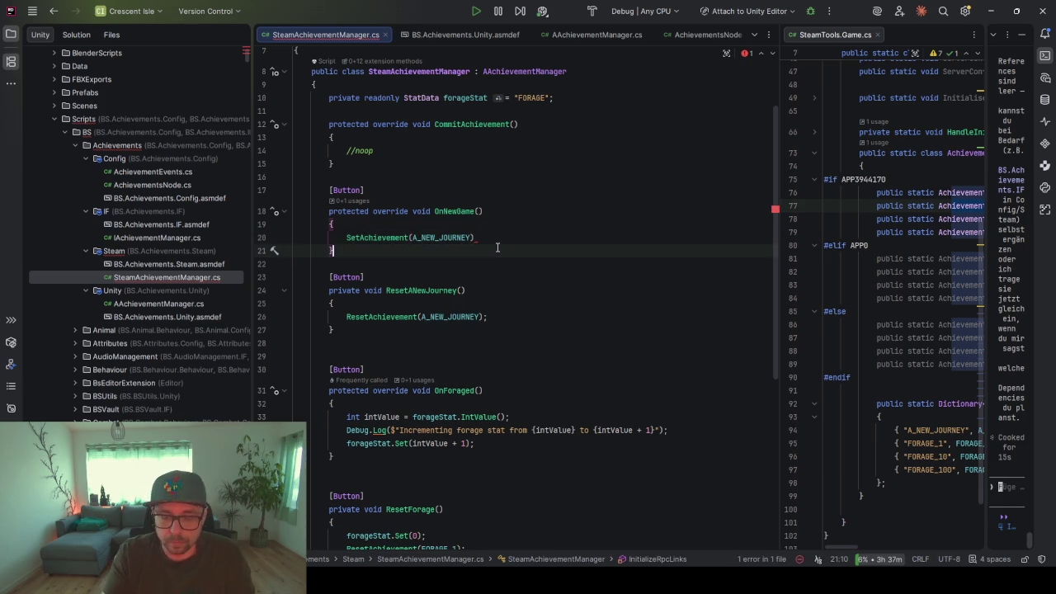
left_click(497, 238)
type(";")
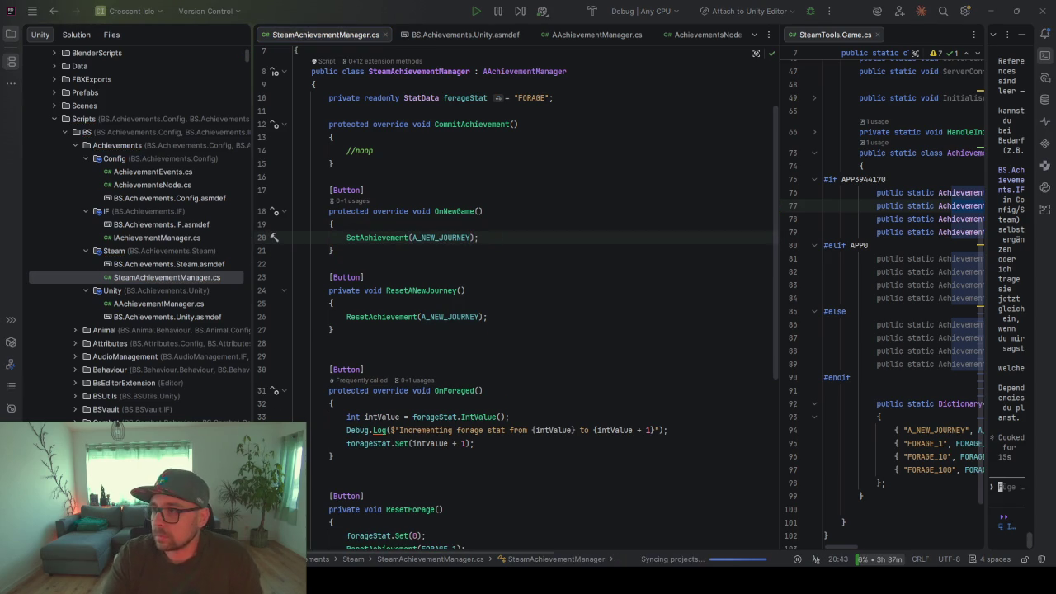
Look over the ResetANewJourney and ResetAchievement methods
left_click(498, 278)
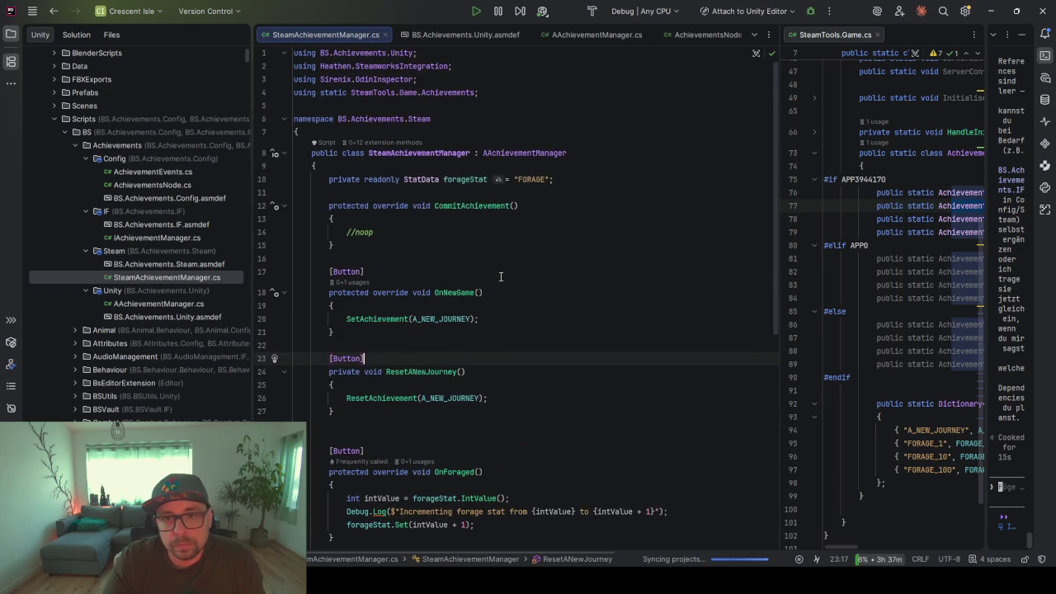
scroll(500, 277, "down", 5)
scroll(500, 277, "down", 5)
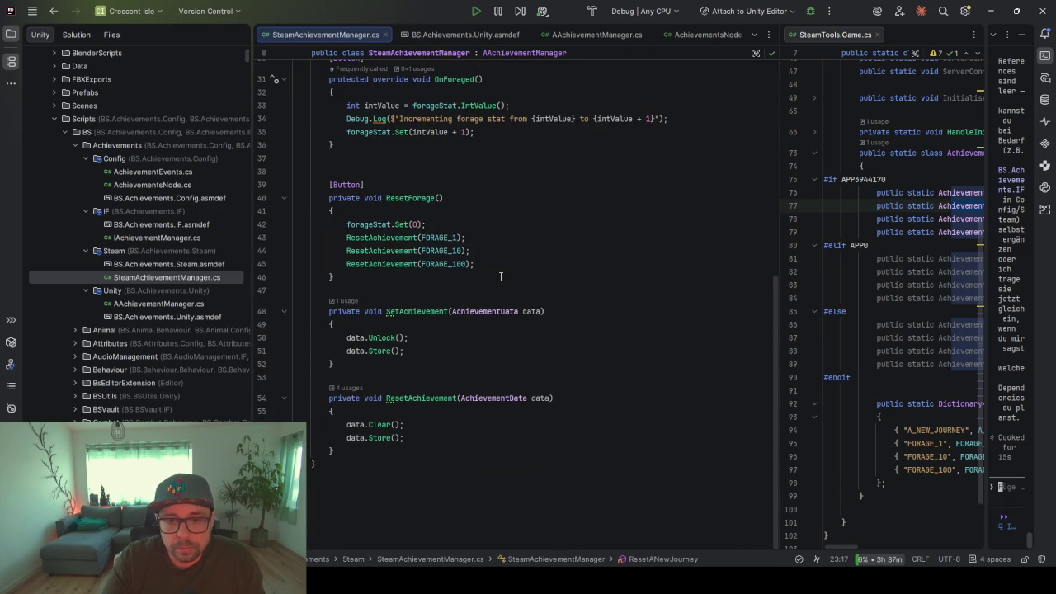
left_click(415, 436)
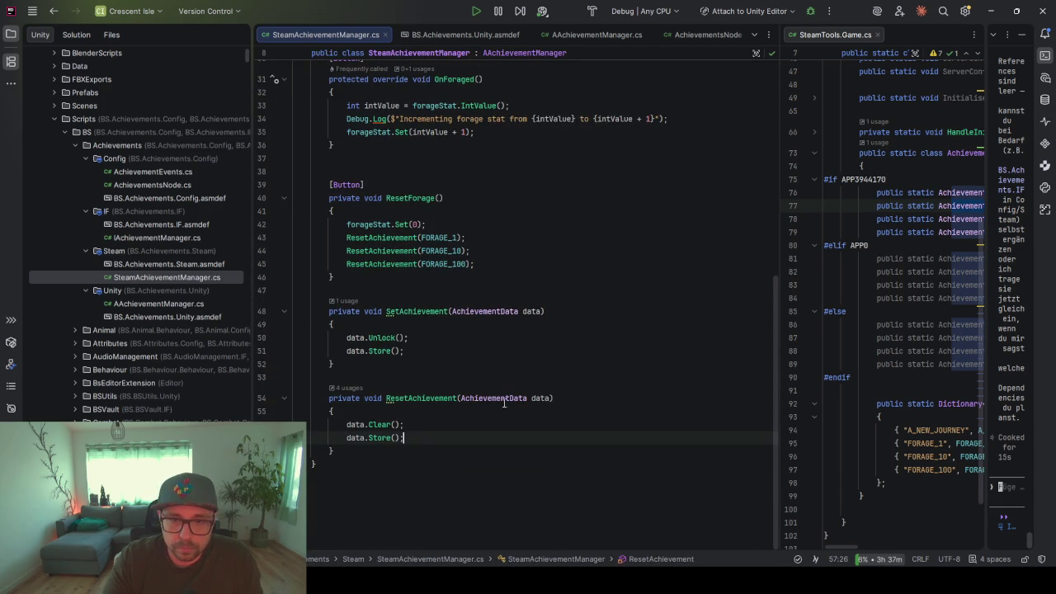
scroll(519, 361, "up", 10)
Delete the empty CommitAchievement override from SteamAchievementManager
left_click(465, 206)
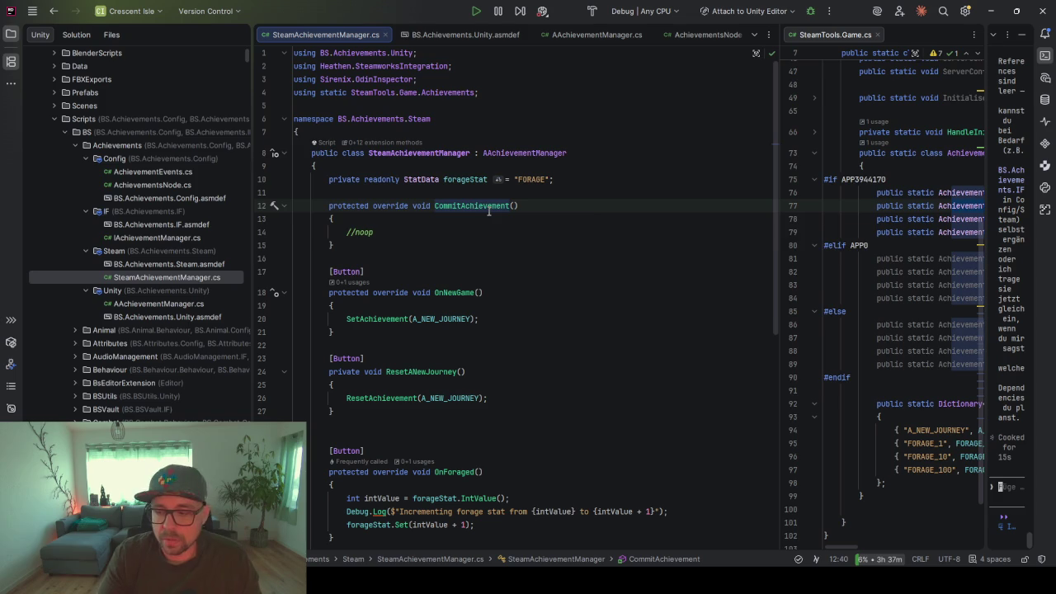
mouse_move(488, 211)
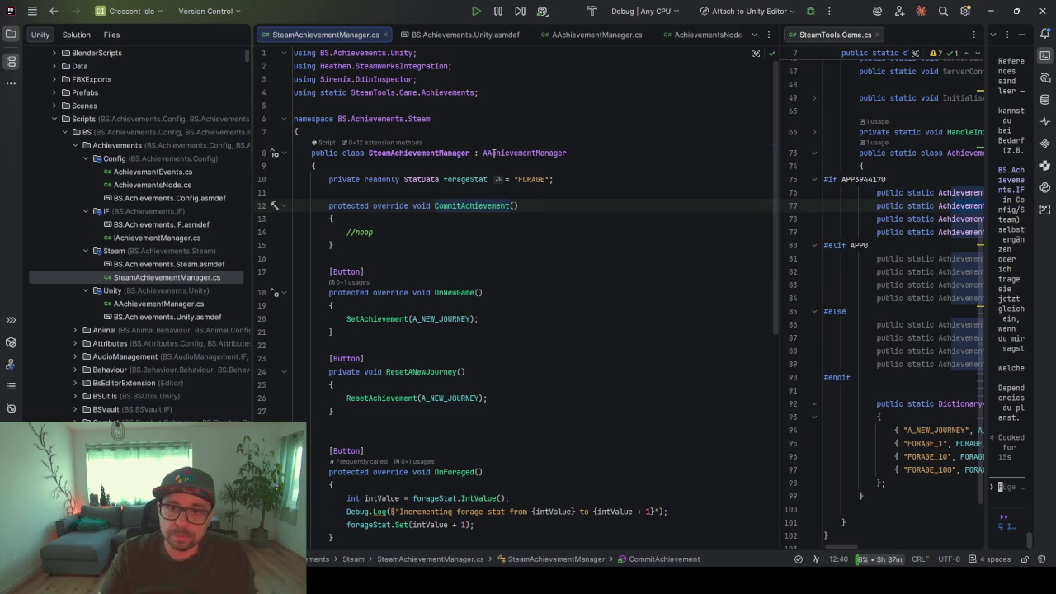
mouse_move(390, 240)
left_mouse_down()
mouse_move(347, 202)
mouse_move(553, 179)
left_mouse_up()
key("BackSpace")
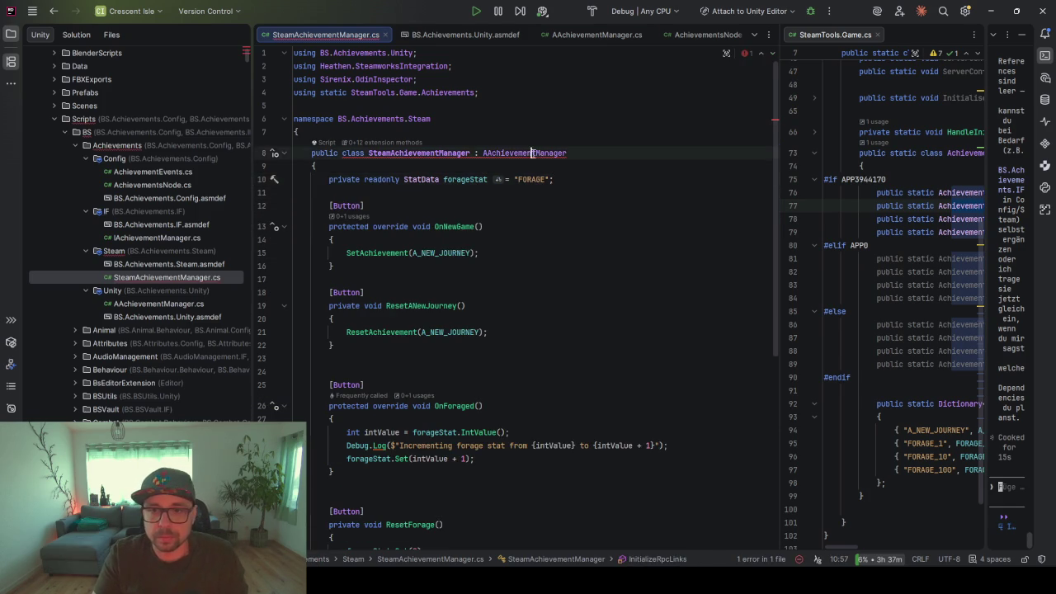
Remove the abstract CommitAchievement declaration from AAchievementManager, then go back to SteamAchievementManager.cs
left_click(542, 153, "ctrl")
scroll(460, 313, "down", 4)
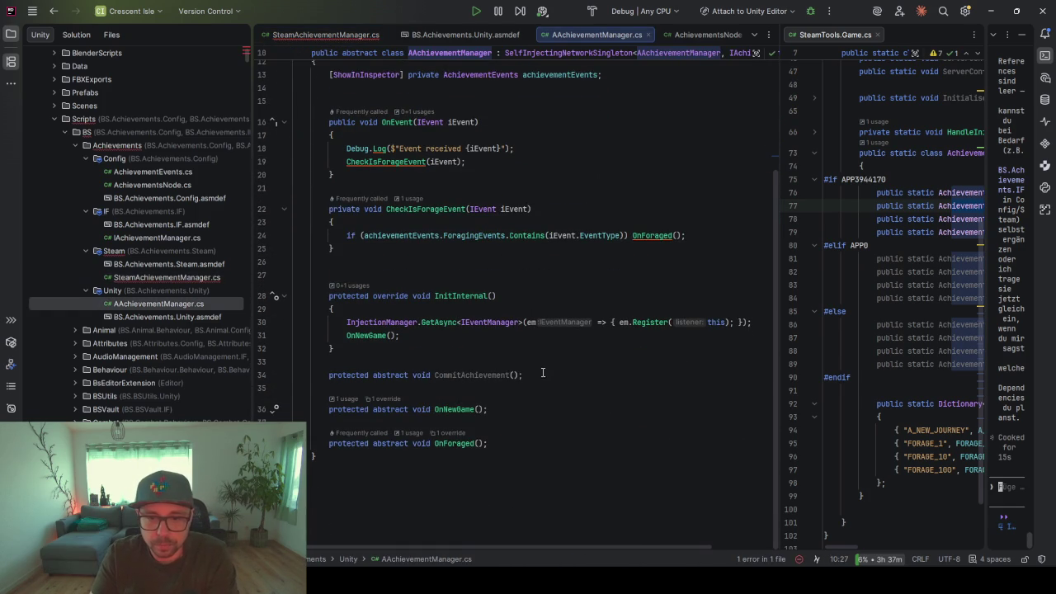
left_click_drag(542, 373, 543, 360)
key("BackSpace")
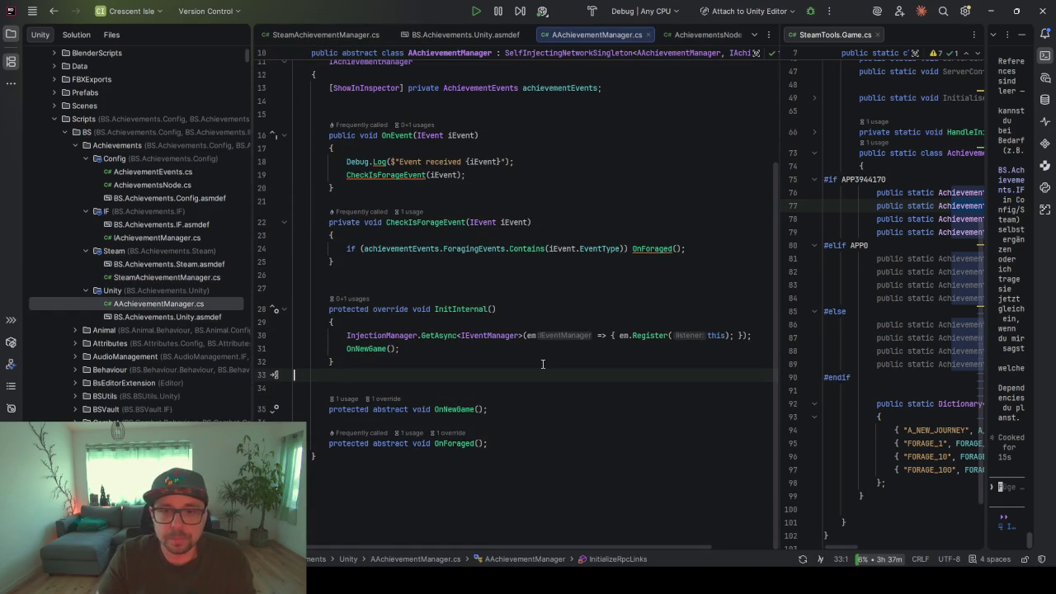
key("ctrl+alt+Left")
key("ctrl+alt+Left")
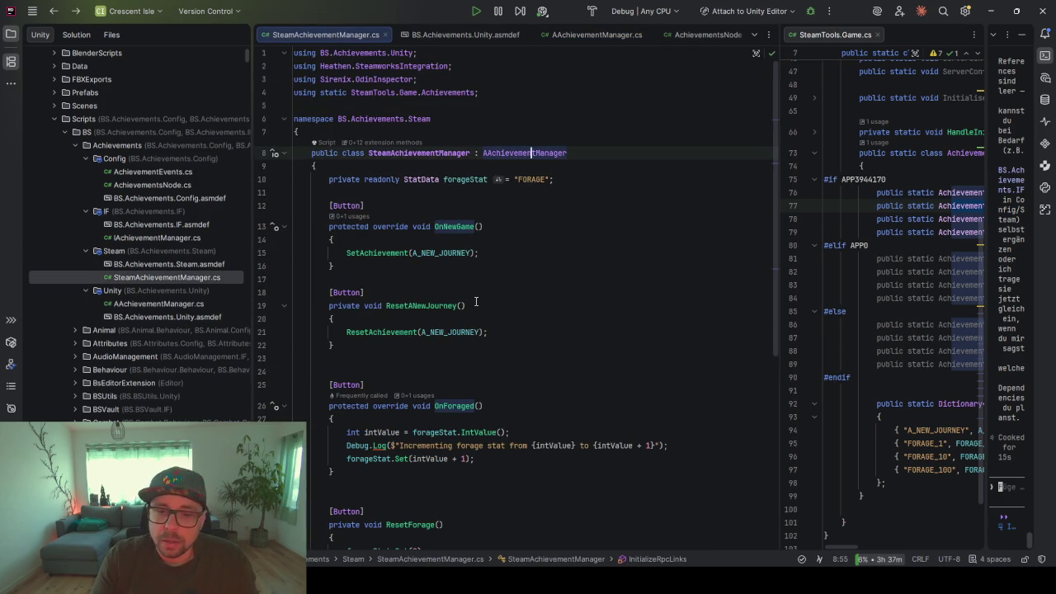
scroll(476, 300, "down", 3)
scroll(476, 301, "up", 1)
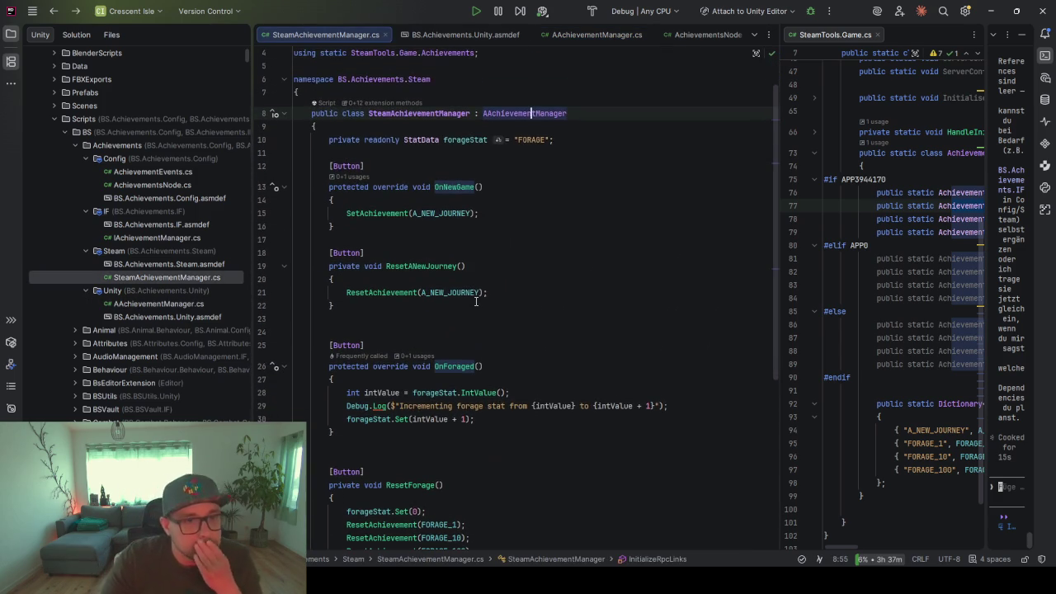
Open AchievementEvents.cs from the Achievements folder to inspect its class, then open AAchievementManager.cs
left_click(128, 210)
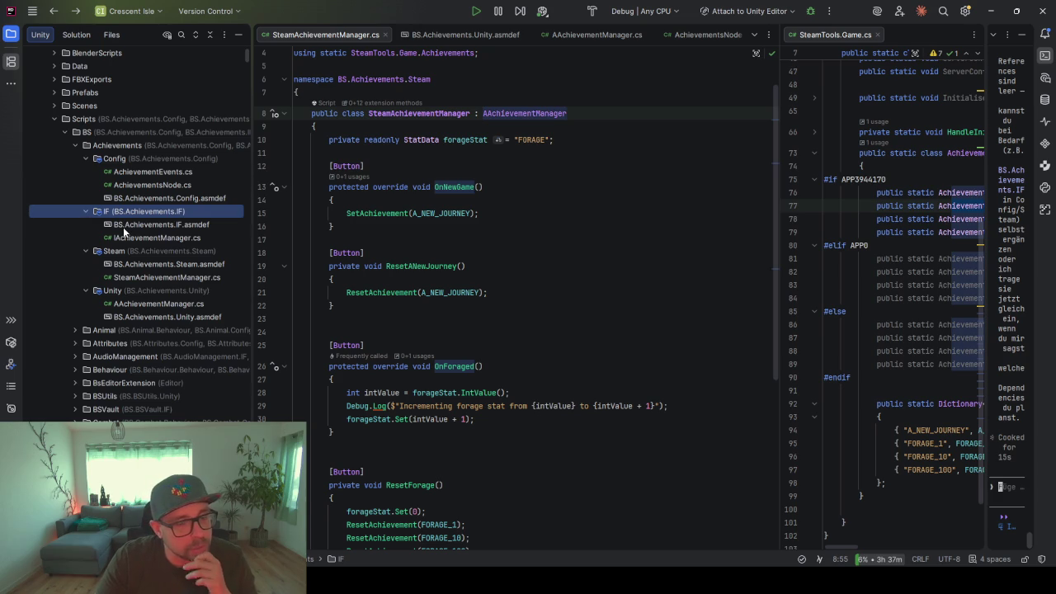
left_click(135, 183)
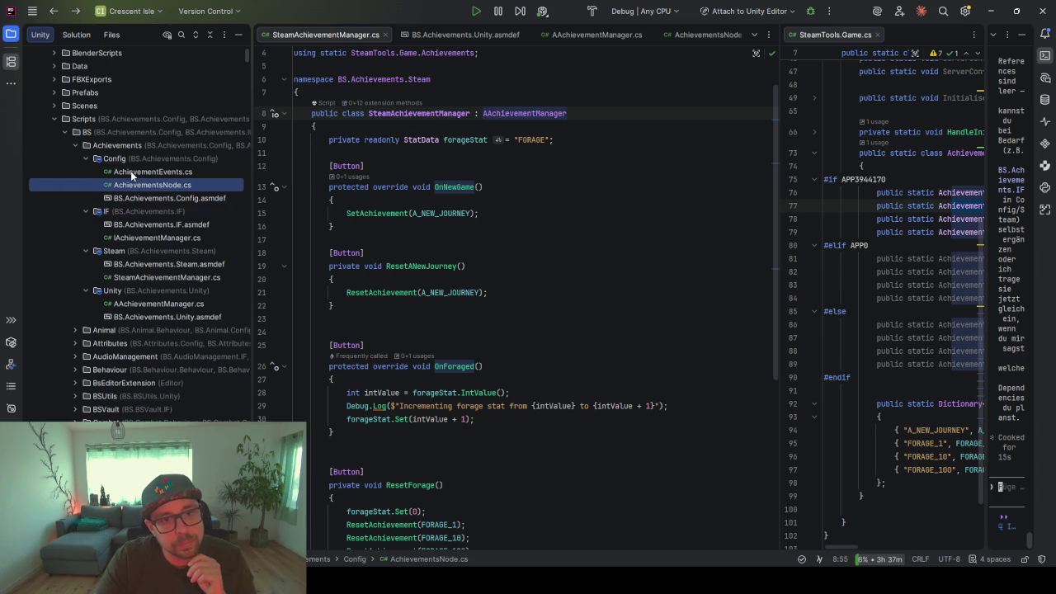
double_click(137, 172)
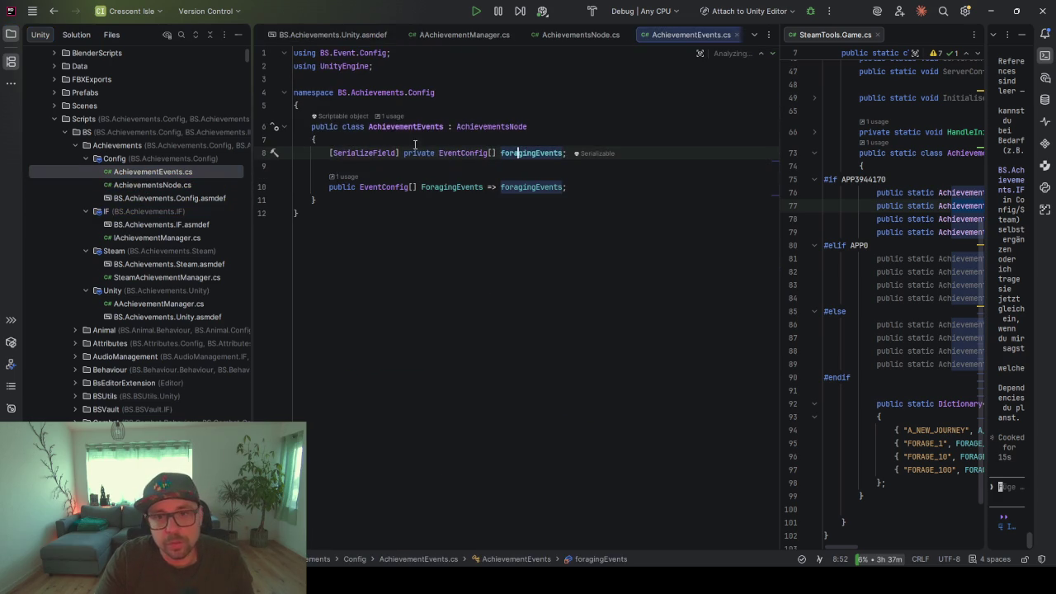
left_click(384, 126)
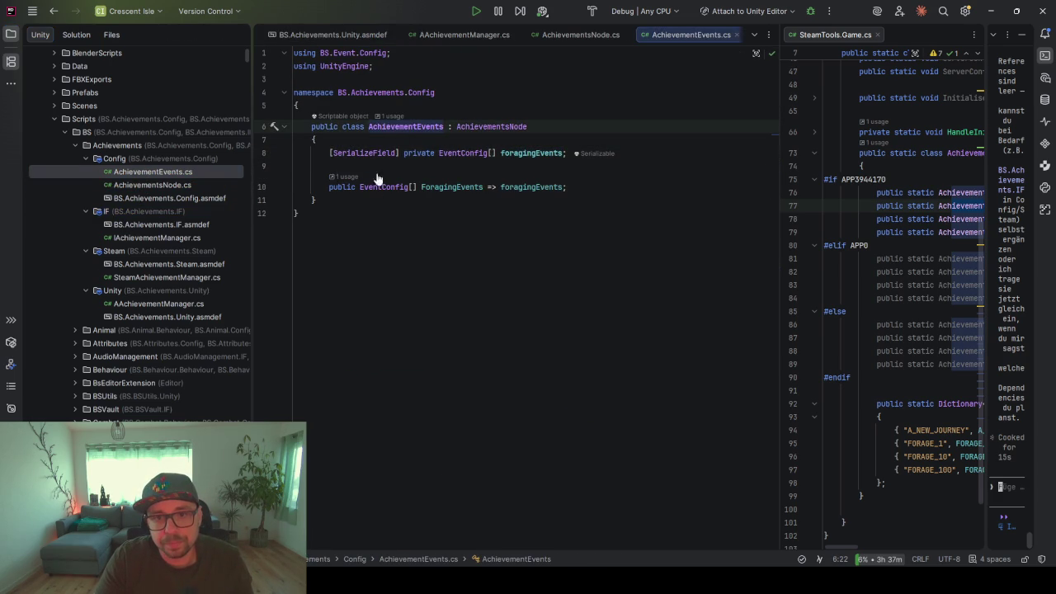
double_click(170, 304)
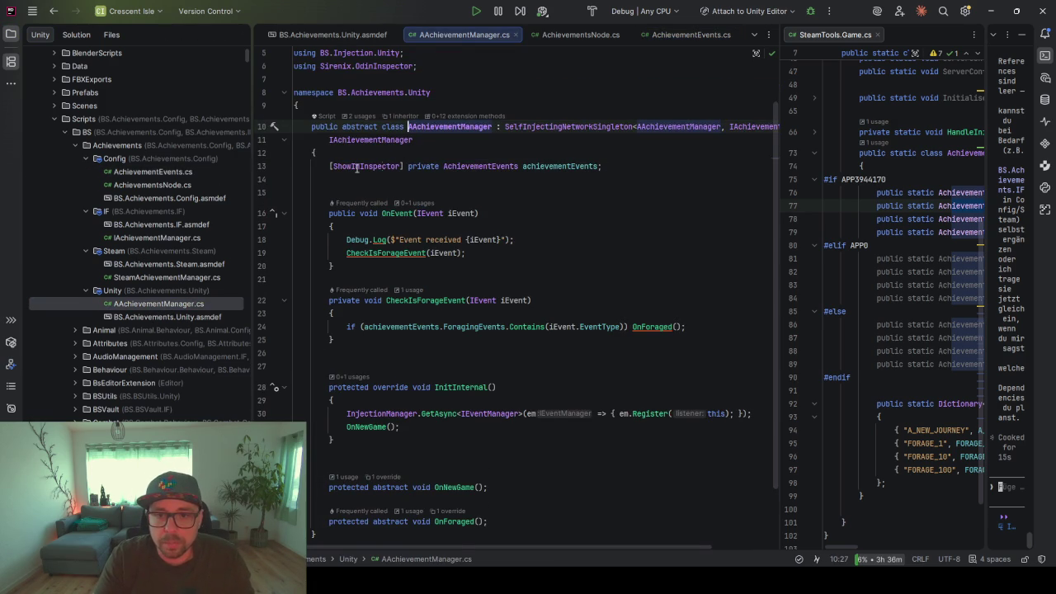
Replace the [ShowInInspector] attribute on the achievementEvents field with [SerializeField]
left_click(500, 165)
double_click(346, 168)
type("Seri")
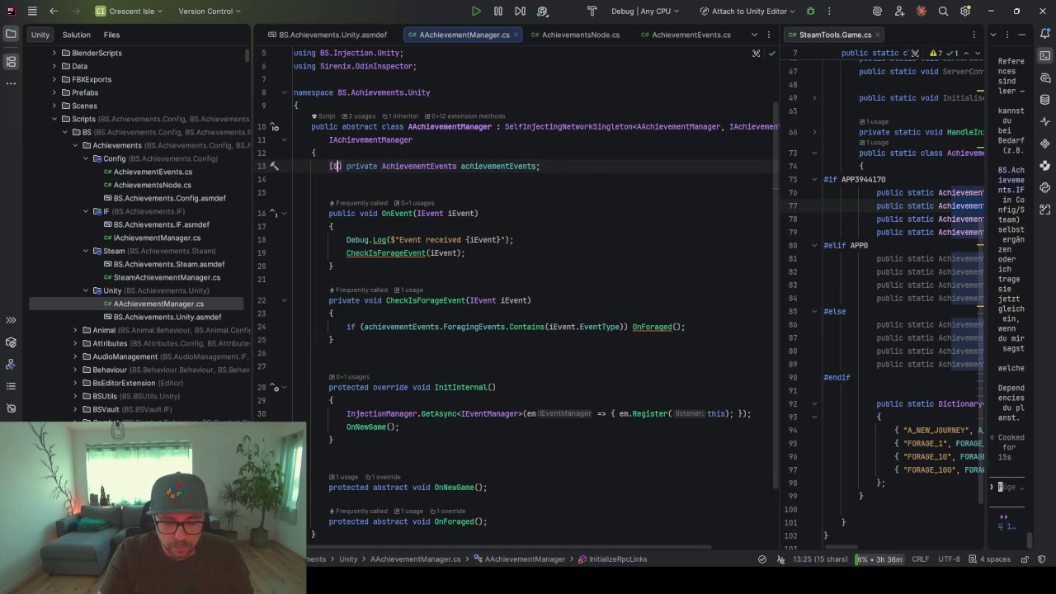
key("Down")
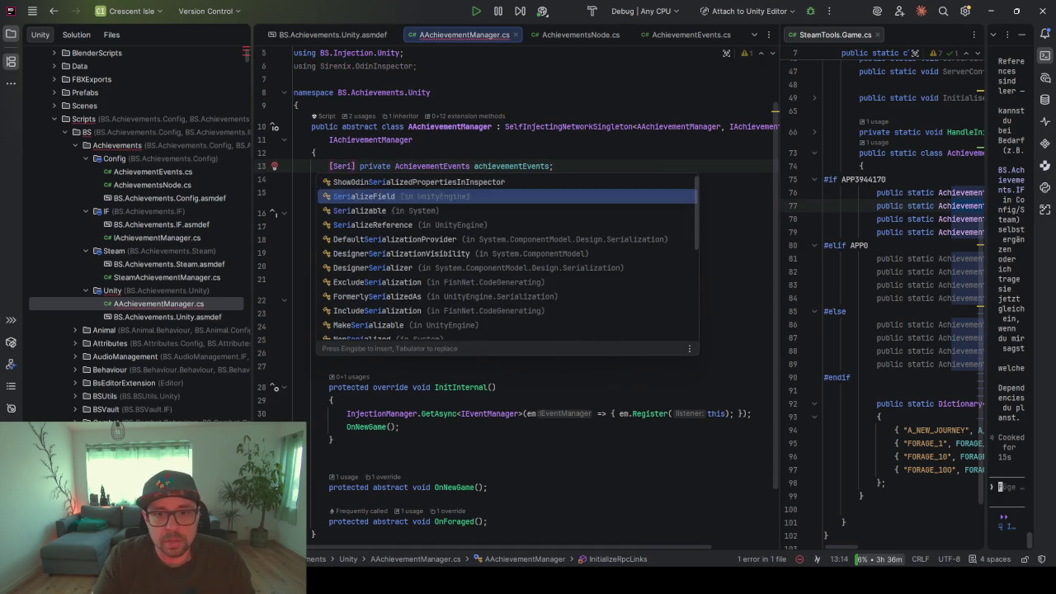
key("Return")
Run code cleanup so UnityEngine replaces the Odin import, remove the blank line above OnEvent, and switch to Unity
left_click(544, 188)
key("ctrl+alt+l")
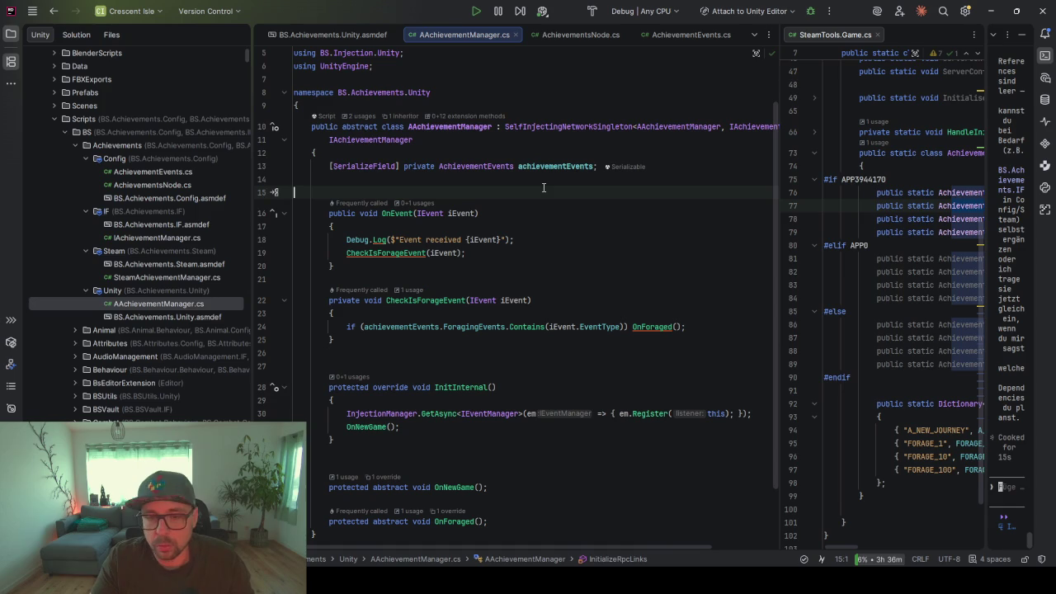
key("Delete")
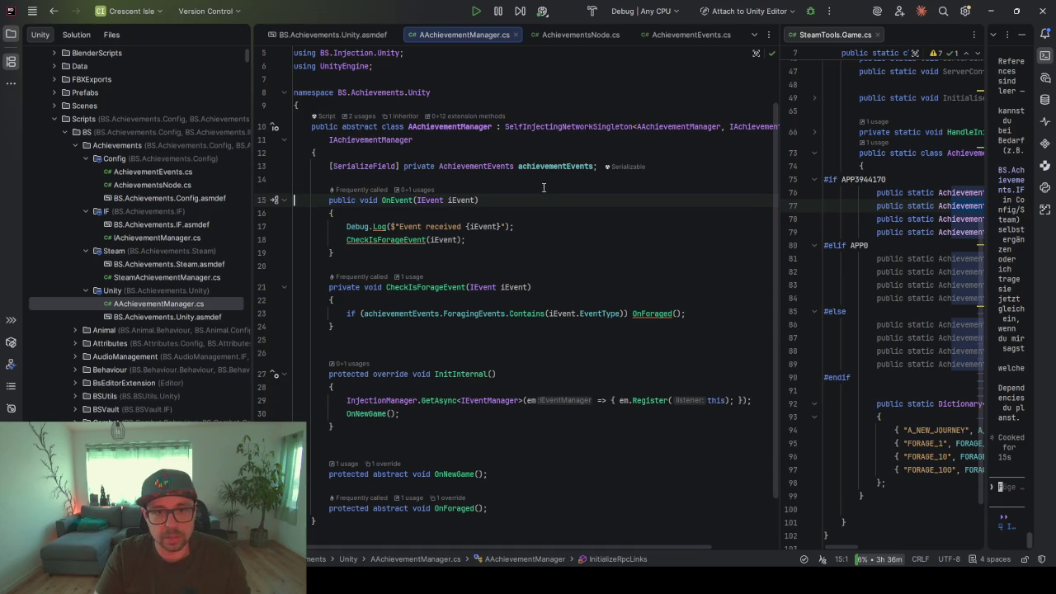
left_click(534, 166)
scroll(376, 373, "down", 2)
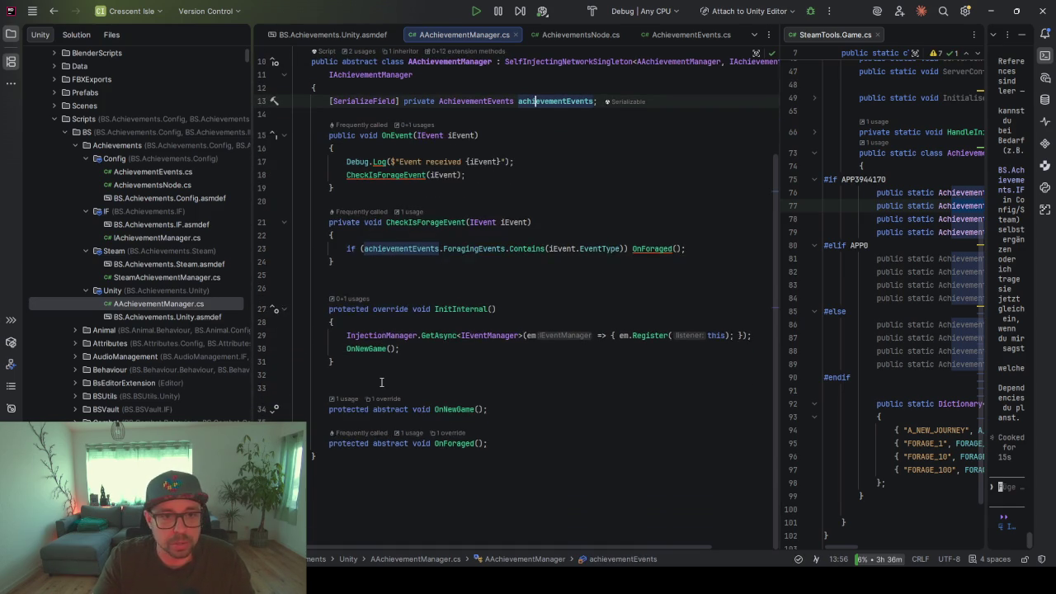
scroll(380, 379, "up", 2)
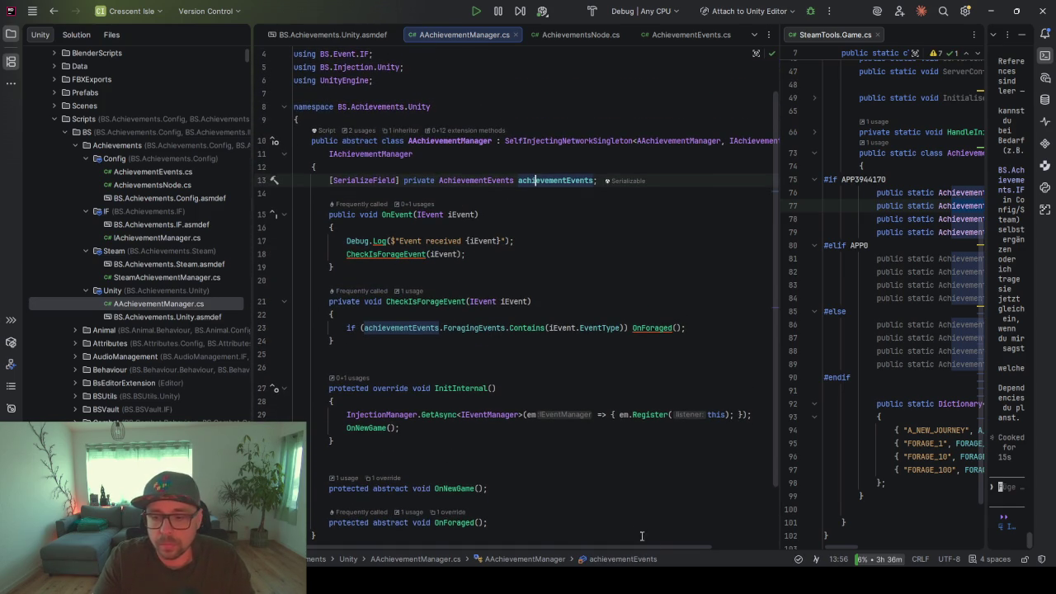
key("alt+Tab")
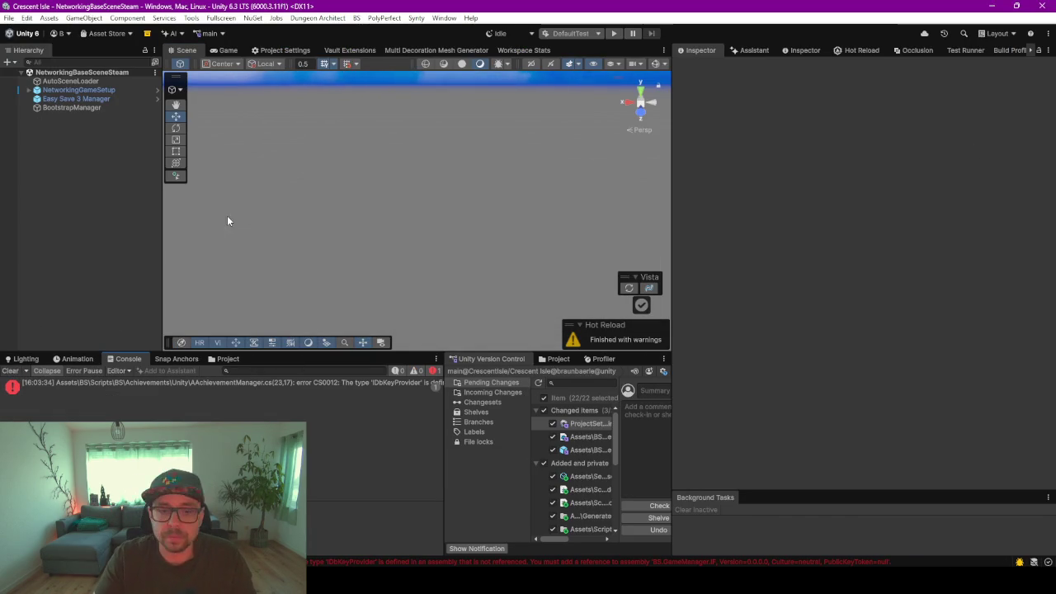
Follow the CS0012 IDbKeyProvider error into Rider and open BS.Achievements.Unity.asmdef
left_click(190, 386)
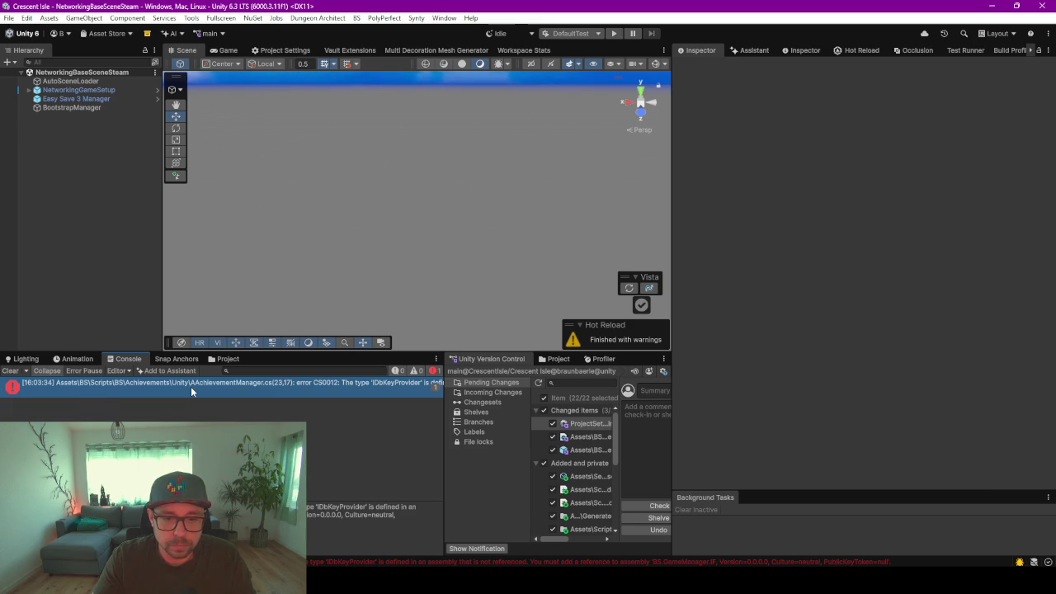
double_click(190, 386)
left_click(139, 318)
double_click(138, 320)
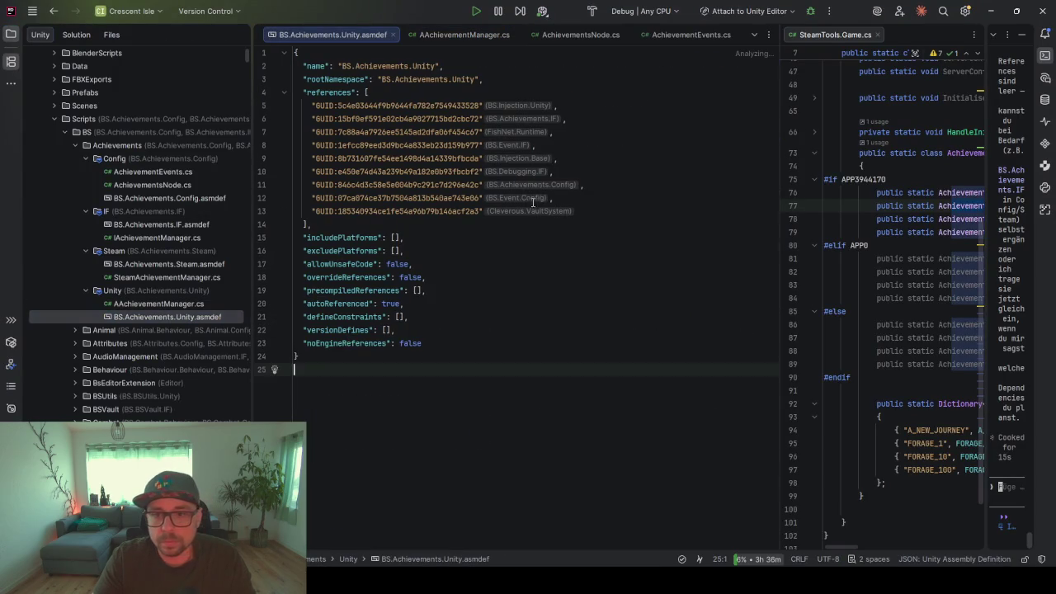
Add "BS.GameManager.IF" as a new entry at the end of the asmdef references list
left_click(650, 209)
type(",")
key("Return")
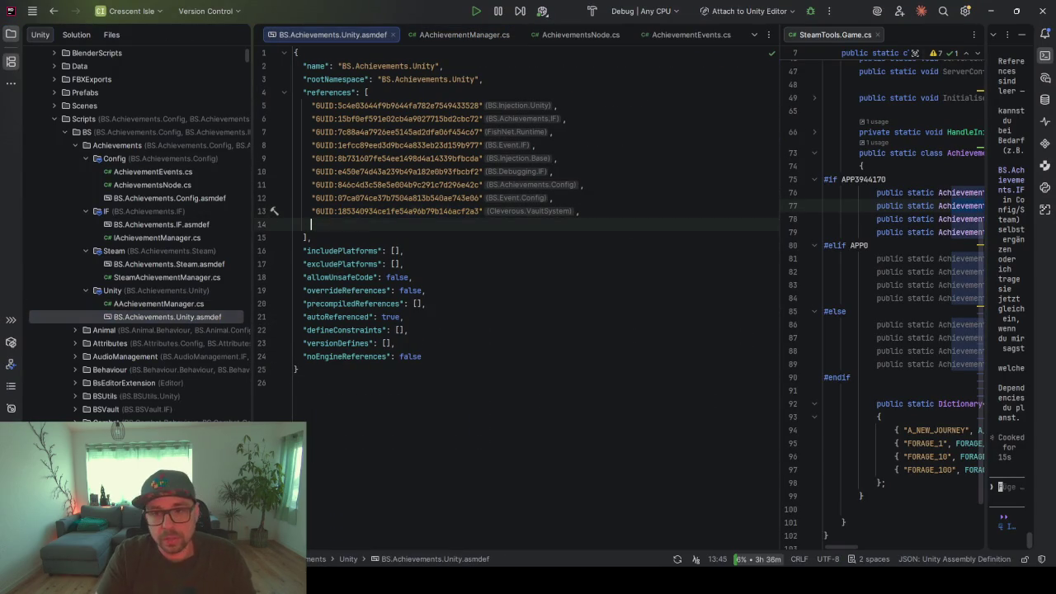
type("\"BS.G")
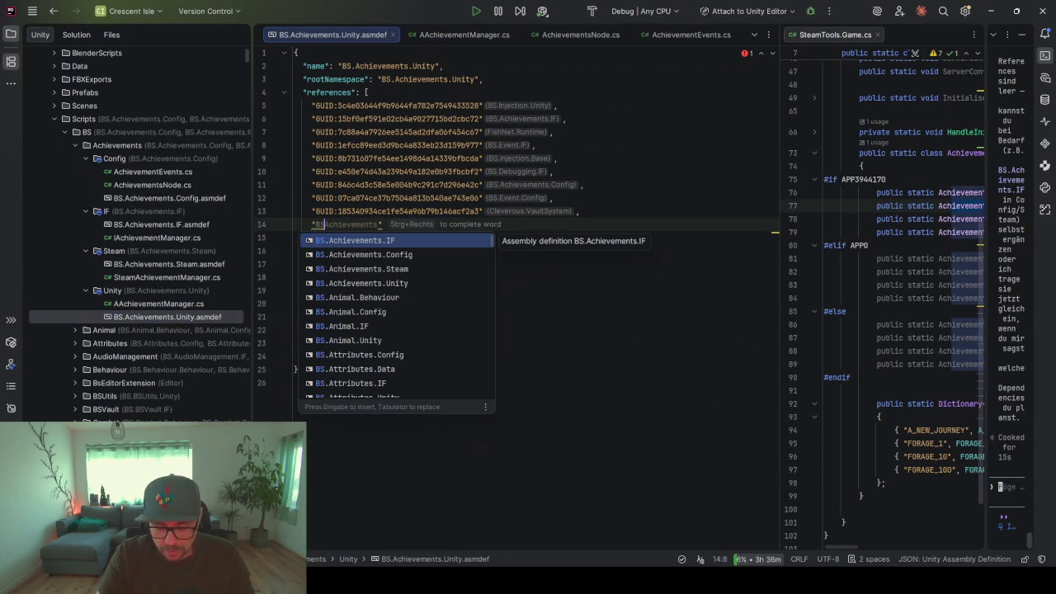
key("BackSpace")
key("BackSpace")
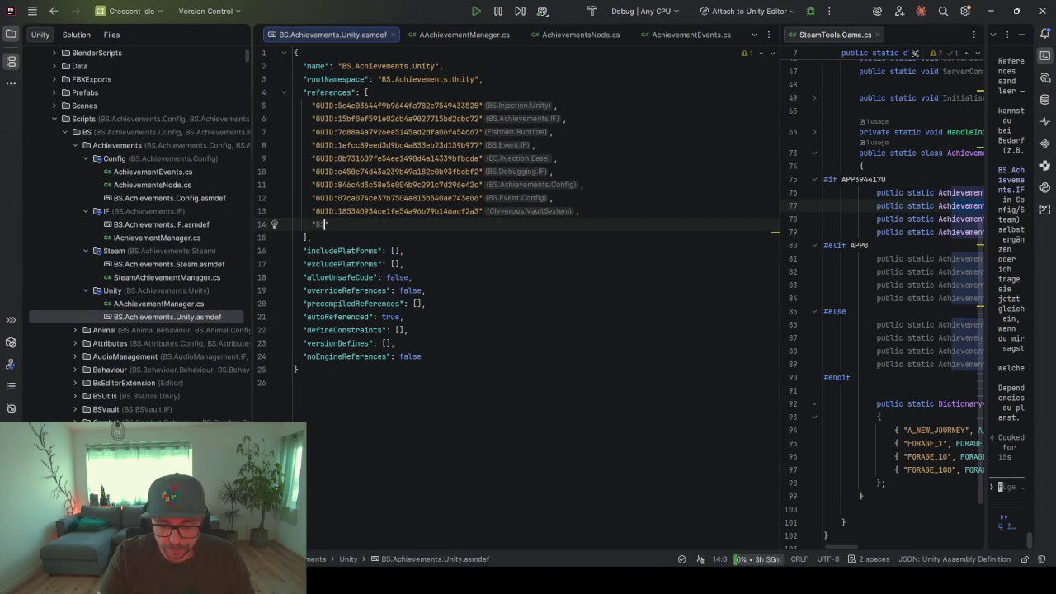
type(".Ga")
key("Down")
key("Return")
Convert the BS.GameManager.IF reference into a GUID reference and return to Unity
left_click(324, 225)
key("alt+Return")
key("Return")
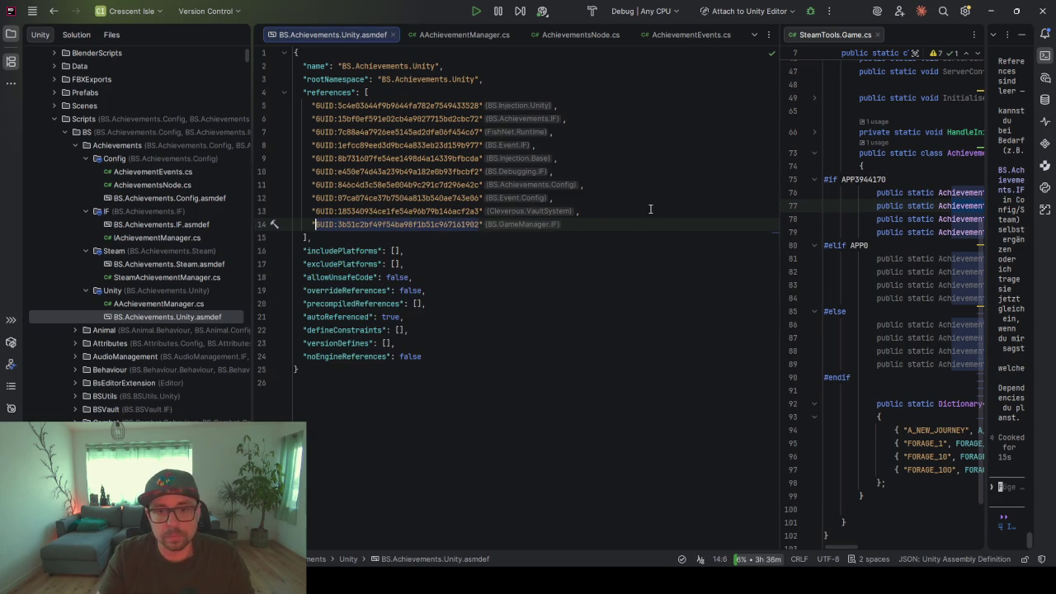
left_click(989, 12)
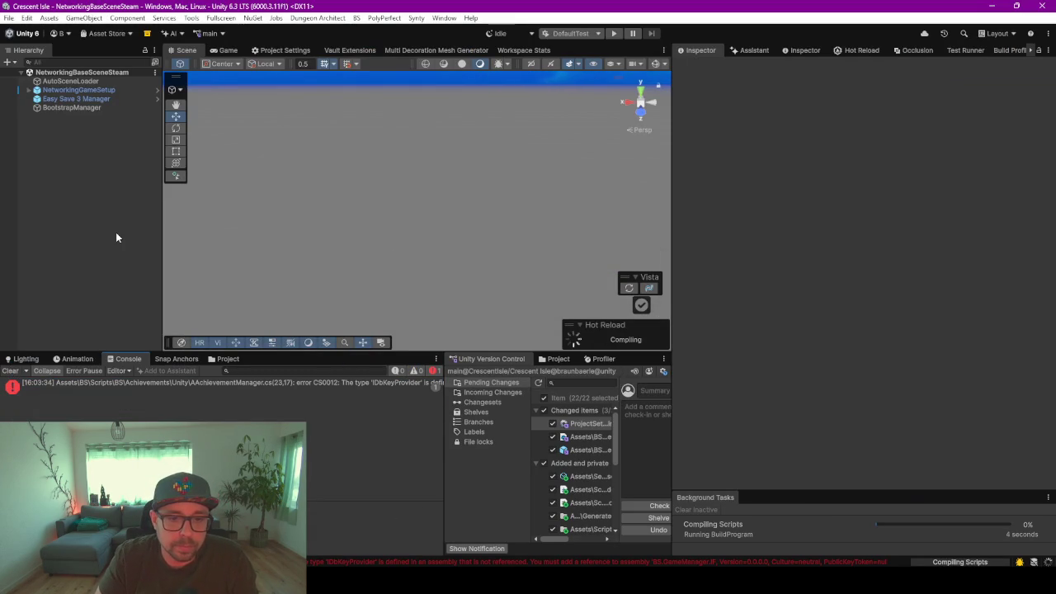
Watch the Hot Reload compile status, then switch to the Knowledge Base Stats page
left_click(864, 51)
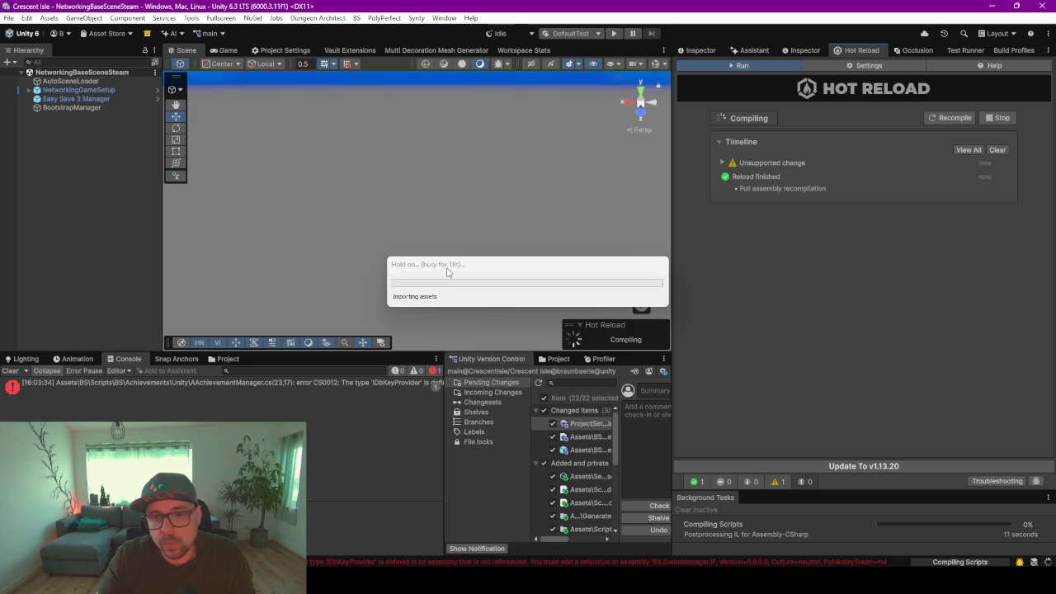
key("alt+Tab")
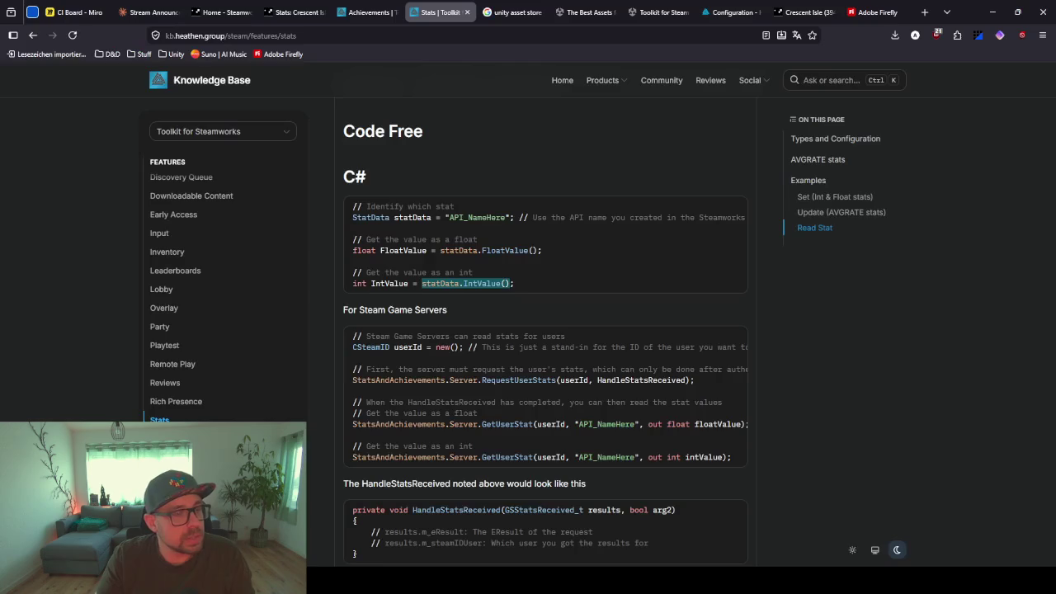
Review the Set (Int & Float stats) C# example using statData.Set(42), then return to Unity
left_click(310, 250)
scroll(324, 271, "down", 3)
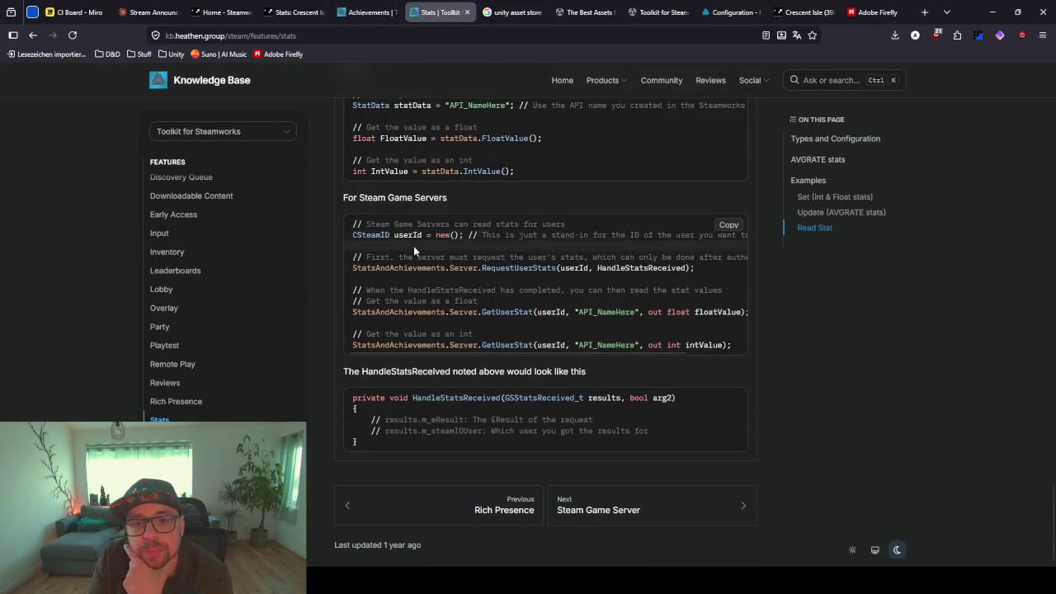
scroll(359, 272, "up", 6)
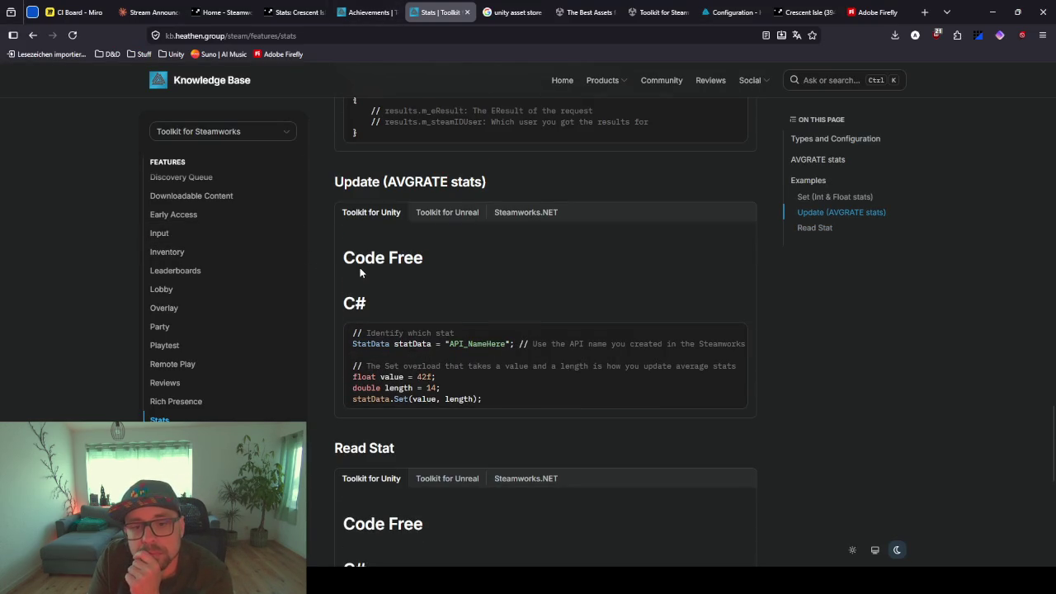
left_click_drag(361, 399, 424, 400)
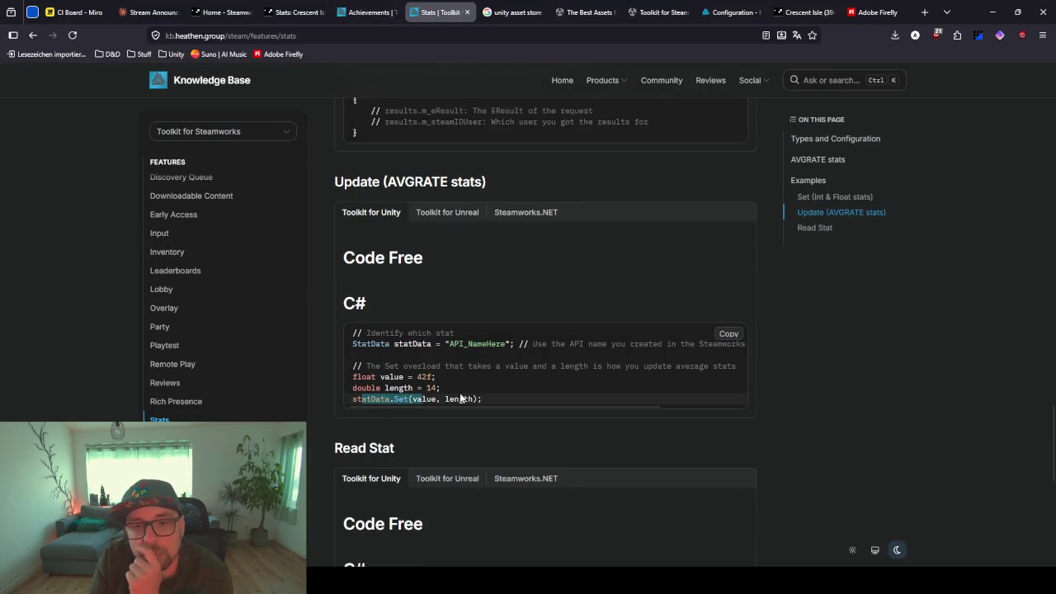
scroll(460, 399, "up", 3)
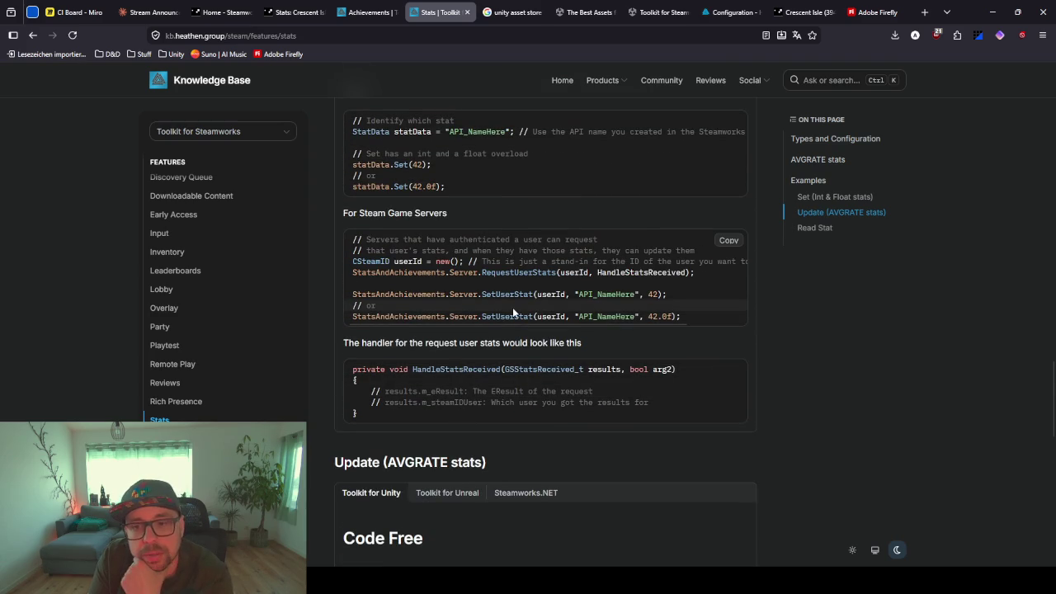
scroll(486, 297, "up", 2)
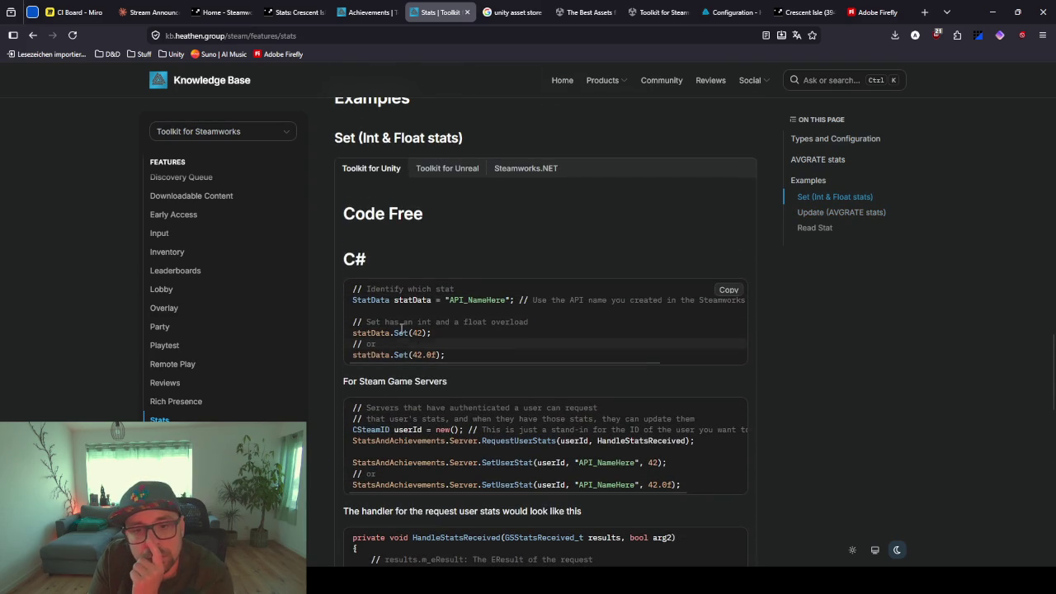
scroll(466, 345, "down", 1)
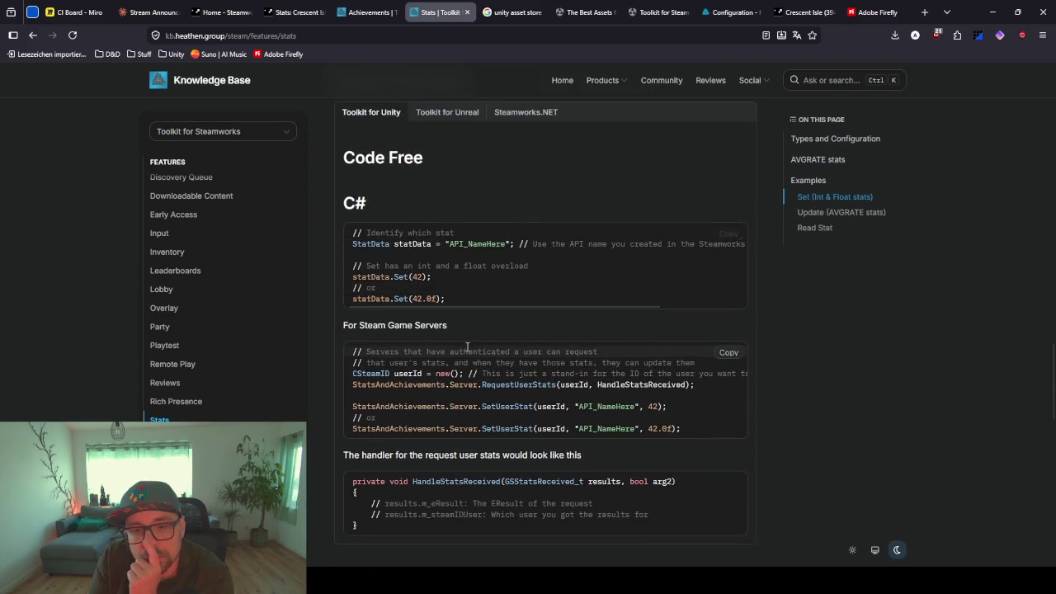
scroll(466, 345, "down", 1)
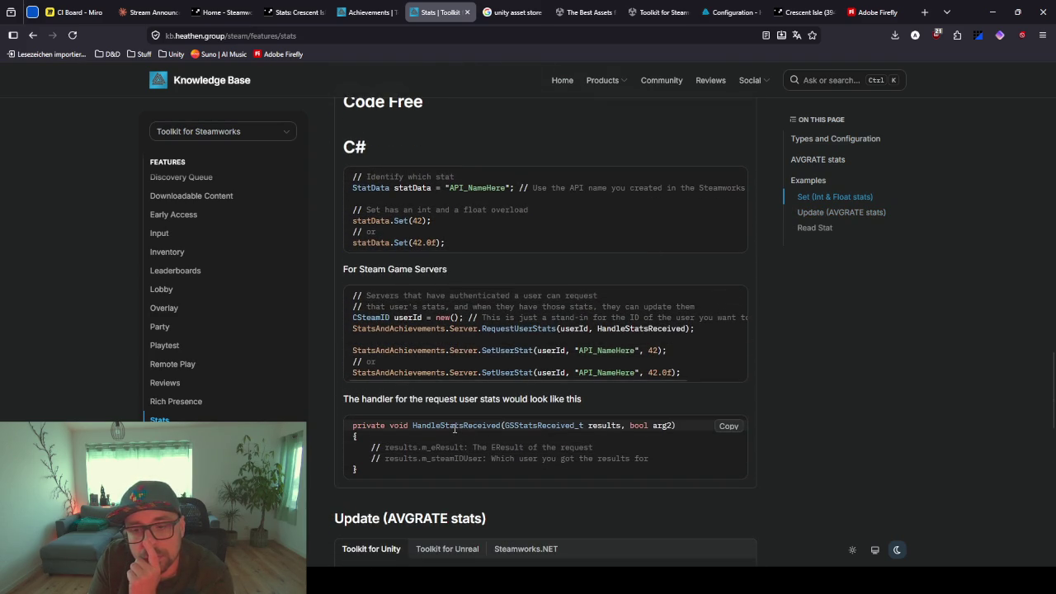
left_click(987, 13)
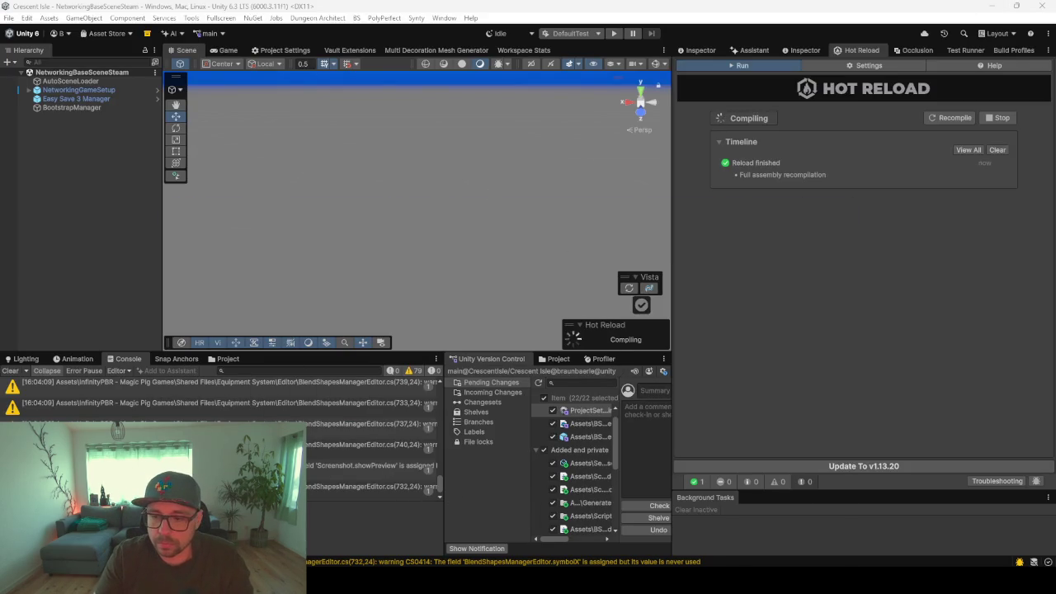
Clear the console warnings and open the NetworkGameManager prefab's Achievements object in the Inspector
left_click(10, 371)
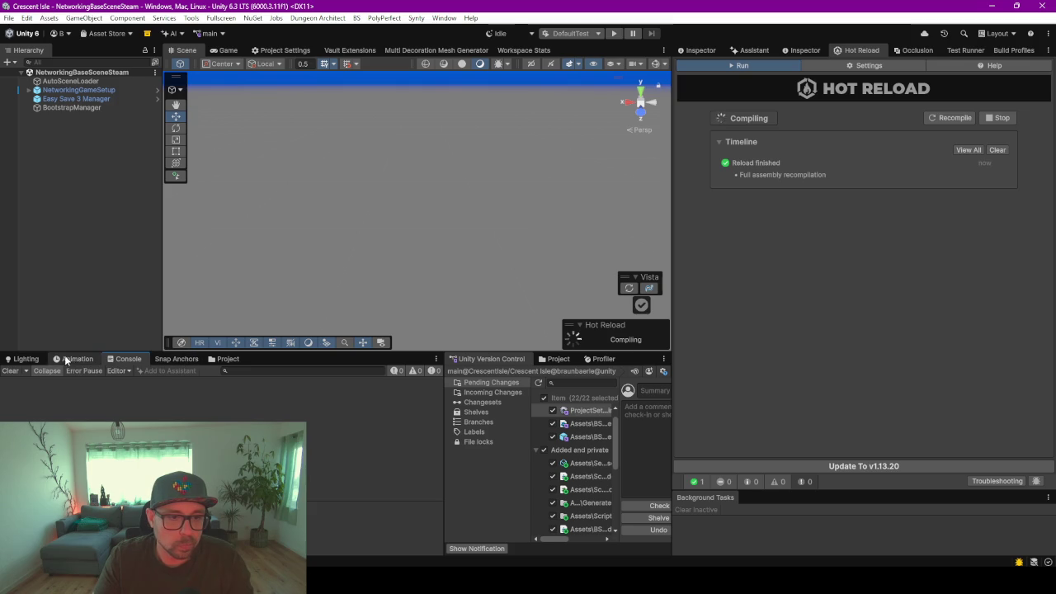
left_click(228, 358)
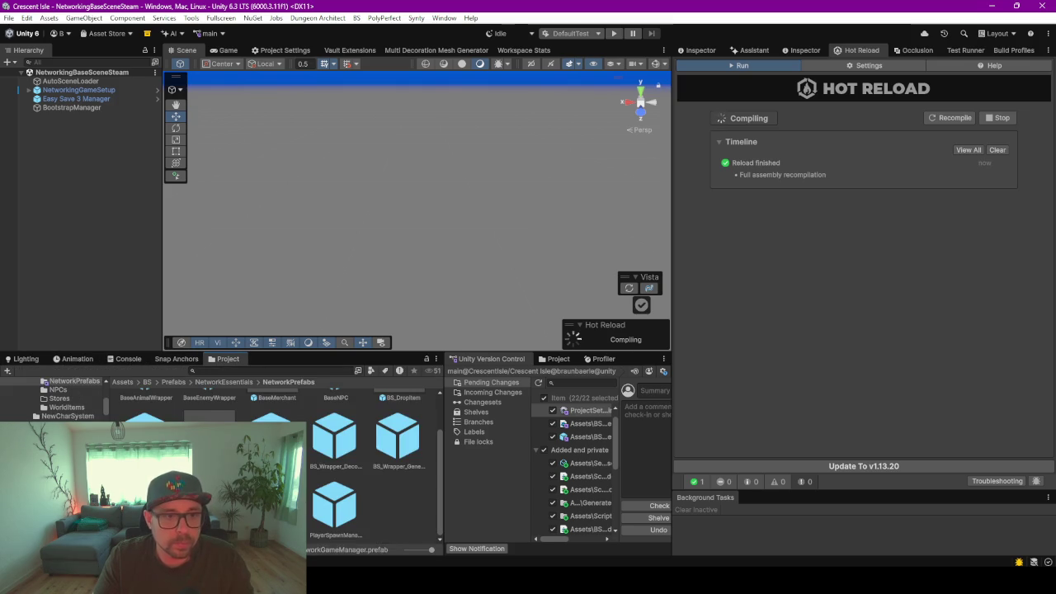
double_click(209, 507)
left_click(72, 236)
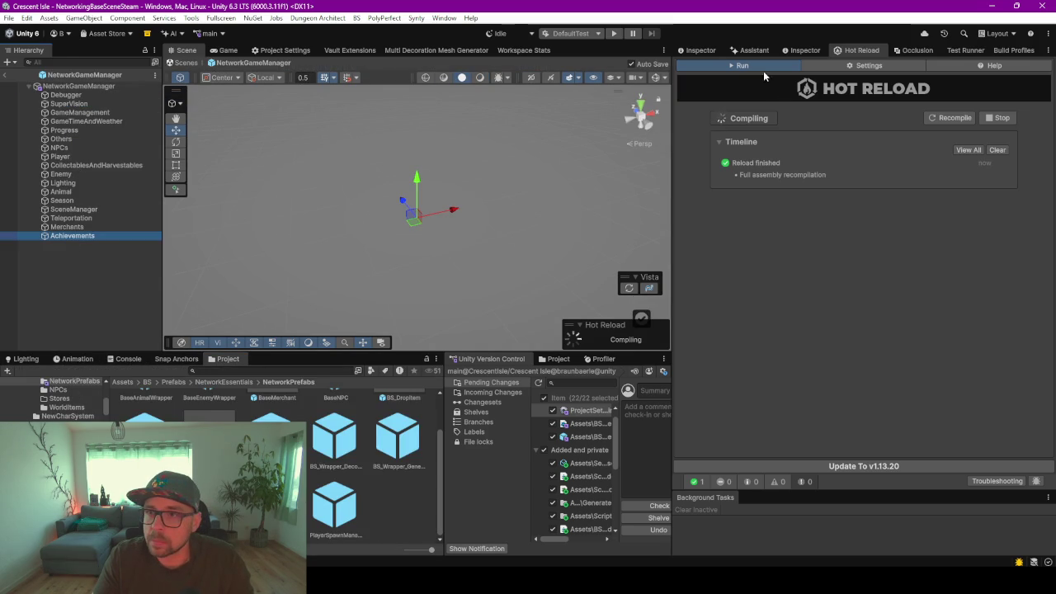
left_click(703, 51)
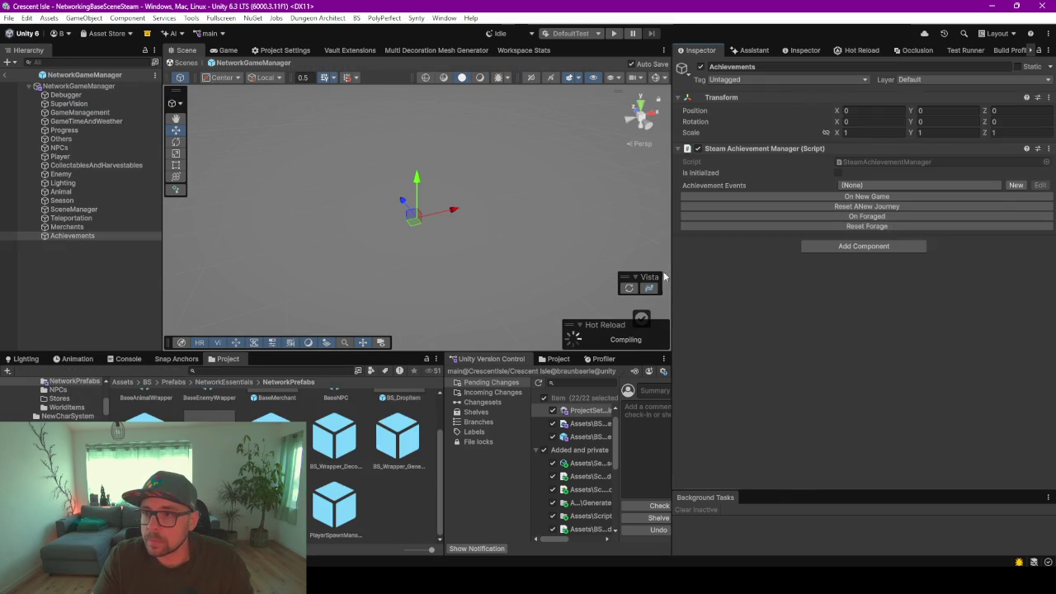
Check the empty Achievement Events slot on Steam Achievement Manager, then view the vault class hierarchy
left_click(866, 185)
left_click(738, 321)
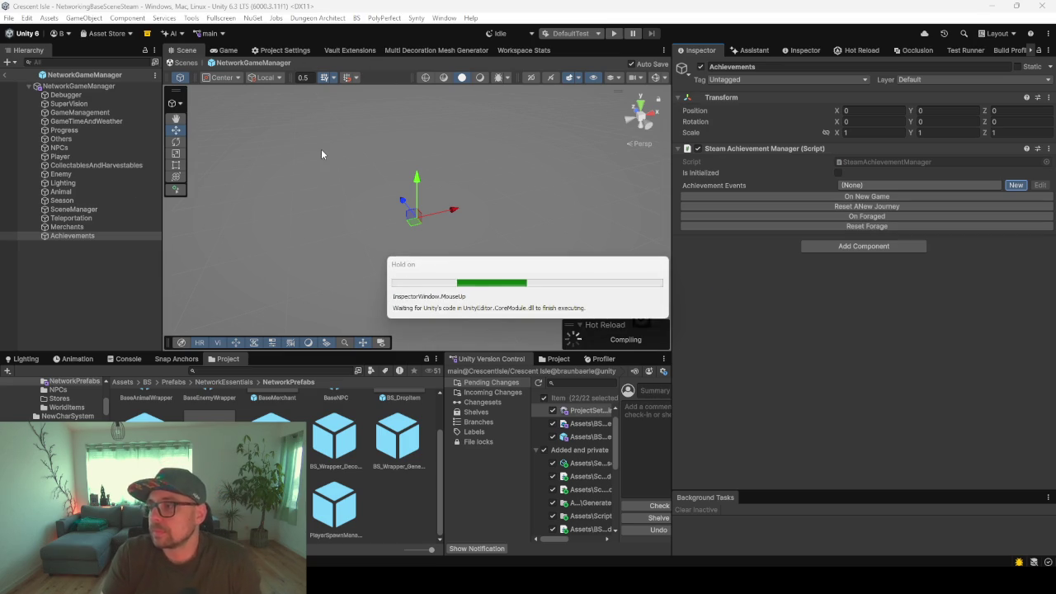
left_click(350, 50)
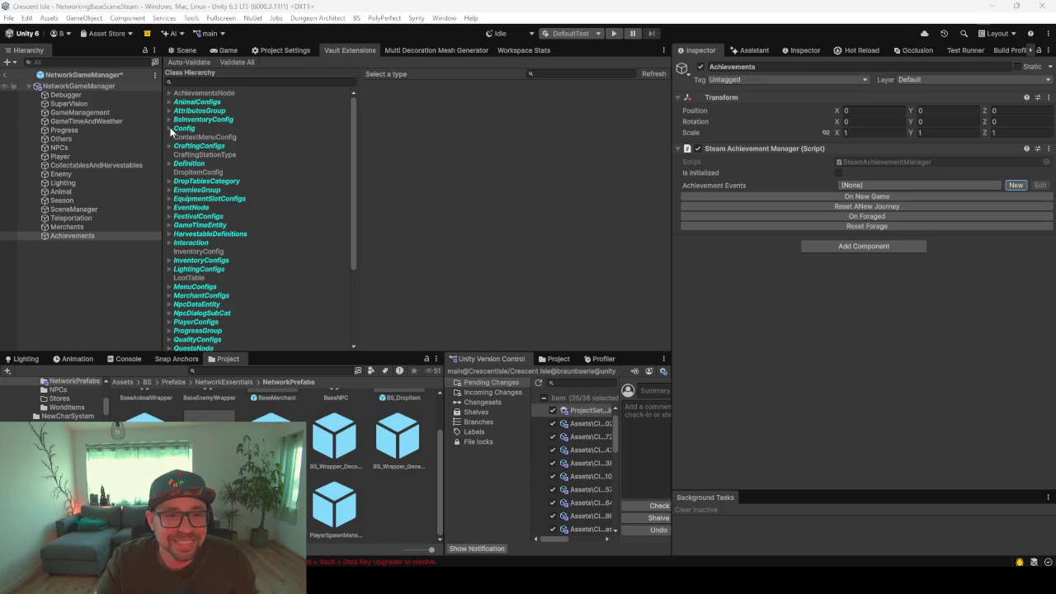
Select the unassigned AchievementEvents asset and set its Title to BaseAchievementEvents
left_click(170, 94)
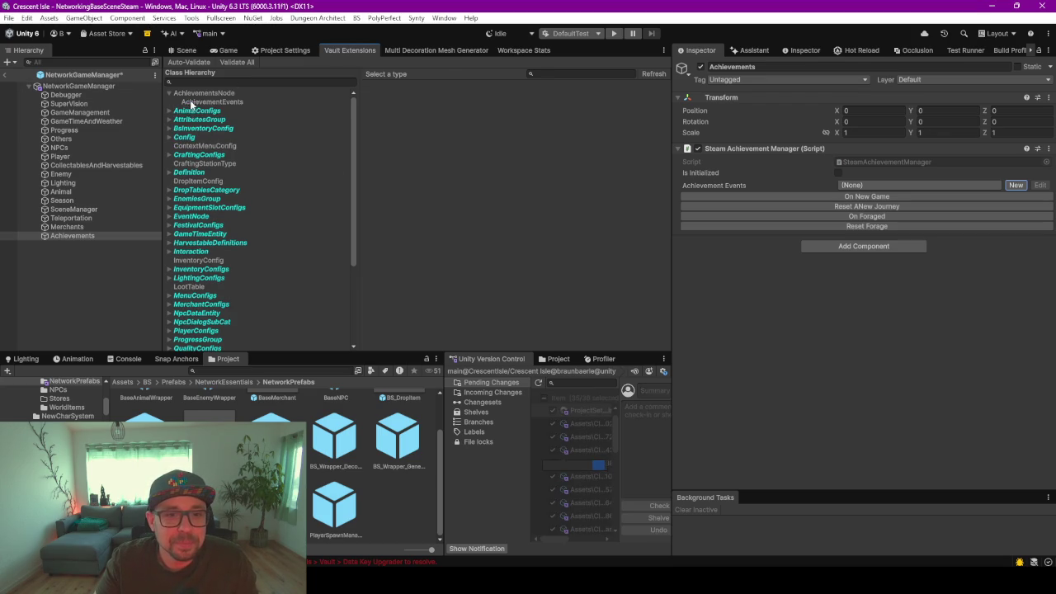
left_click(194, 103)
left_click(442, 90)
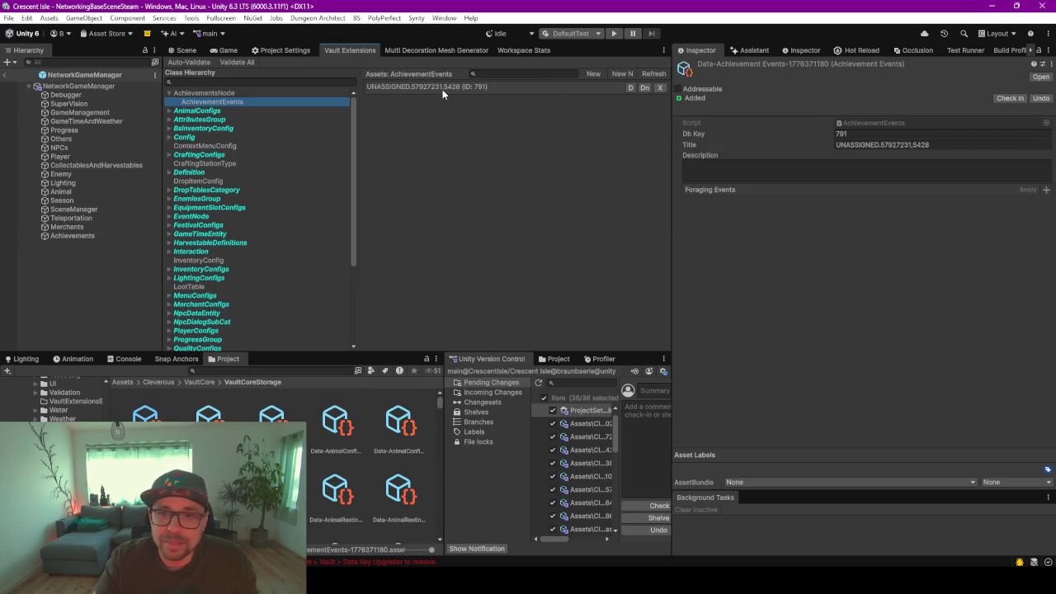
left_click(865, 145)
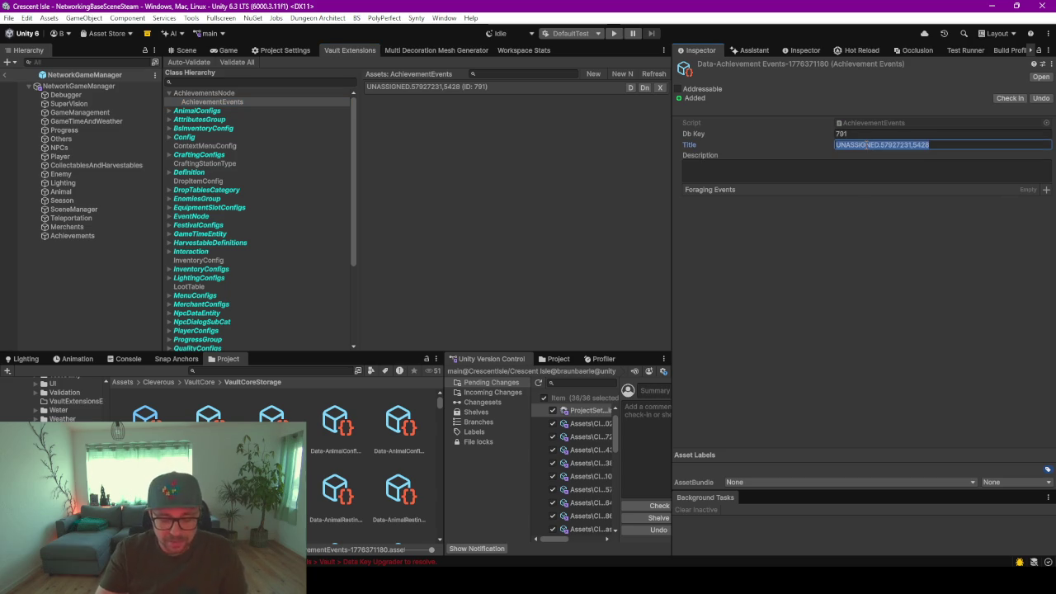
type("BaseAch")
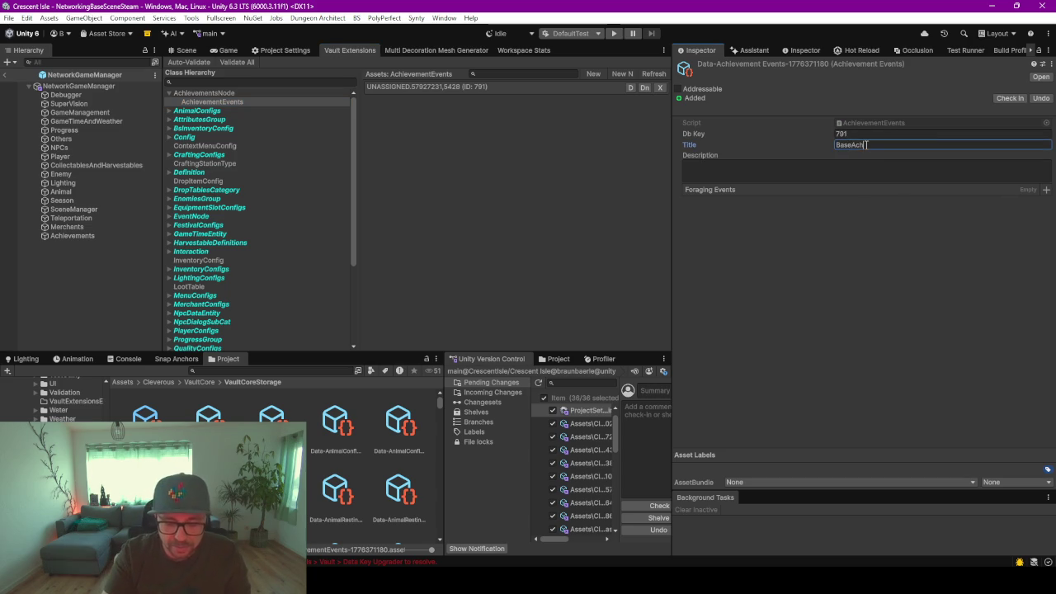
type("ieve")
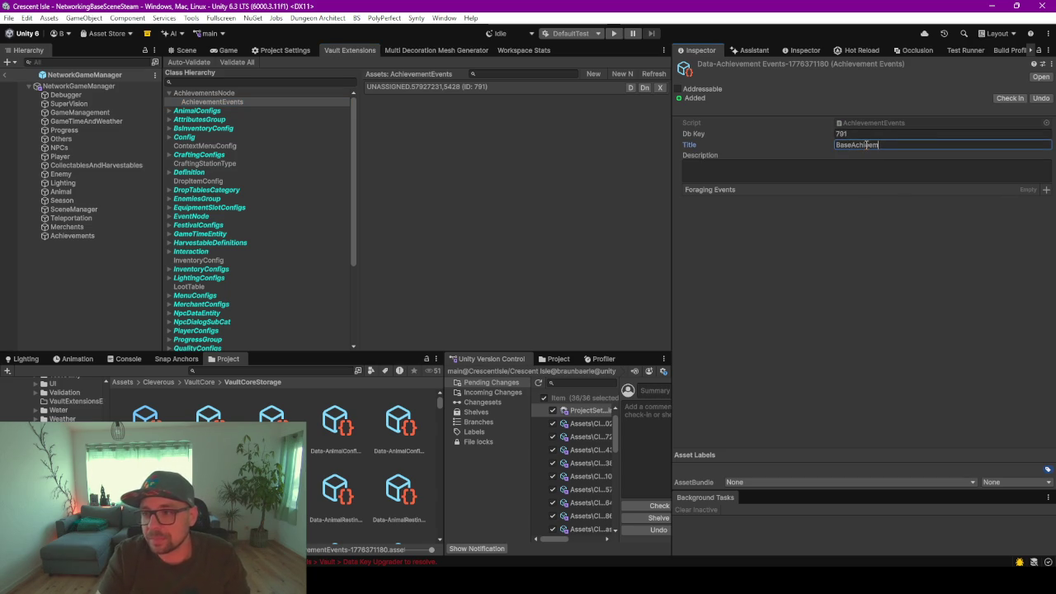
type("ve")
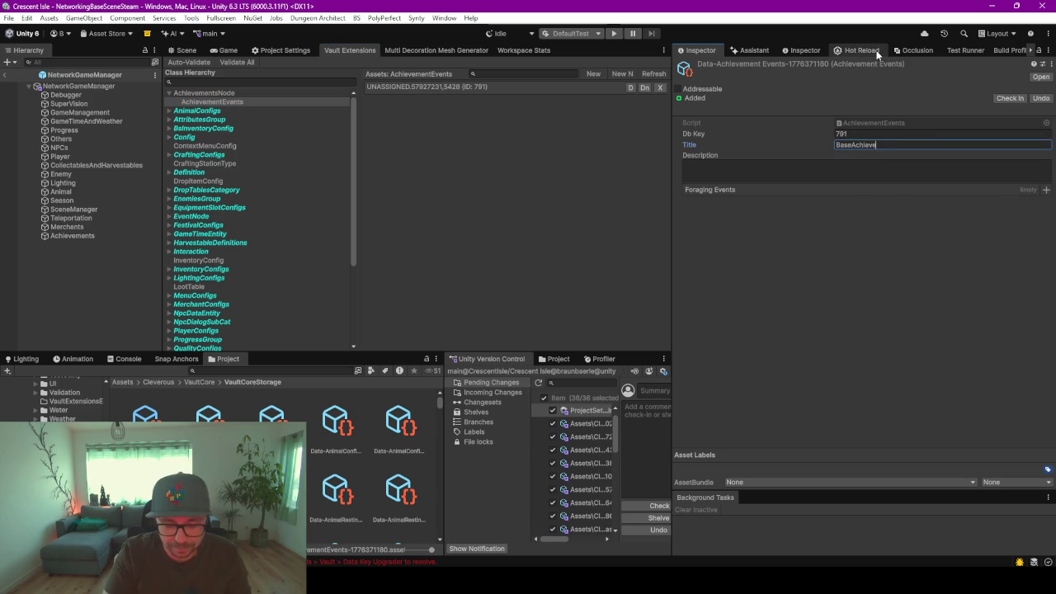
type("mentEvents")
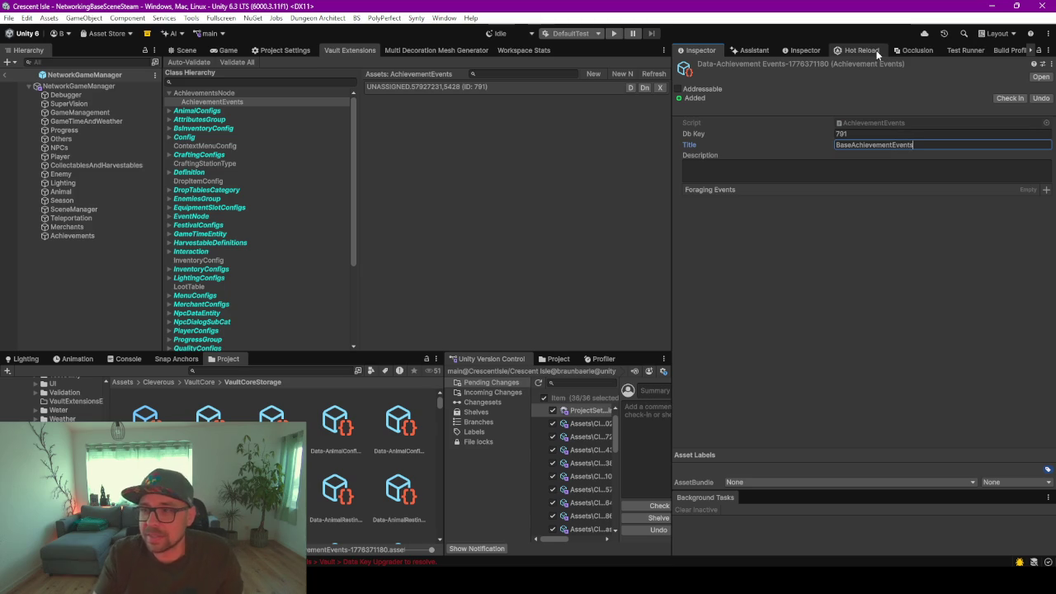
Add ItemForaged as a Foraging Events entry on the asset
left_click(1046, 189)
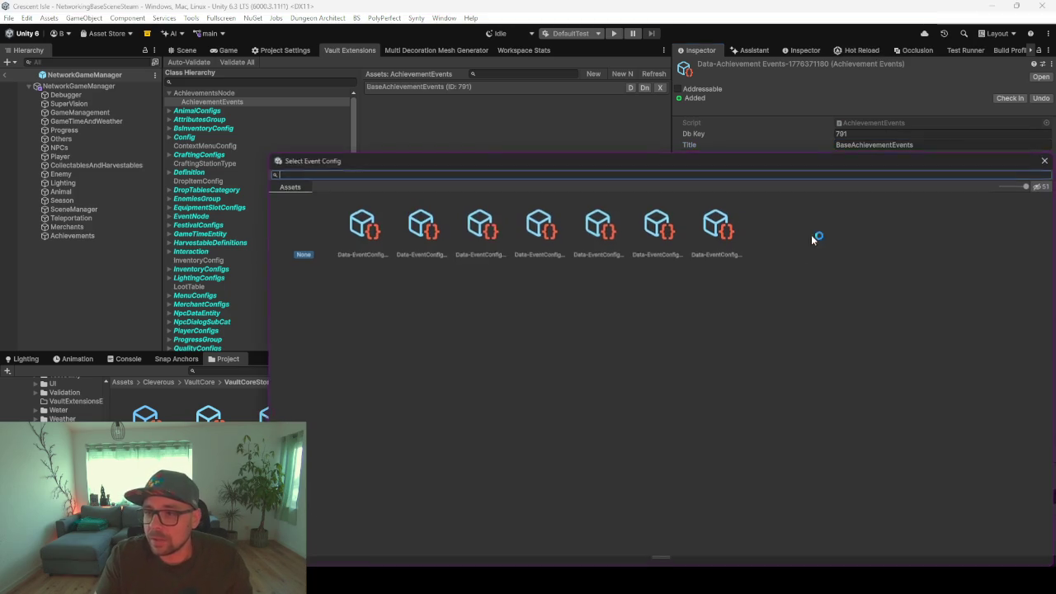
double_click(355, 227)
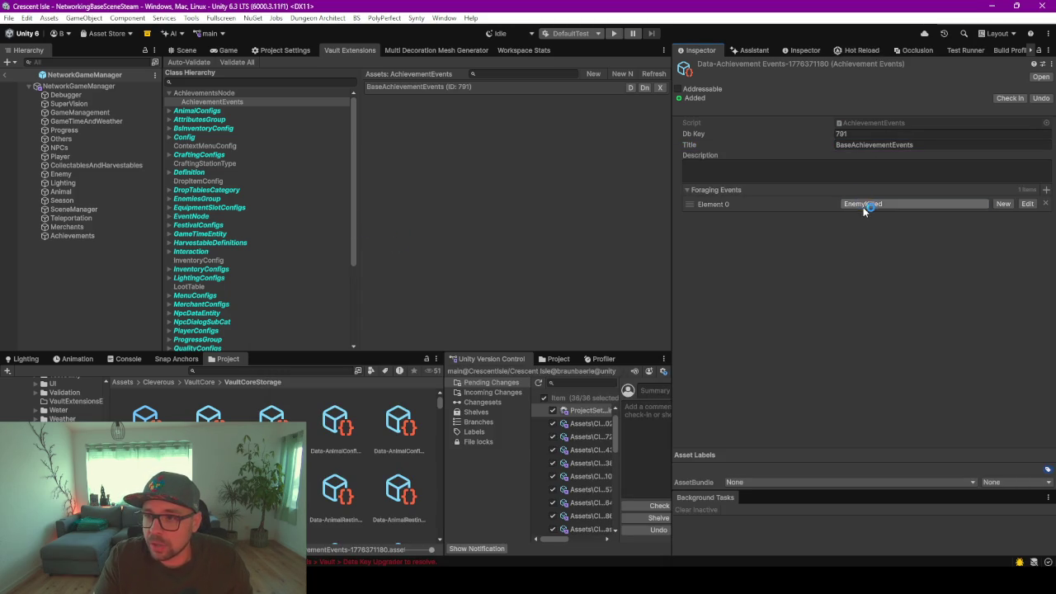
left_click(864, 208)
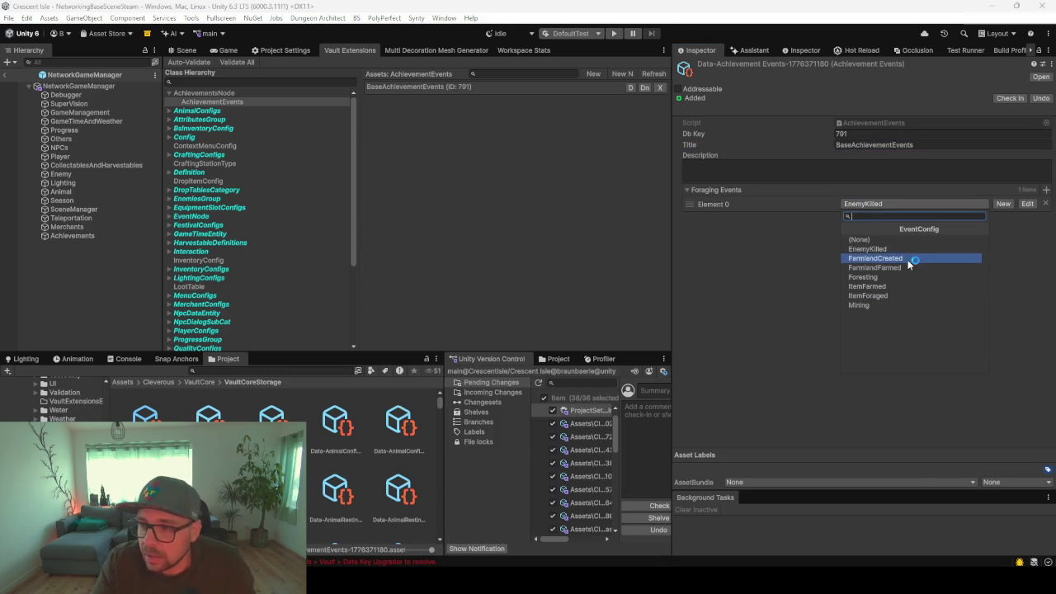
left_click(890, 295)
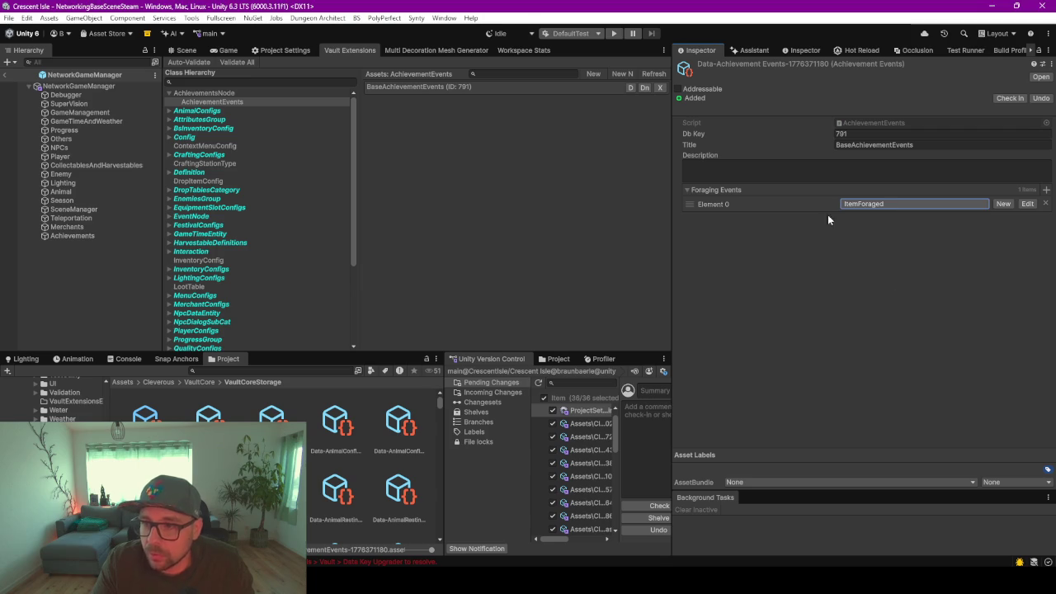
left_click(544, 202)
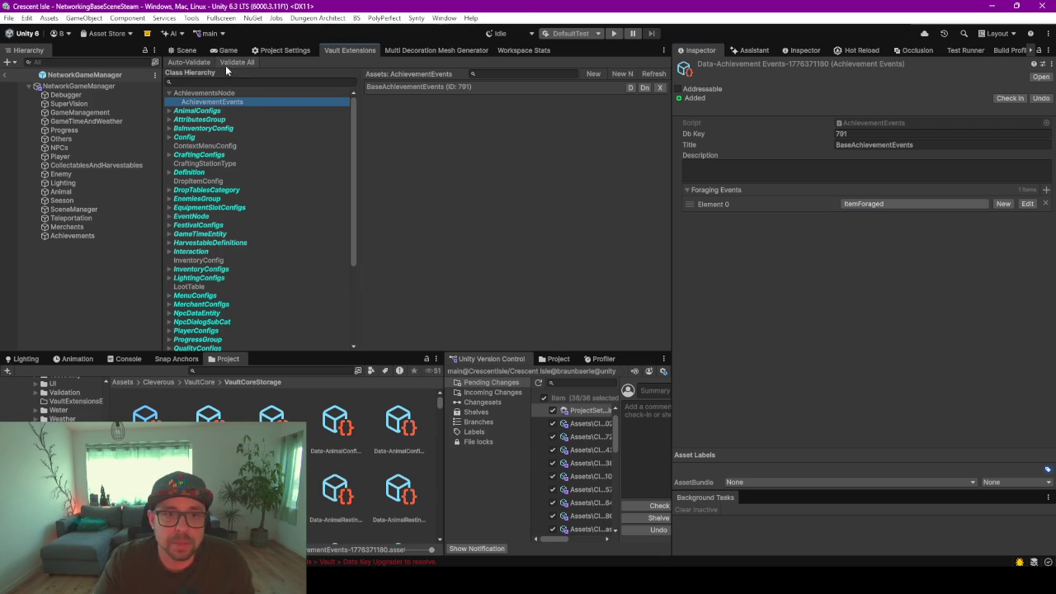
Verify the asset is assigned to the Achievements object, clear the Console errors, and enter Play mode
left_click(188, 51)
left_click(74, 236)
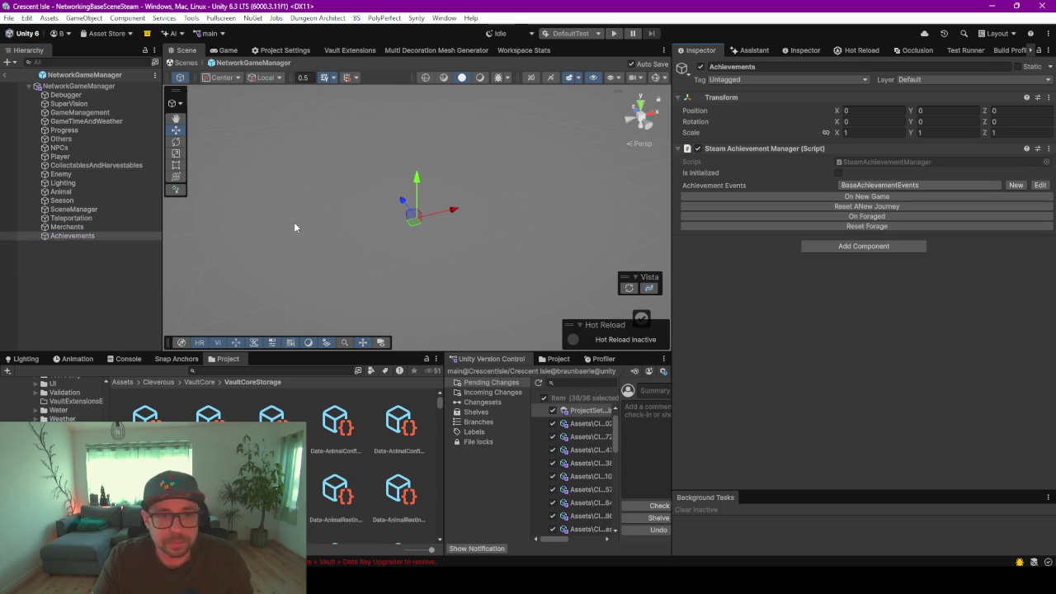
left_click(71, 282)
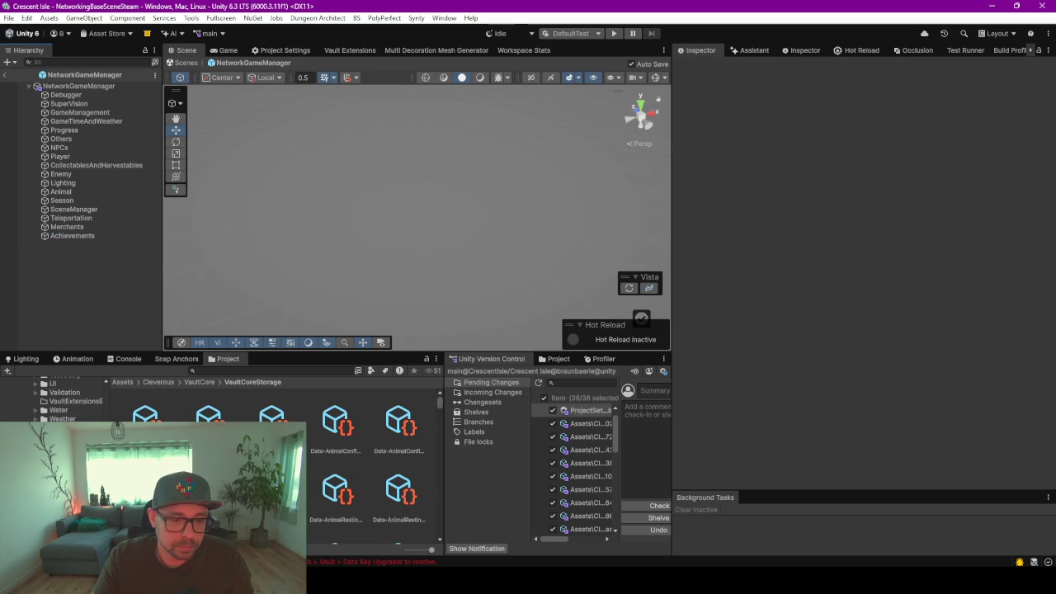
left_click(125, 359)
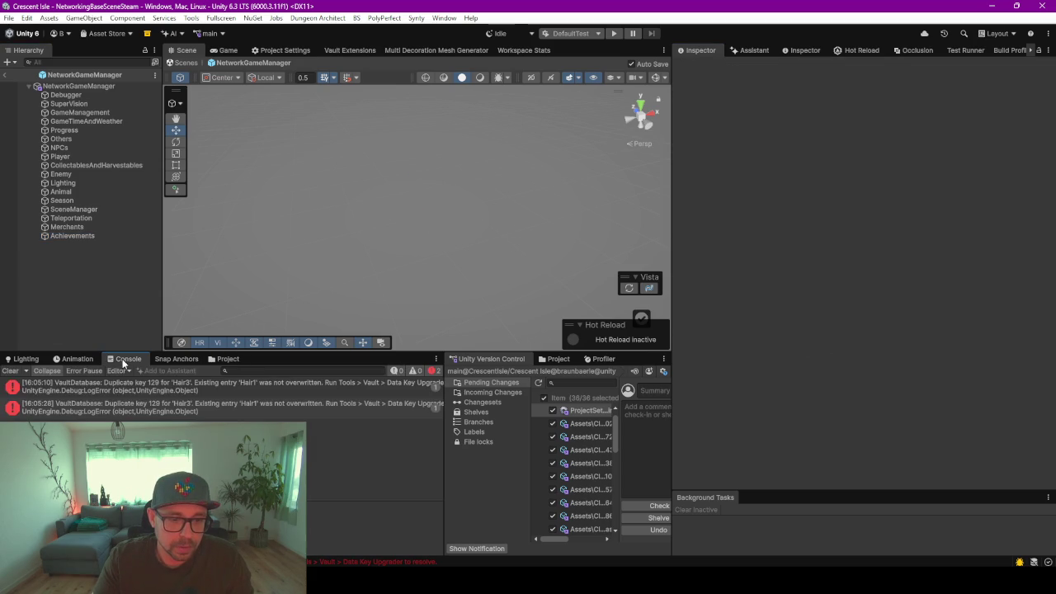
left_click(10, 371)
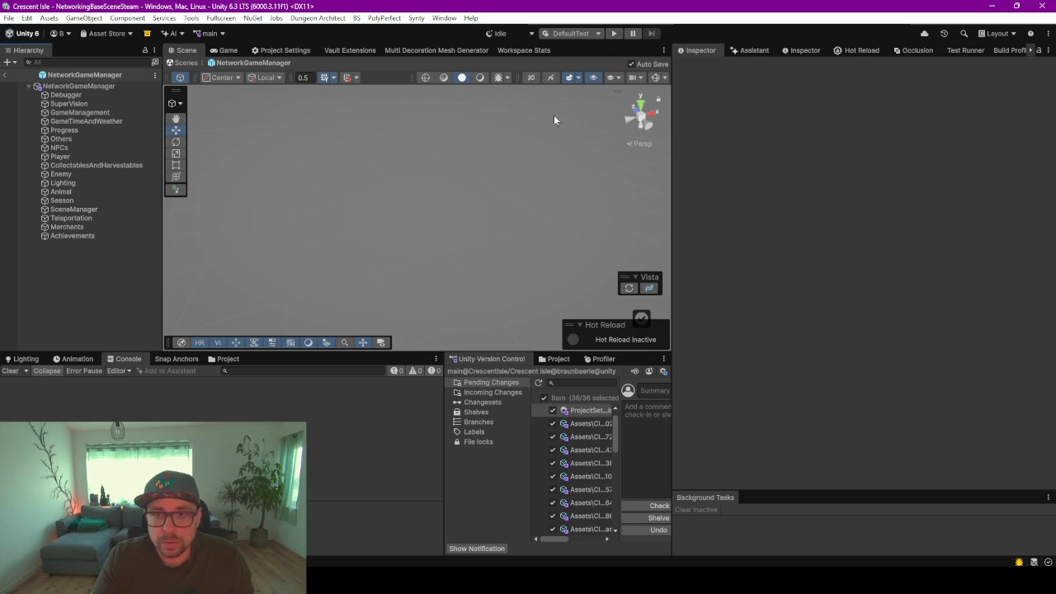
left_click(611, 36)
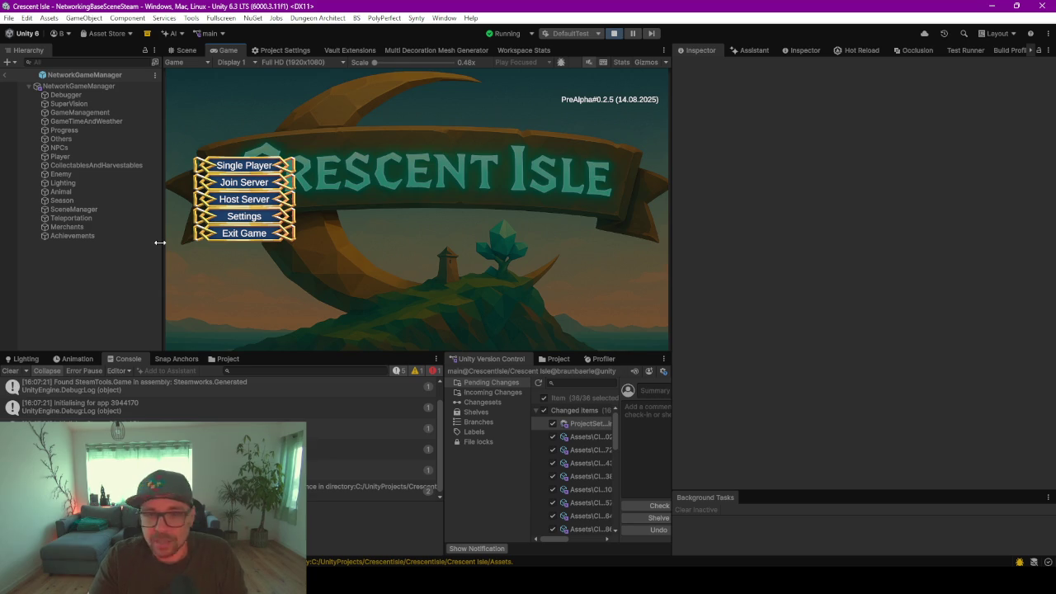
Clear the log, start a single-player game and load the existing save slot
left_click(10, 372)
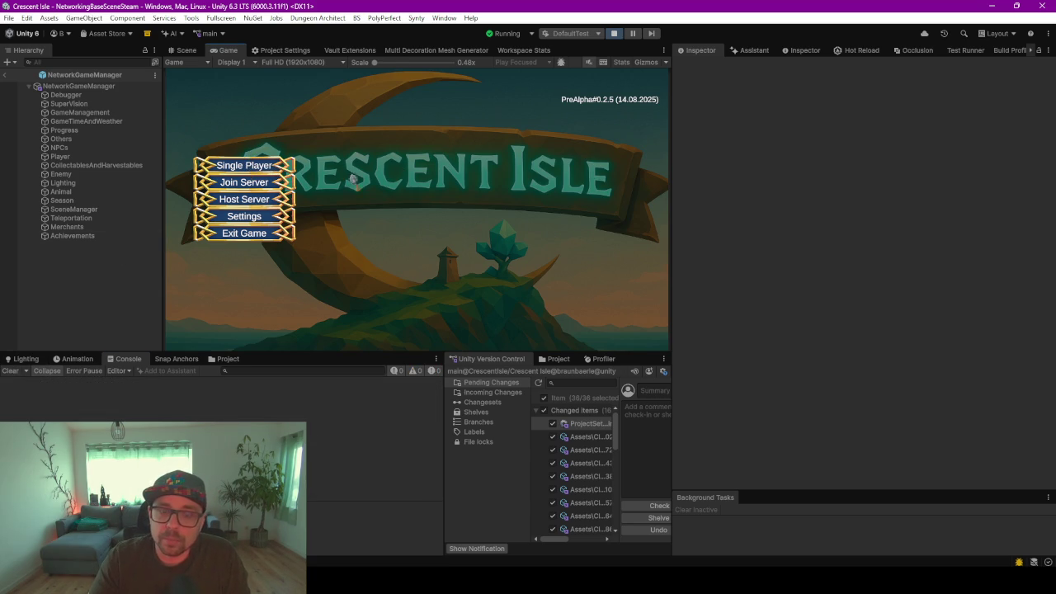
left_click(249, 186)
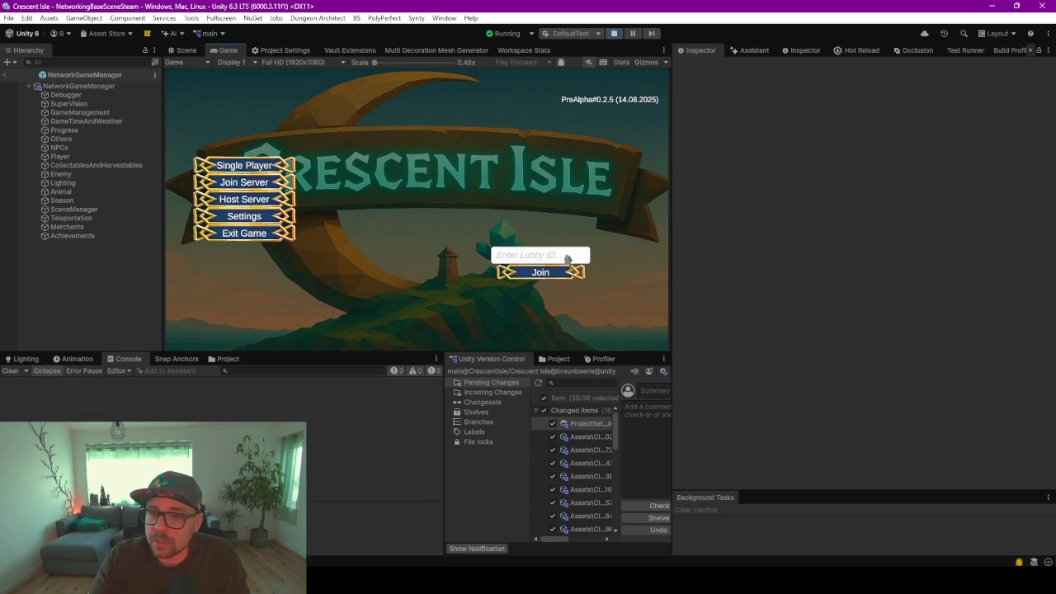
left_click(260, 172)
left_click(392, 124)
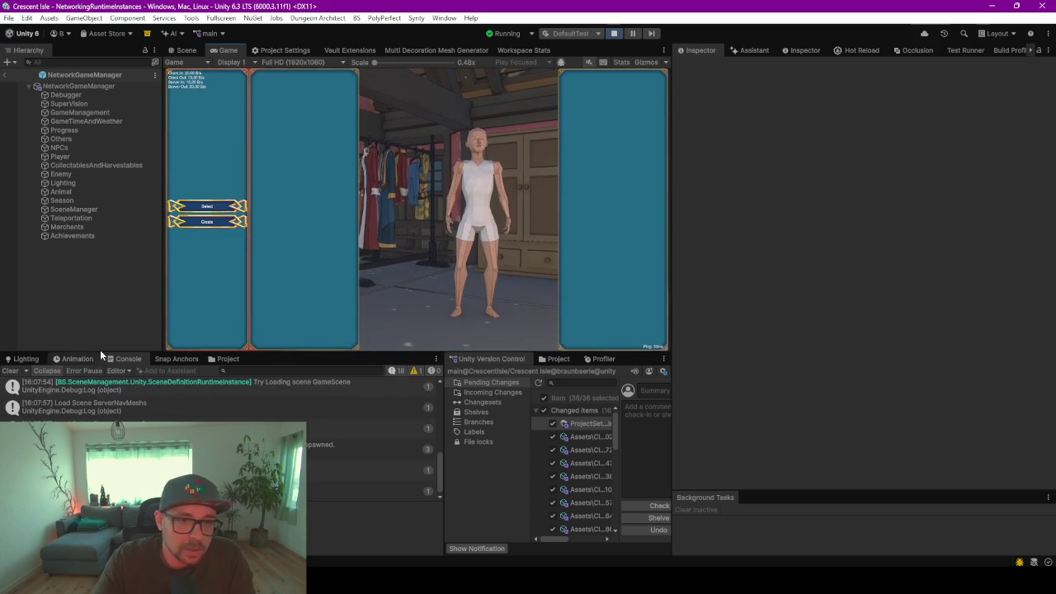
Start the game with the selected player character, then inspect the Achievements object during play
left_click(207, 207)
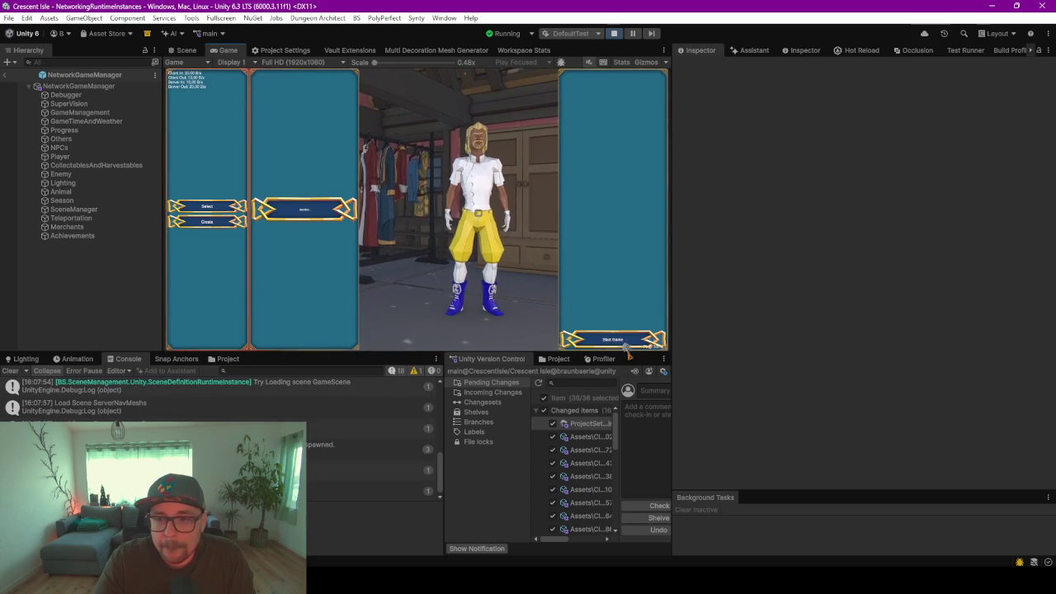
left_click(623, 343)
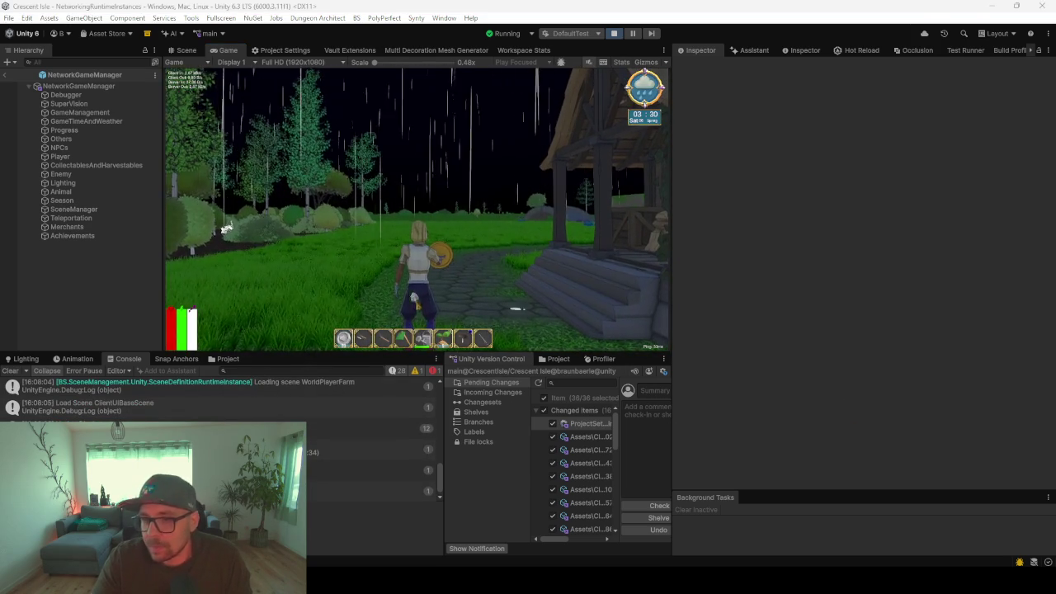
left_click(224, 229)
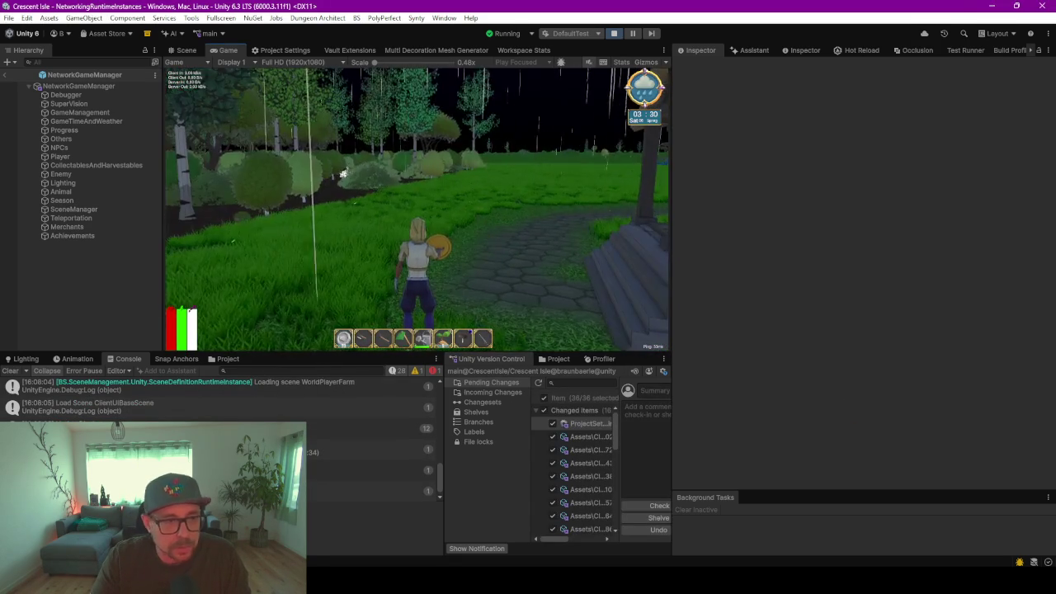
left_click(61, 237)
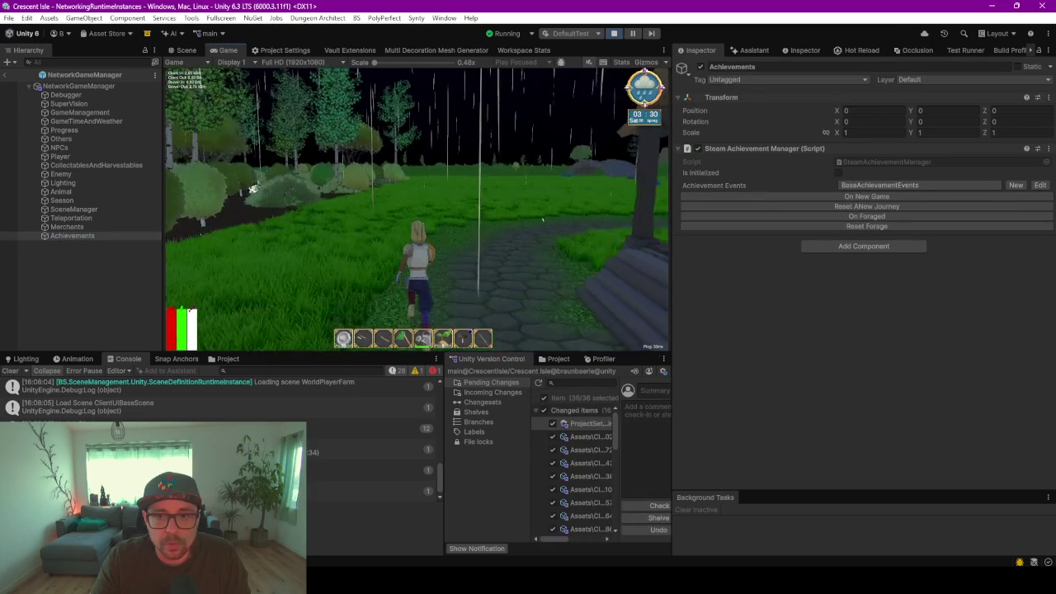
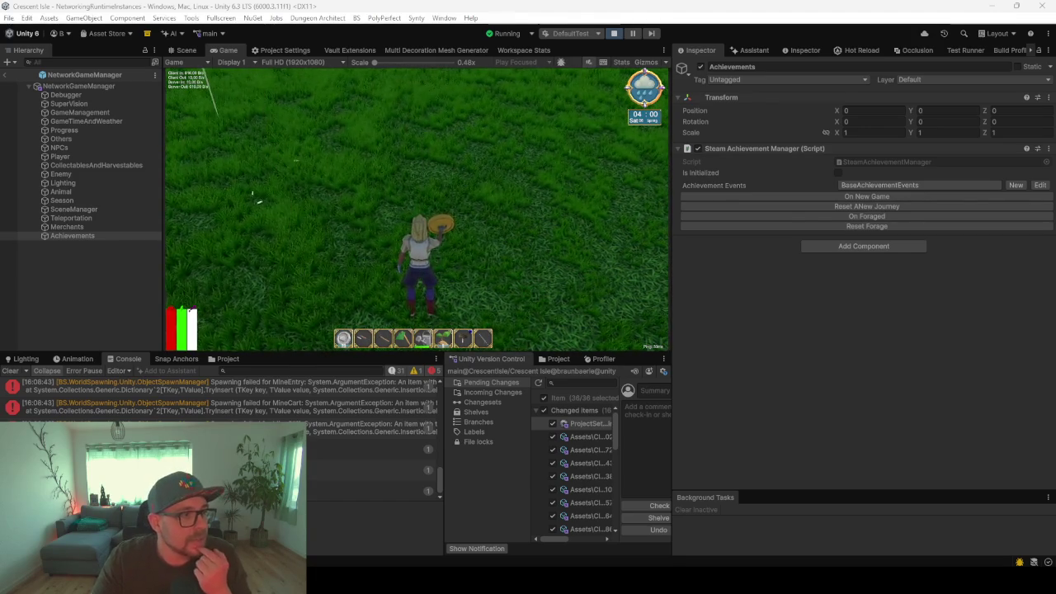
Bring the Steam client forward and scroll through the Crescent Isle game page
key("alt+Tab")
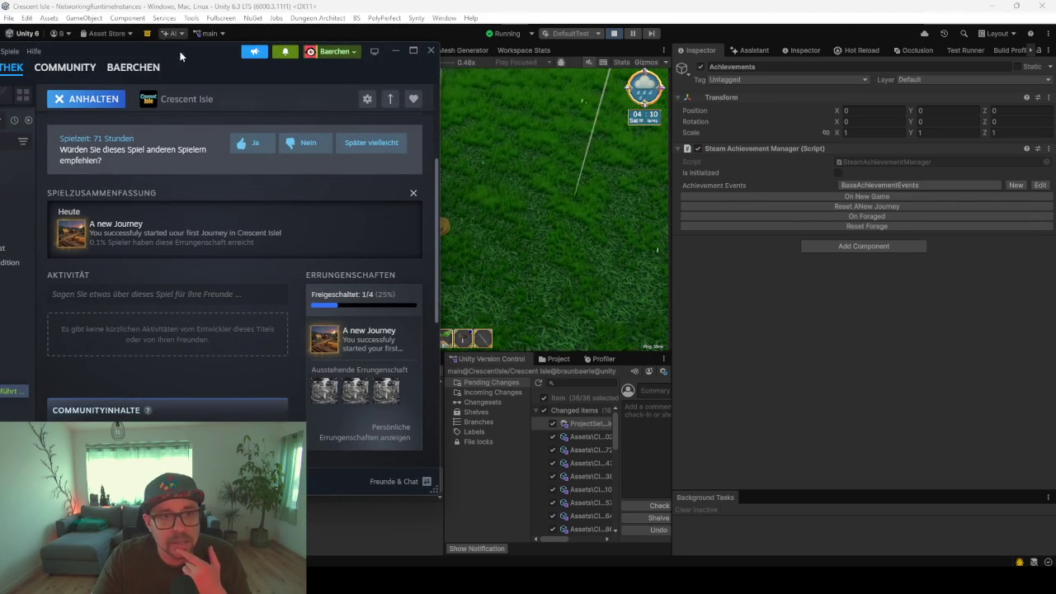
left_click_drag(198, 64, 173, 59)
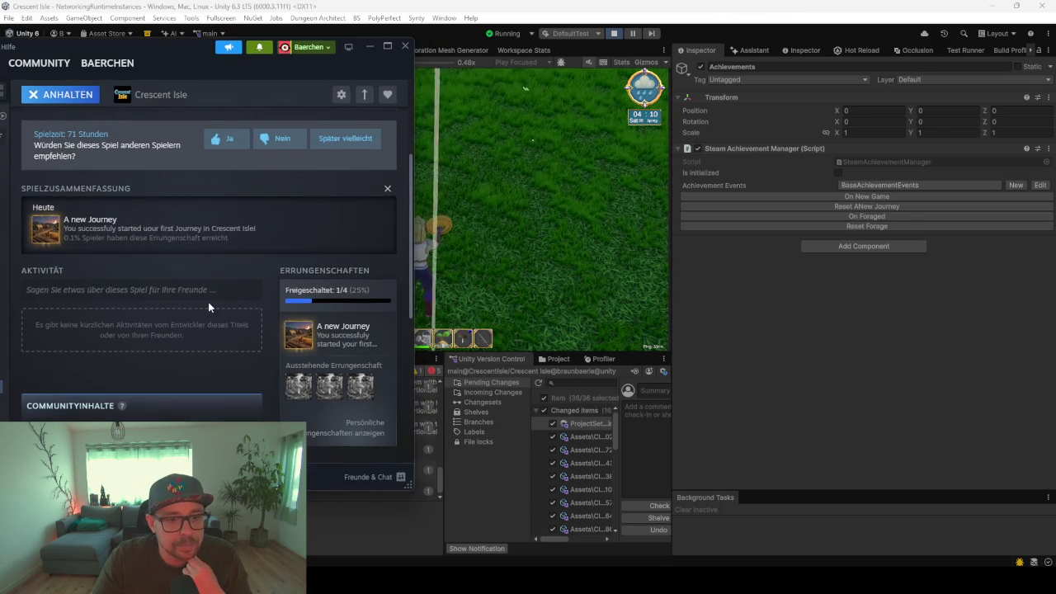
scroll(208, 302, "down", 5)
scroll(208, 306, "down", 2)
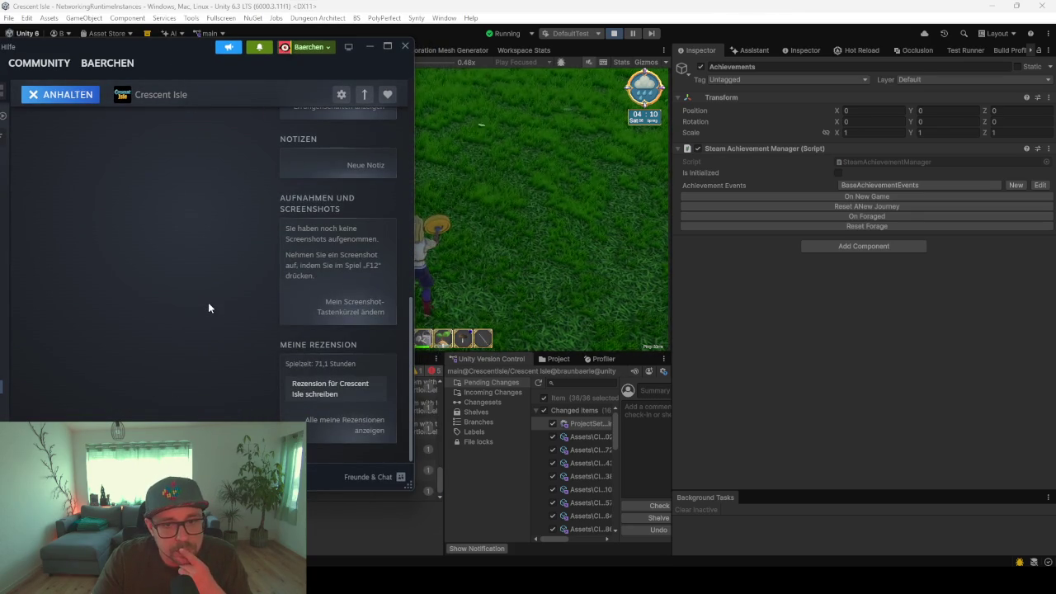
scroll(208, 302, "up", 10)
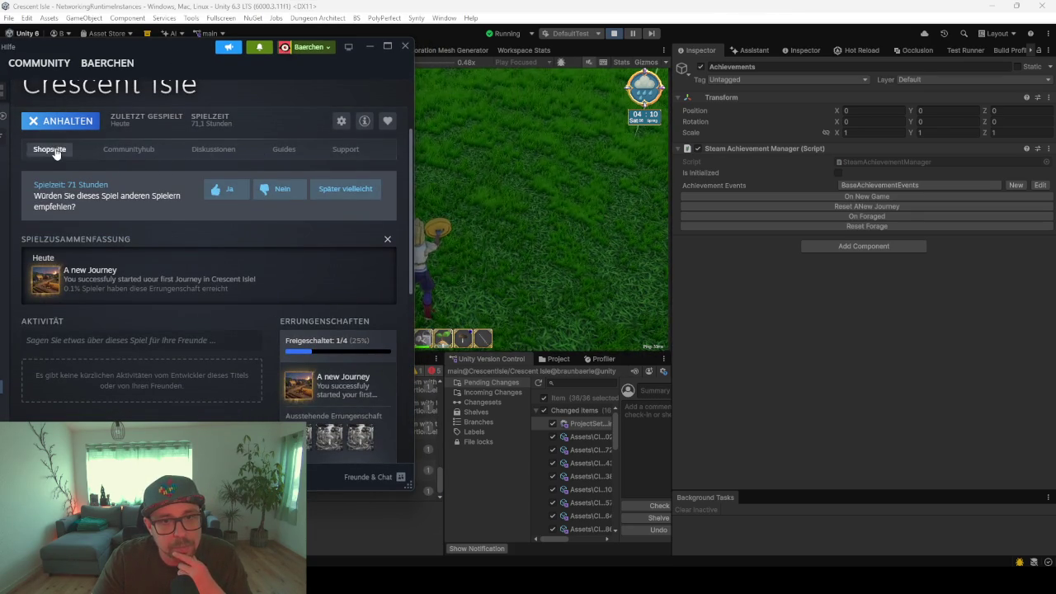
scroll(268, 355, "down", 3)
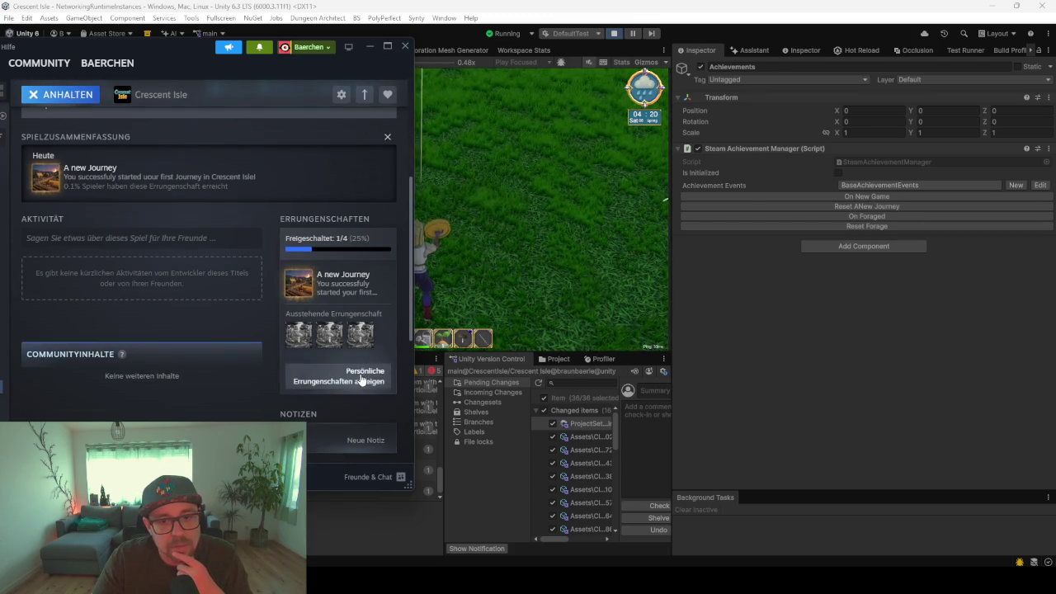
Review the personal and global Crescent Isle achievement lists, then close the overview and Steam
left_click(359, 378)
left_click(271, 153)
left_click(165, 154)
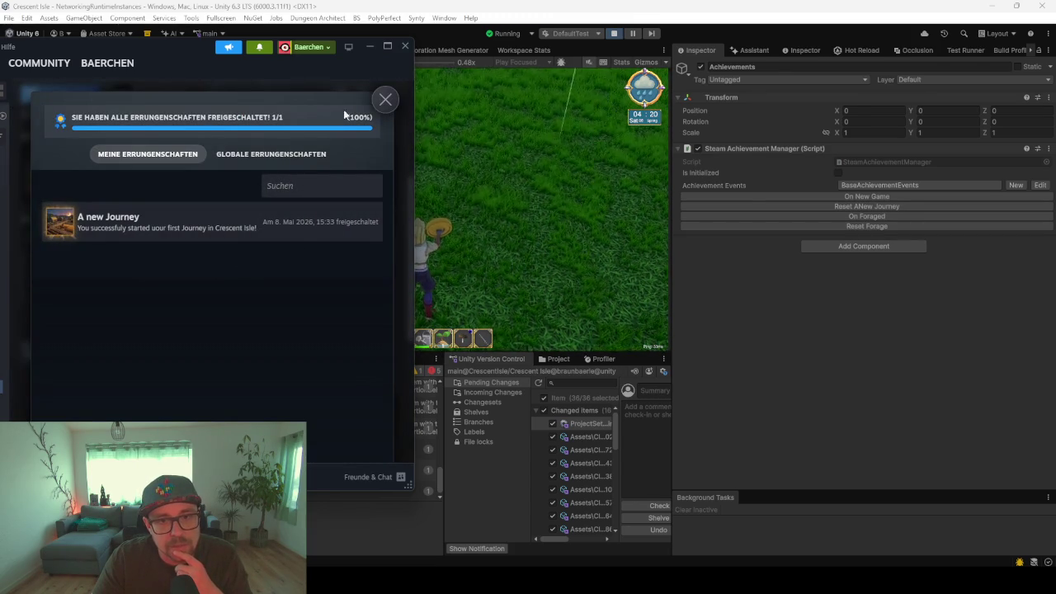
left_click(384, 100)
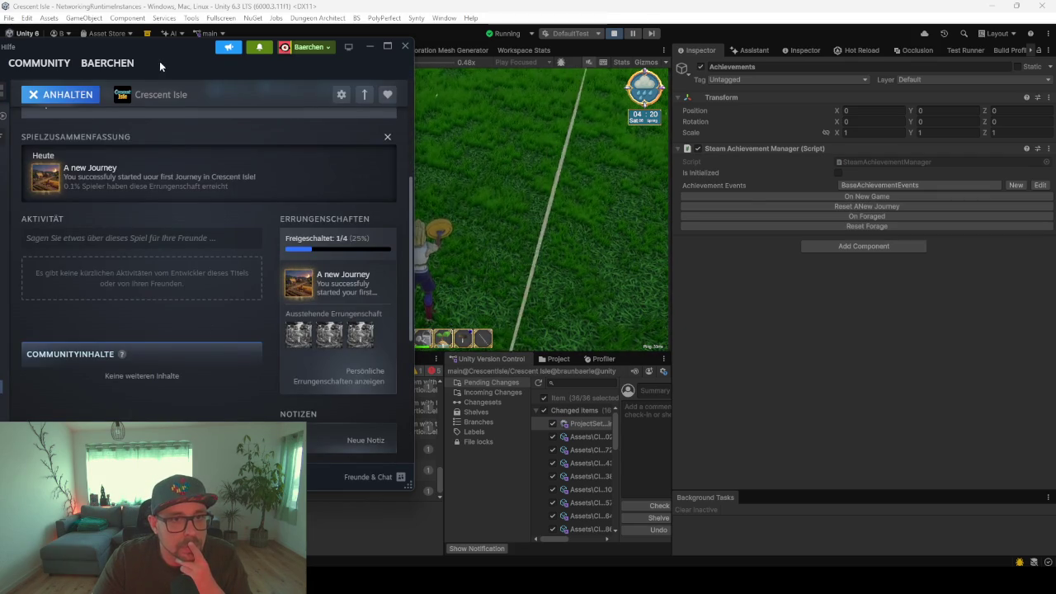
key("shift+Tab")
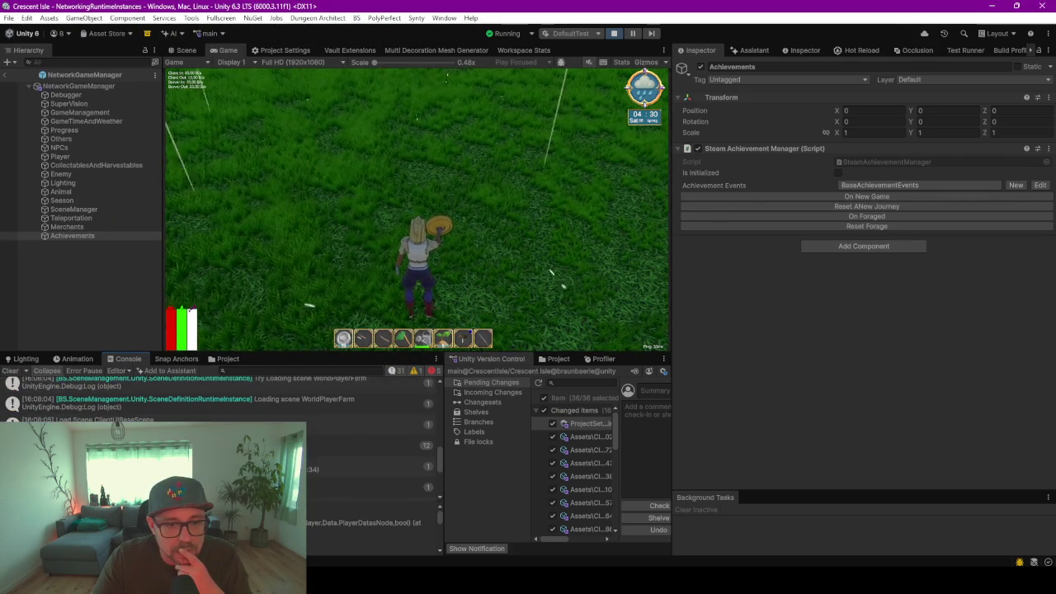
Inspect the Debugger object's predefined debugs list and console log entries
left_click(60, 97)
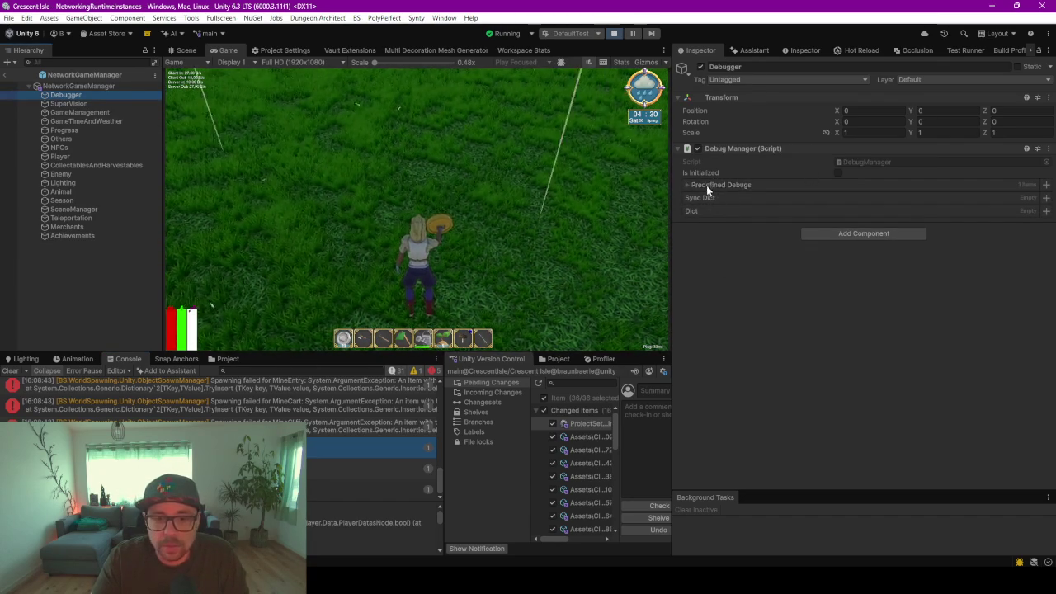
left_click(150, 403)
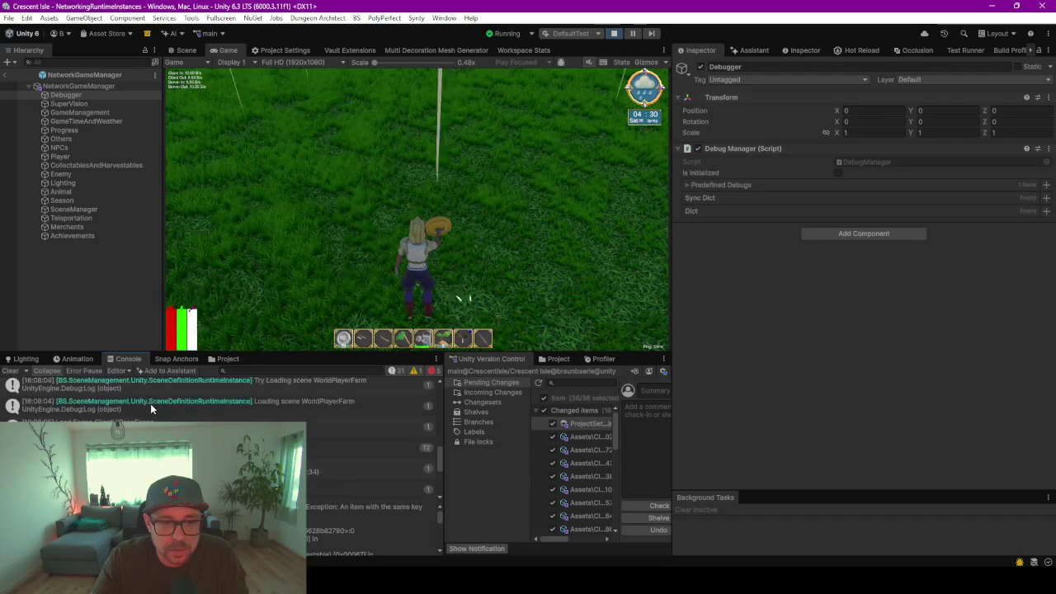
scroll(150, 403, "down", 1)
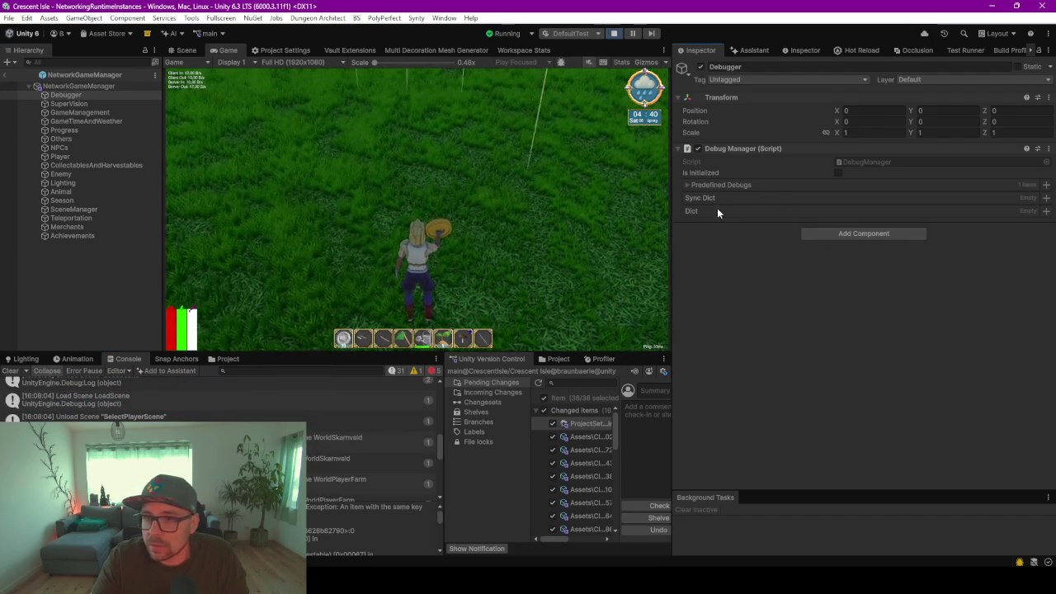
left_click(687, 185)
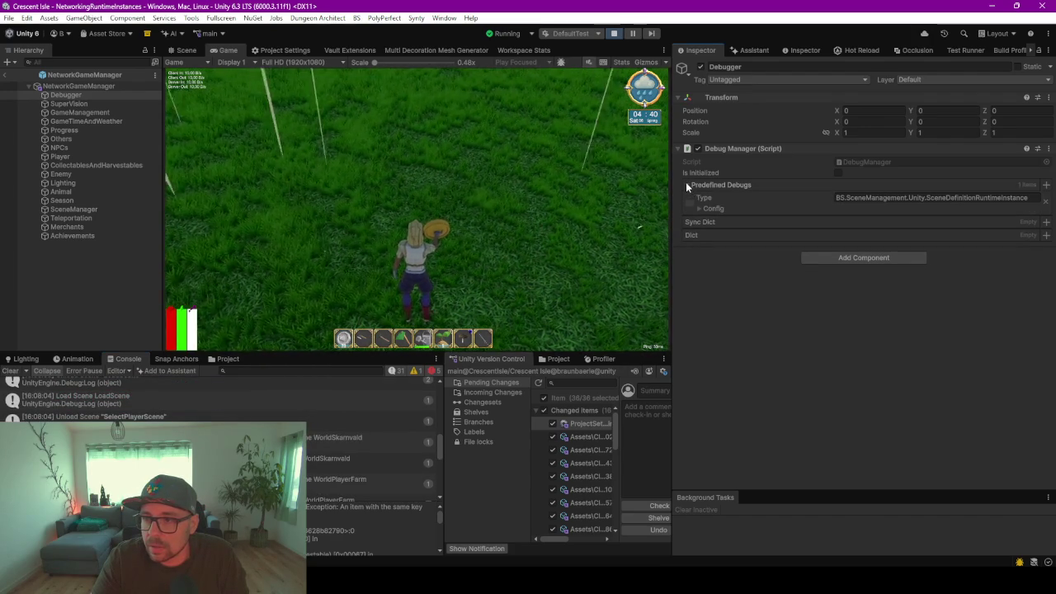
left_click(686, 184)
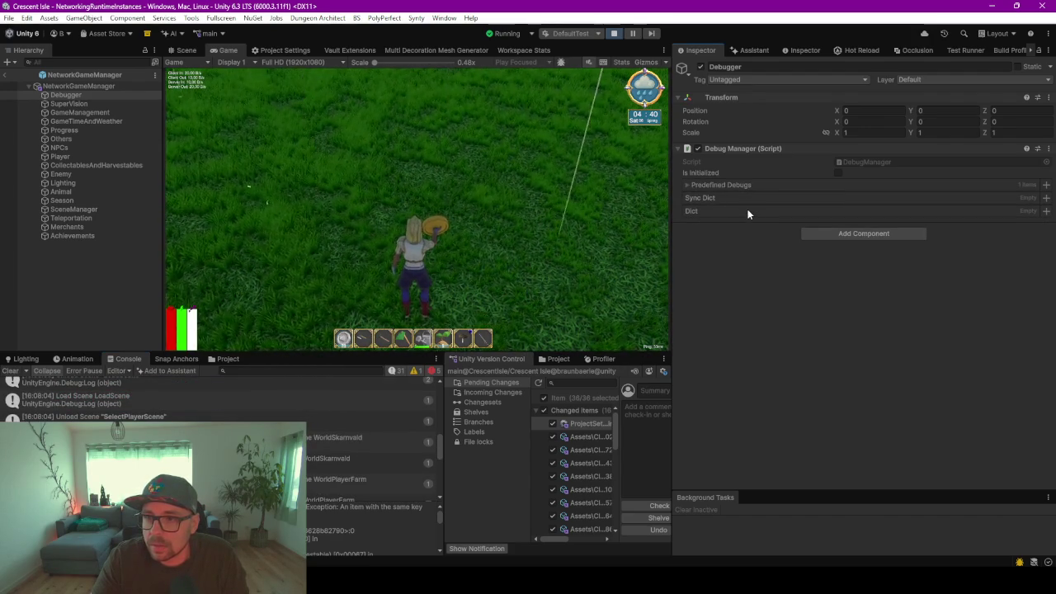
left_click(355, 438)
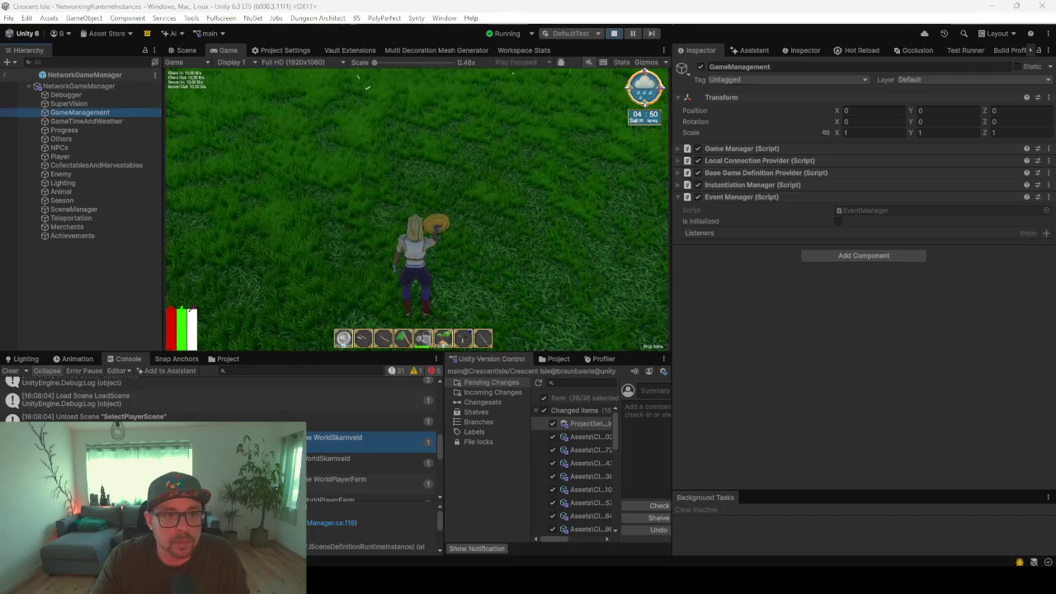
left_click(8, 76)
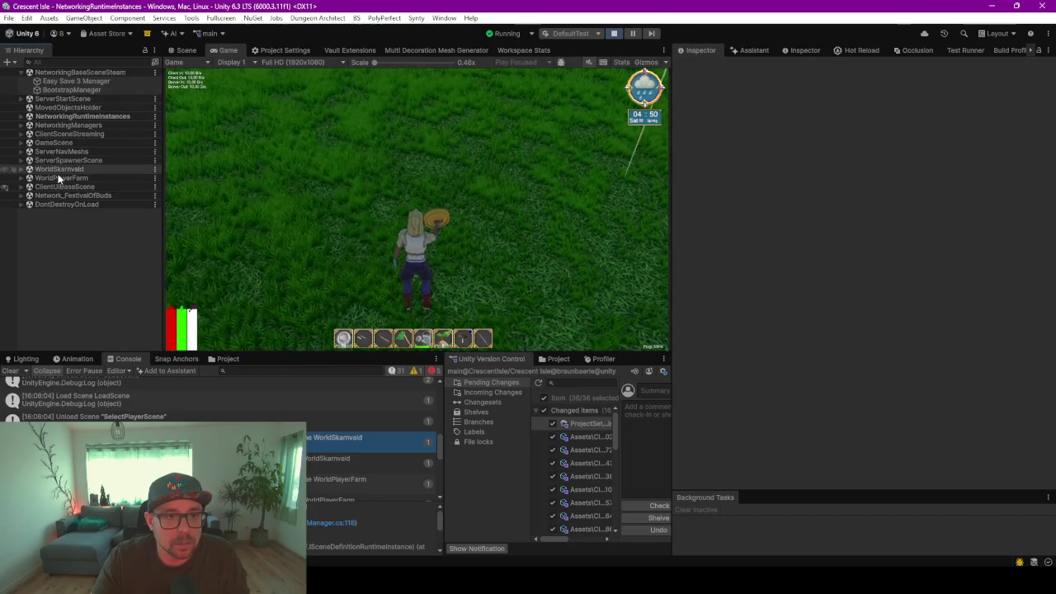
On NetworkGameManager(Clone)'s runtime Debugger, set SteamAchievementManager's Config severity to Info
left_click(21, 116)
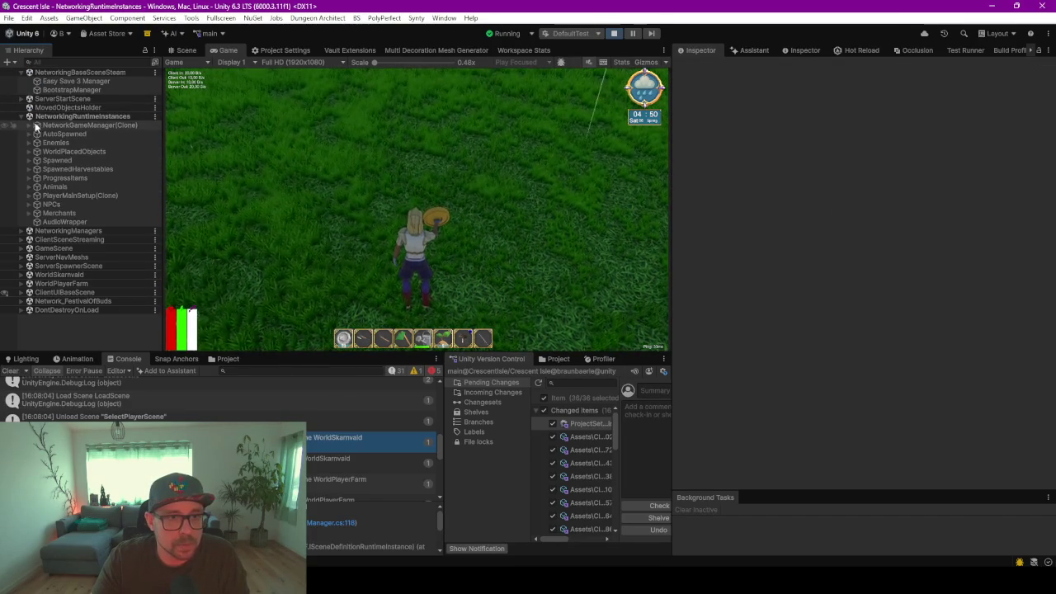
left_click(29, 125)
left_click(64, 134)
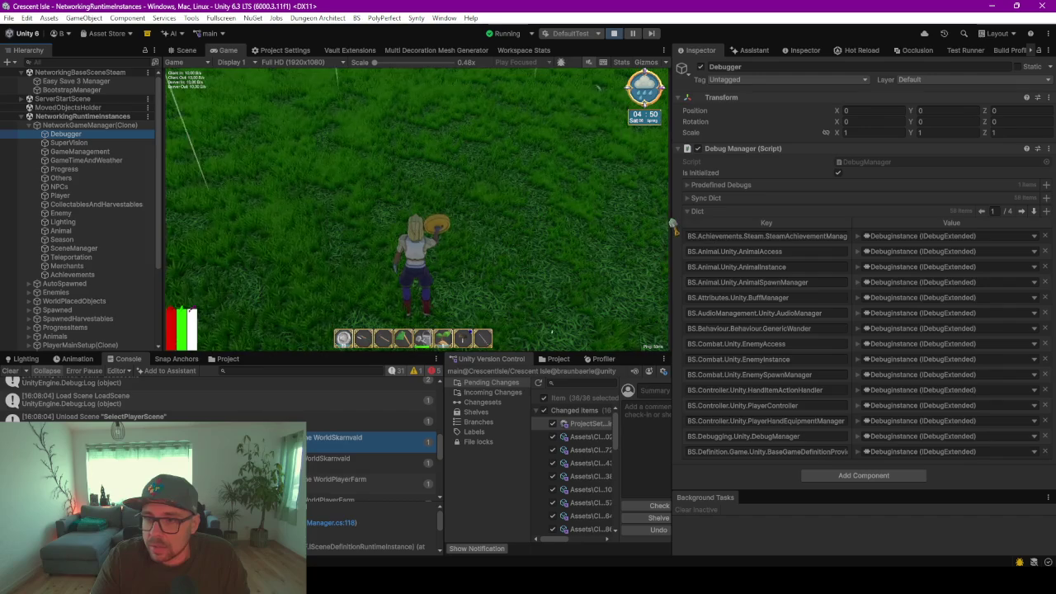
left_click_drag(673, 221, 560, 217)
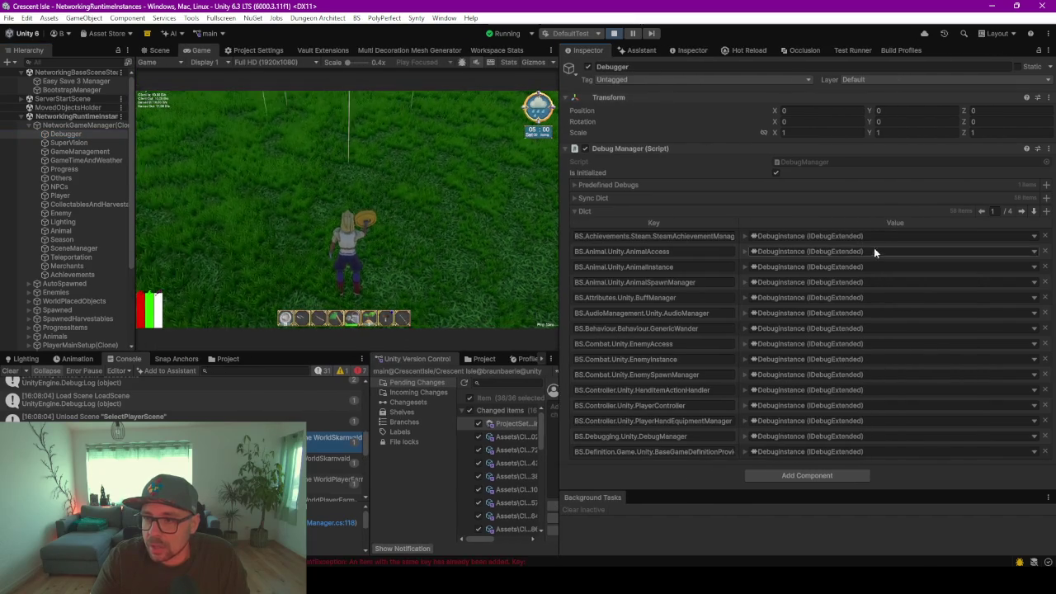
left_click(744, 236)
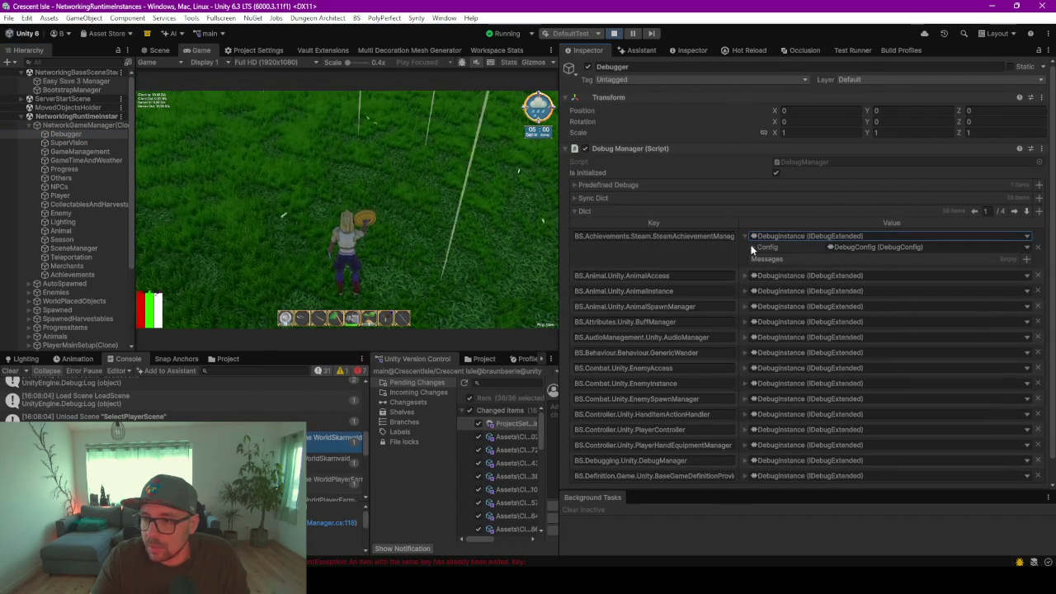
left_click(752, 247)
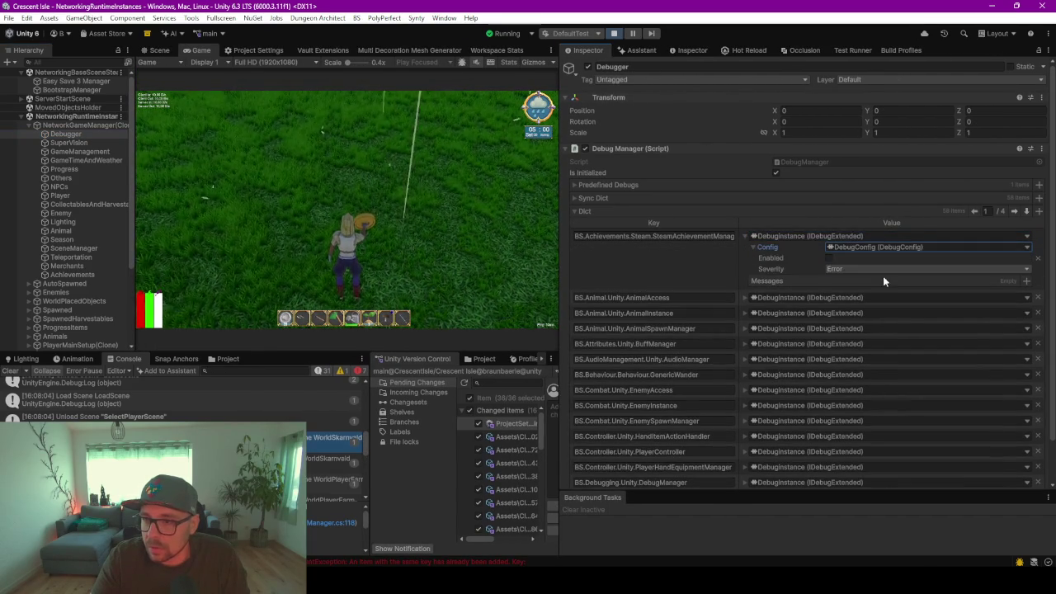
left_click(839, 269)
left_click(833, 315)
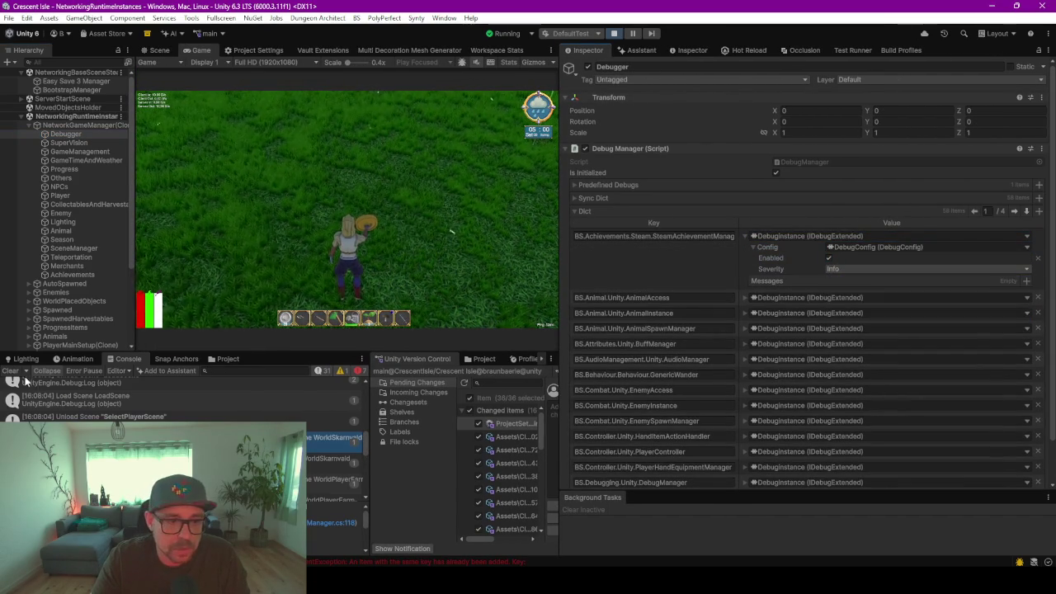
Clear the console, check an entry's stack trace, and show the Steamworks project settings
left_click(12, 370)
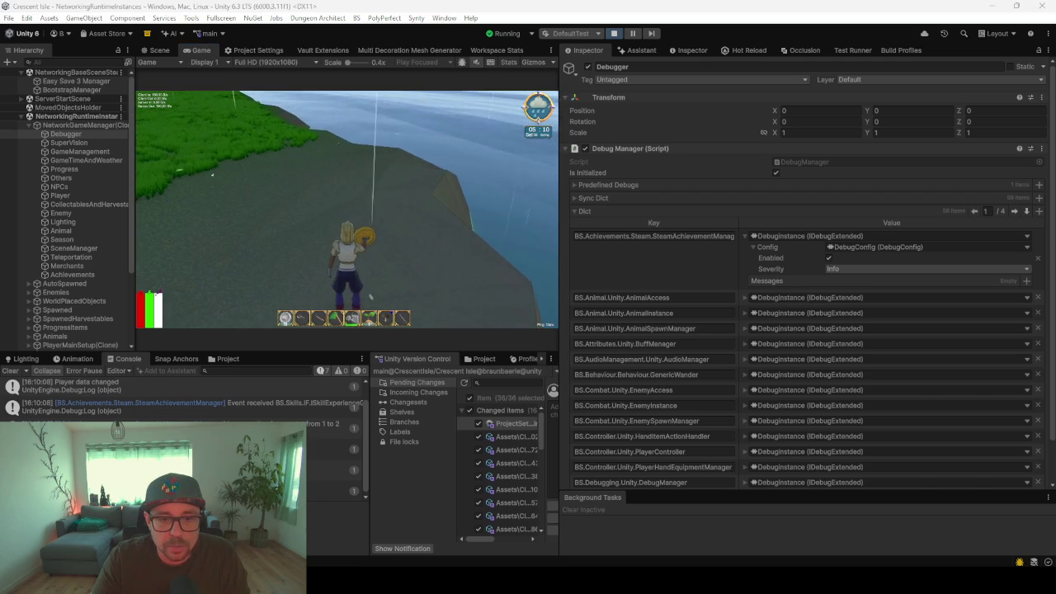
left_click(322, 423)
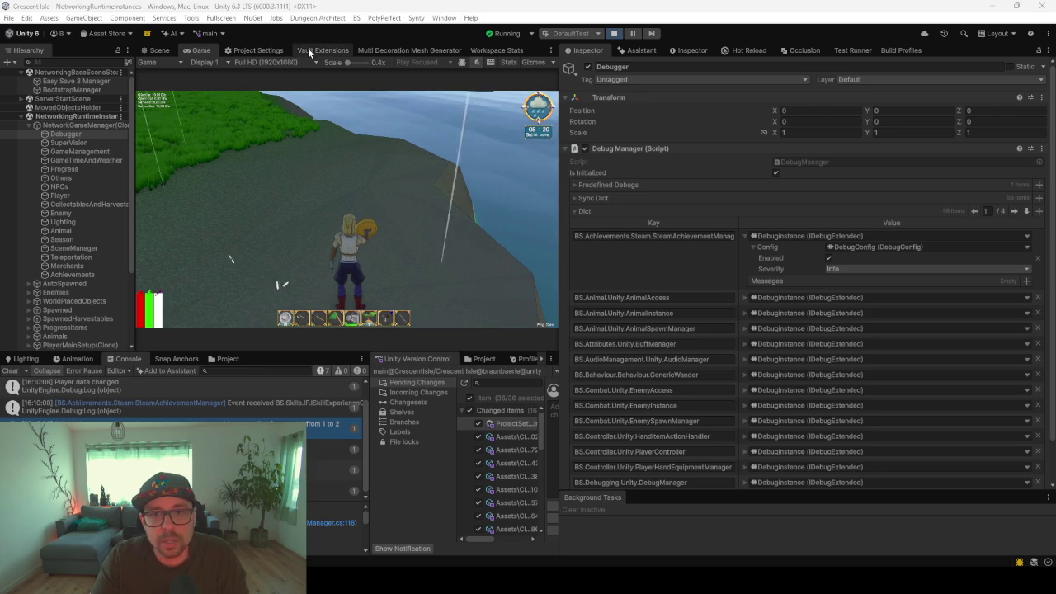
left_click(262, 49)
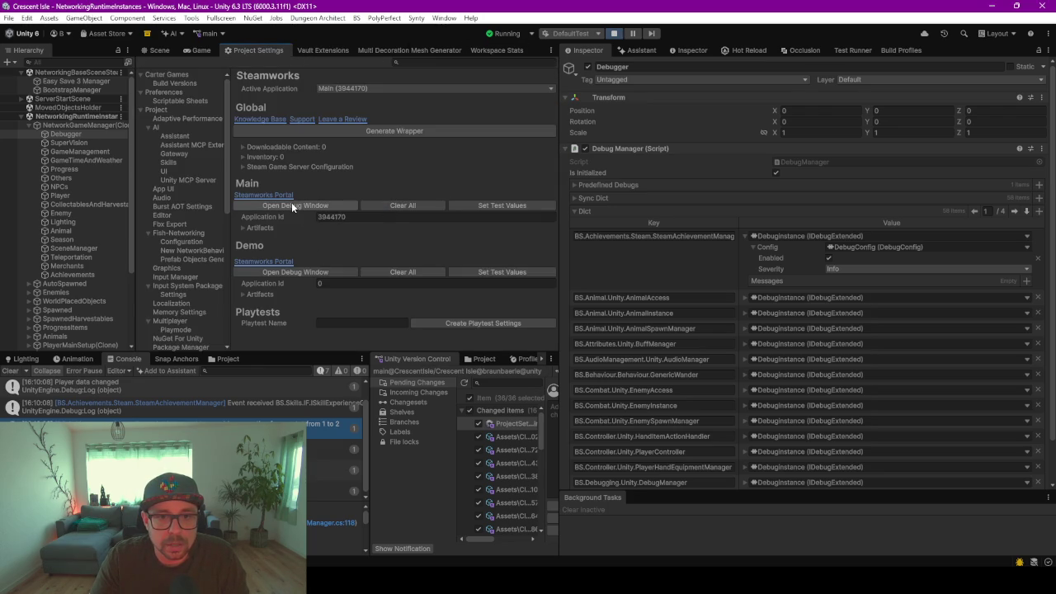
Open the Main Steamworks debug window and view its Achievements list with unlock states
left_click(293, 205)
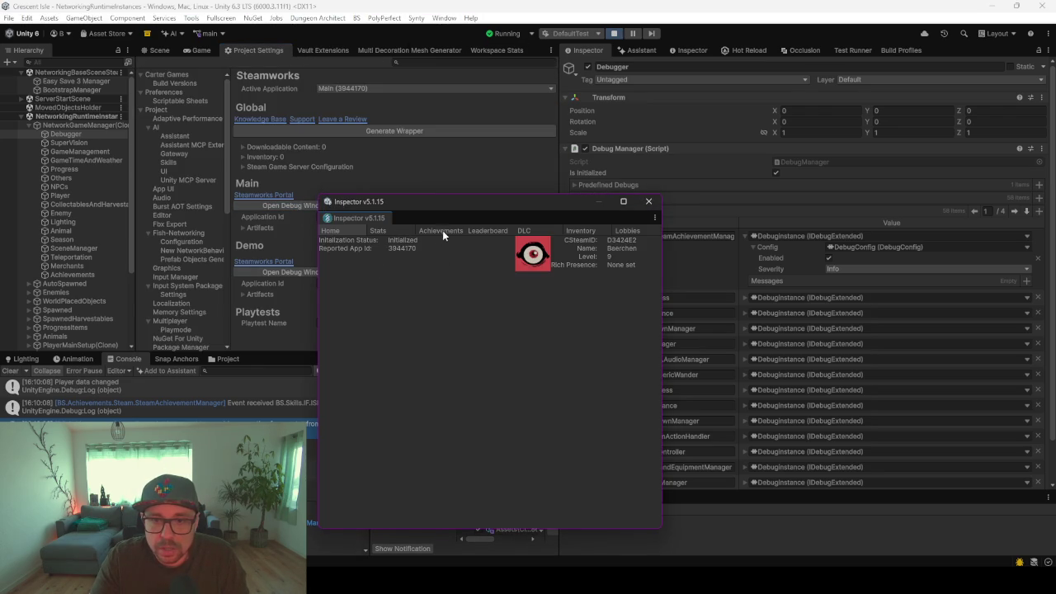
left_click(442, 231)
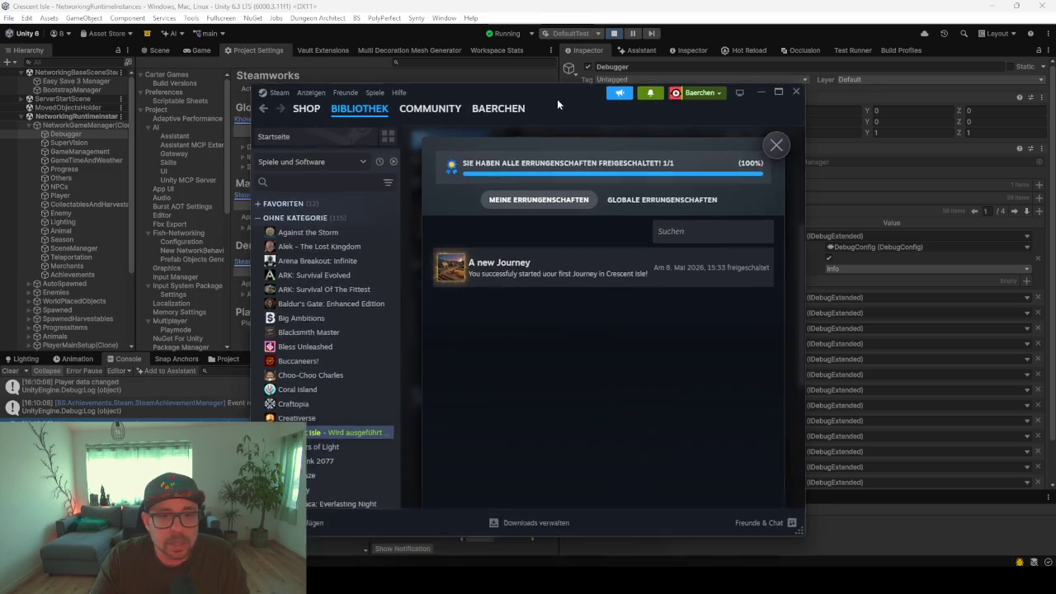
Reopen and close the Crescent Isle personal achievements overview in Steam, then close Steam
left_click(761, 122)
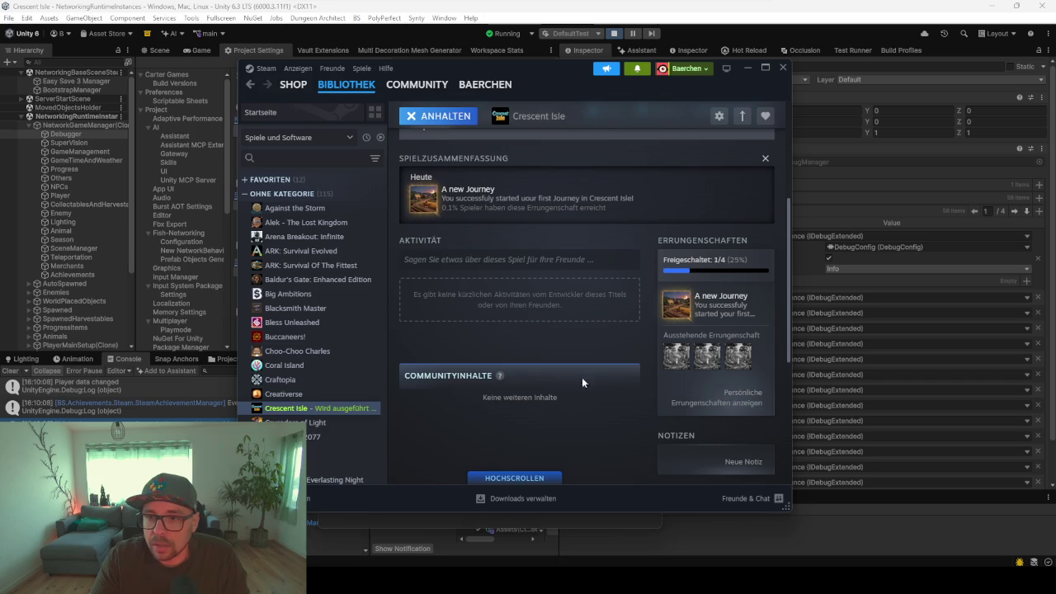
left_click(675, 357)
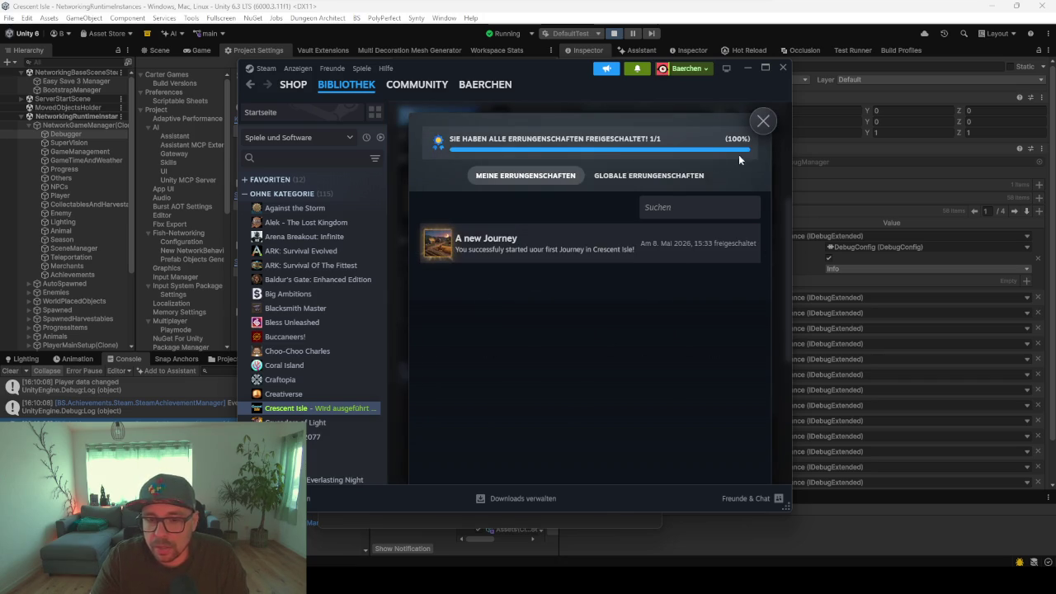
left_click(761, 122)
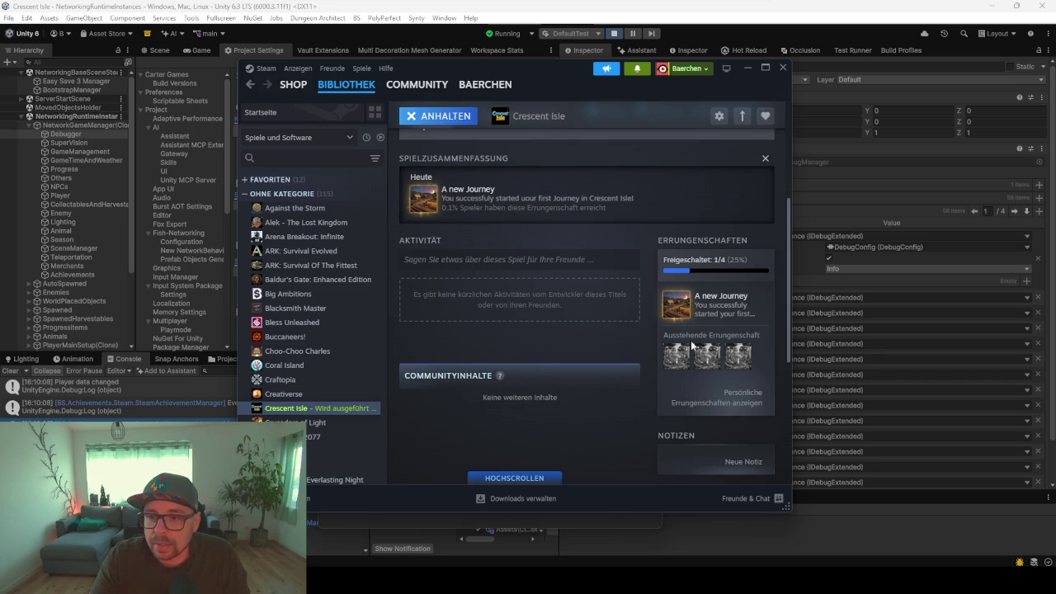
left_click(779, 69)
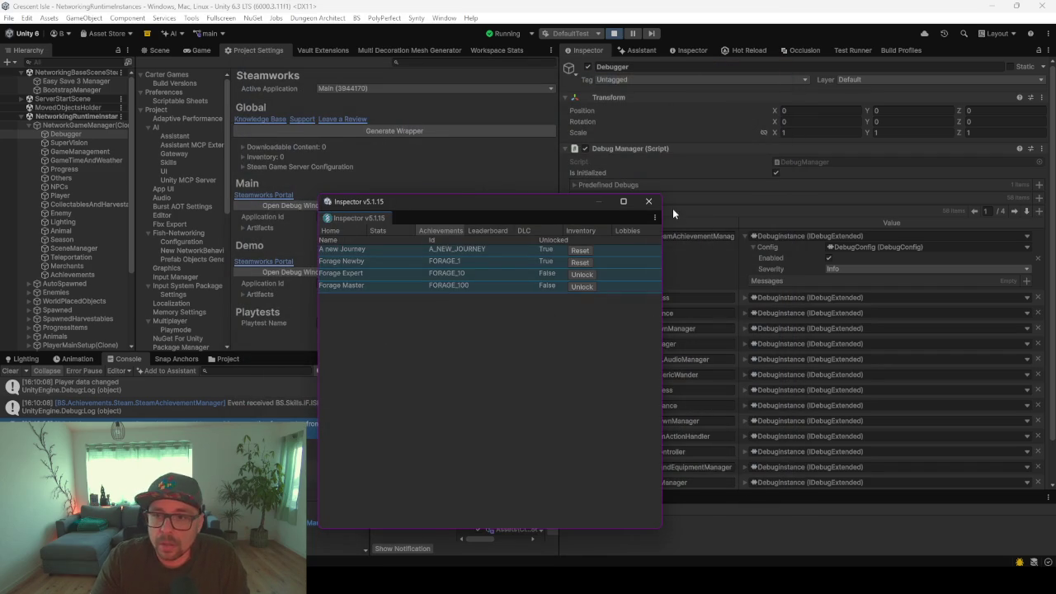
Reset A new Journey to locked, check the Stats view, close the debug window, and select Achievements
left_click(580, 250)
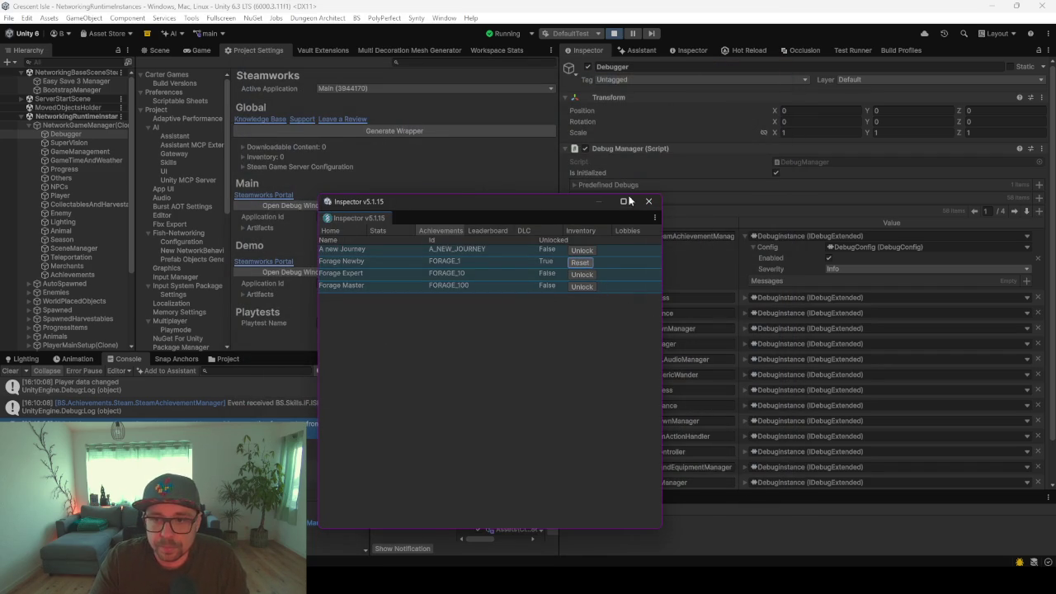
left_click_drag(511, 202, 427, 195)
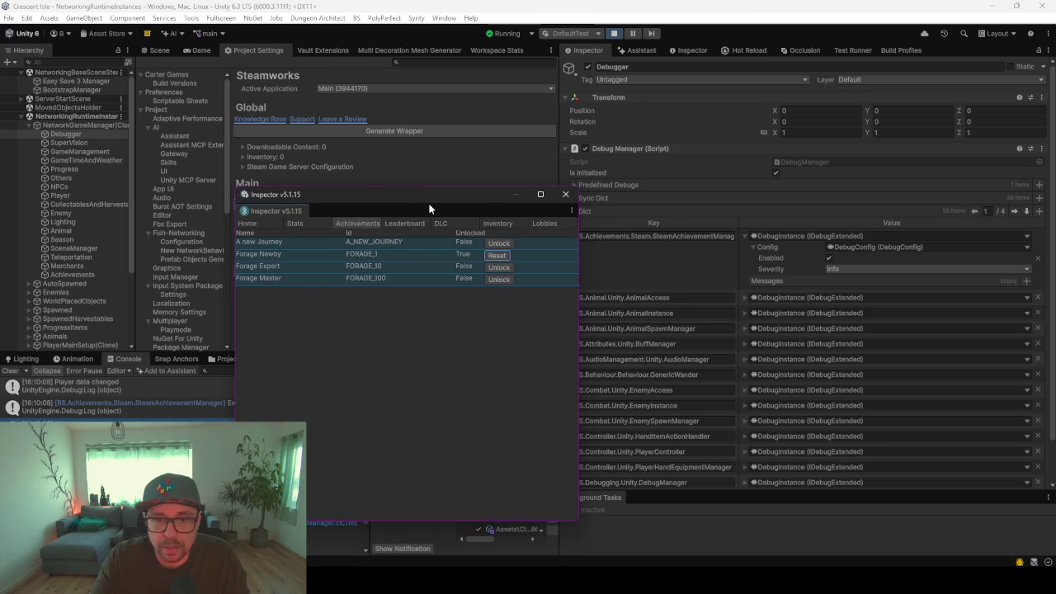
left_click(297, 223)
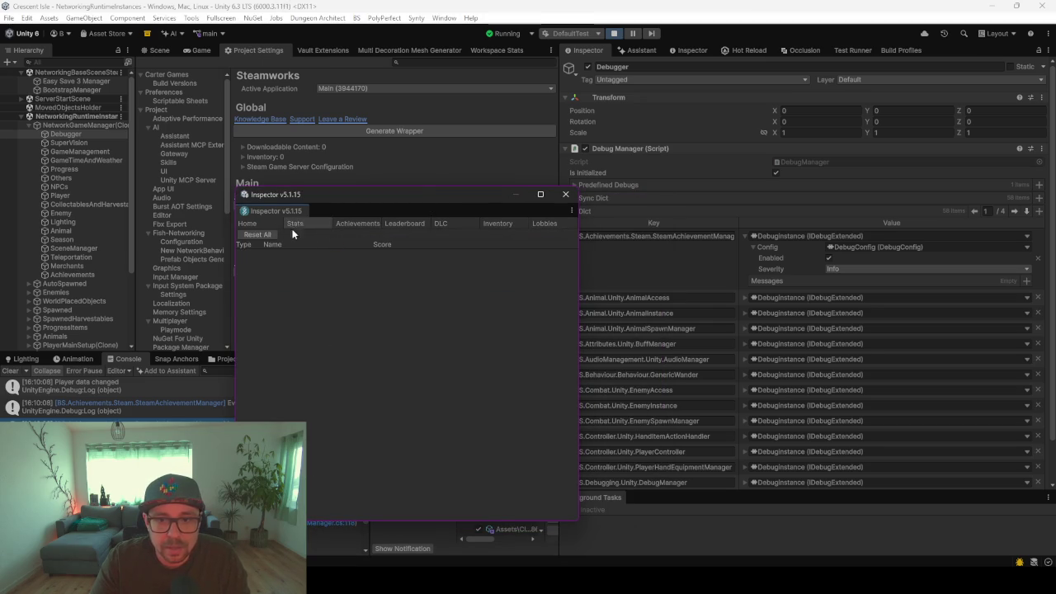
left_click(565, 194)
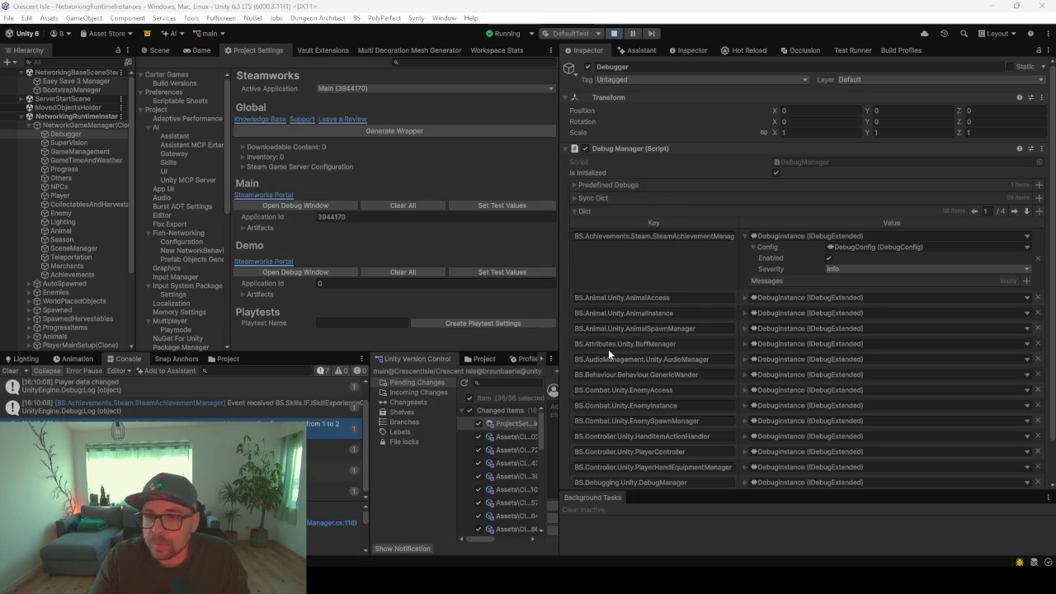
left_click(70, 275)
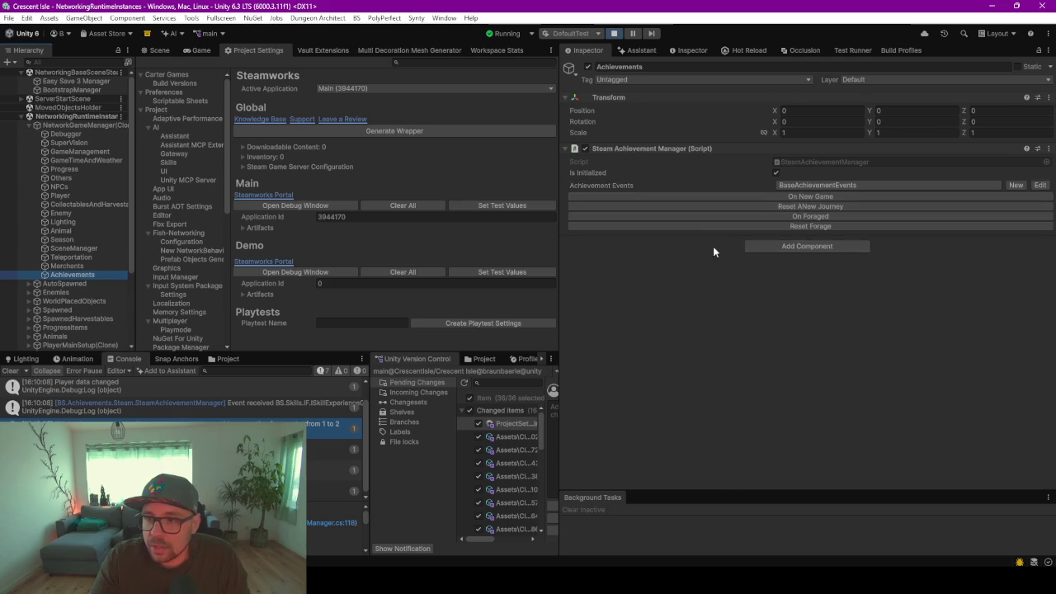
Trigger Reset Forage in Unity and check the updated Crescent Isle achievements in Steam
left_click(786, 226)
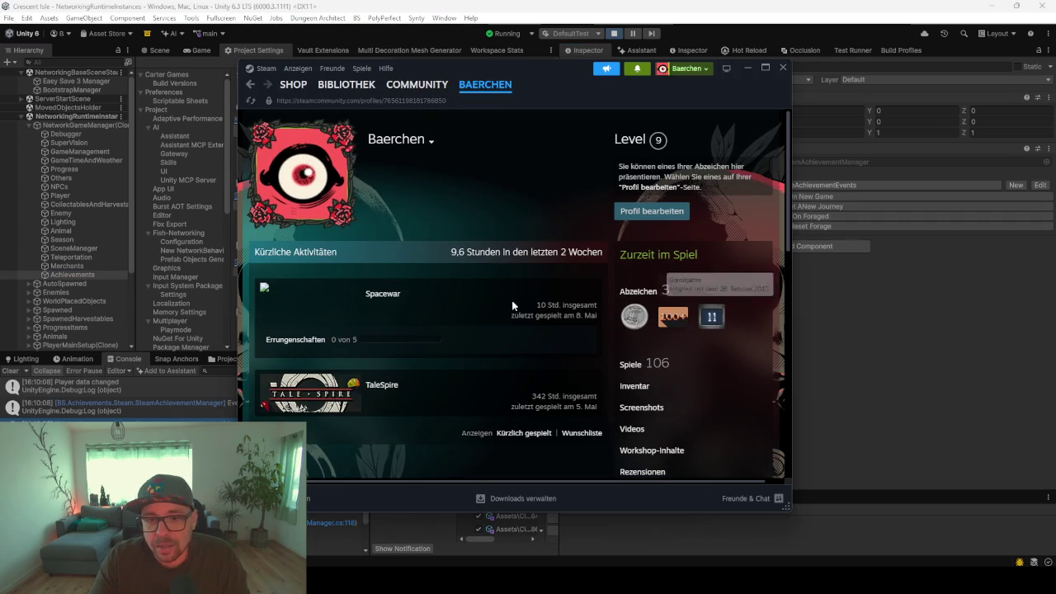
left_click_drag(424, 80, 352, 88)
key("alt+Tab")
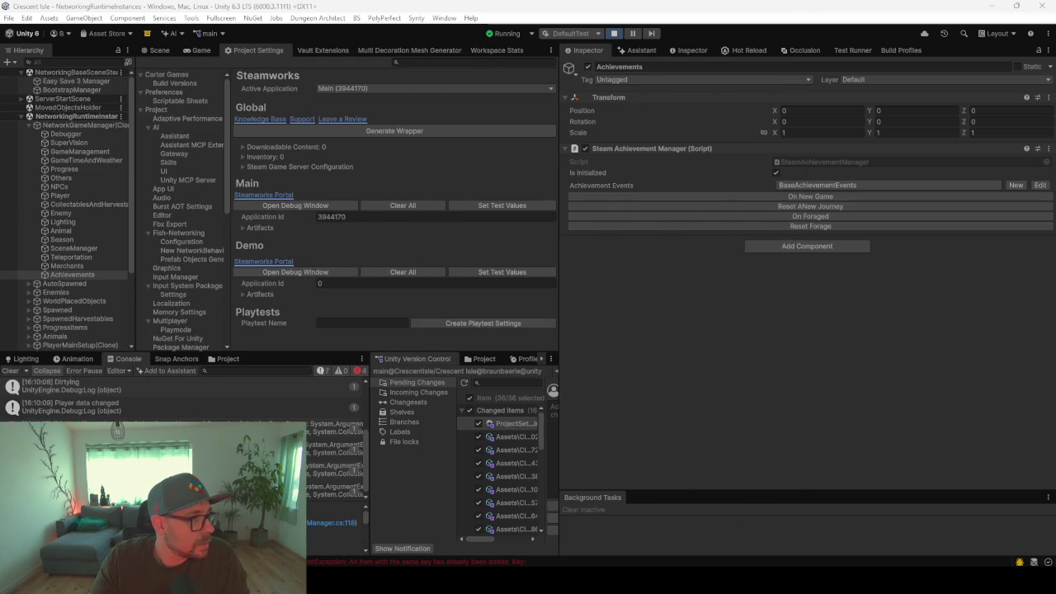
key("alt+Tab")
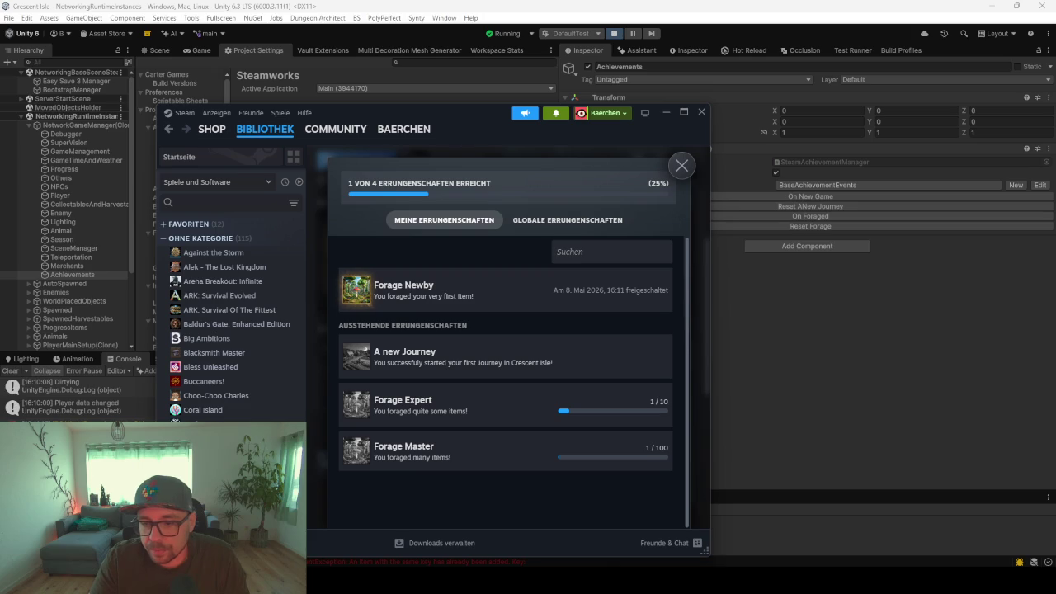
mouse_move(665, 577)
left_click(665, 535)
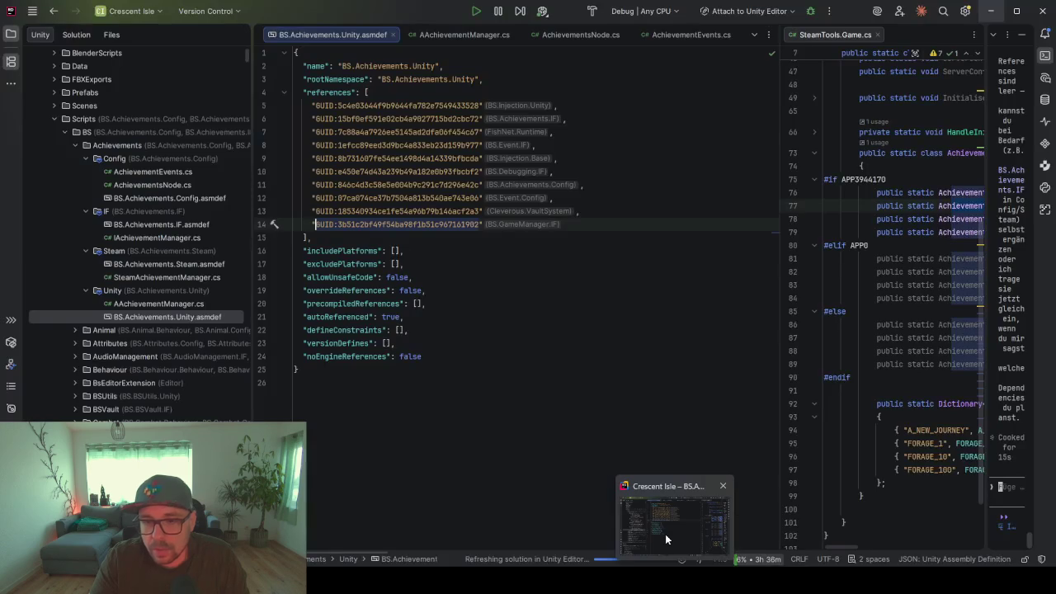
Open SteamAchievementManager.cs and go to the end of ResetForage's FORAGE_100 reset line
left_click(580, 35)
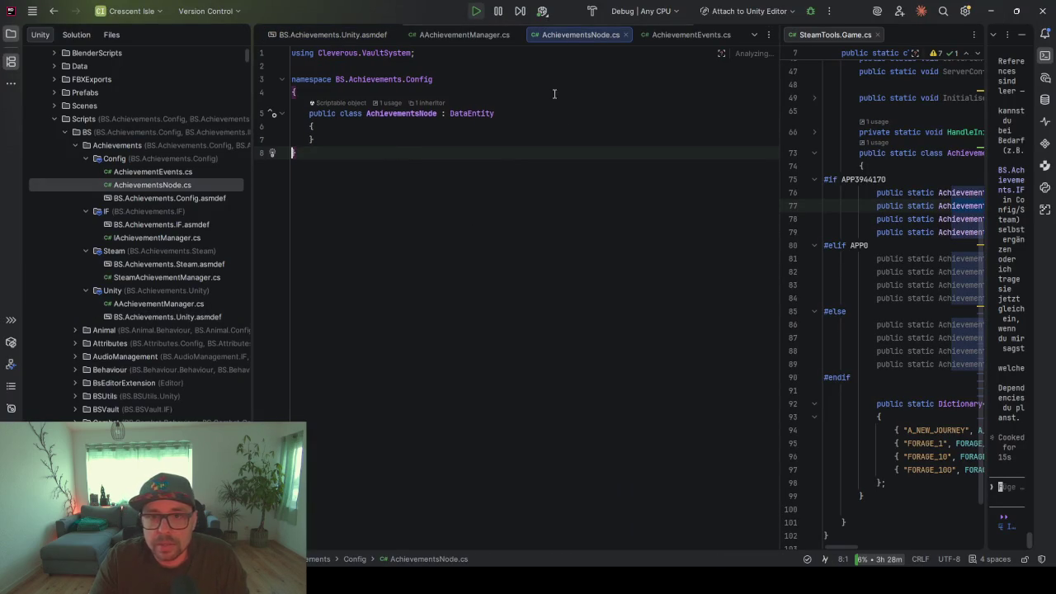
double_click(135, 280)
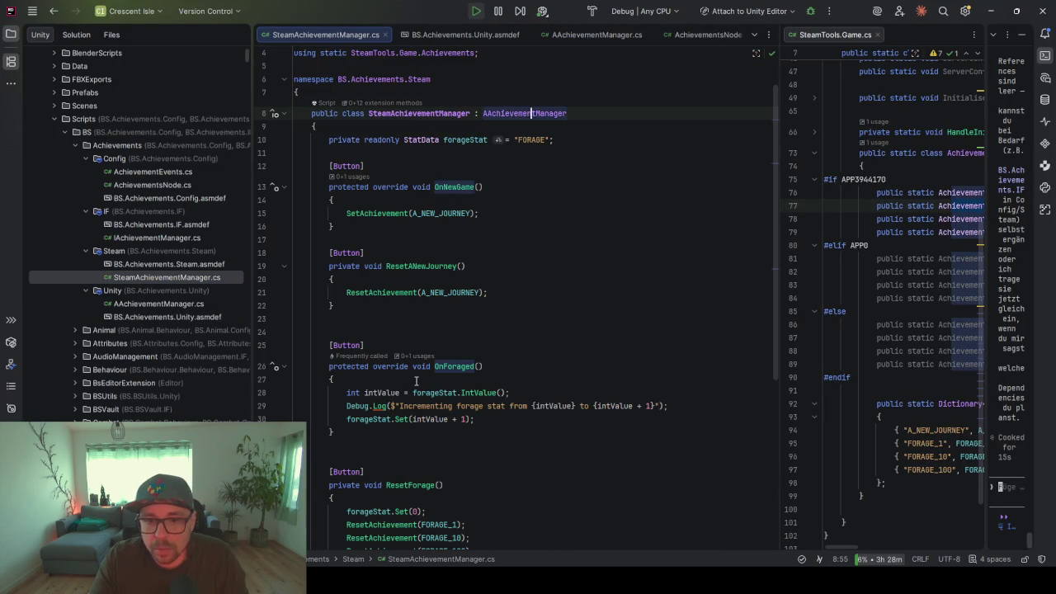
scroll(416, 380, "down", 3)
scroll(416, 381, "down", 2)
left_click_drag(425, 393, 346, 393)
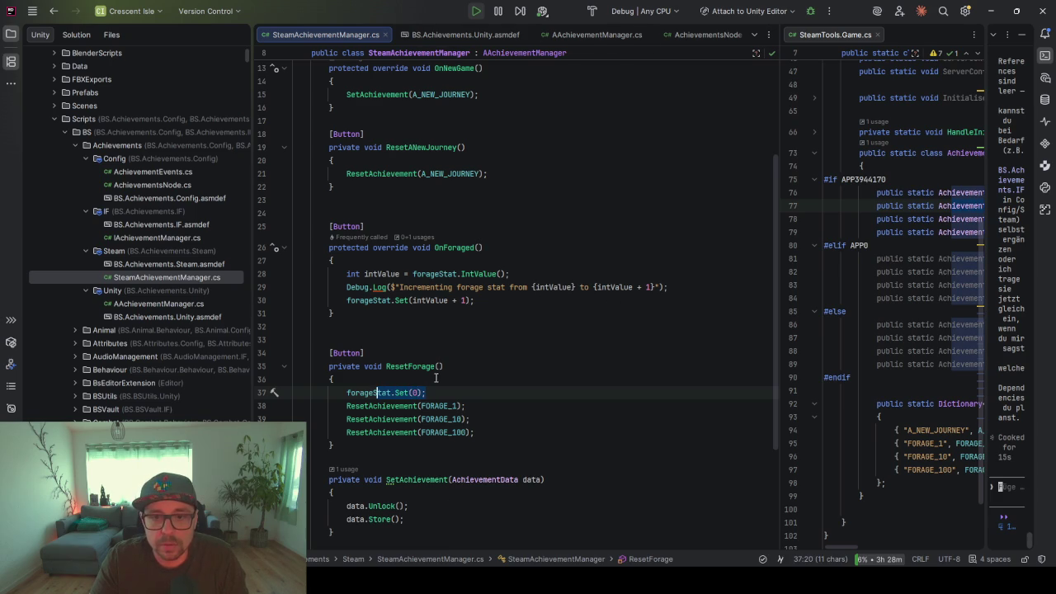
left_click(510, 434)
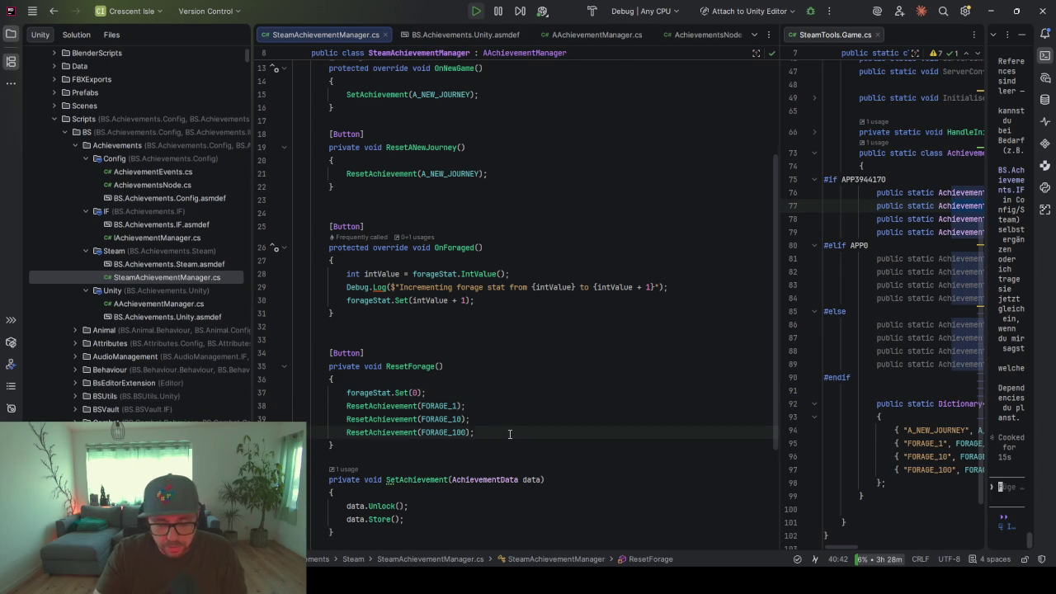
Add Debug.Log($"Forage reset {forageStat.IntValue()}"); at the end of ResetForage
key("Return")
type("Debug.Log(\"Forage reset\");")
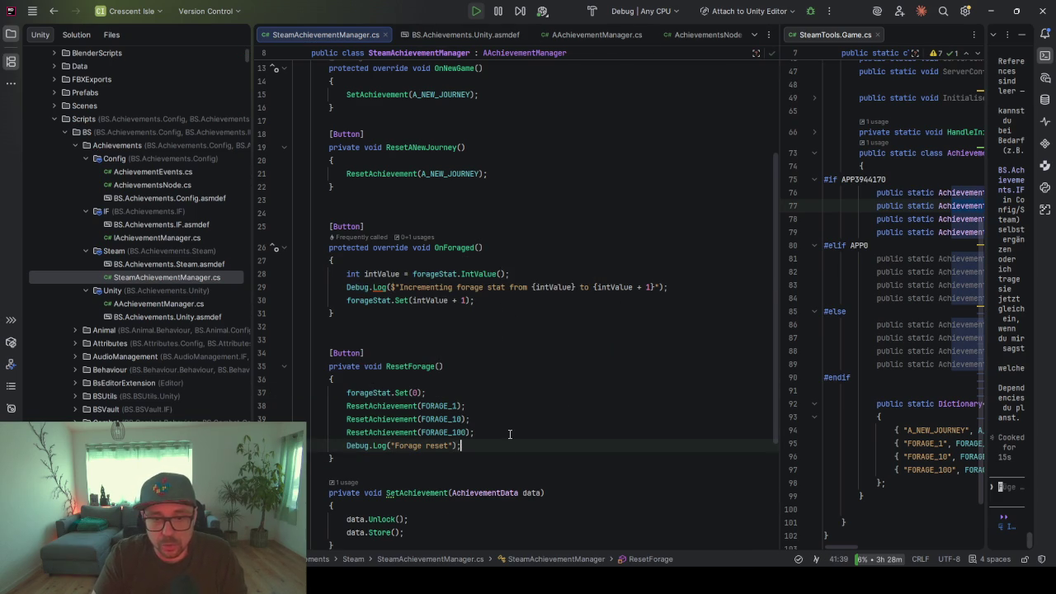
key("Left")
key("Left")
key("Left")
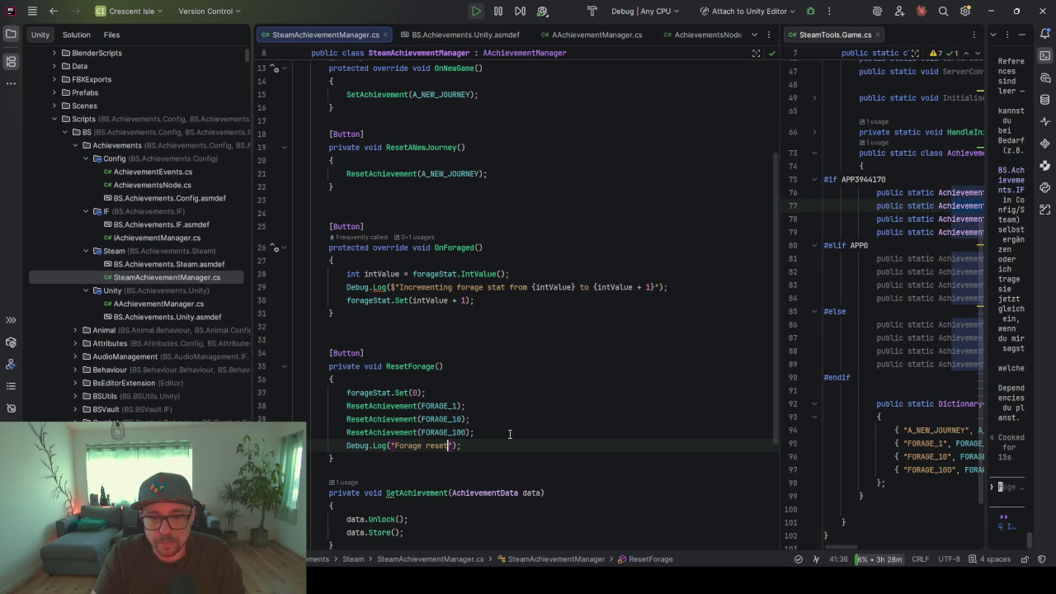
type("$")
key("Right")
key("Right")
key("Right")
type("{")
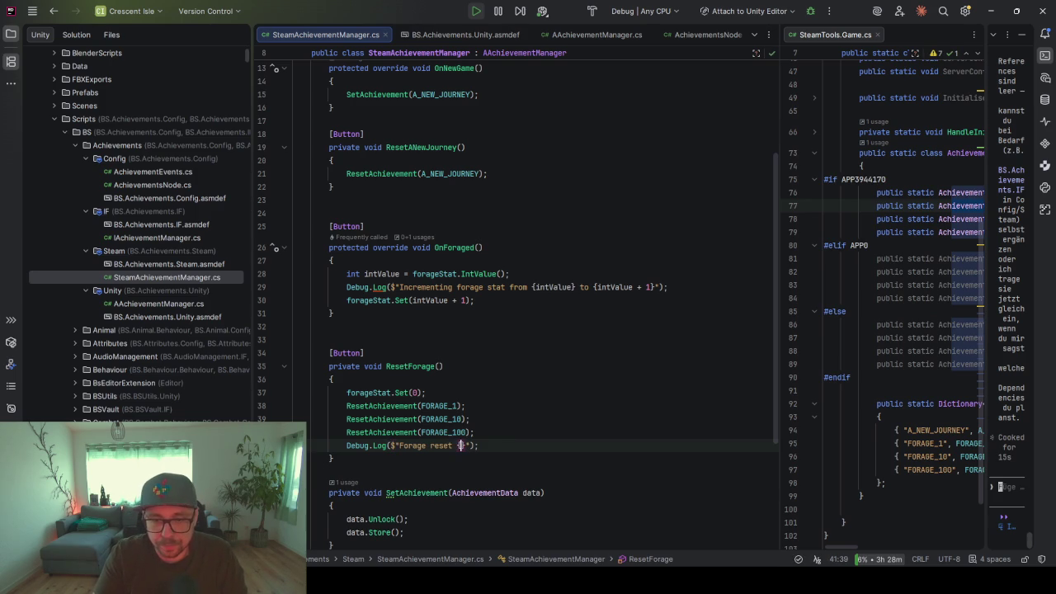
key("Tab")
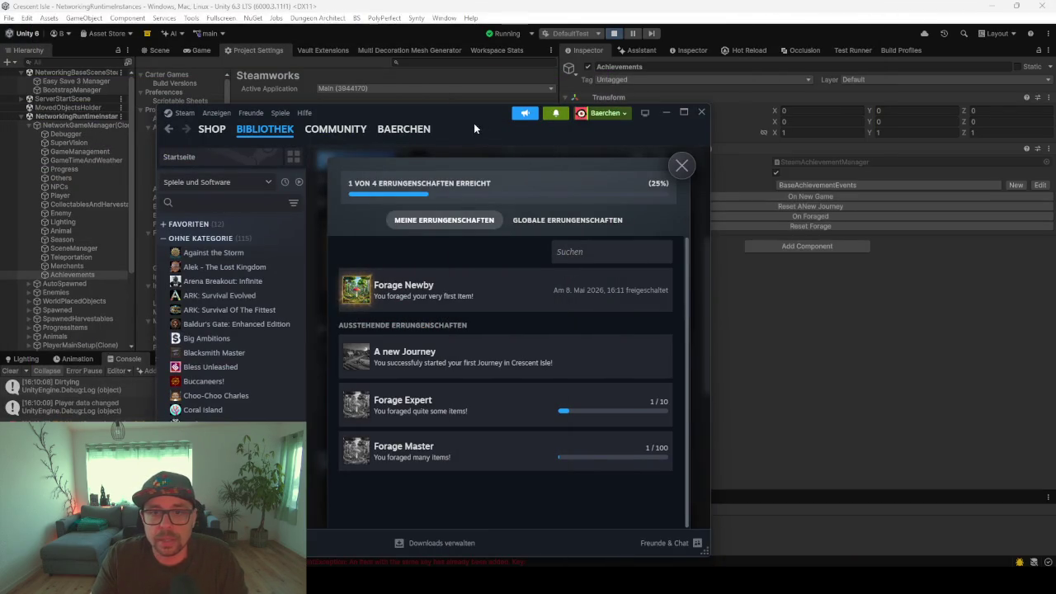
Leave Steam and trigger Reset Forage from Unity's Steam Achievement Manager
key("alt+Tab")
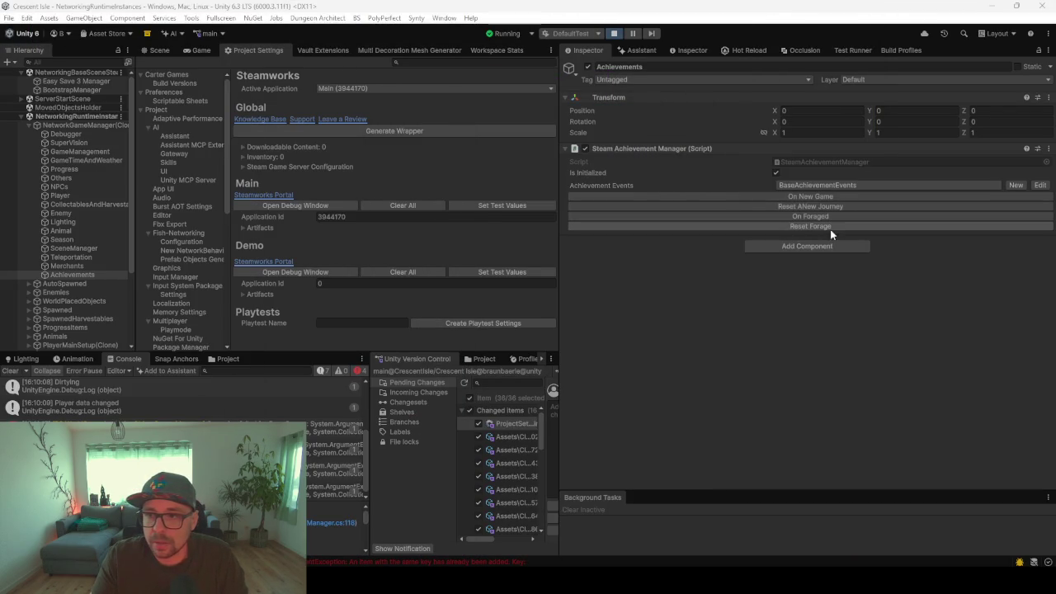
left_click(819, 226)
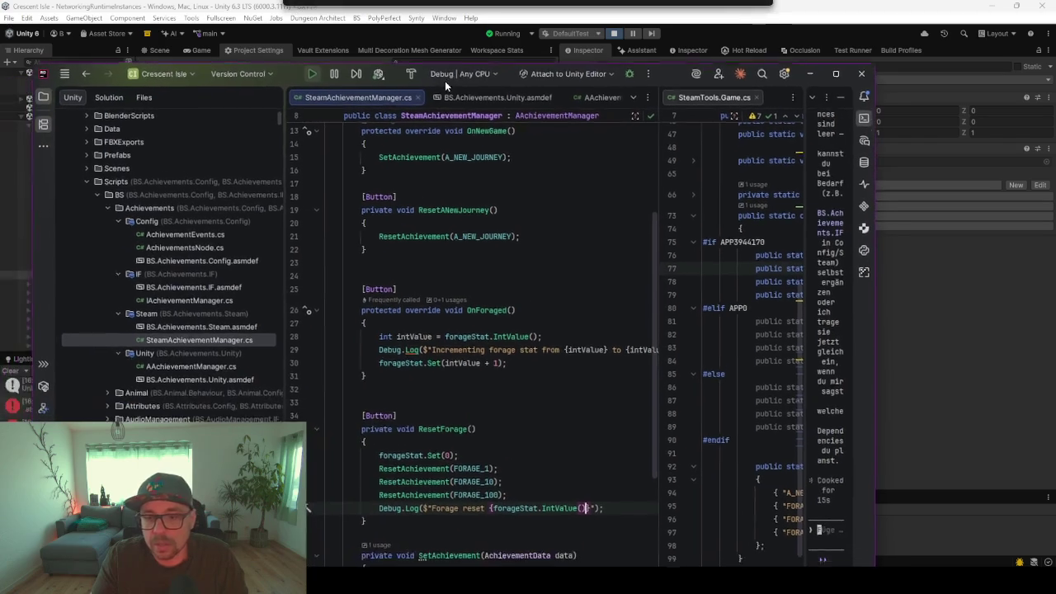
Place the caret in the Set(0) call, move Steam over, minimize Rider, and un-maximize Unity
left_click(445, 454)
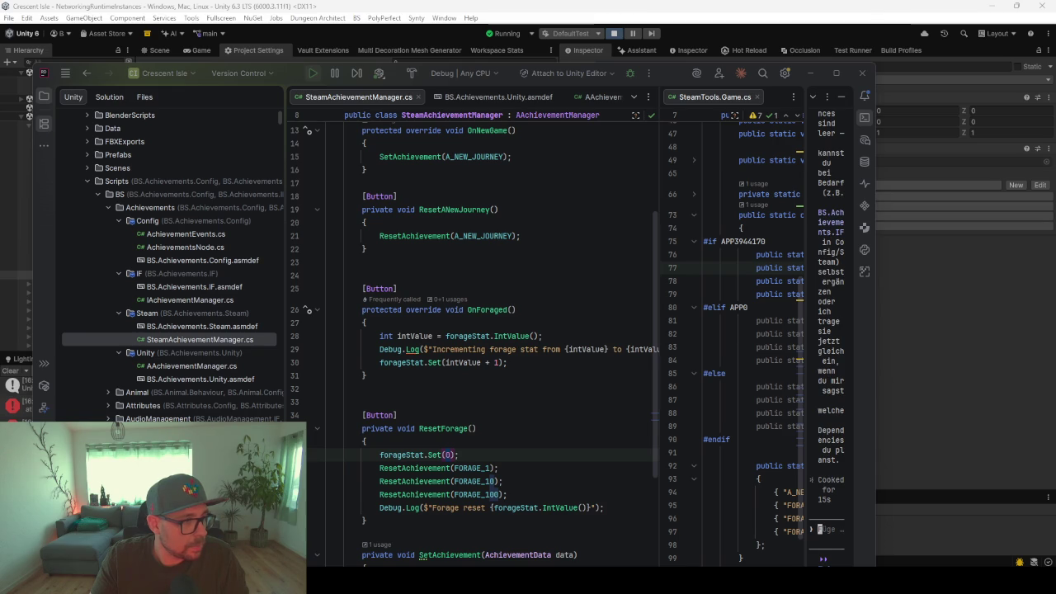
mouse_move(0, 113)
left_mouse_down()
mouse_move(606, 113)
mouse_move(584, 84)
left_mouse_up()
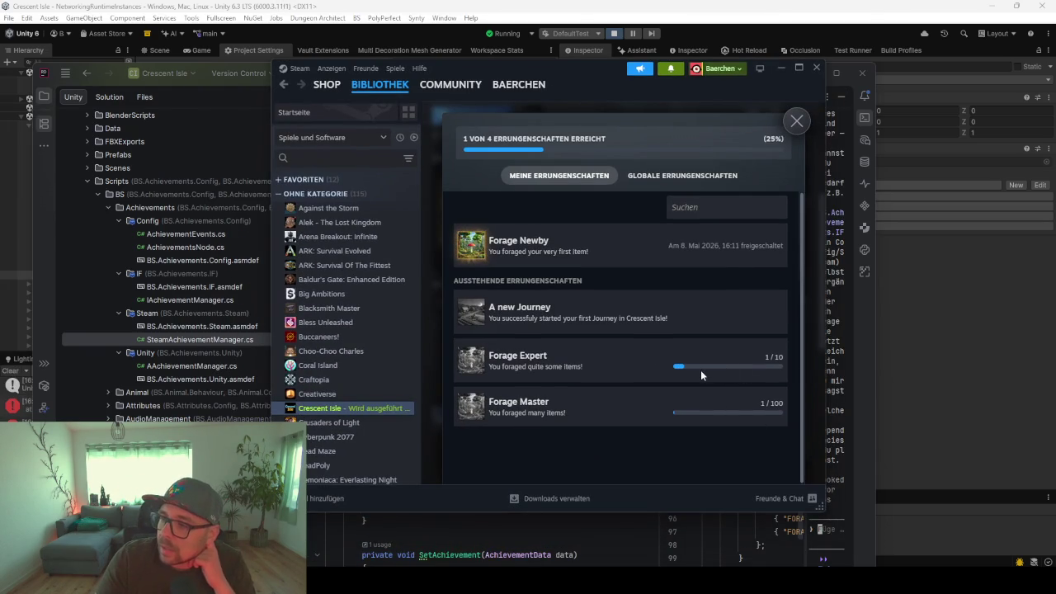
mouse_move(578, 69)
left_mouse_down()
mouse_move(185, 69)
mouse_move(186, 93)
mouse_move(0, 93)
left_mouse_up()
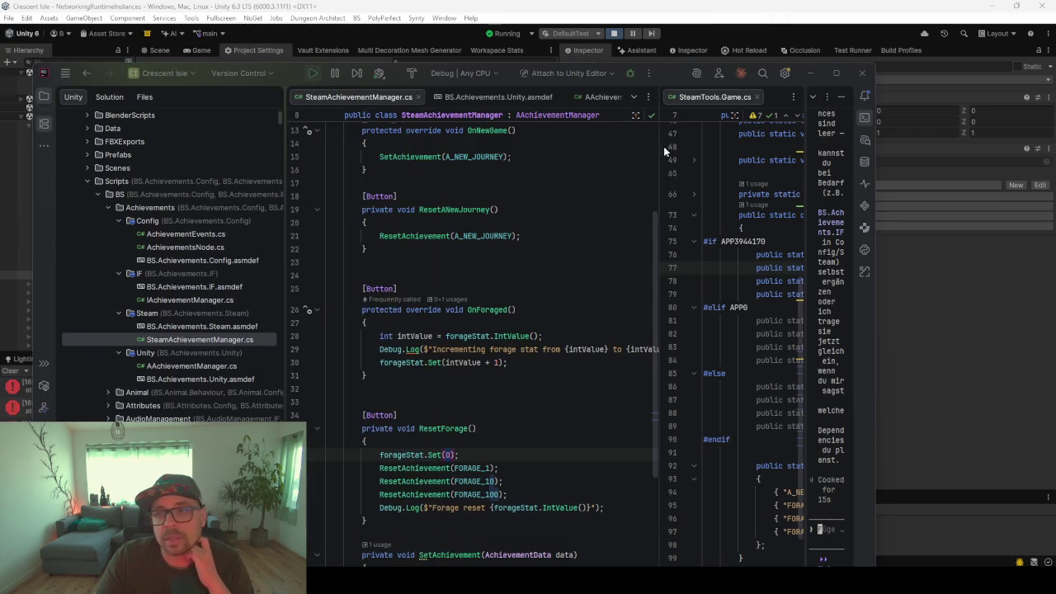
left_click(811, 72)
mouse_move(573, 7)
left_mouse_down()
mouse_move(561, 37)
mouse_move(503, 40)
mouse_move(525, 17)
mouse_move(818, 9)
left_mouse_up()
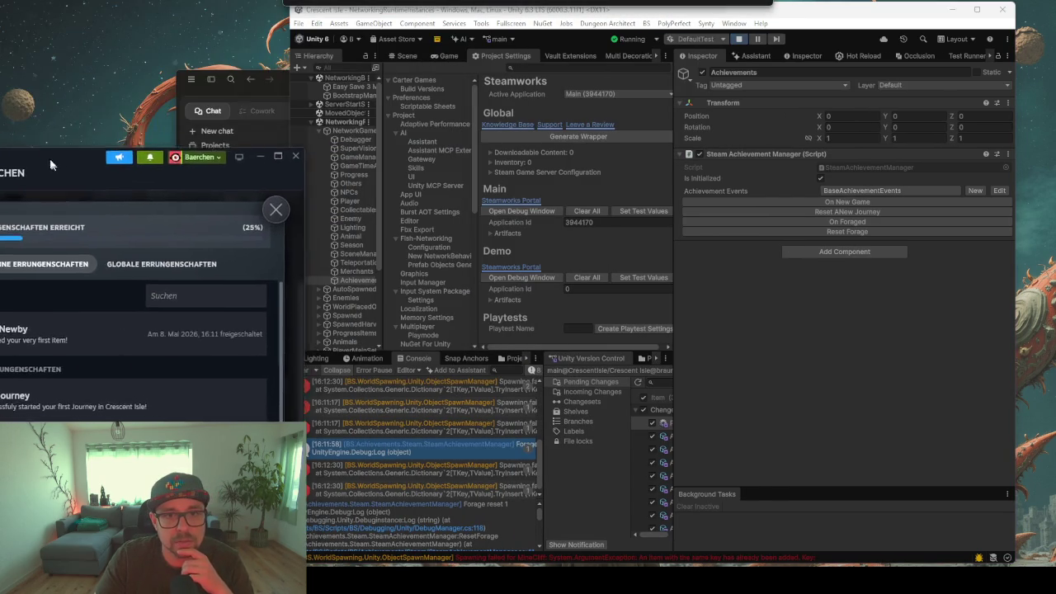
Arrange the Steam achievements window on the left and a narrowed Unity window on the right
left_click_drag(49, 158, 43, 74)
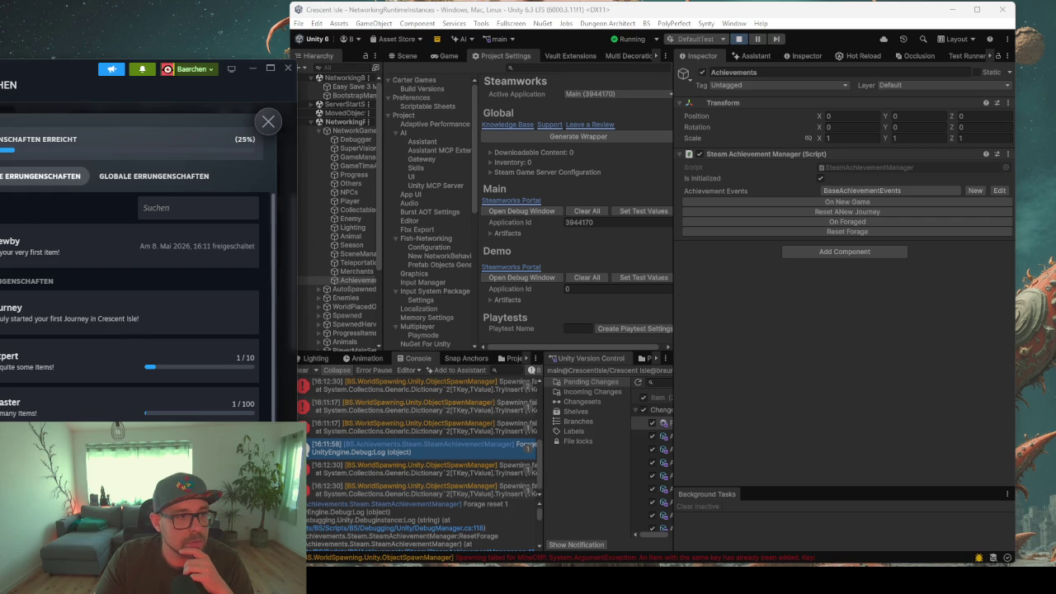
left_click(290, 33)
left_click_drag(290, 33, 378, 33)
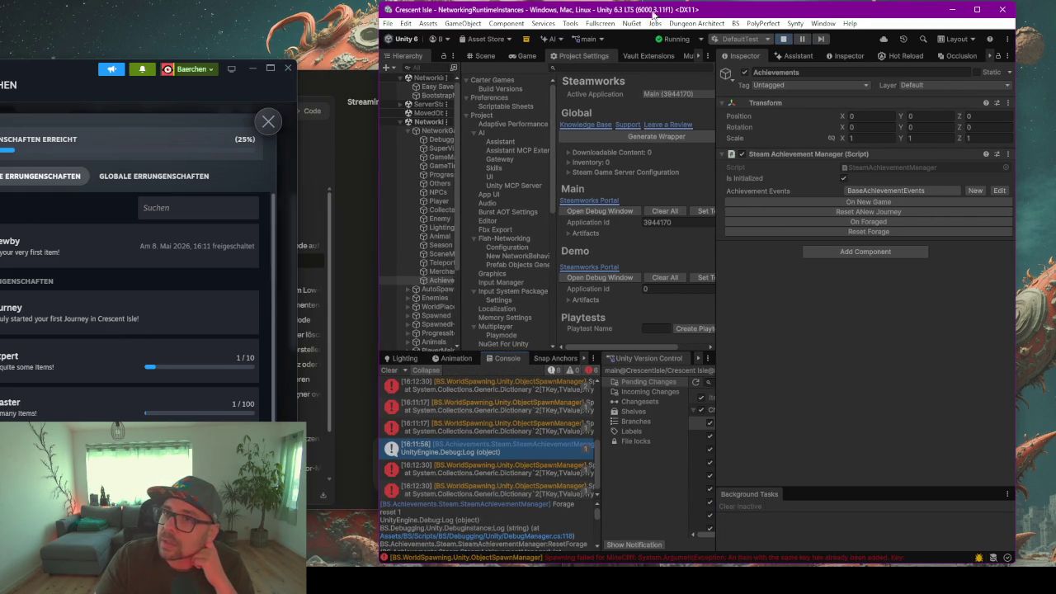
left_click_drag(650, 10, 682, 8)
left_click_drag(55, 74, 167, 41)
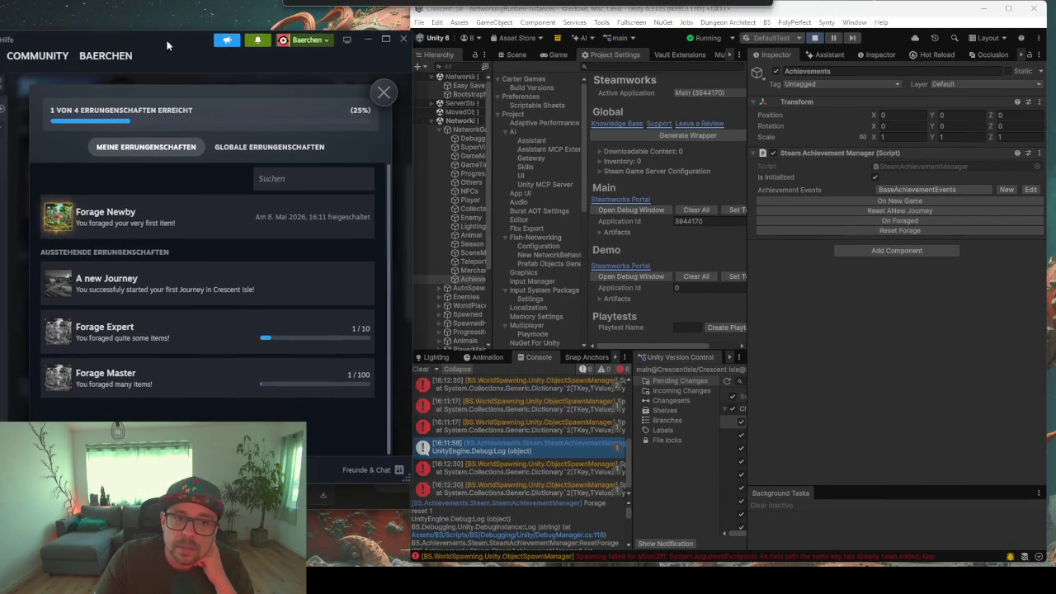
Refresh Steam's achievements list and confirm A new Journey is unlocked in both views
left_click(875, 286)
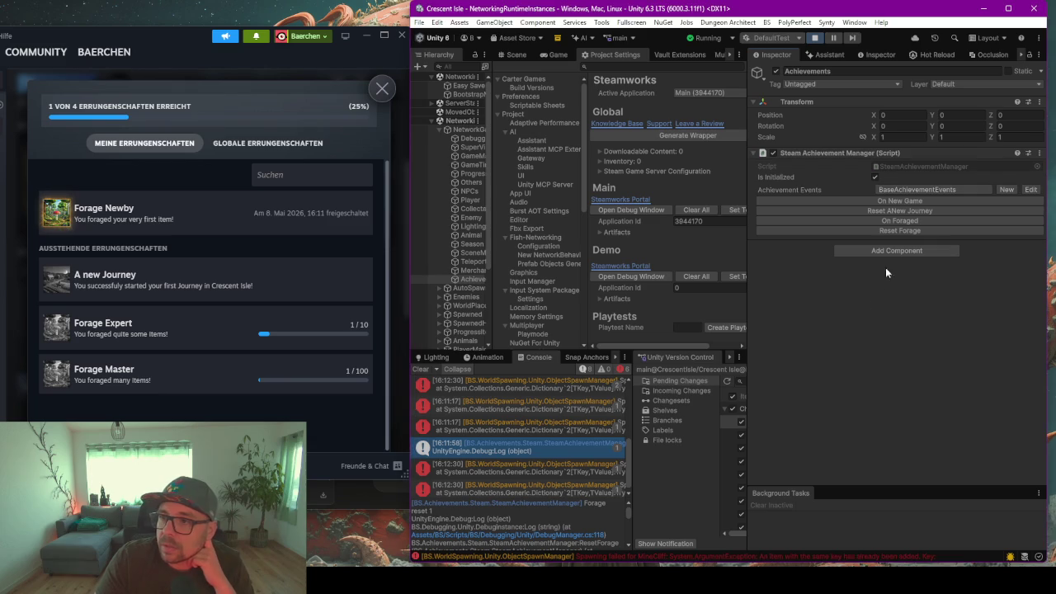
left_click(892, 203)
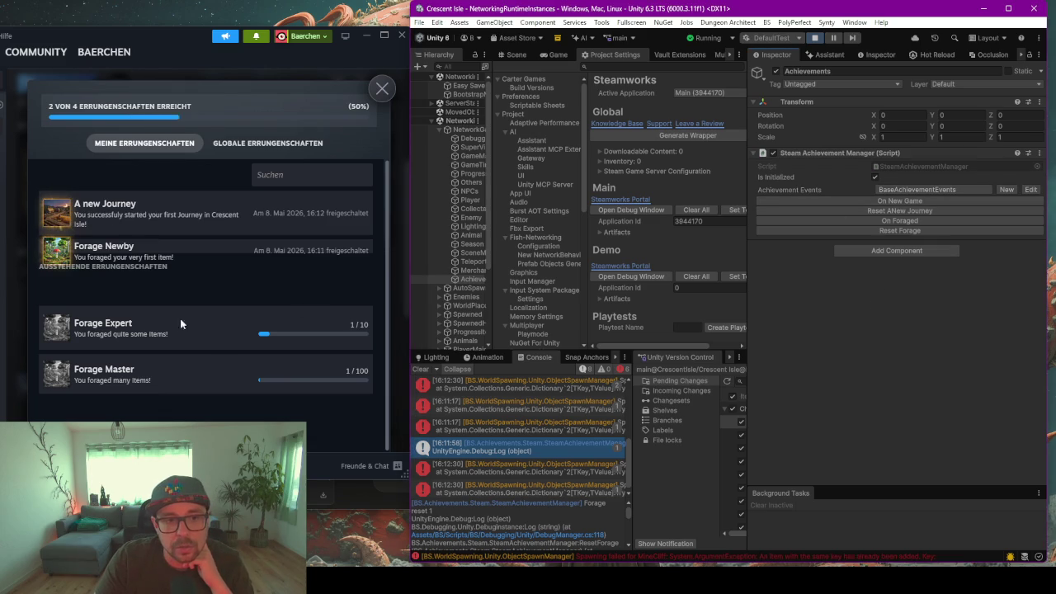
left_click(120, 247)
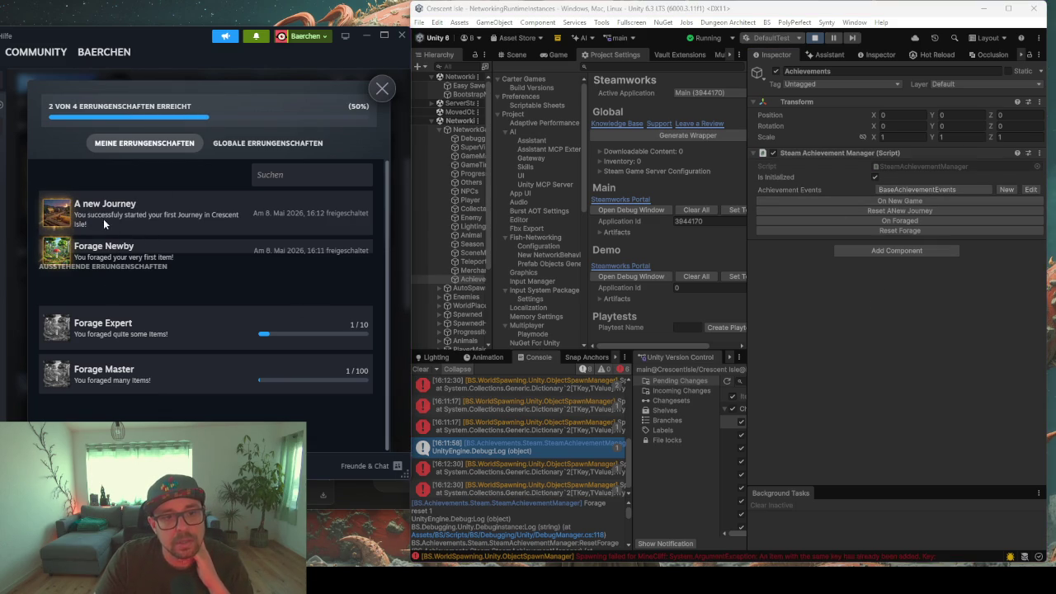
left_click(216, 148)
left_click(136, 144)
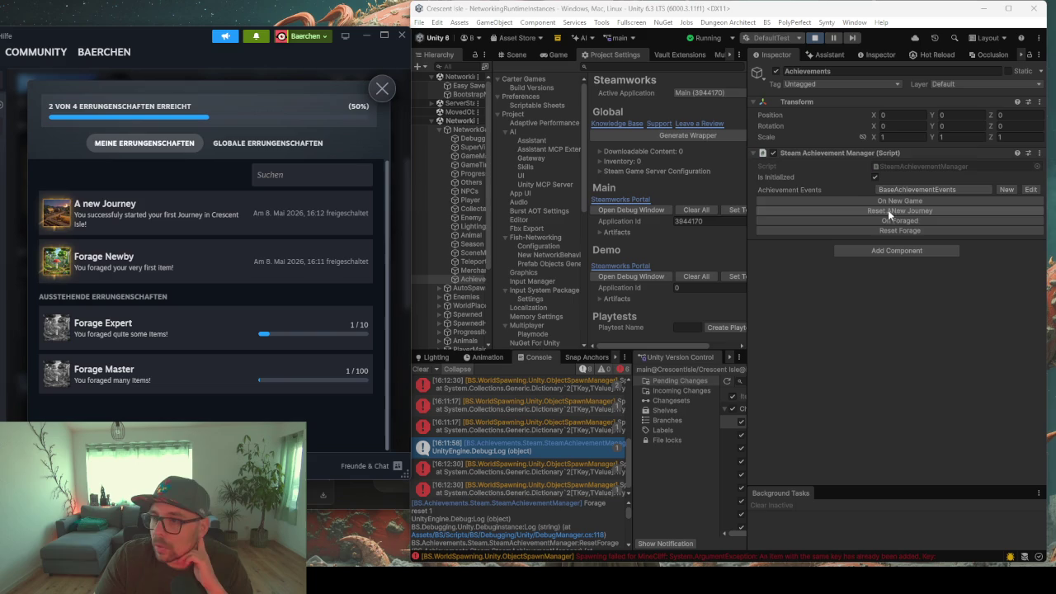
Register another forage to advance Forage Expert, recheck the achievements, and clear the console
left_click(915, 222)
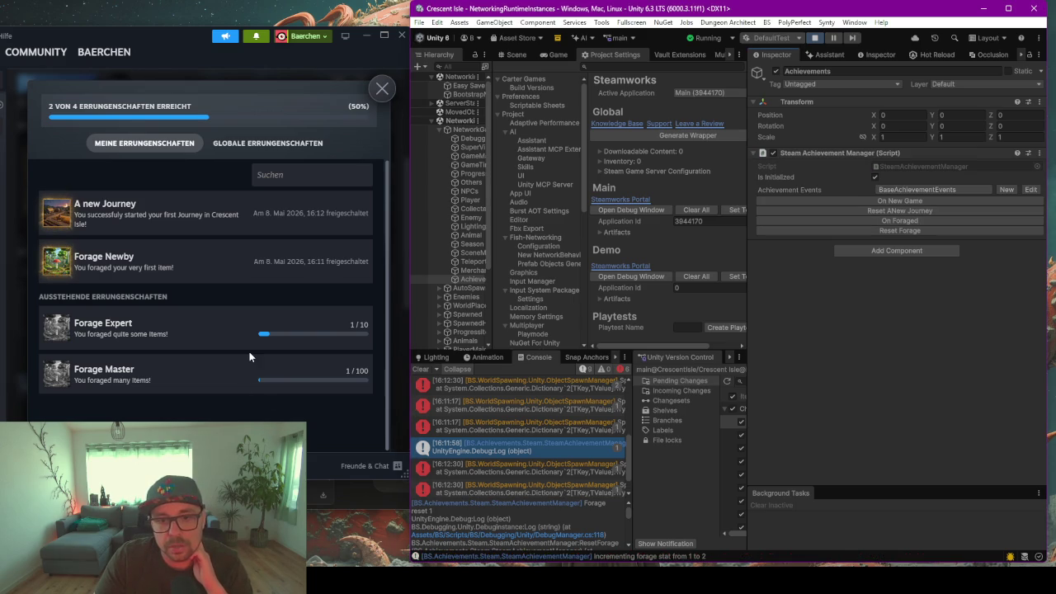
scroll(532, 476, "down", 1)
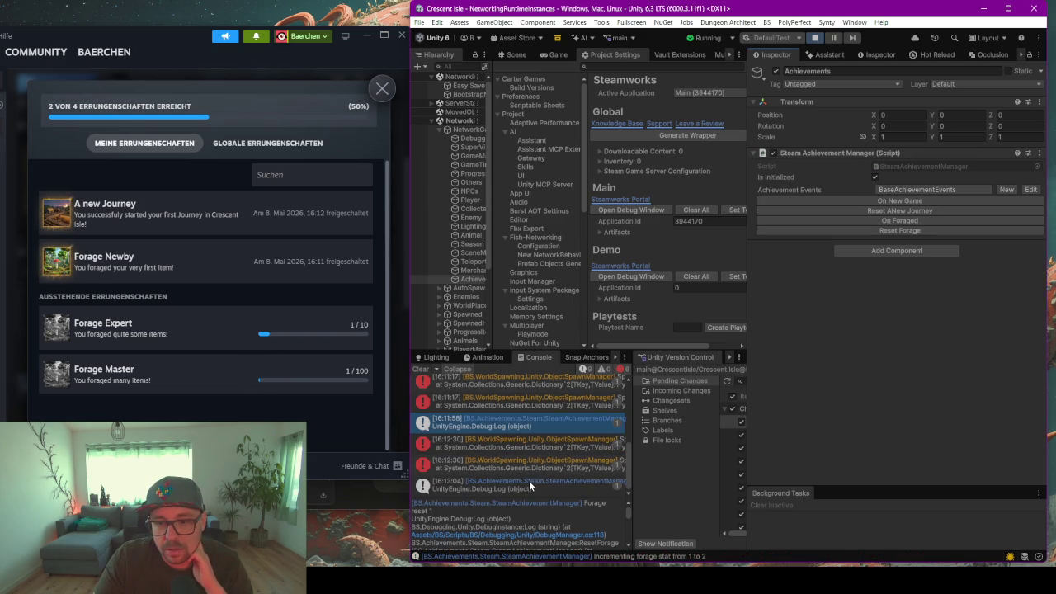
left_click(259, 142)
left_click(177, 144)
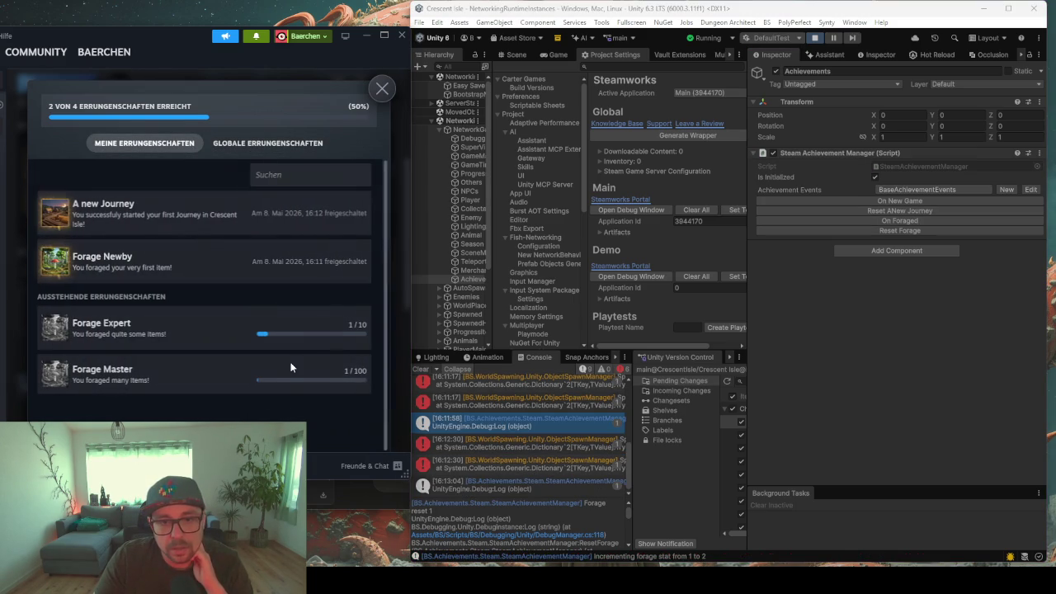
left_click(422, 368)
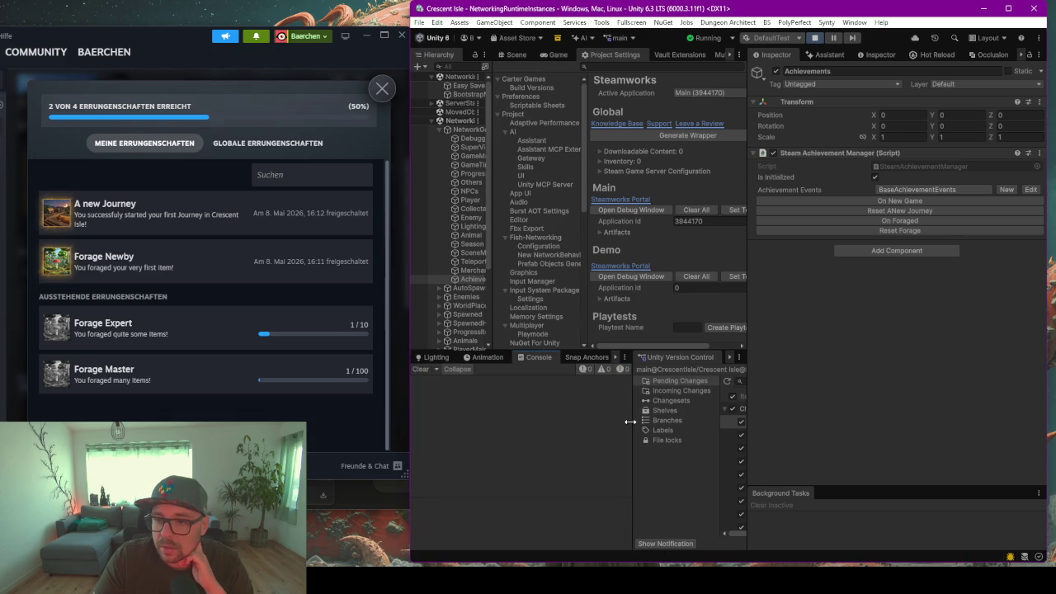
Raise the forage stat by one and check its log entry and the Steam achievements overlay
left_click_drag(630, 422, 692, 422)
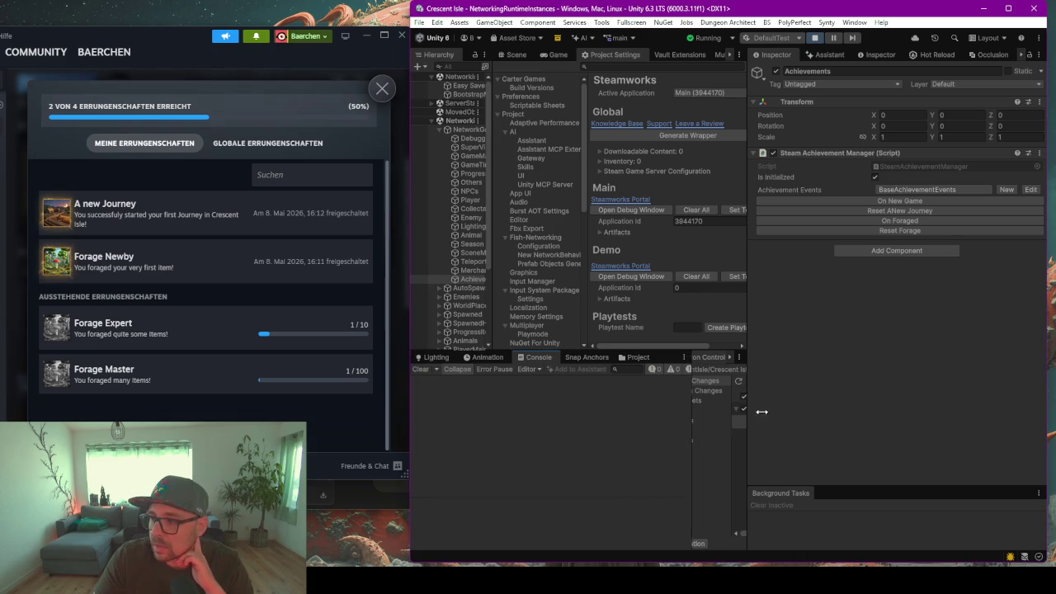
left_click(888, 223)
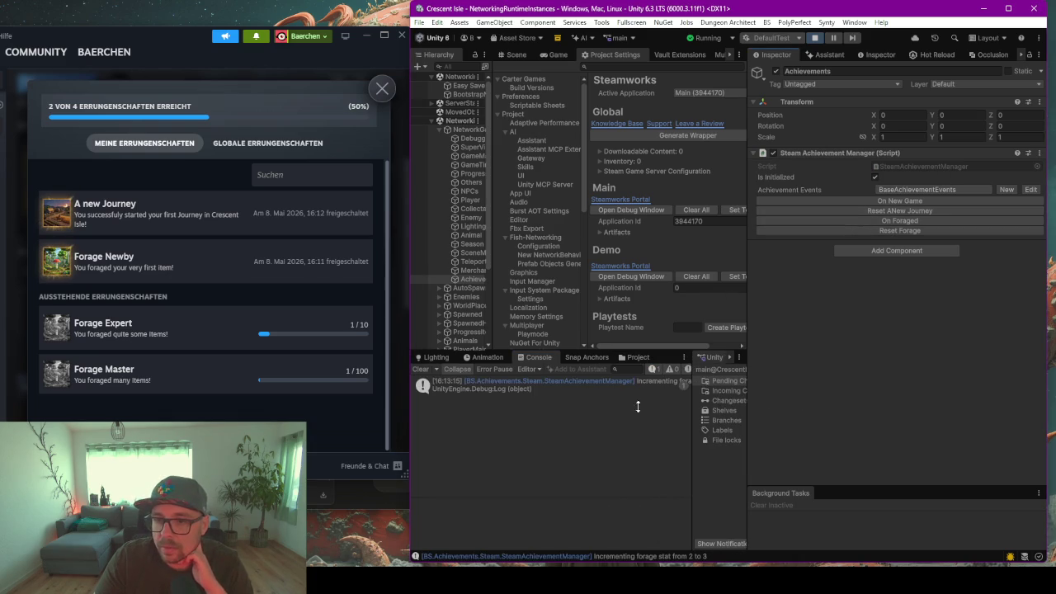
left_click(236, 392)
left_click(599, 384)
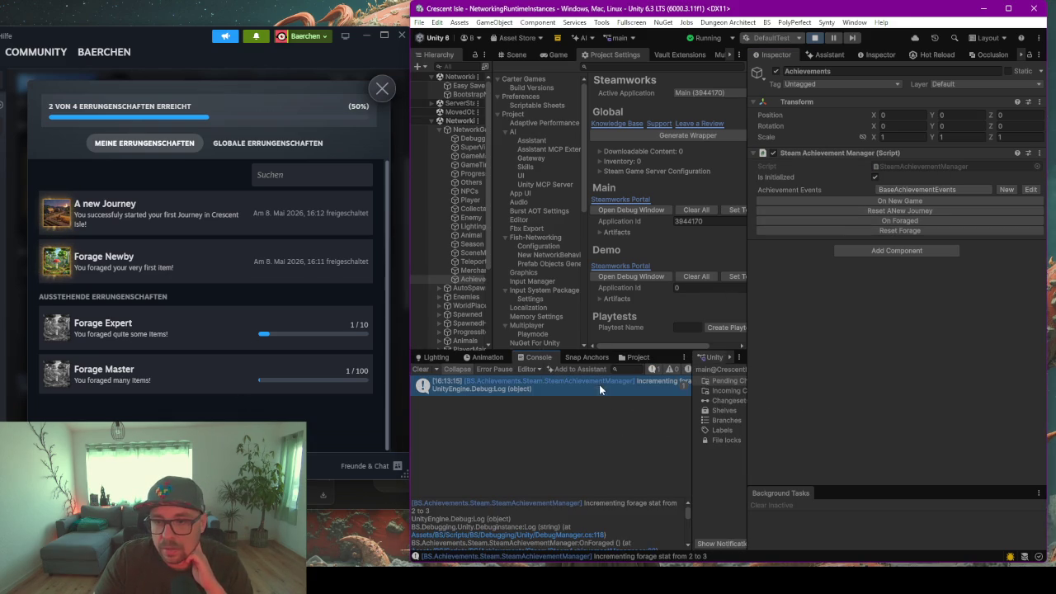
left_click(268, 143)
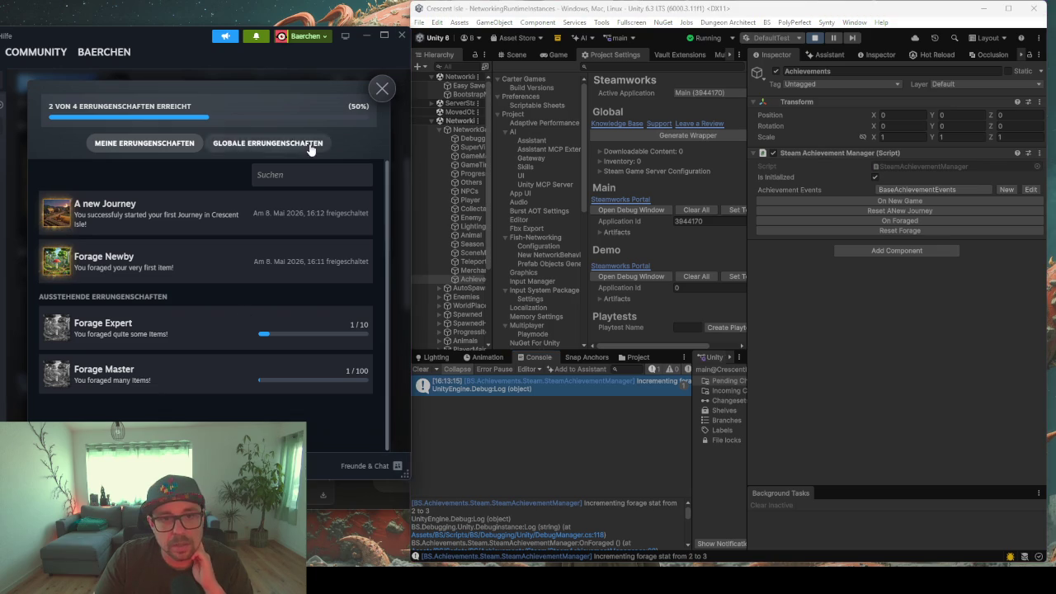
left_click(144, 143)
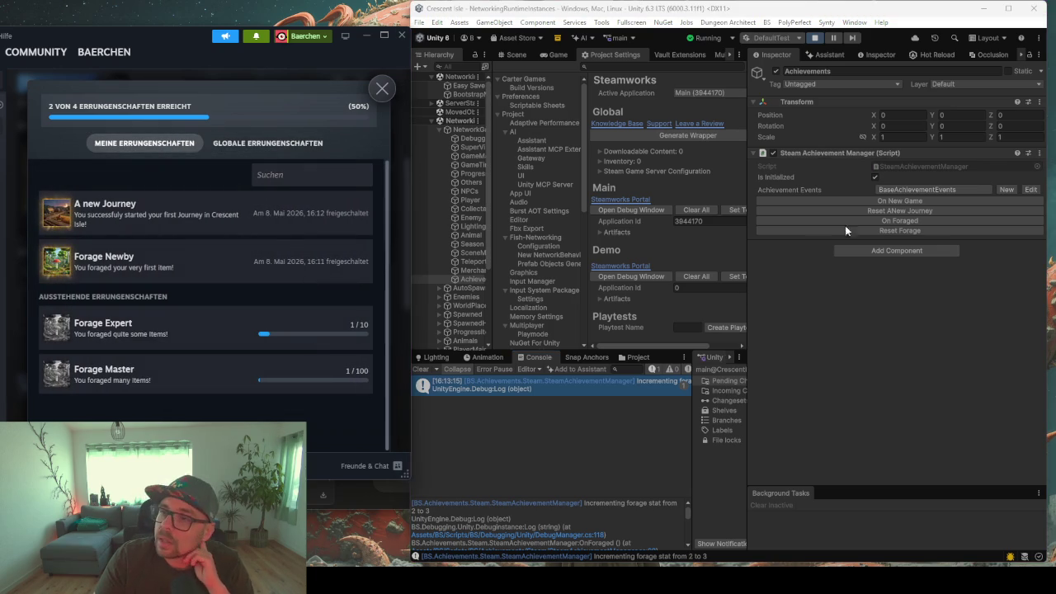
Raise the forage stat from 3 up to 10 with repeated On Foraged clicks
left_click(889, 219)
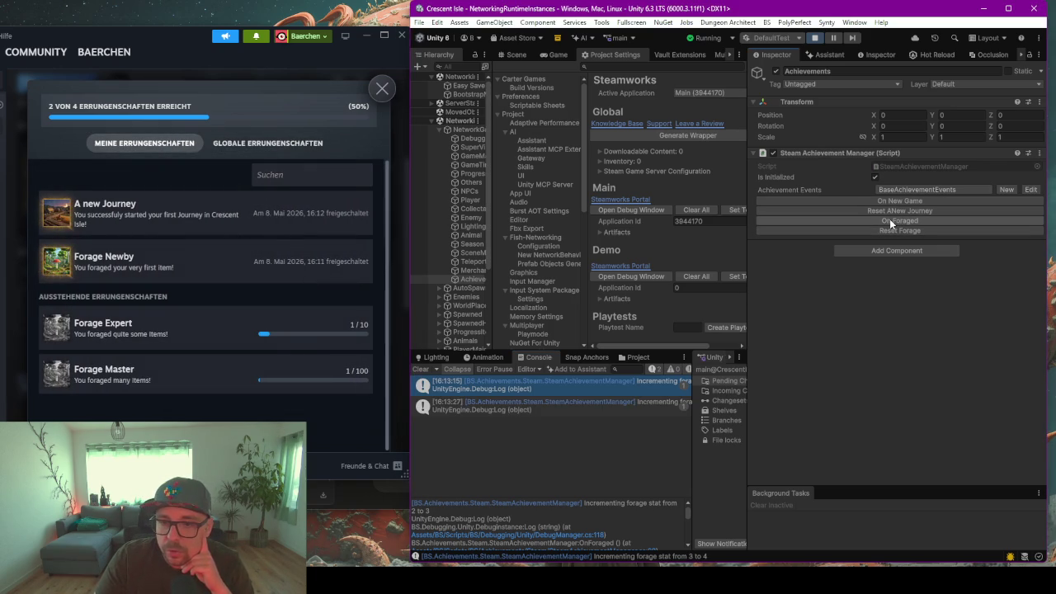
left_click(570, 406)
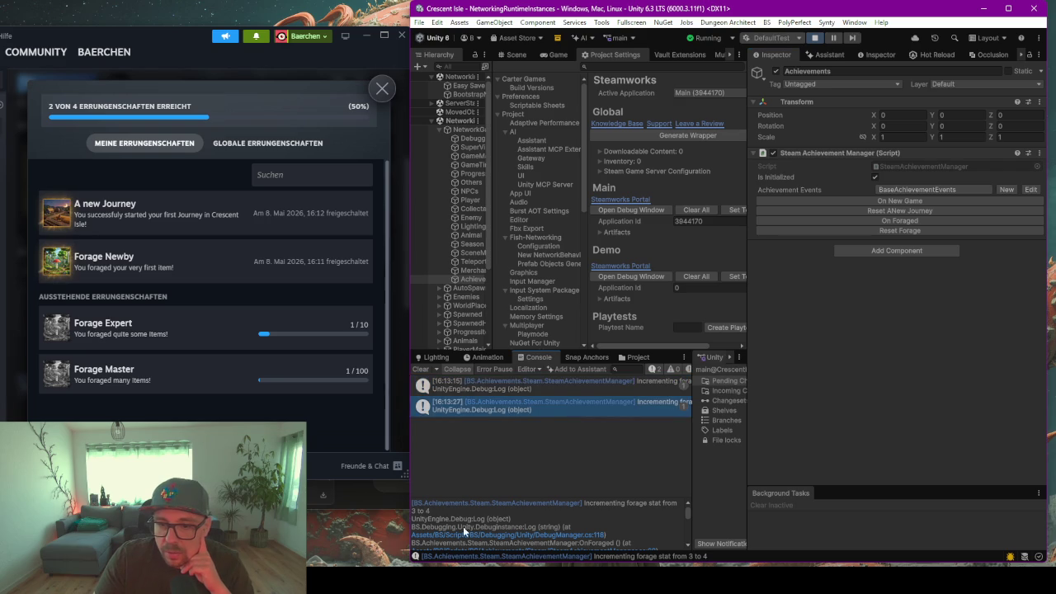
left_click(901, 219)
left_click(901, 218)
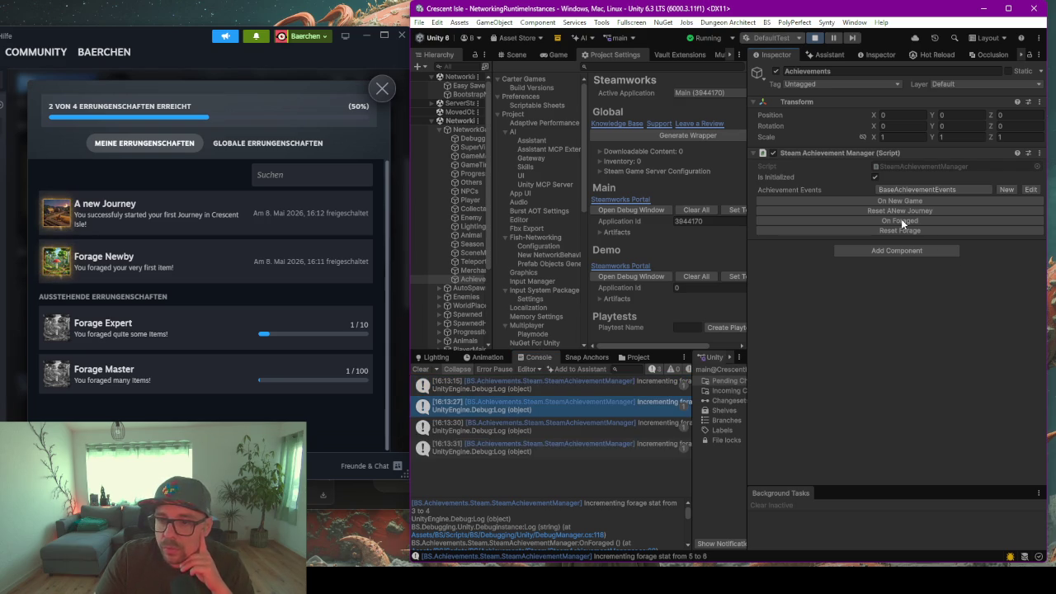
left_click(901, 219)
left_click(901, 219)
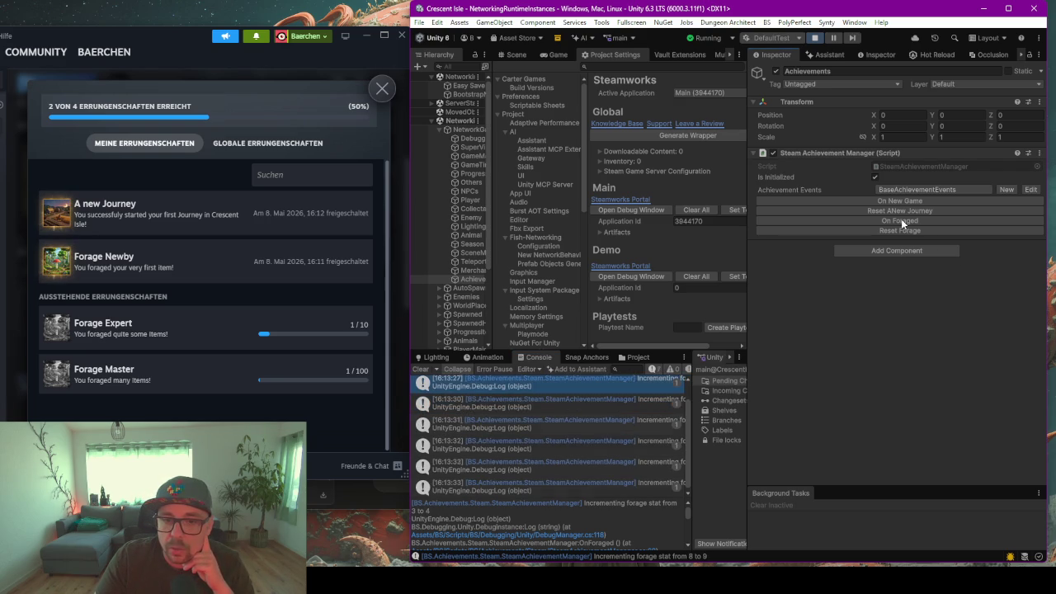
left_click(901, 219)
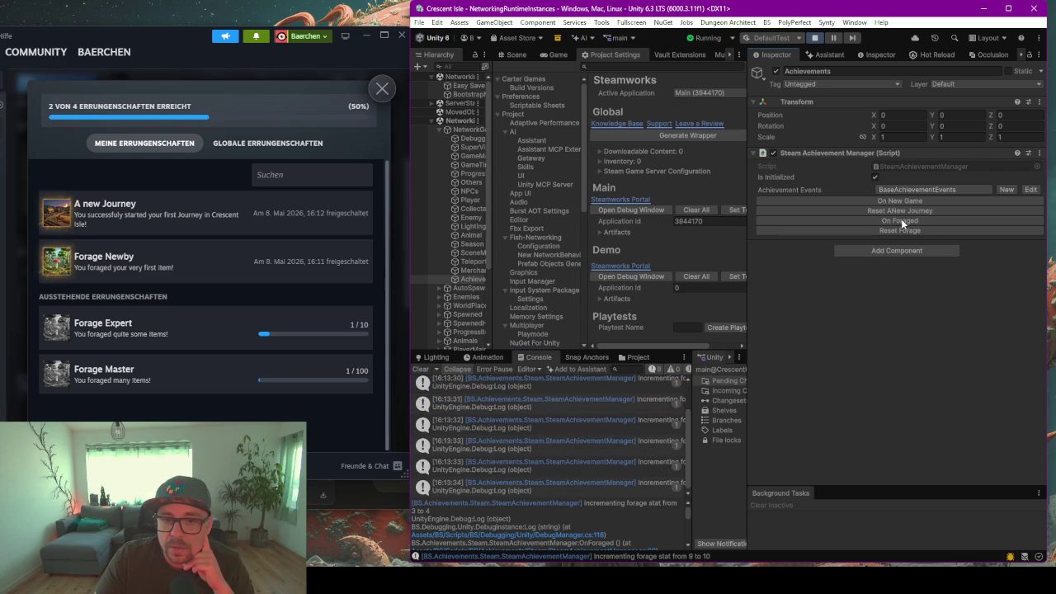
Check the 9-to-10 log entry, the personal Steam achievement list and global percentages
left_click(561, 484)
left_click(236, 330)
left_click(220, 142)
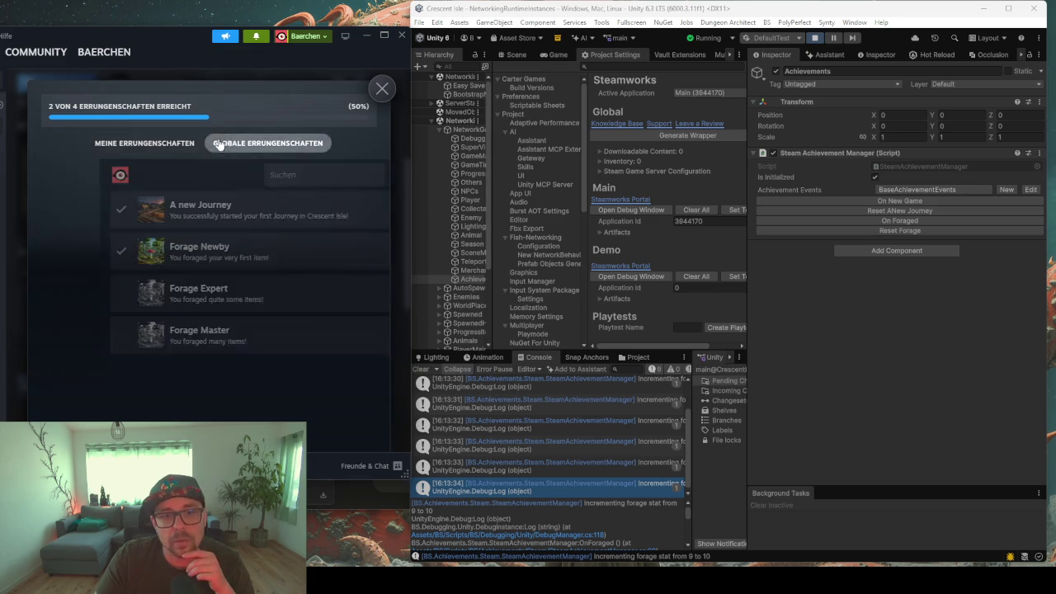
left_click(164, 144)
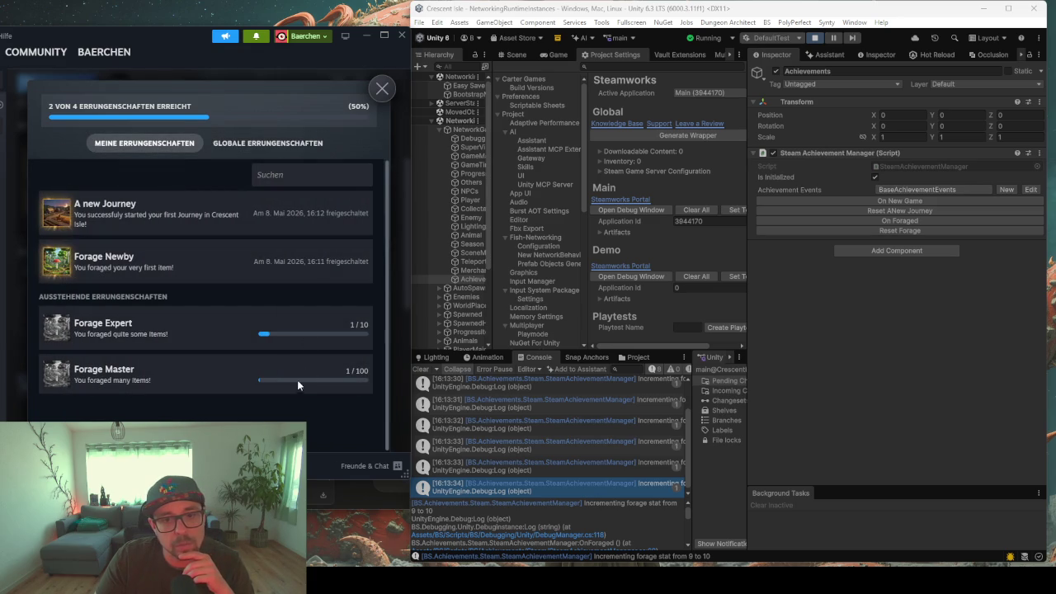
Put the Steam window away, maximize the Unity editor, and open the Steamworks debug window
left_click_drag(168, 25, 437, 30)
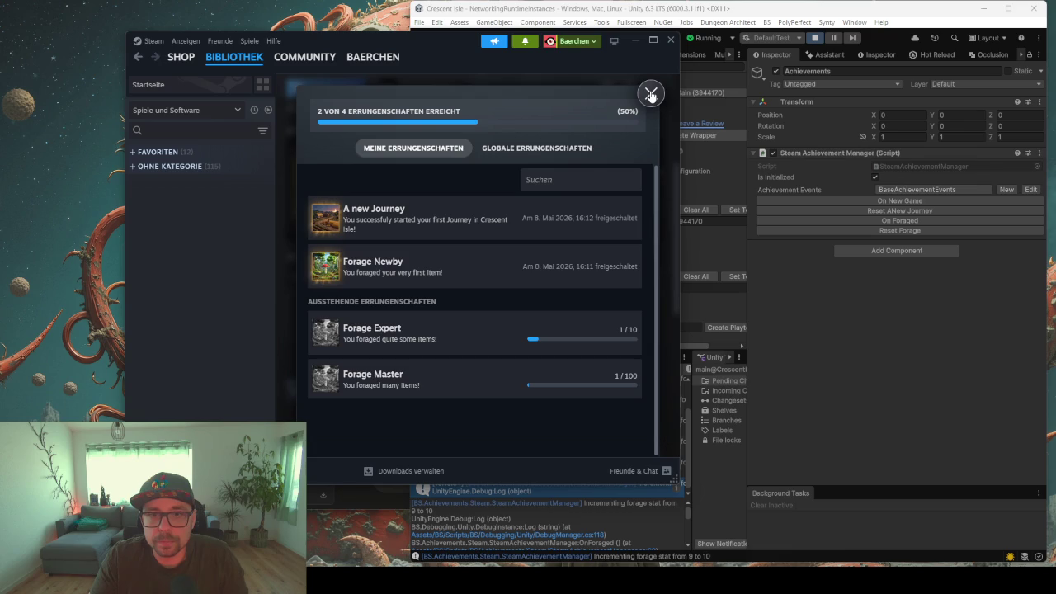
left_click(651, 94)
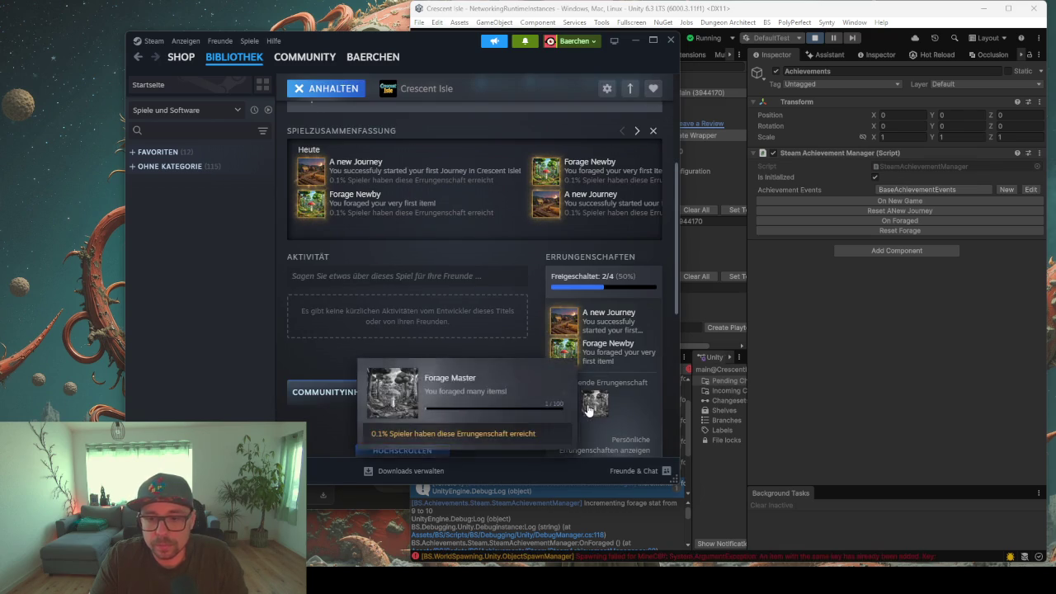
left_click(590, 409)
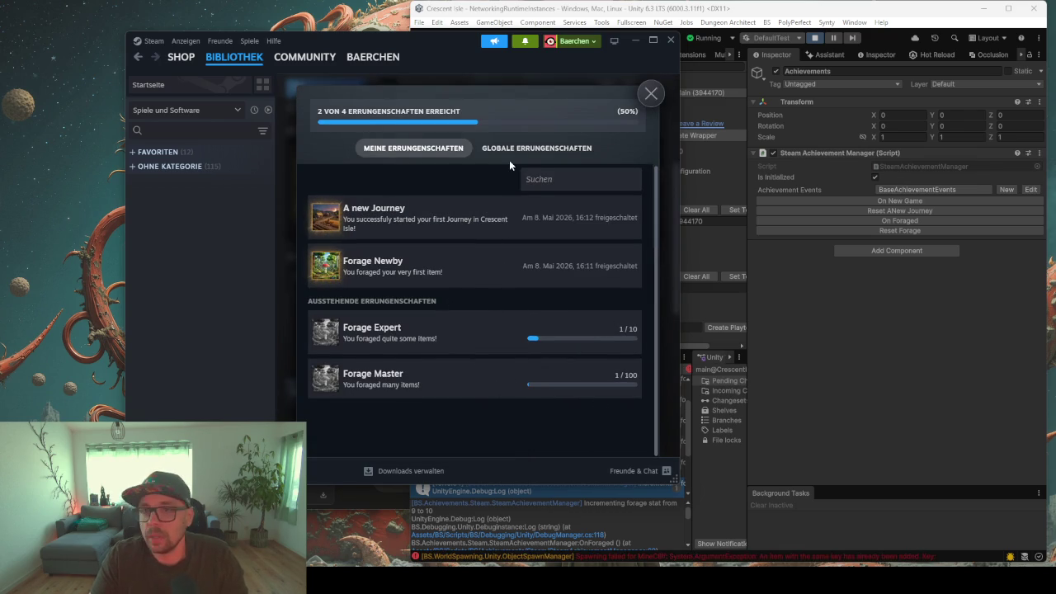
left_click(670, 40)
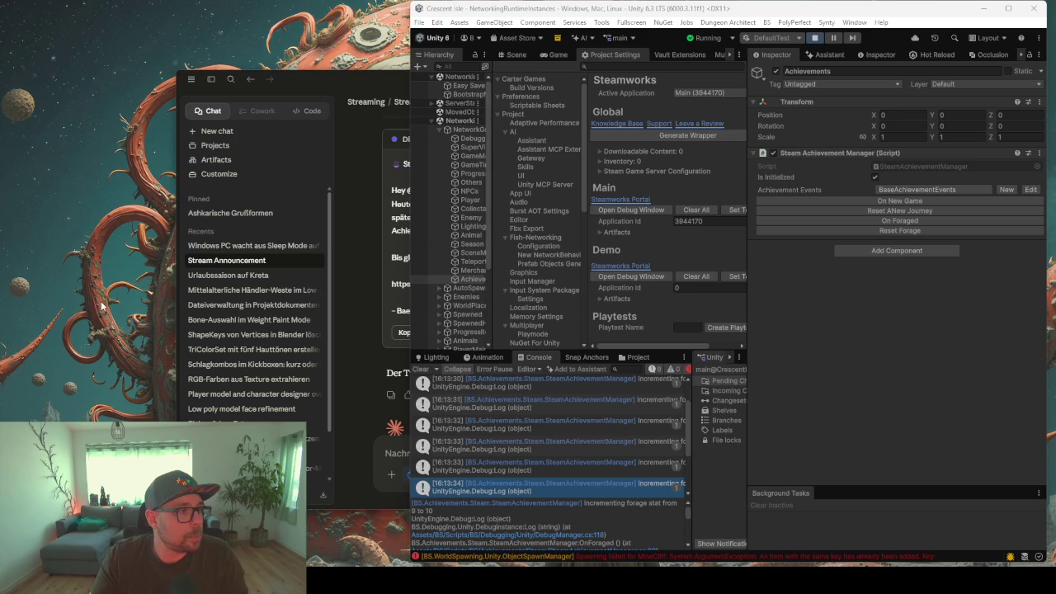
left_click(1009, 7)
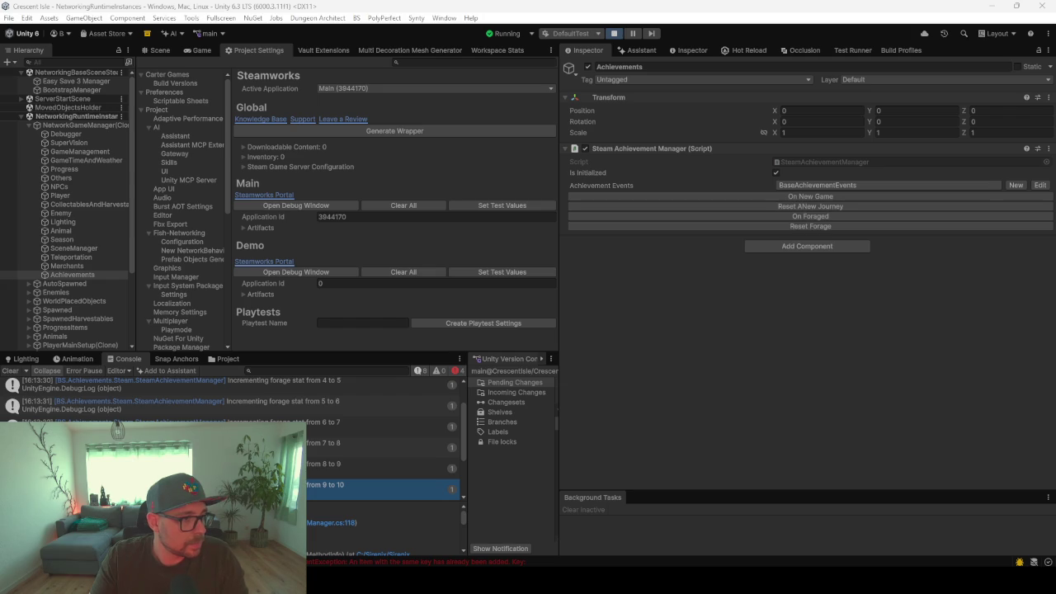
left_click(296, 205)
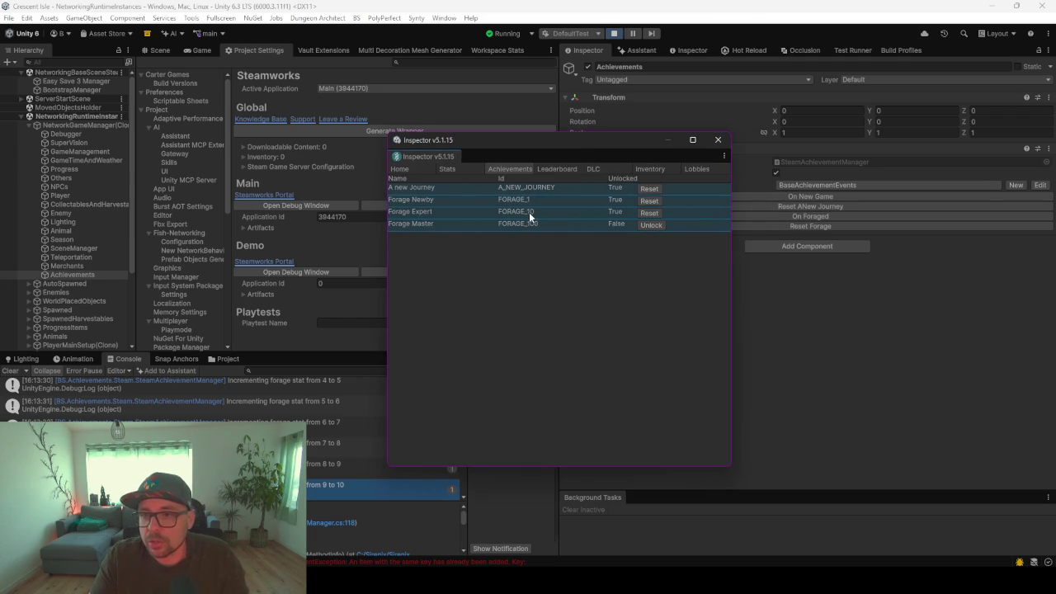
View the debug Achievements tab showing A new Journey, Forage Newby and Forage Expert unlocked, then switch to Rider
left_click(177, 301)
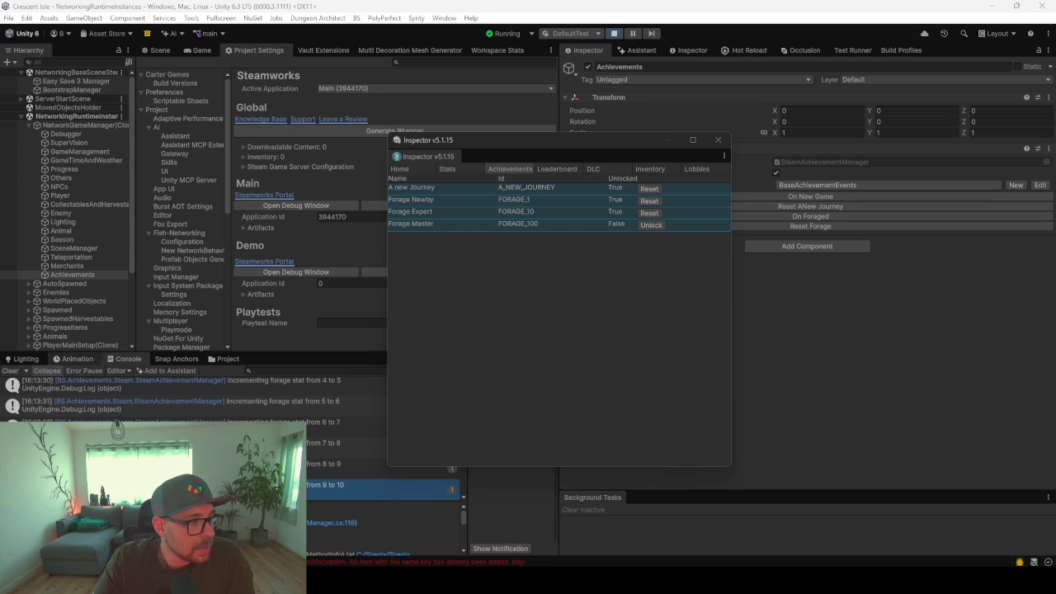
left_click(809, 344)
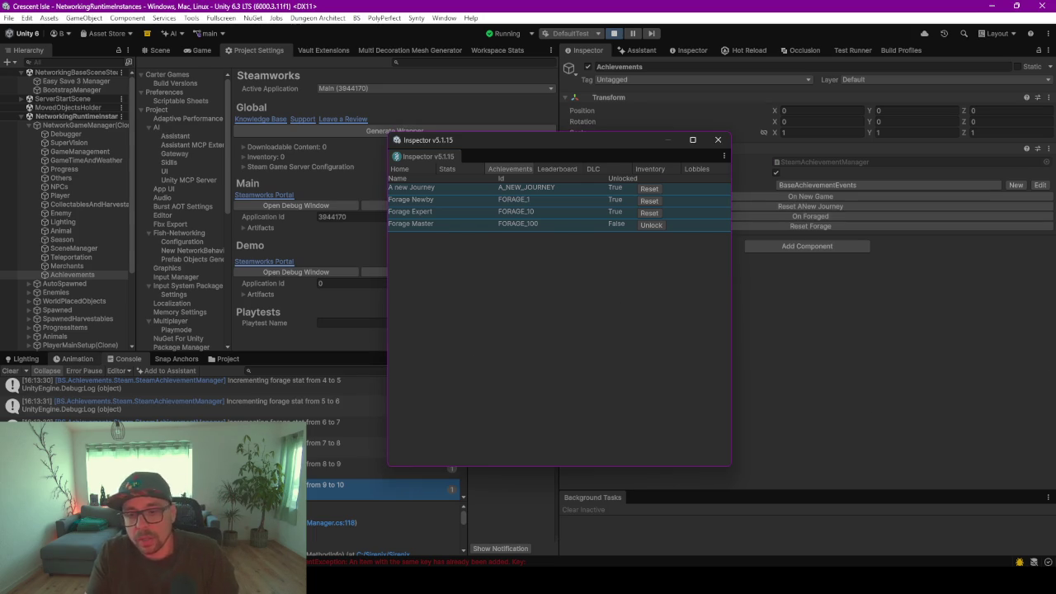
key("alt+Tab")
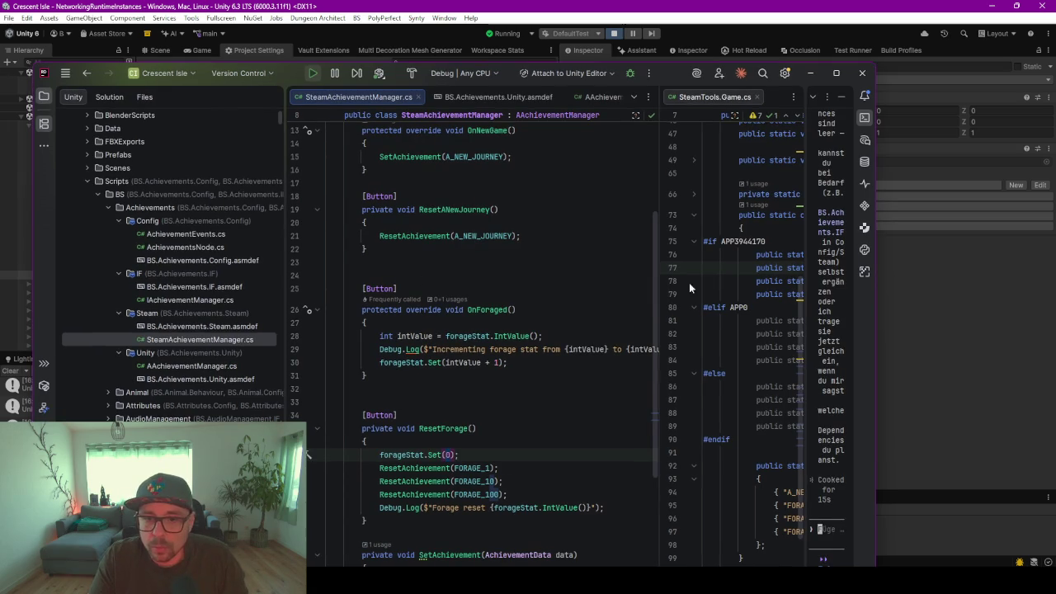
Maximize Rider and add a new line after the forage stat increment in OnForaged
left_click_drag(660, 237, 693, 237)
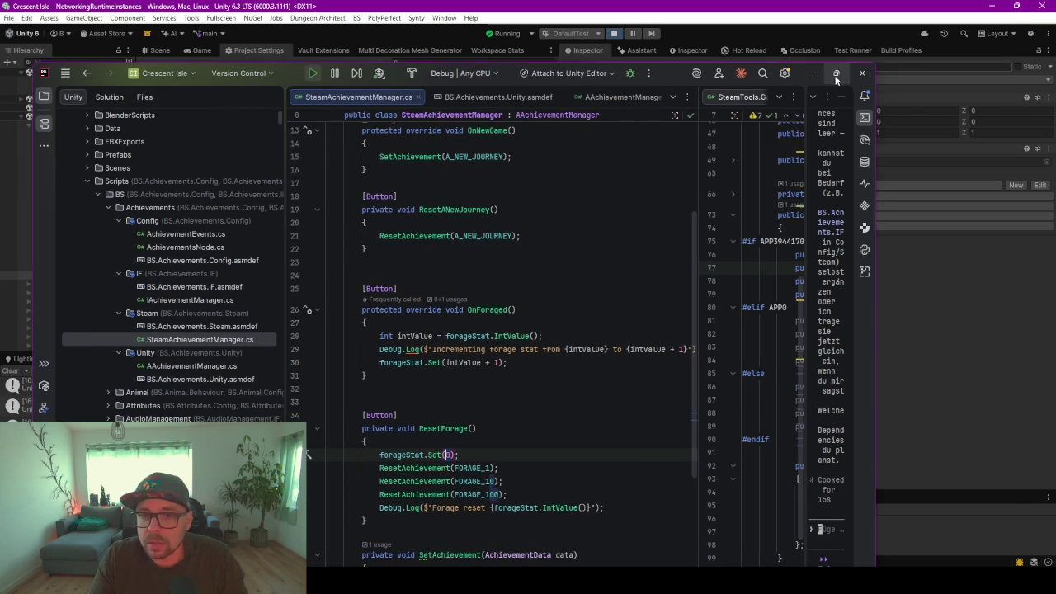
left_click(836, 73)
scroll(414, 239, "up", 3)
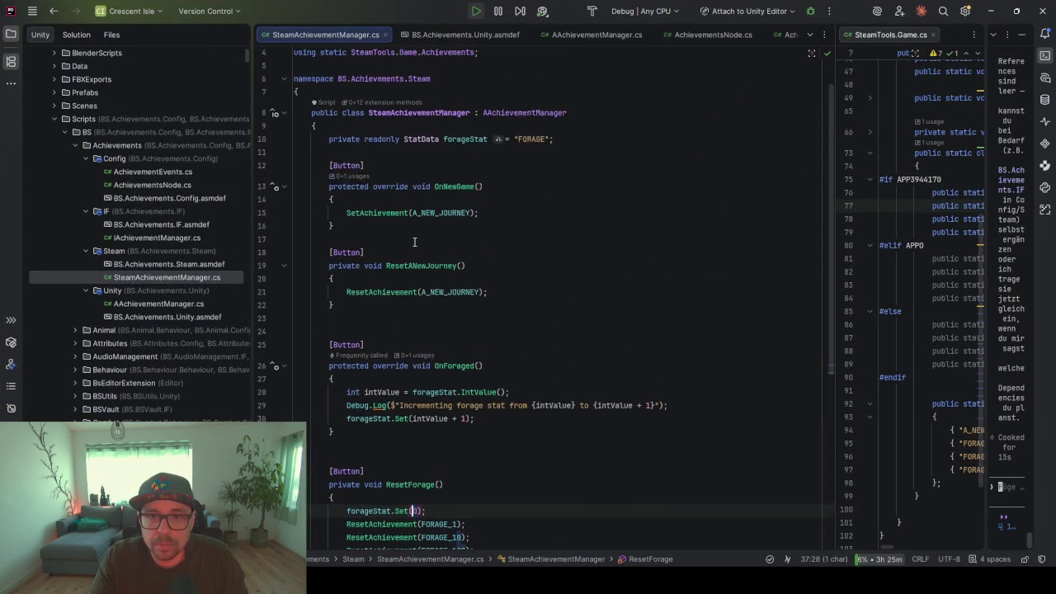
scroll(414, 240, "down", 6)
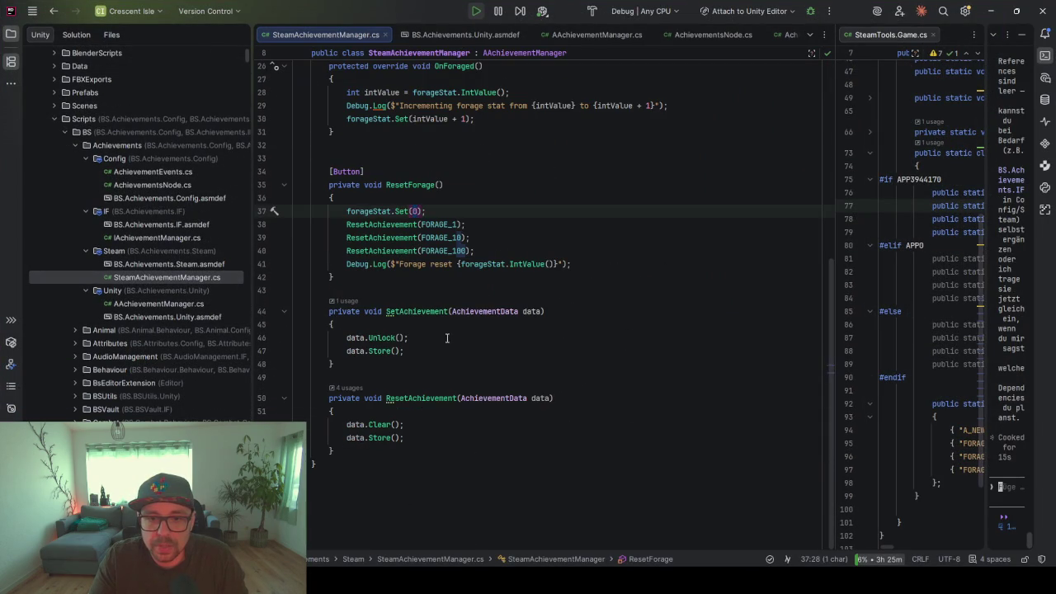
left_click(433, 354)
scroll(434, 363, "up", 4)
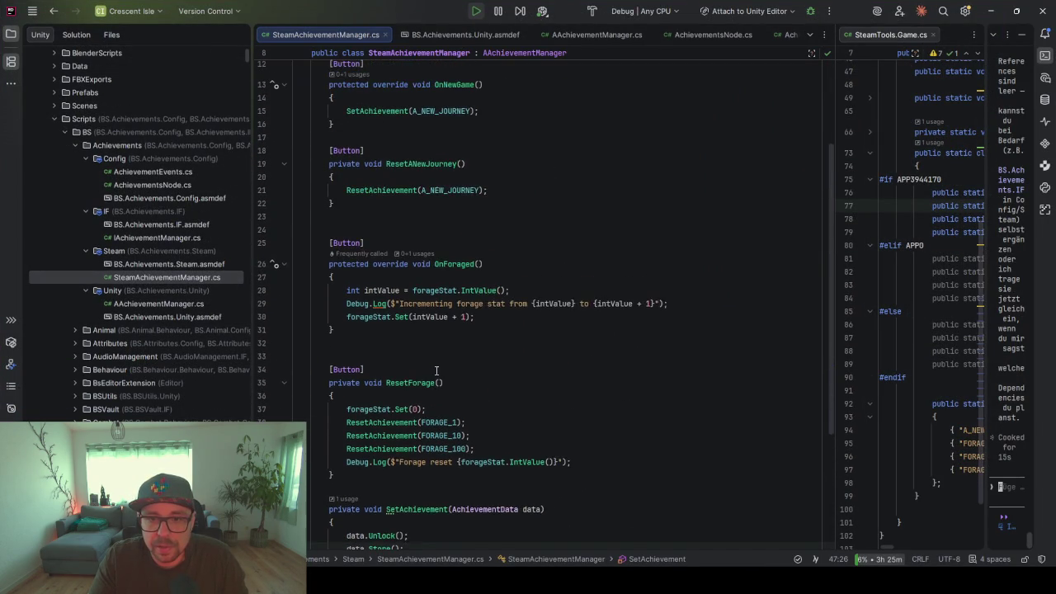
scroll(437, 371, "up", 3)
scroll(437, 370, "down", 3)
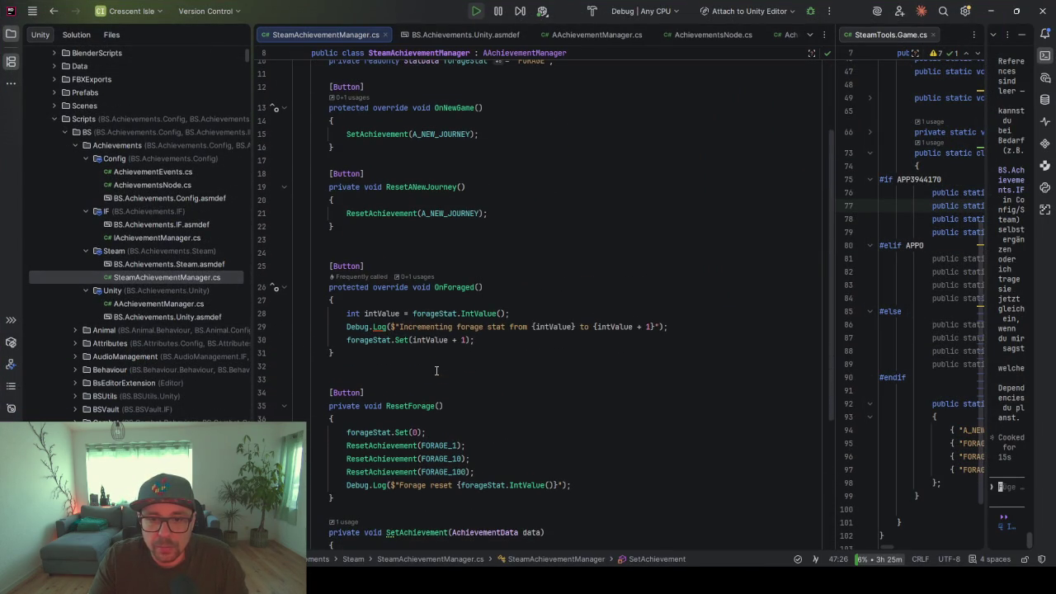
left_click(493, 340)
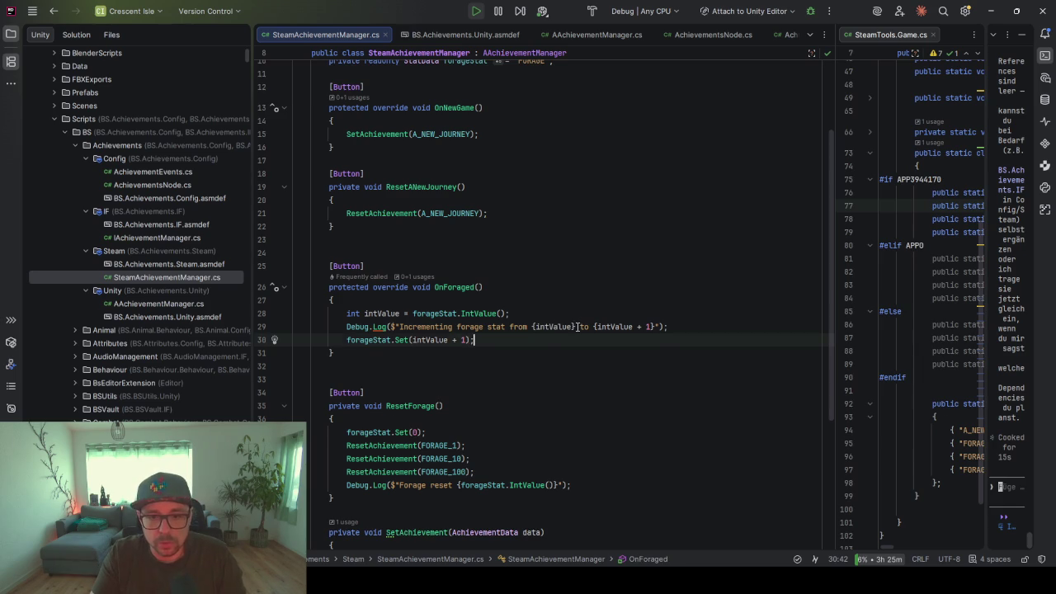
key("Return")
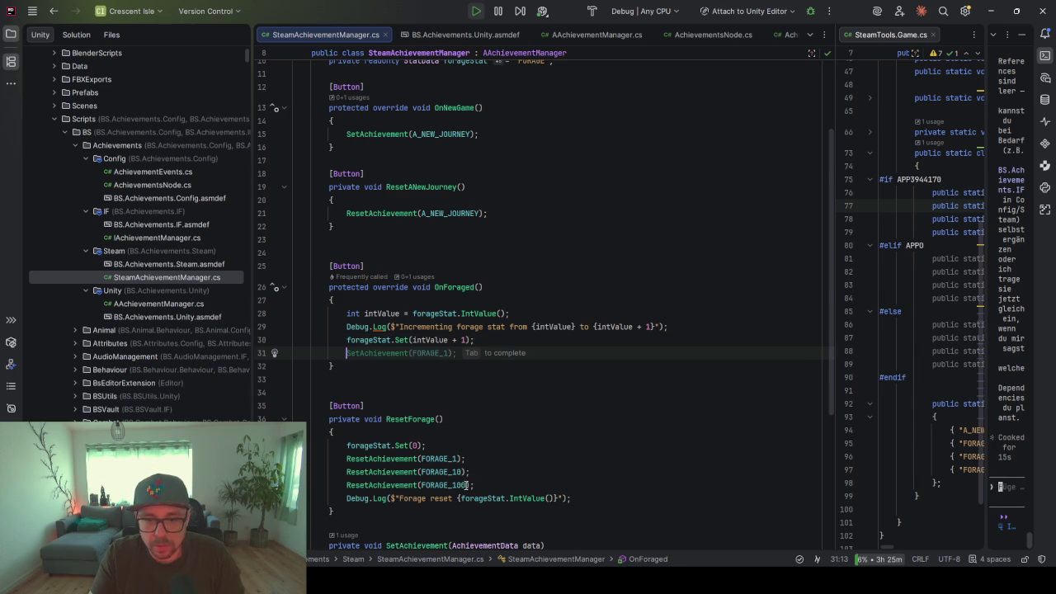
Copy the FORAGE_1, FORAGE_10 and FORAGE_100 ids from ResetForage into OnForaged
mouse_move(422, 459)
left_mouse_down()
mouse_move(465, 459)
mouse_move(467, 485)
left_mouse_up()
key("ctrl+c")
left_click(442, 354)
key("ctrl+v")
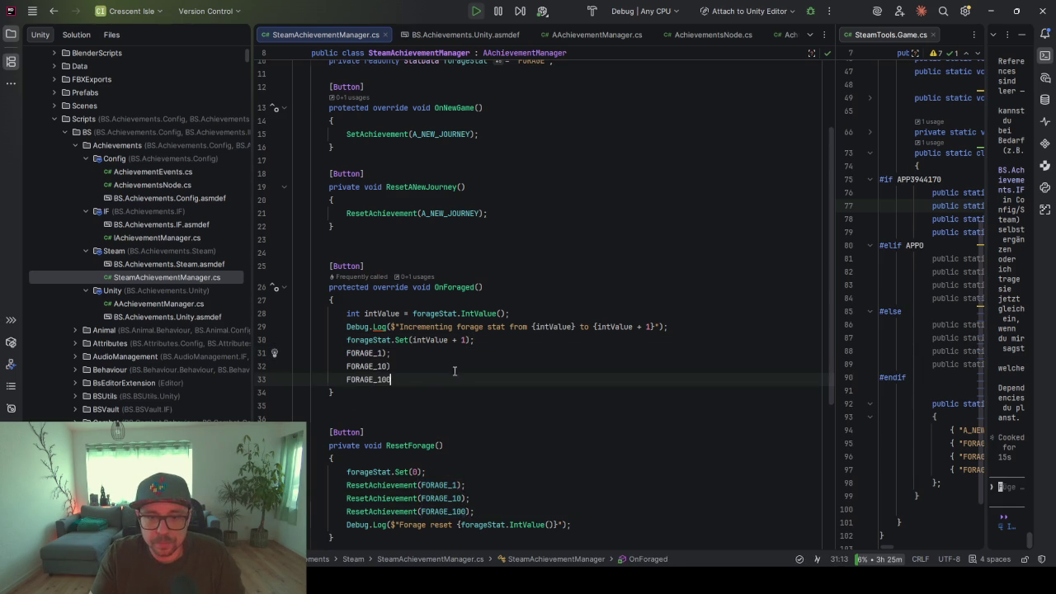
key("Up")
key("BackSpace")
left_click(395, 353)
key("BackSpace")
key("BackSpace")
key("Down")
key("Down")
key("End")
Append .Store(); to all three ids with multiple carets and save the script
key("alt+shift+Up")
key("alt+shift+Up")
type(".St")
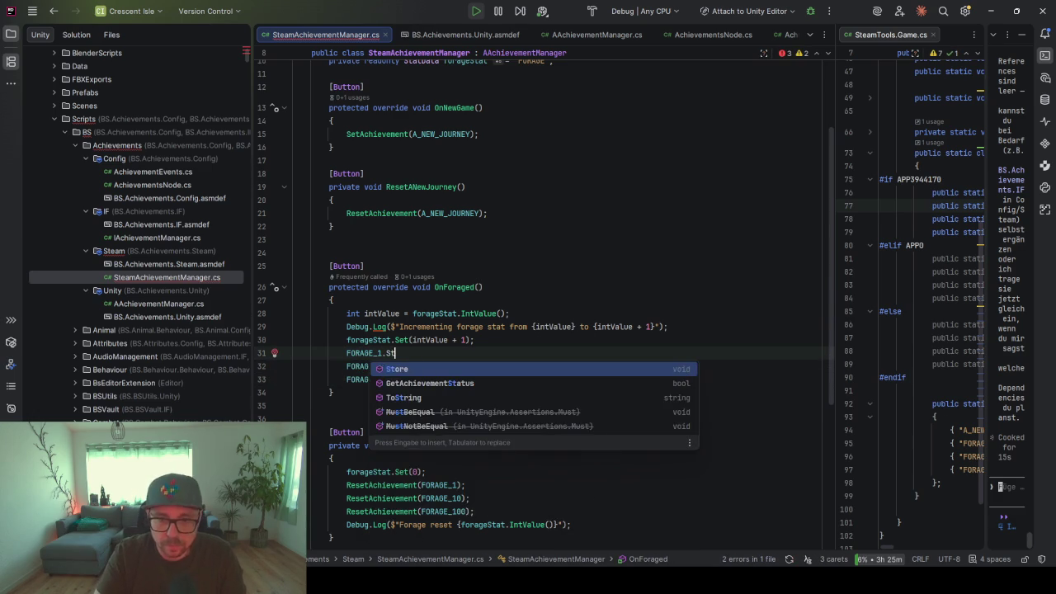
type("ore();")
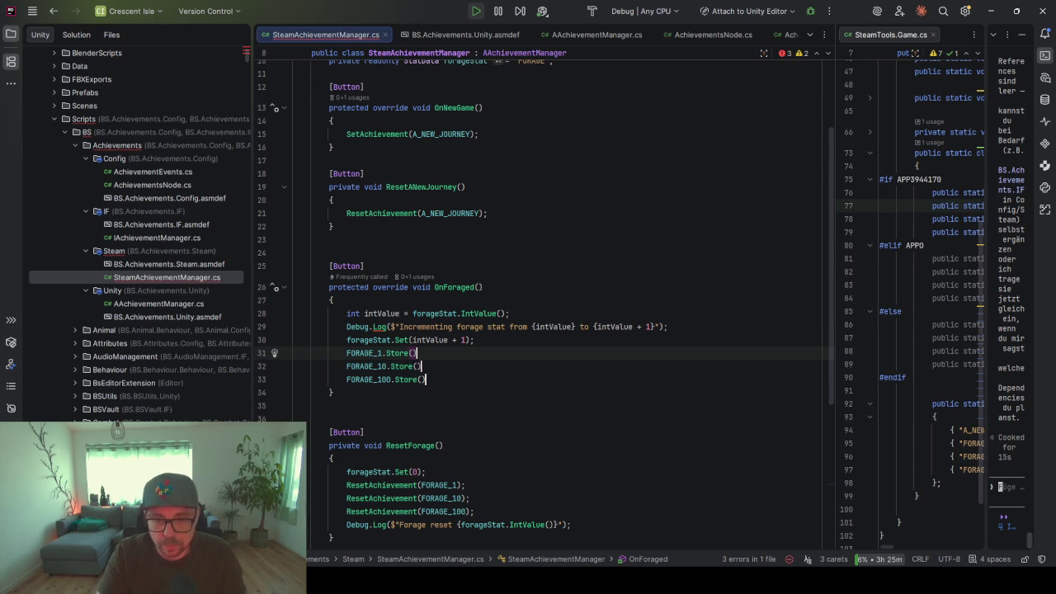
key("ctrl+s")
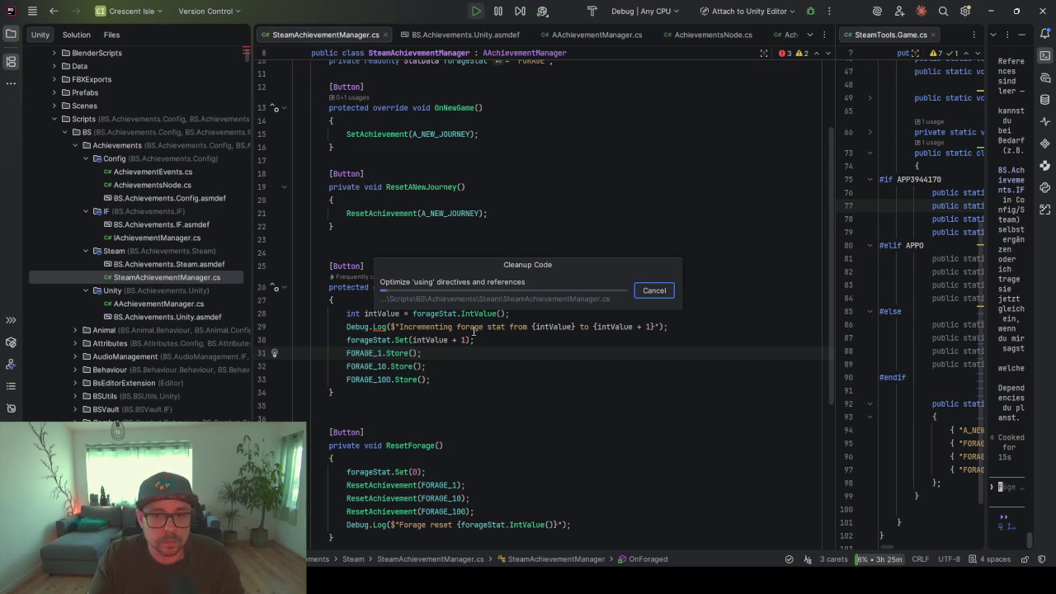
Confirm in Steam that Forage Newby and Expert are unlocked and Forage Master is at 10/100, then switch to the browser
left_click(990, 12)
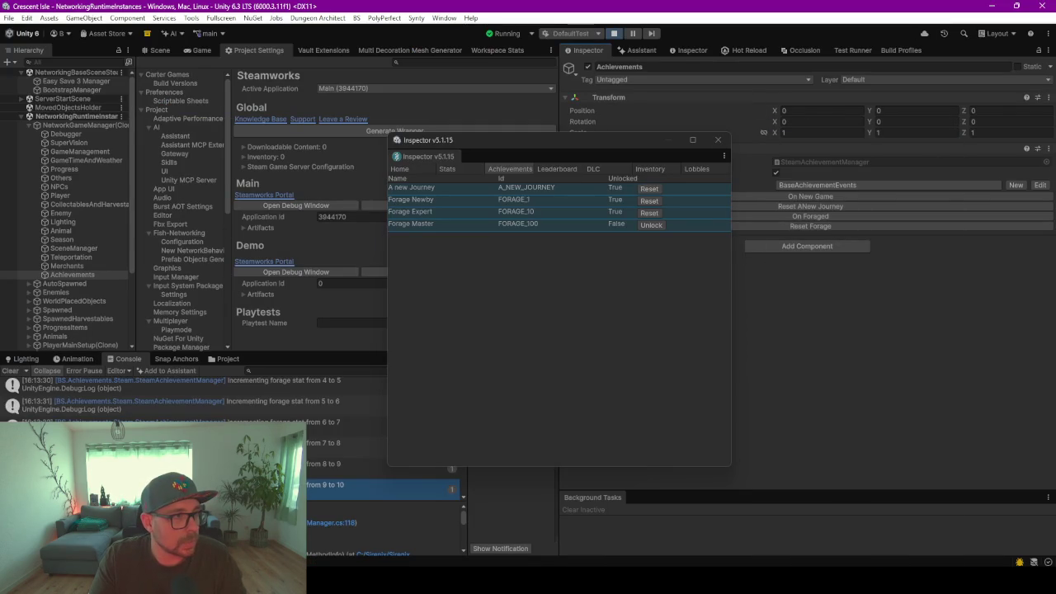
left_click_drag(0, 70, 213, 70)
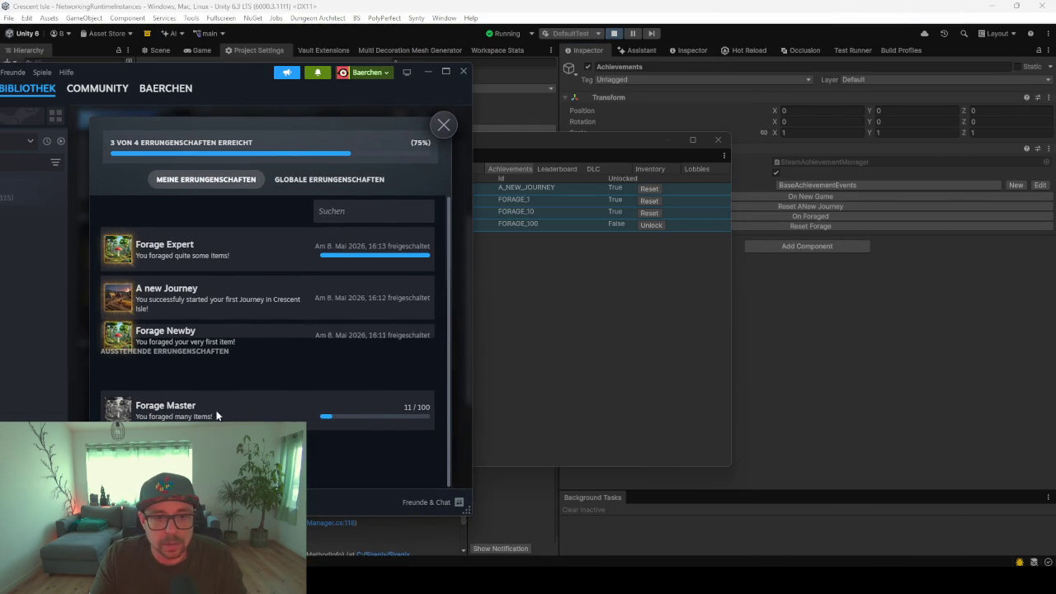
left_click(329, 179)
left_click(206, 179)
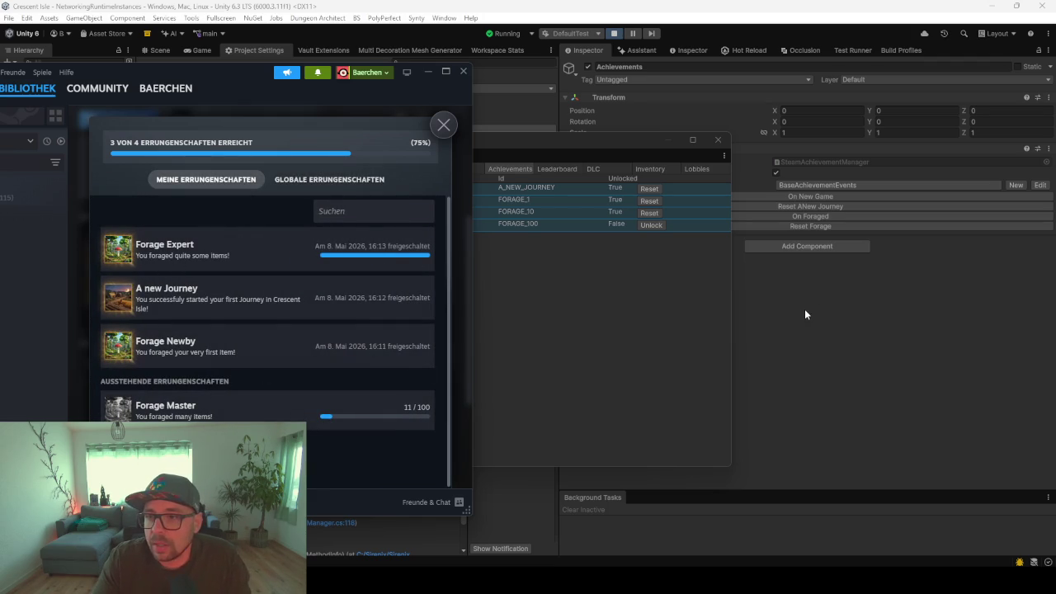
left_click(794, 231)
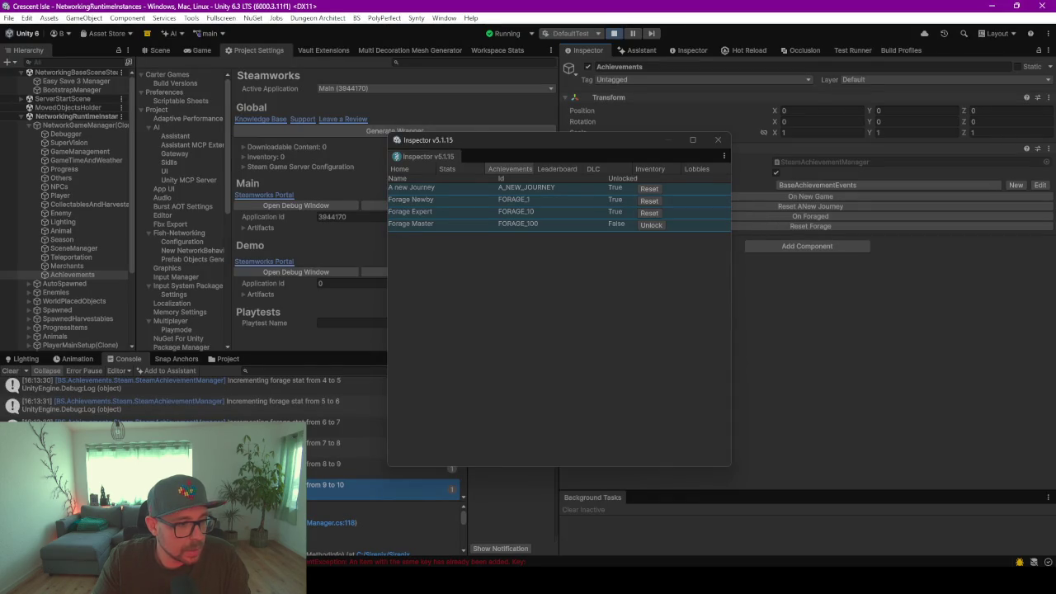
key("alt+Tab")
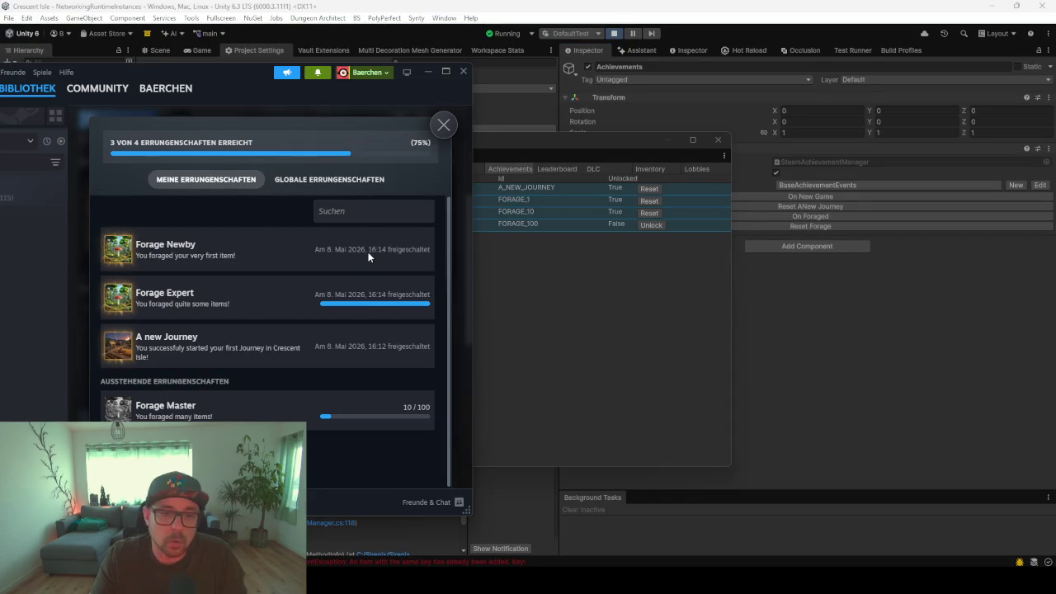
key("alt+Tab")
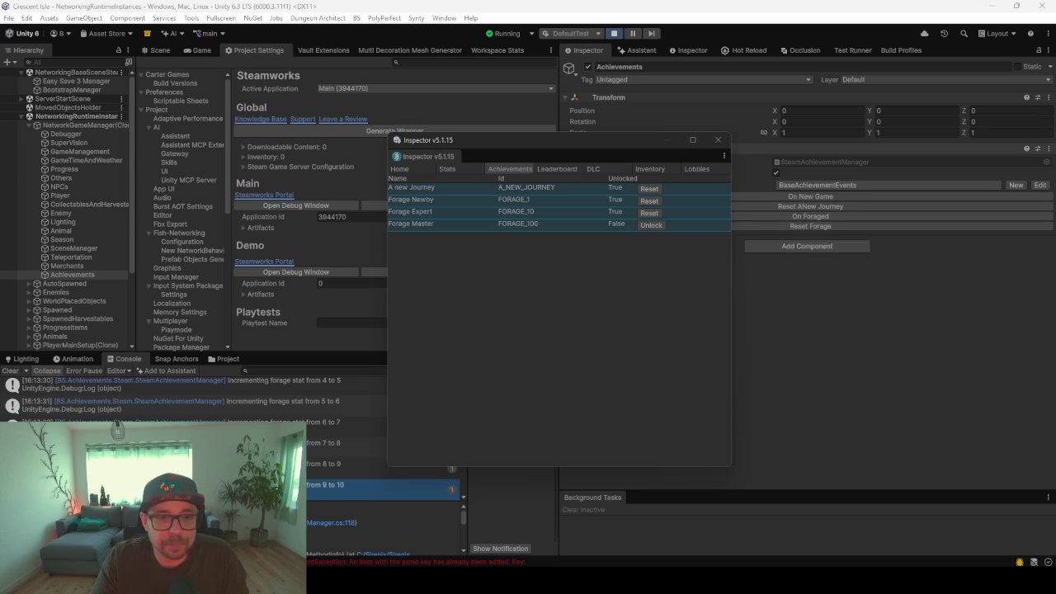
key("alt+Tab")
Review the FORAGE INT stat (Items Foraged) on the Stats Configuration page, then minimize the browser
left_click(281, 17)
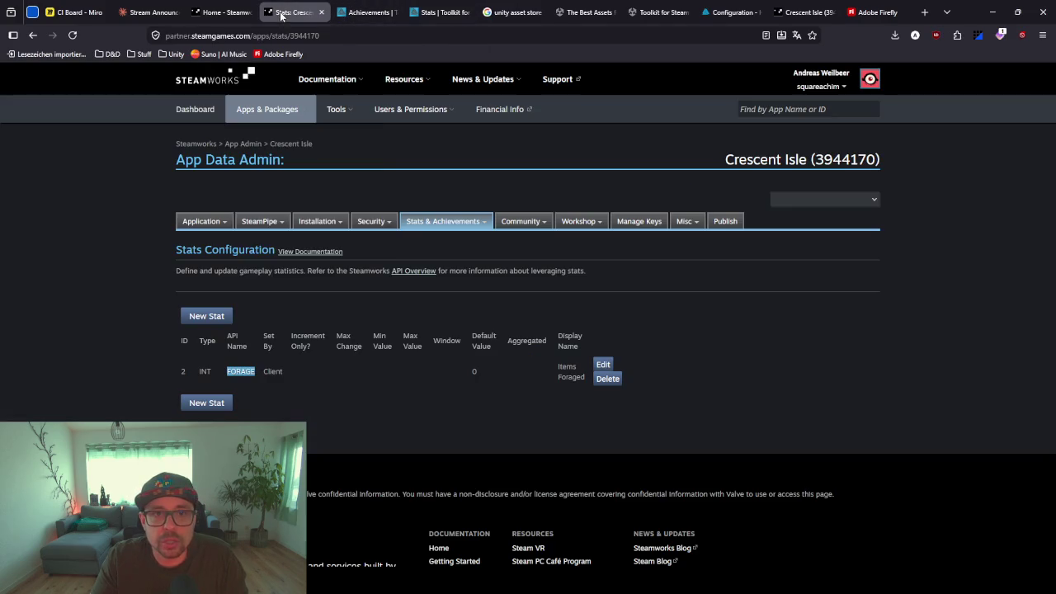
mouse_move(367, 223)
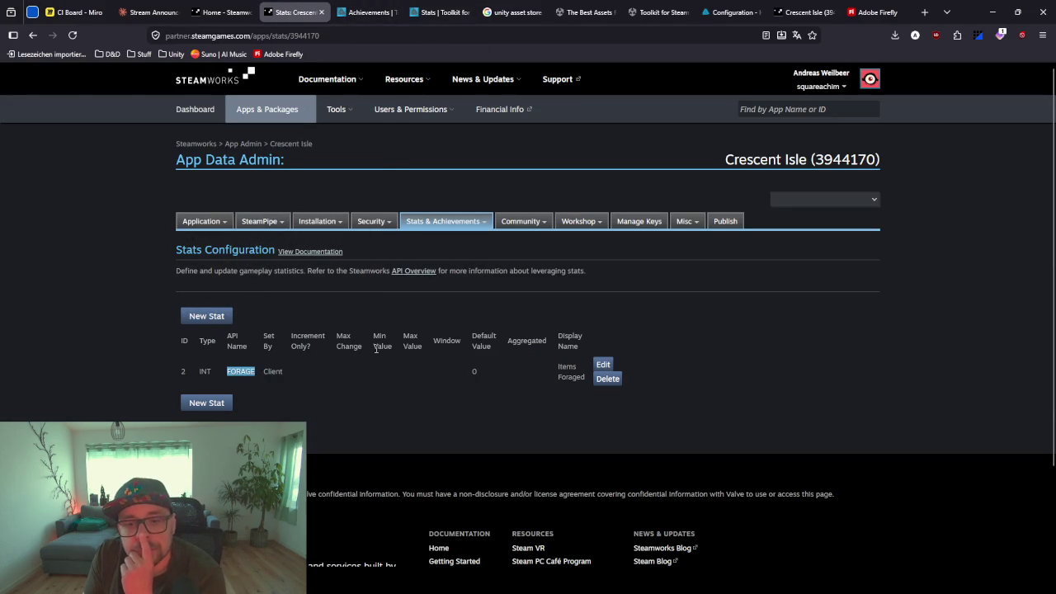
left_click(287, 369)
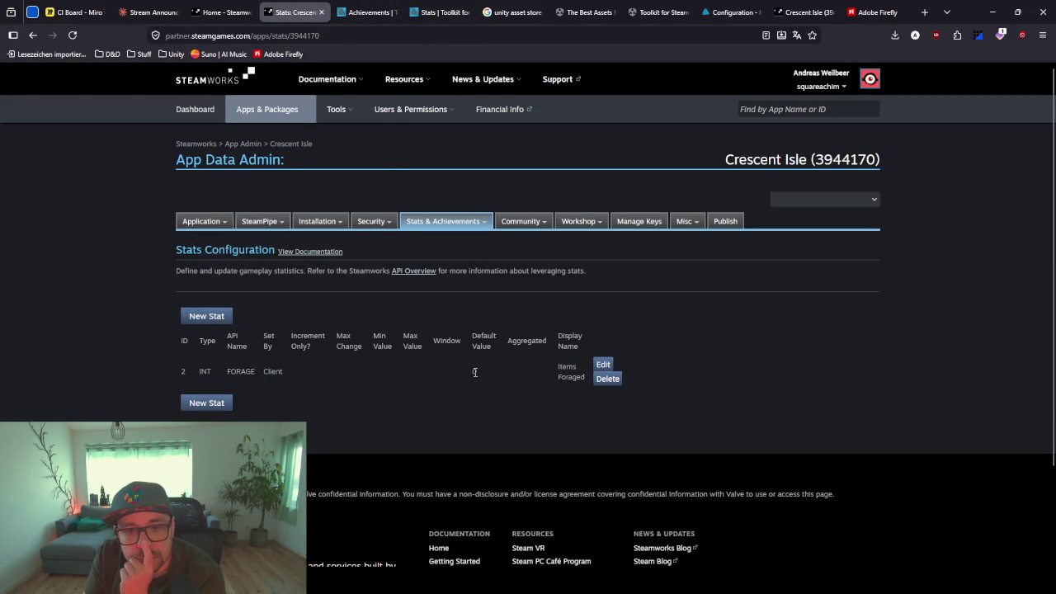
left_click_drag(382, 338, 370, 357)
left_click(348, 366)
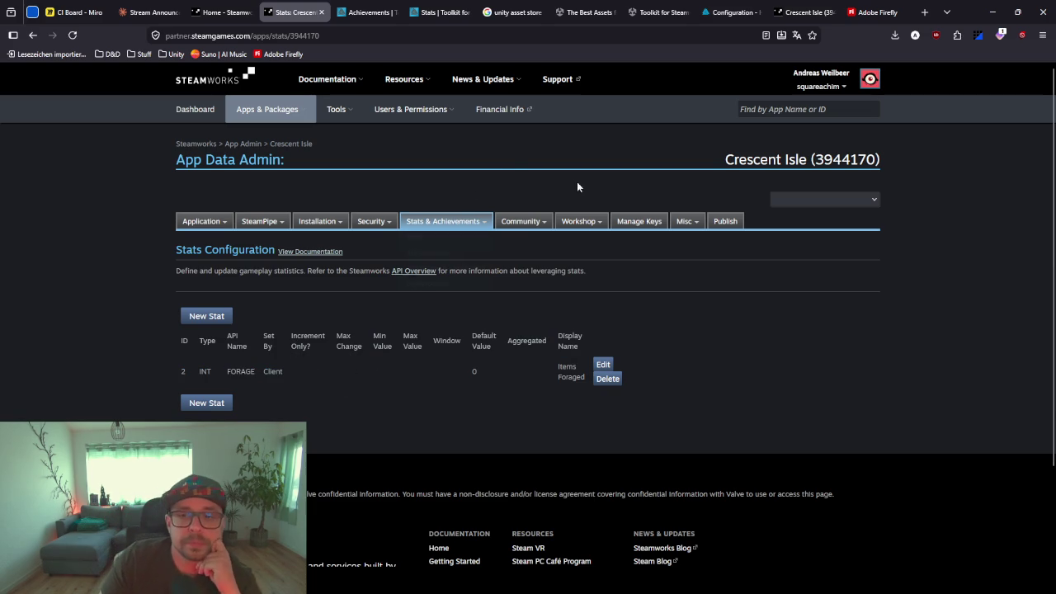
mouse_move(311, 224)
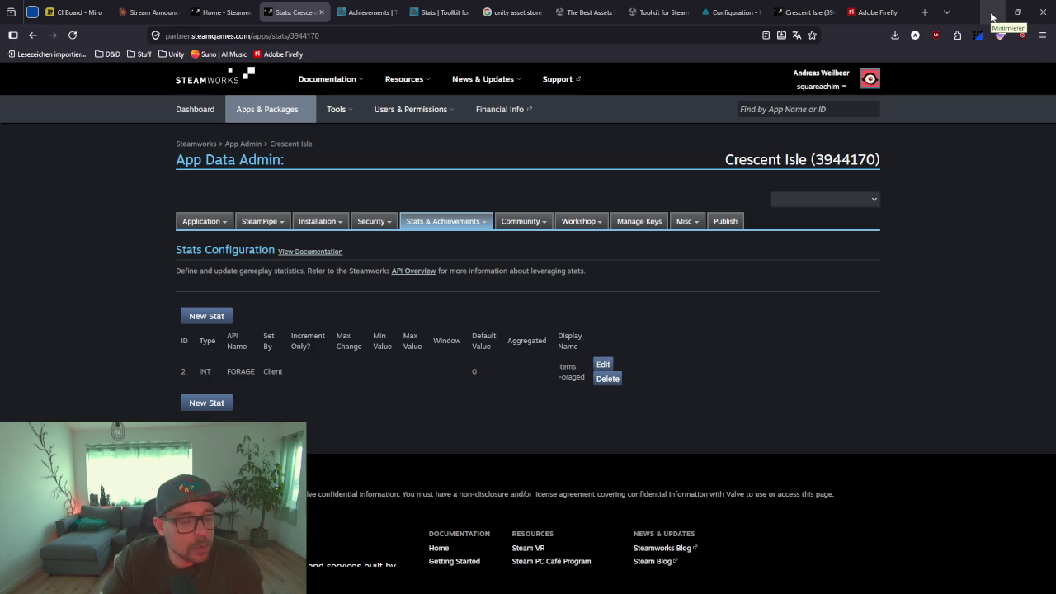
left_click(992, 17)
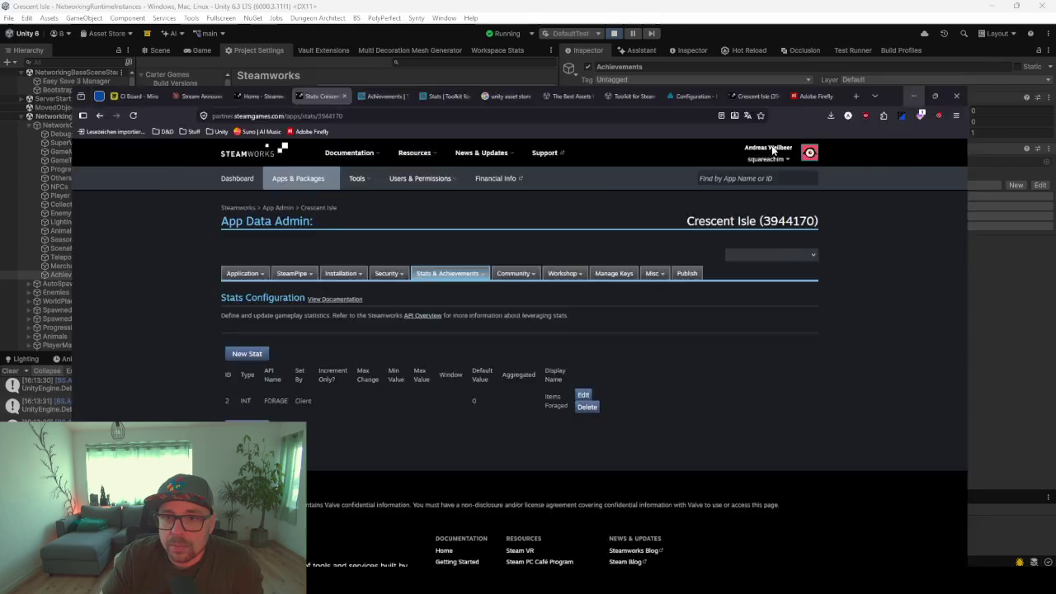
Move aside and close the Steam inspector window, then reset the forage achievement progress
left_click_drag(674, 140, 456, 177)
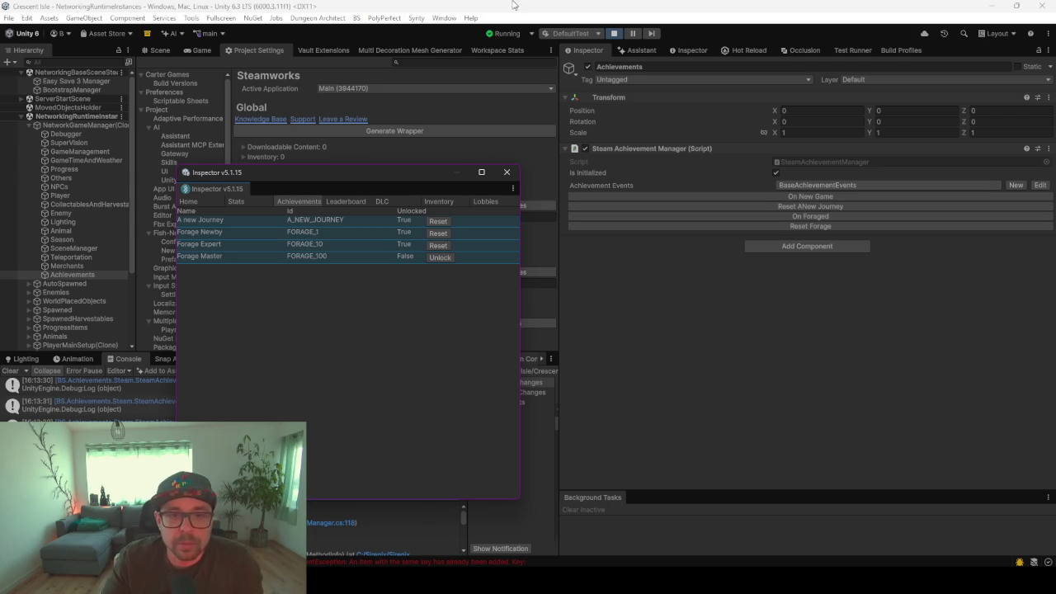
left_click_drag(267, 173, 305, 167)
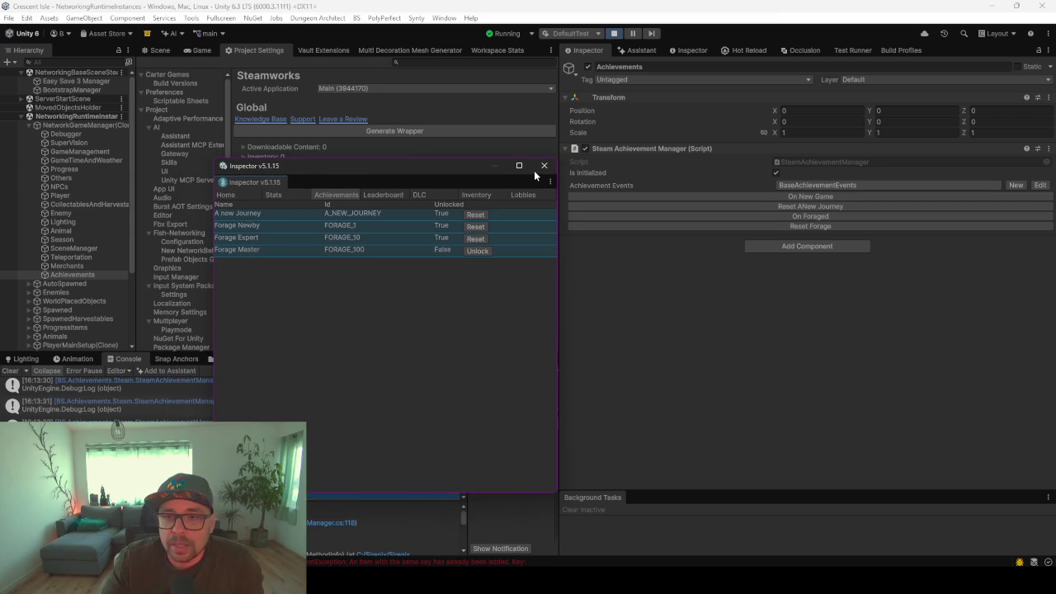
left_click(543, 167)
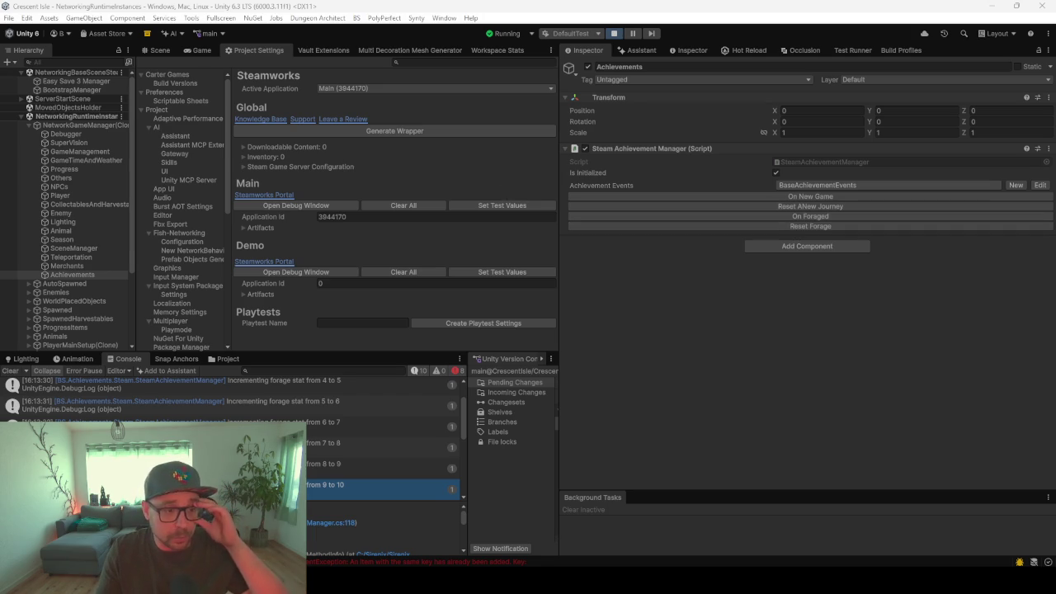
left_click(811, 225)
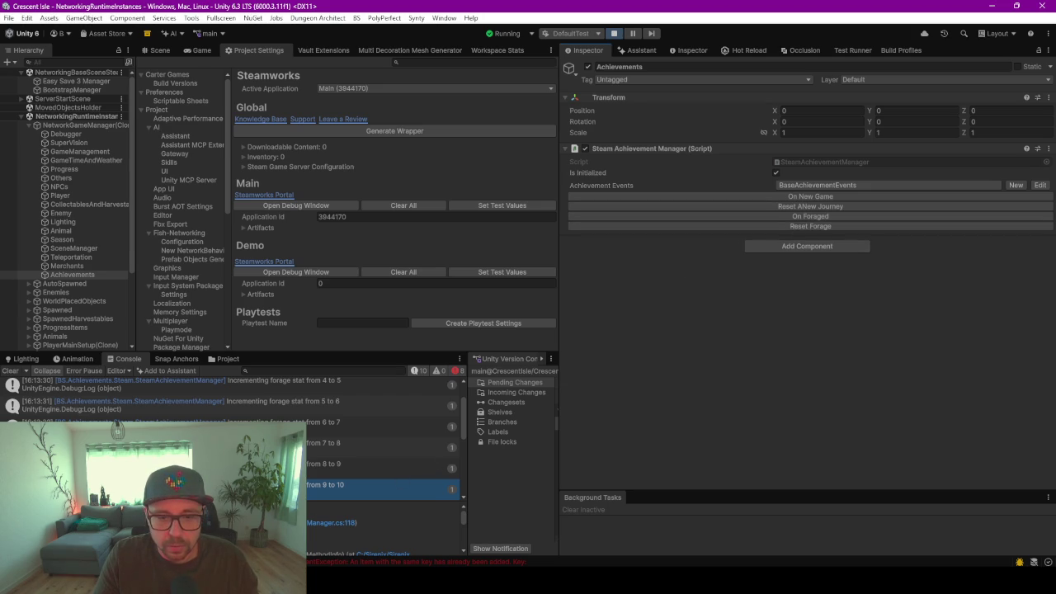
Scroll the Console to the Forage reset entry and clear the old log messages
scroll(324, 485, "down", 5)
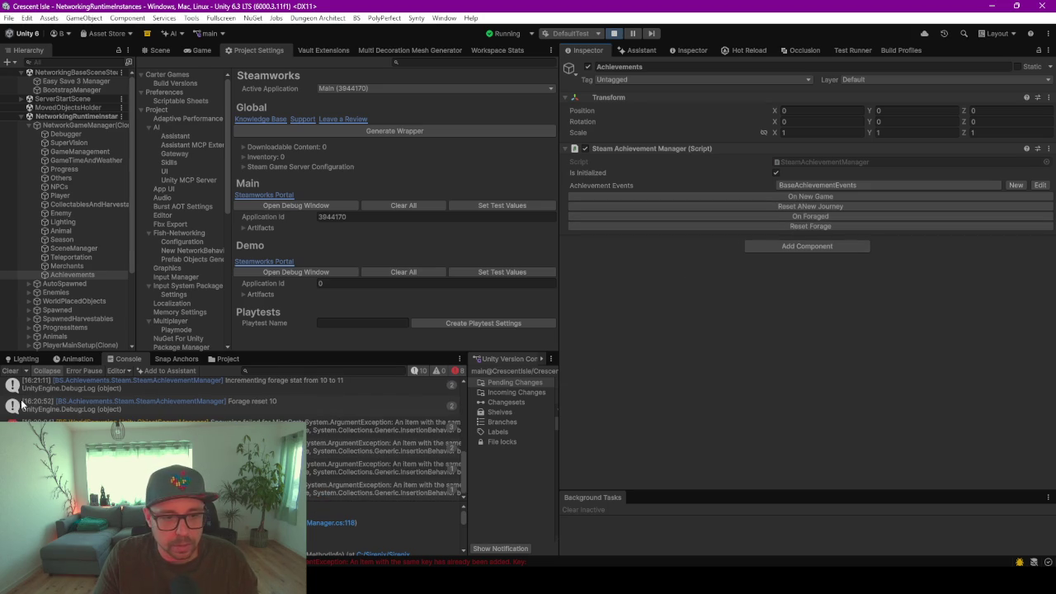
left_click(11, 370)
Fire three forage events, check the 11-to-12 log entry, and switch to the Steamworks page
left_click(820, 217)
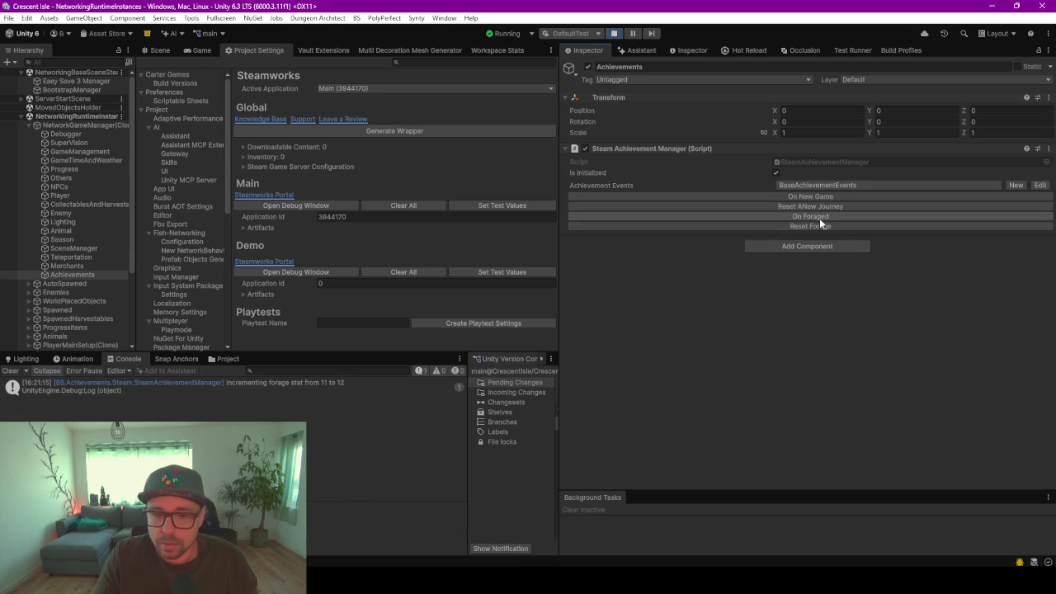
left_click(339, 385)
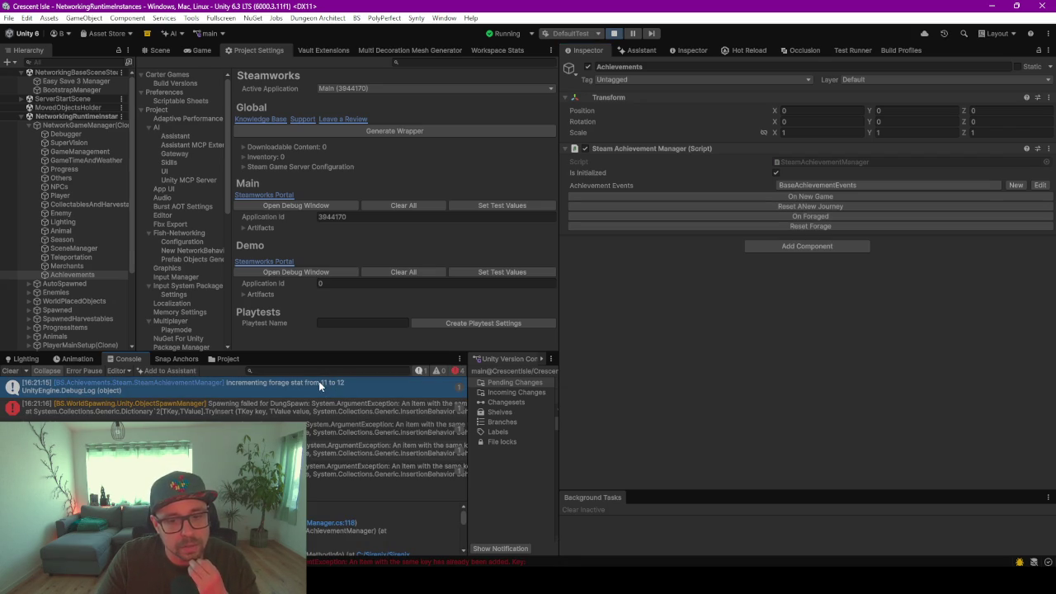
left_click(800, 227)
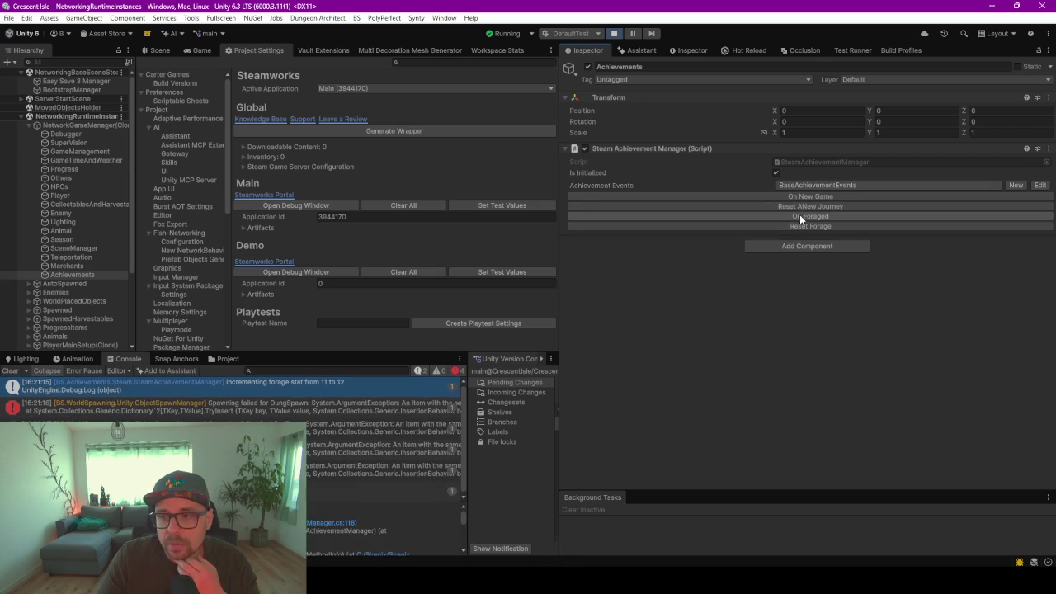
left_click(800, 215)
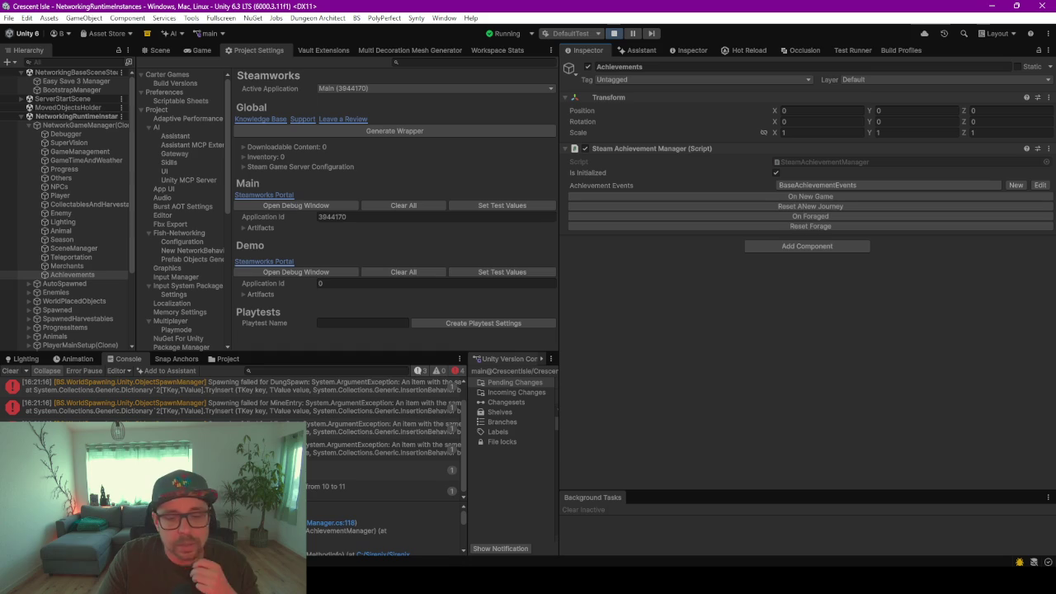
key("alt+Tab")
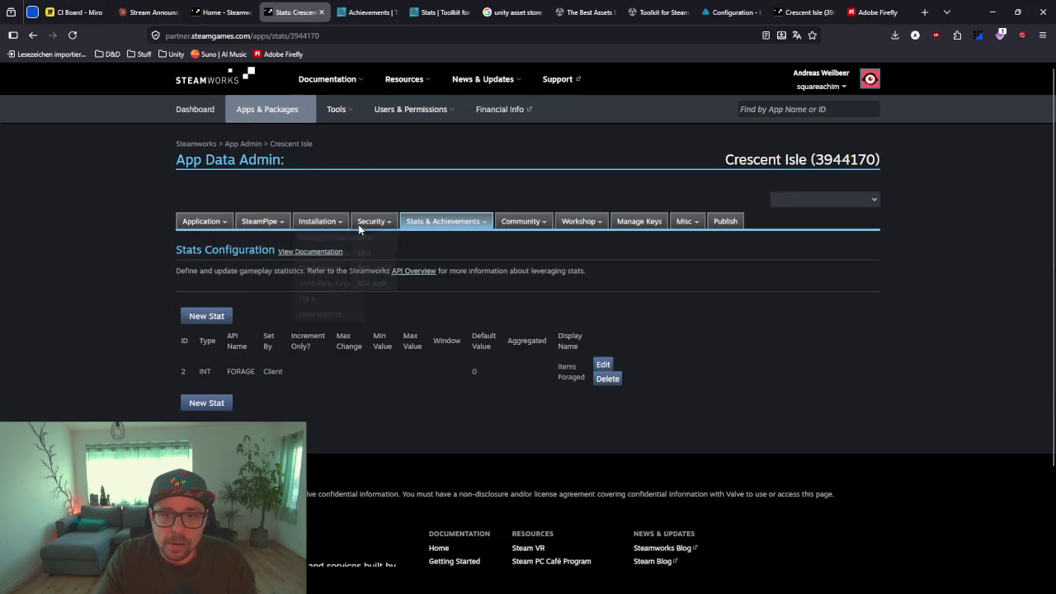
Open the achievements configuration and set FORAGE_1's minimum value to 0
mouse_move(446, 223)
left_click(435, 253)
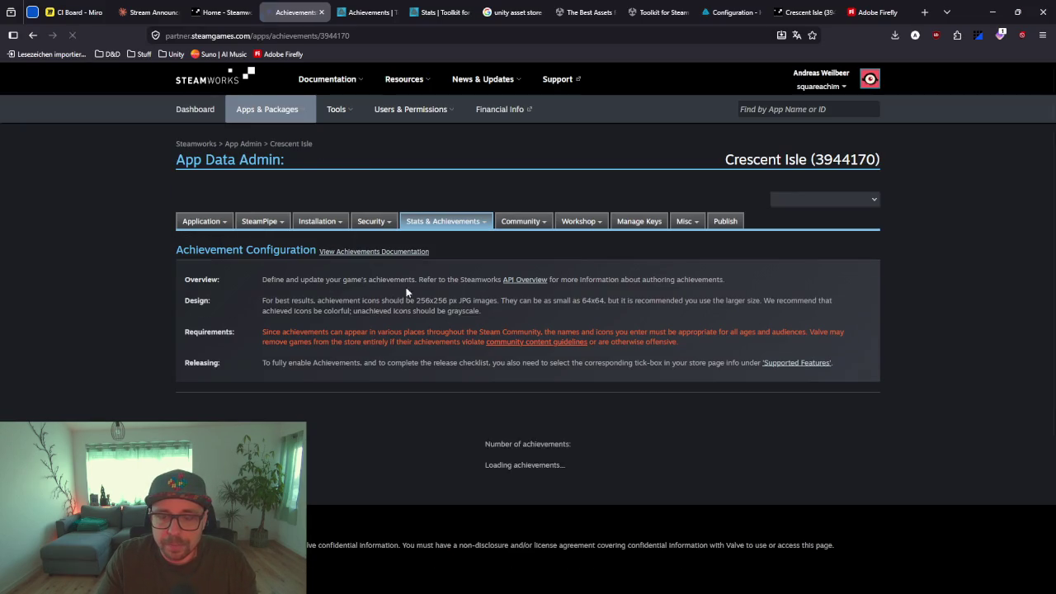
scroll(452, 428, "down", 5)
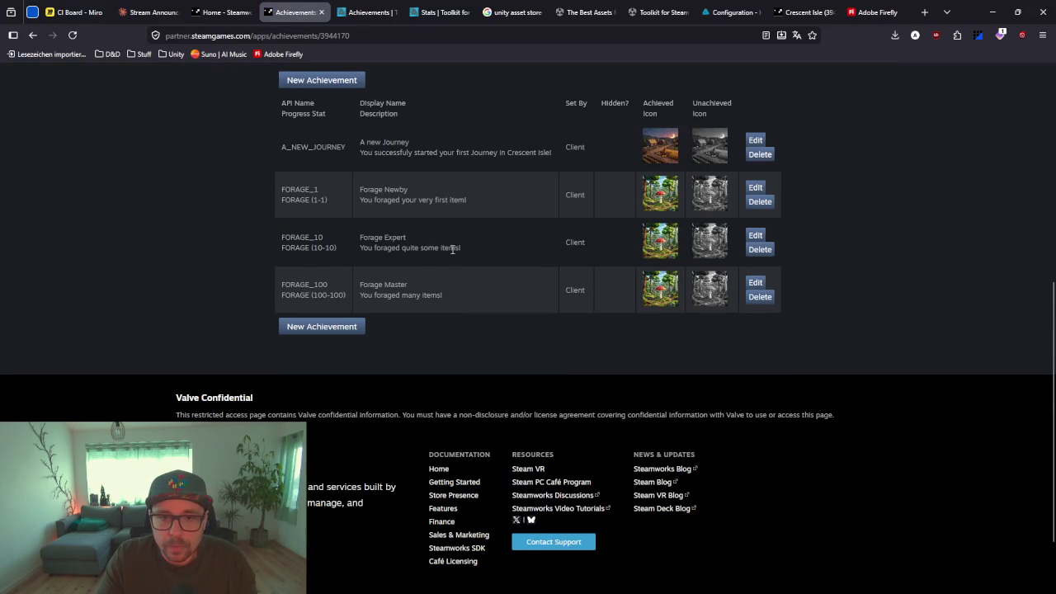
left_click(755, 187)
left_click(136, 284)
key("BackSpace")
type("0")
Open the FORAGE_10 and FORAGE_100 achievements for editing
left_click(968, 379)
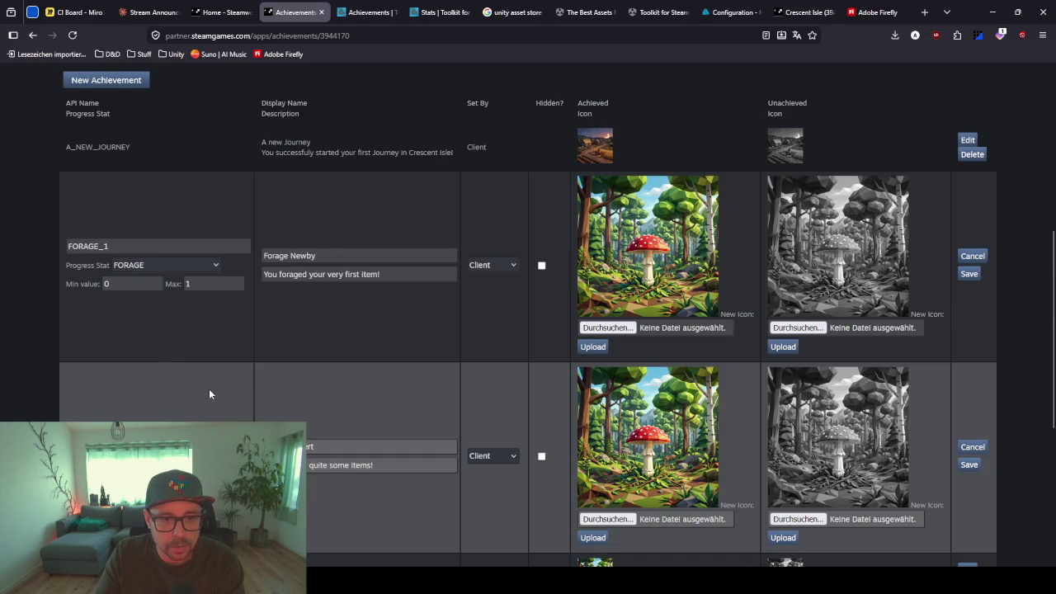
scroll(209, 388, "down", 3)
left_click(132, 306)
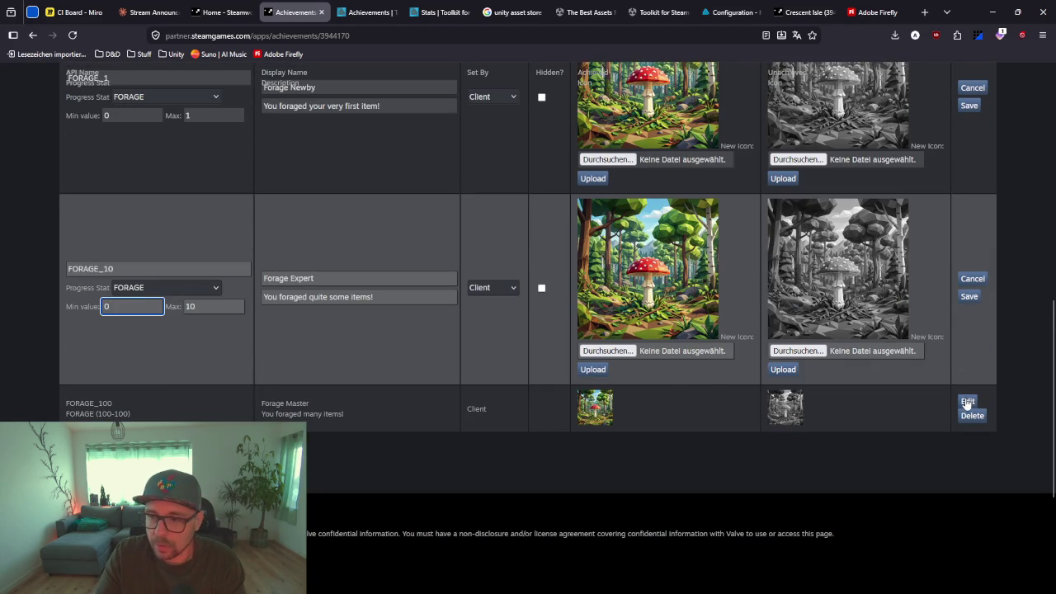
left_click(967, 402)
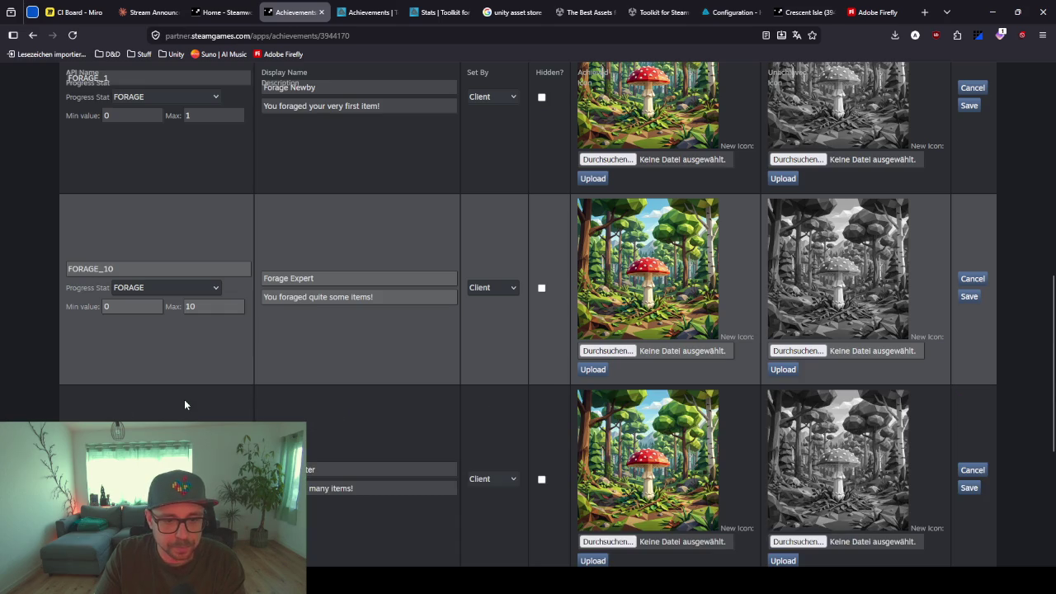
scroll(184, 404, "up", 5)
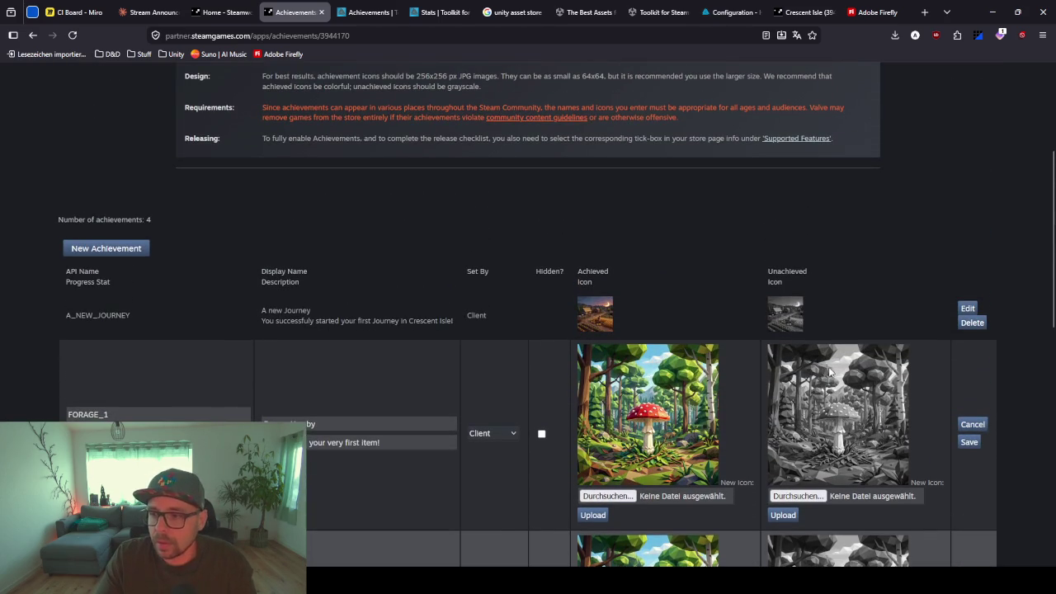
Save FORAGE_1, FORAGE_10 and FORAGE_100, reload, and go to the Publish Changes page
left_click(969, 441)
scroll(927, 412, "down", 2)
left_click(969, 378)
scroll(941, 366, "down", 1)
left_click(972, 373)
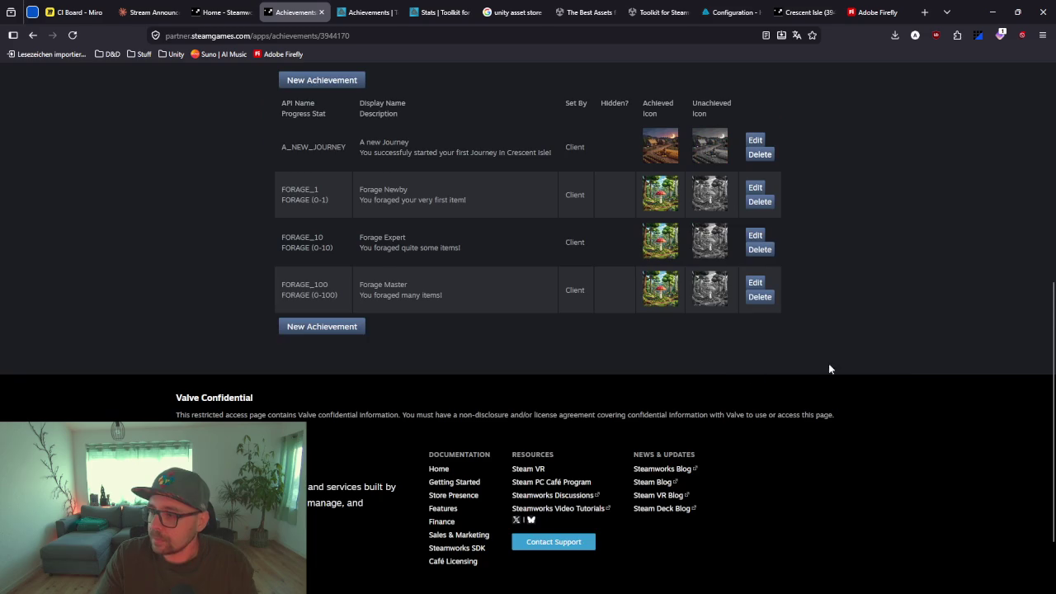
scroll(718, 378, "up", 2)
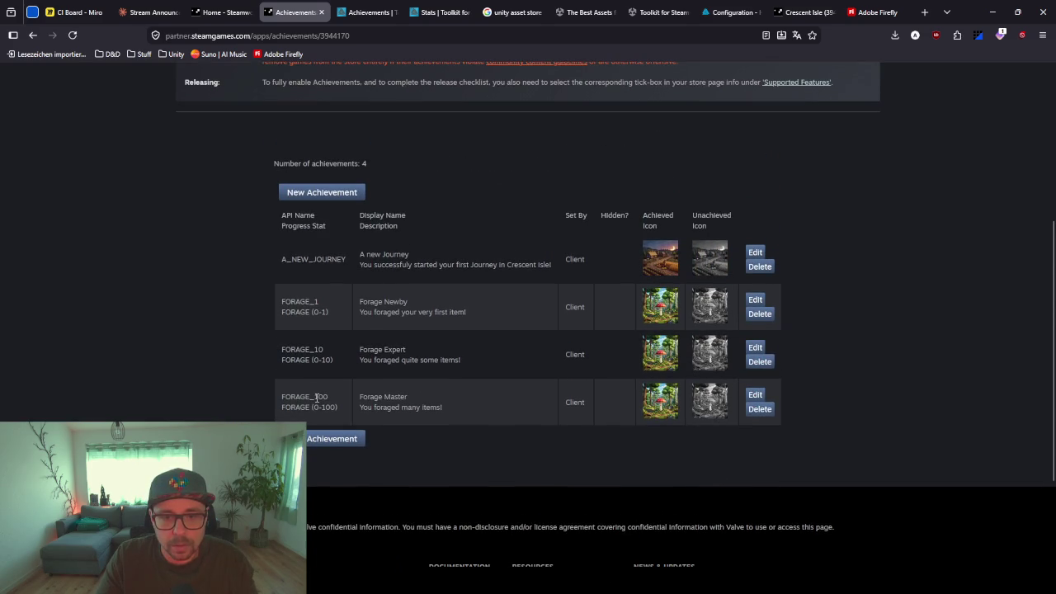
scroll(315, 385, "up", 6)
scroll(379, 320, "down", 3)
key("F5")
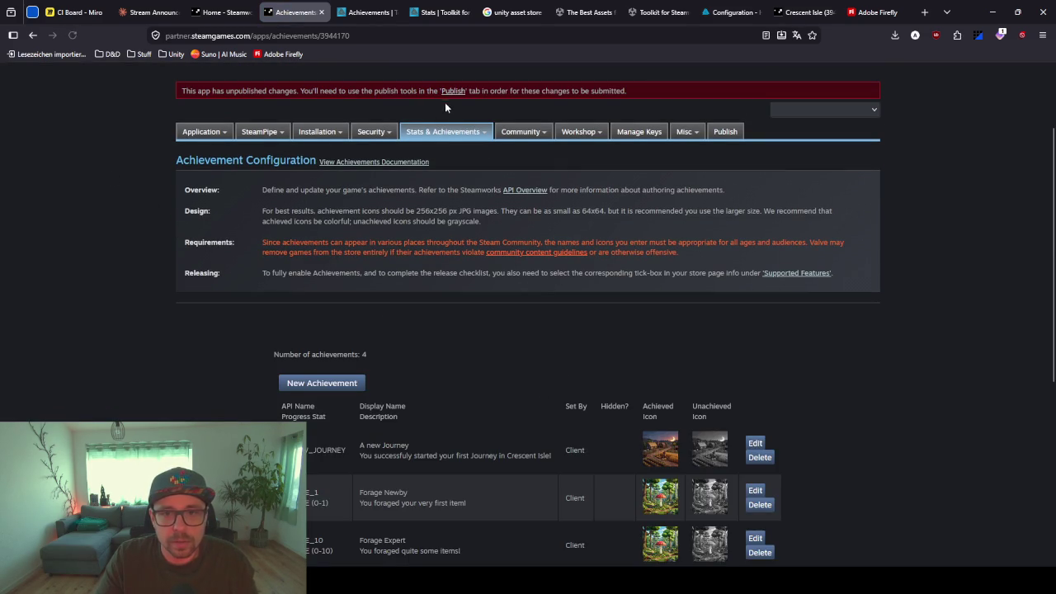
left_click(453, 91)
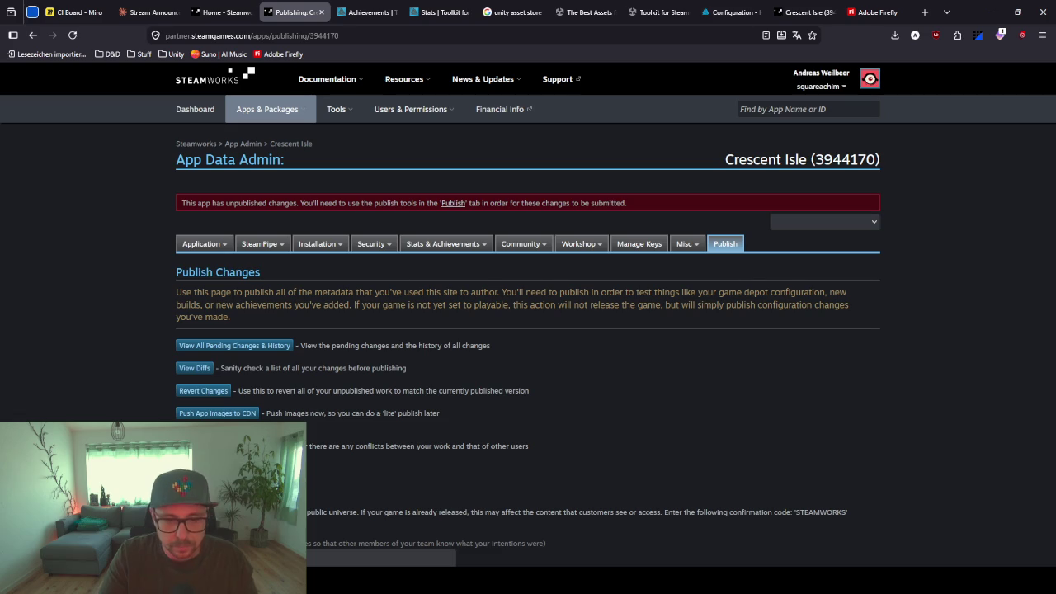
Publish the pending achievement changes to Steam and minimize the browser
scroll(212, 419, "down", 3)
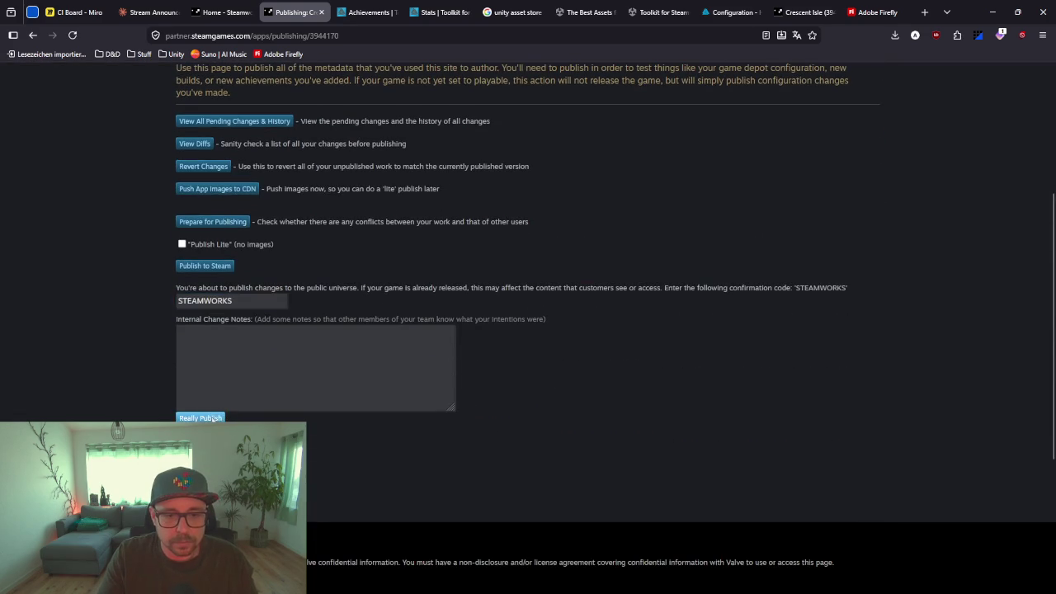
left_click(212, 419)
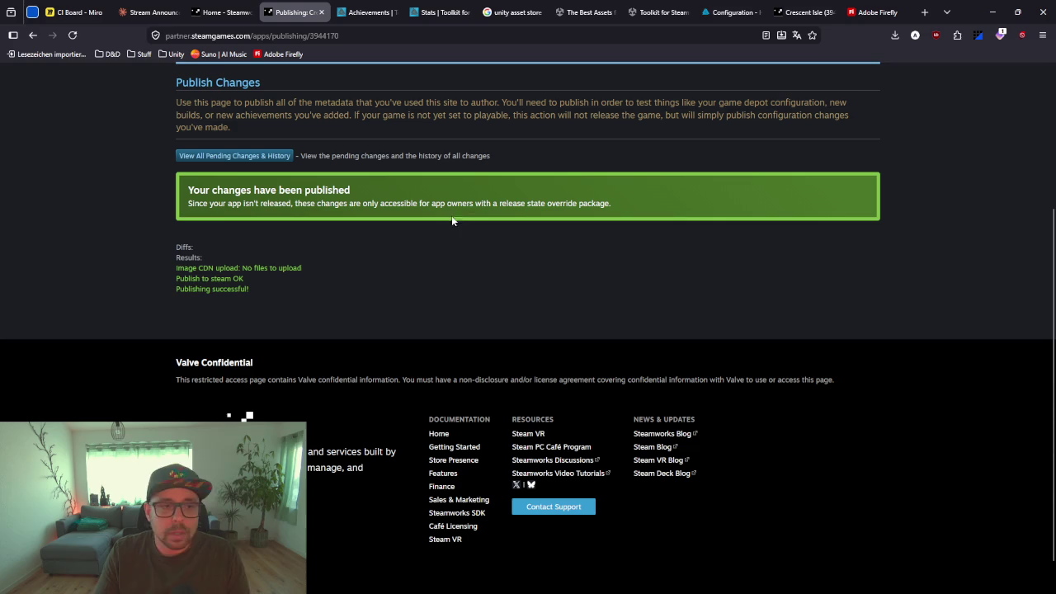
left_click(986, 15)
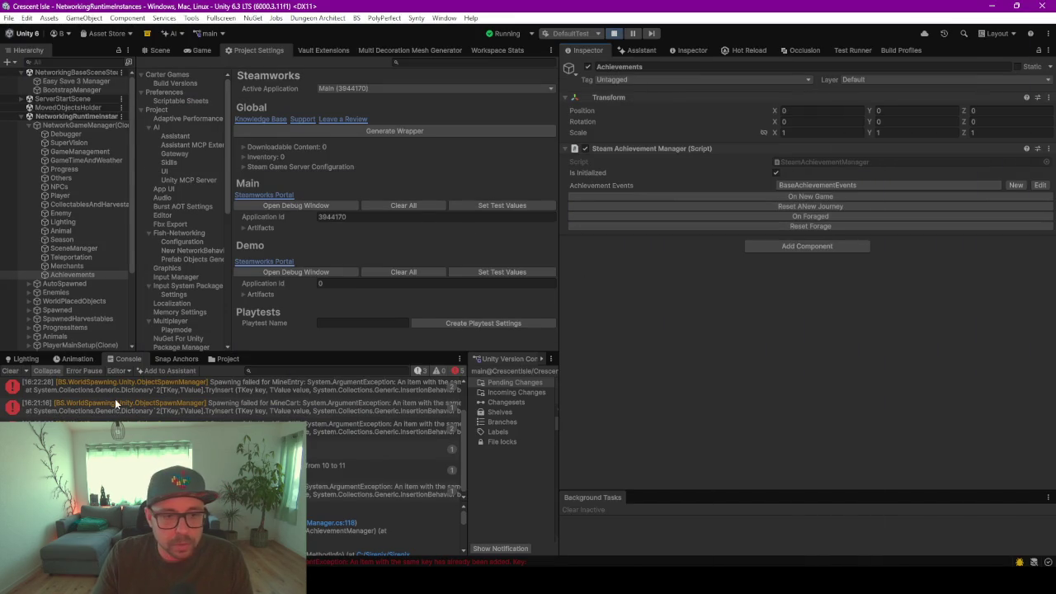
Clear the Console and reset Forage from the Inspector, checking the 'Forage reset 10' log entry
left_click(12, 371)
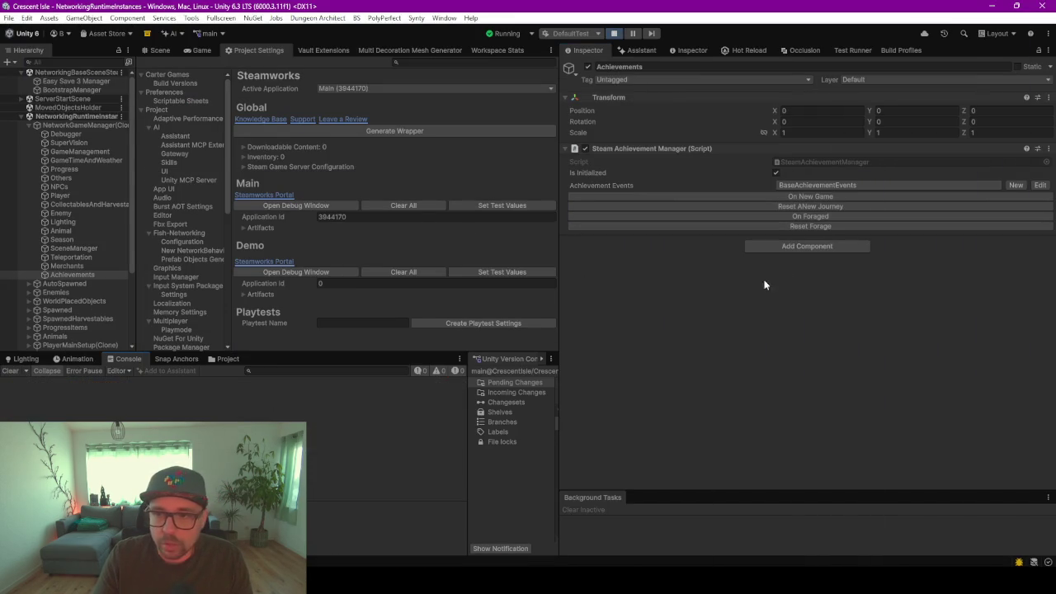
left_click(810, 228)
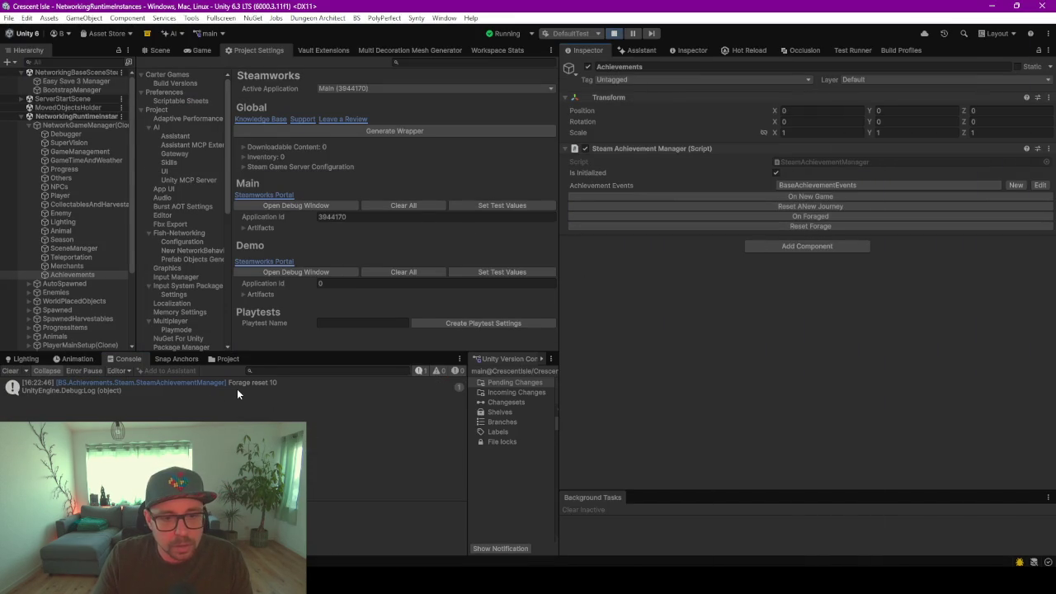
left_click(273, 383)
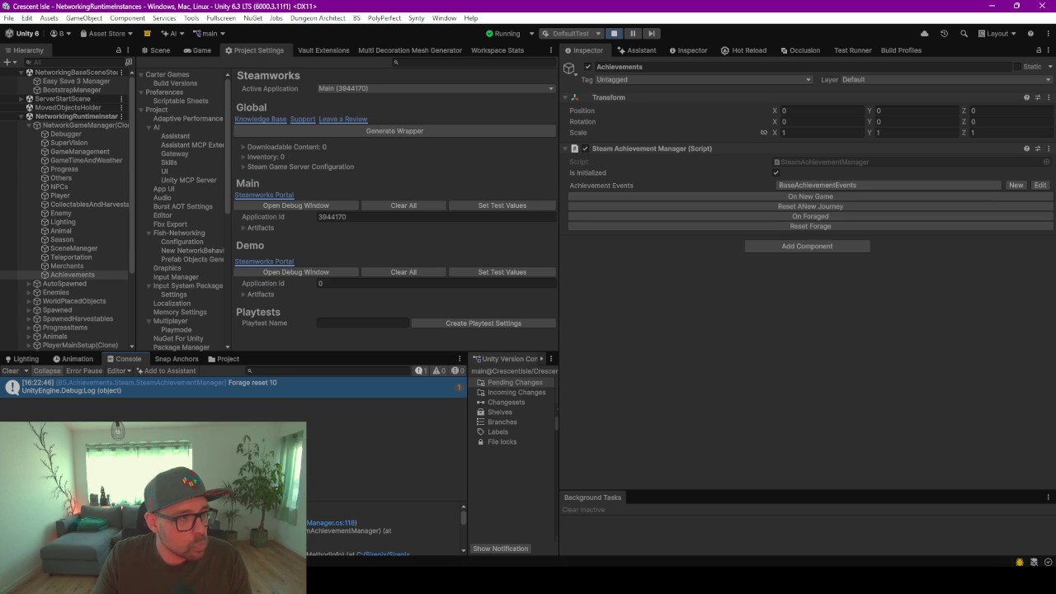
Check the running game in the Game view, then switch to SteamAchievementManager.cs in Rider
left_click(158, 51)
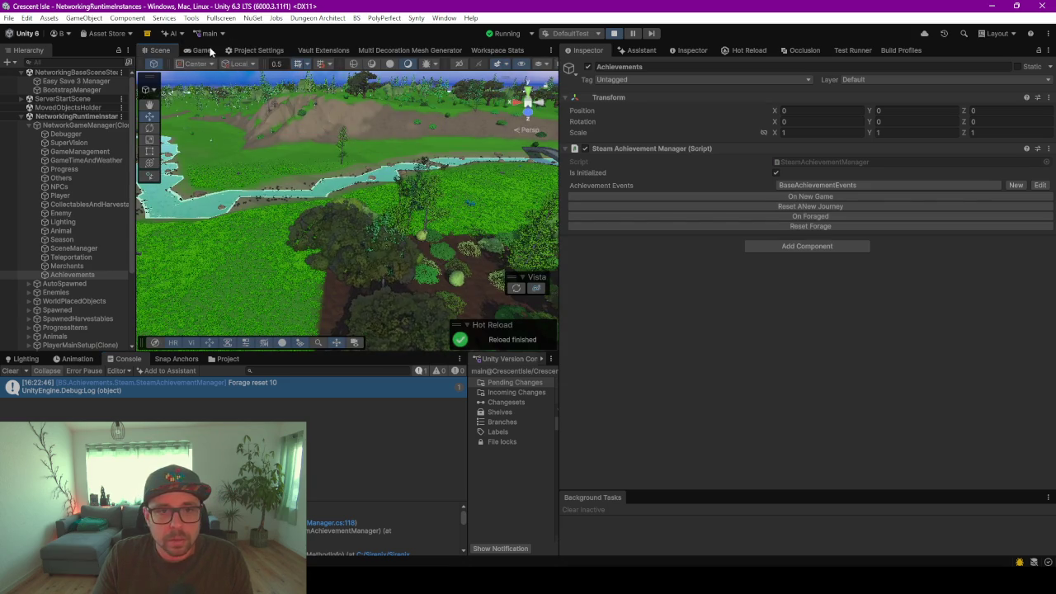
left_click(200, 50)
key("w")
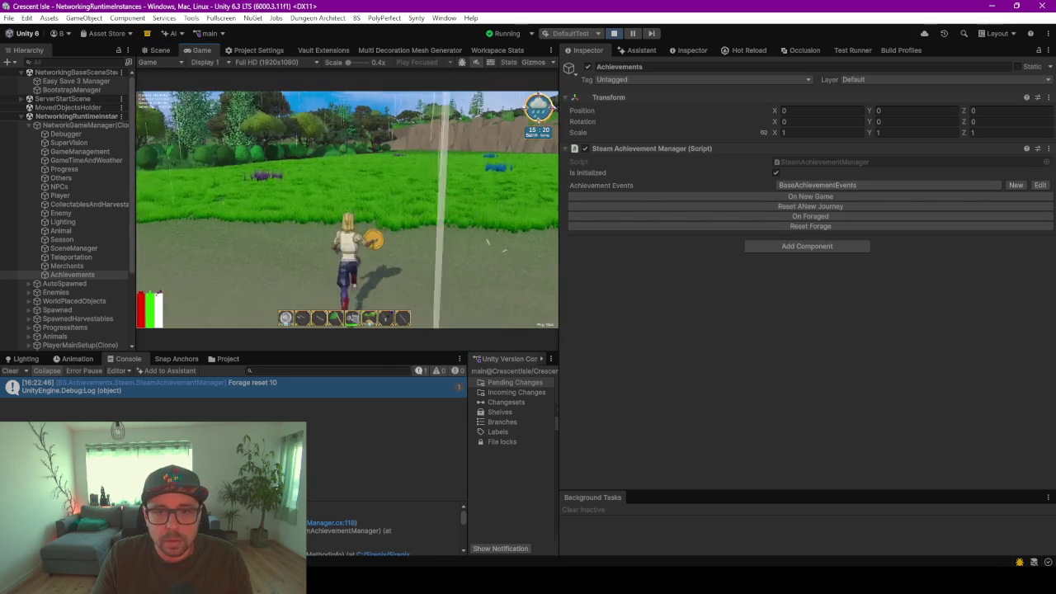
key("Escape")
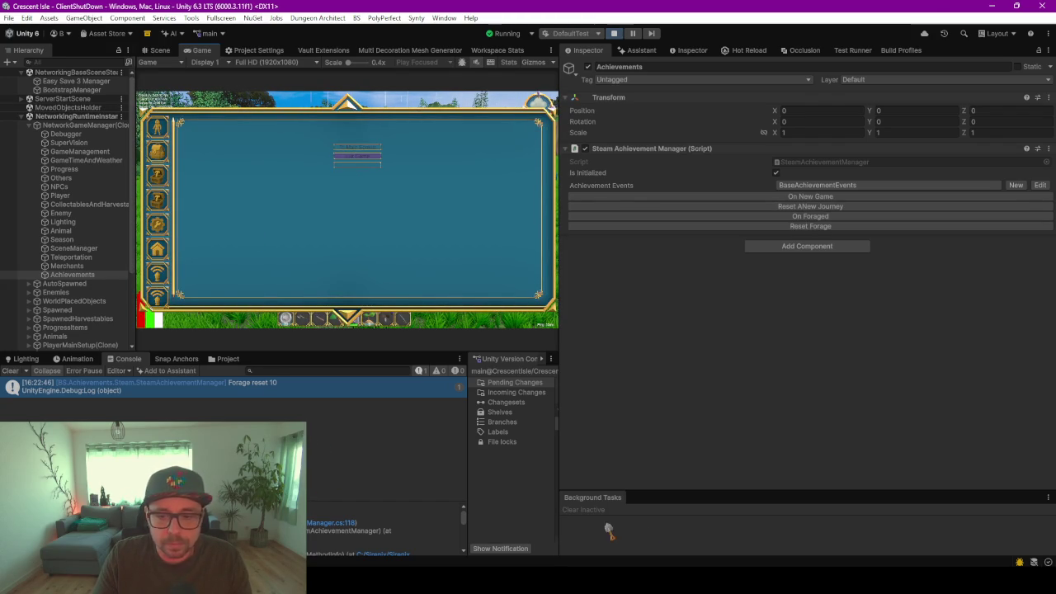
key("alt+Tab")
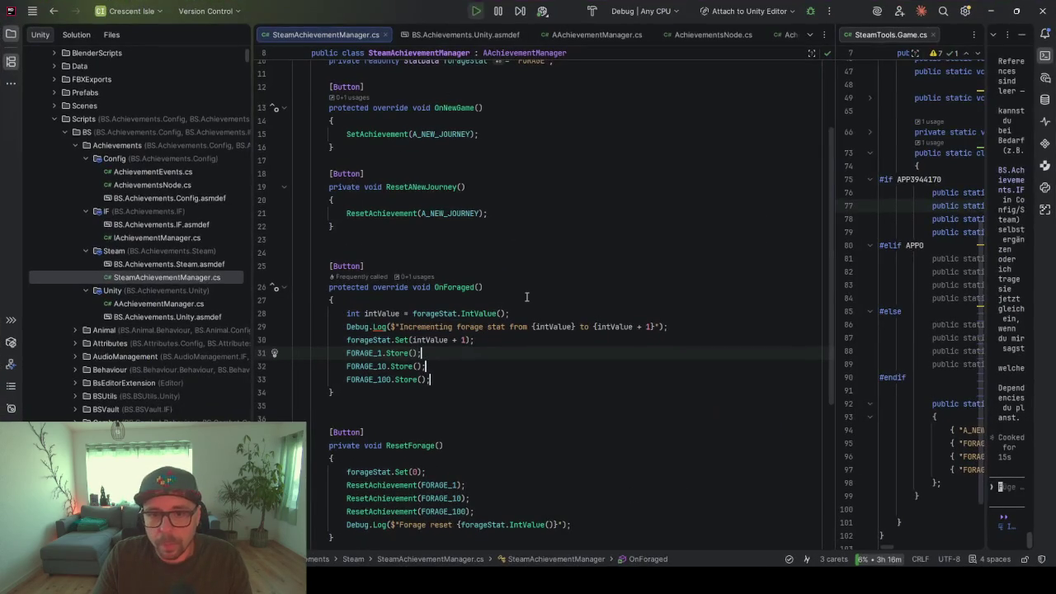
In ResetForage, try moving forageStat.Set(0) below the achievement resets, then move it back
scroll(396, 371, "down", 2)
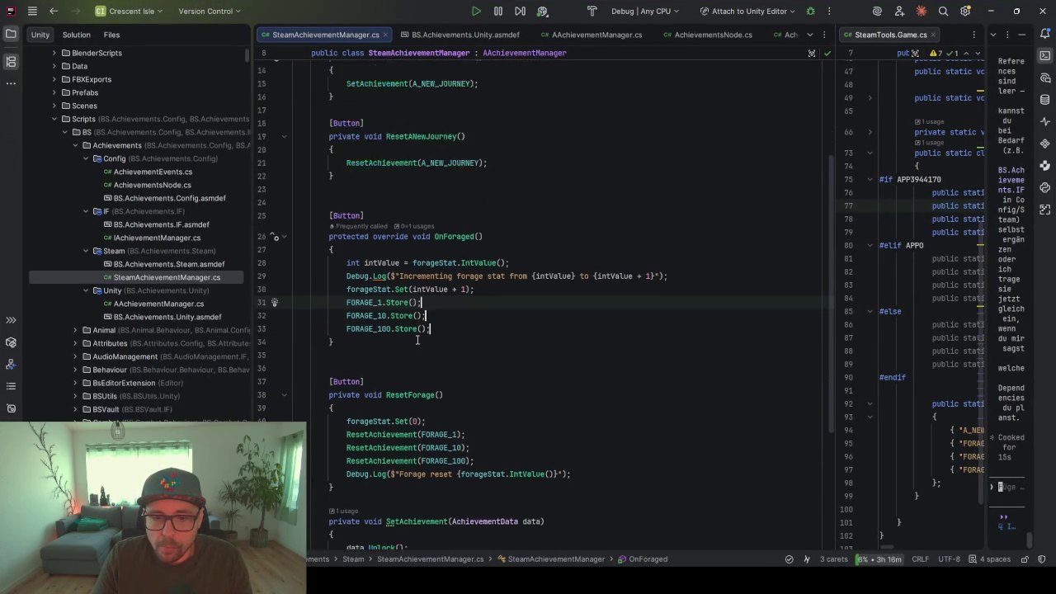
left_click(358, 390)
left_click(372, 406)
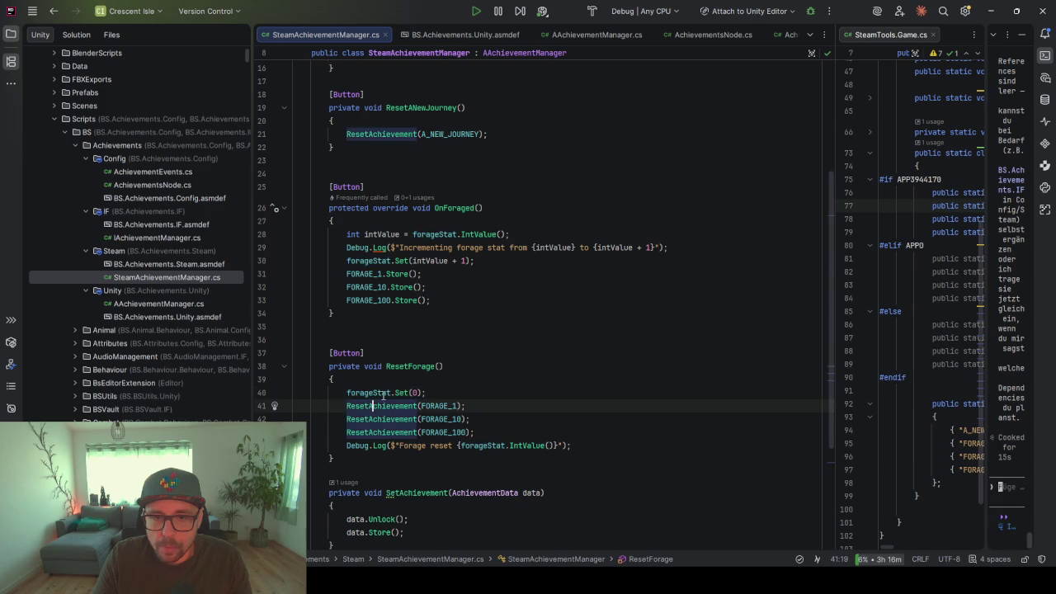
scroll(469, 333, "down", 4)
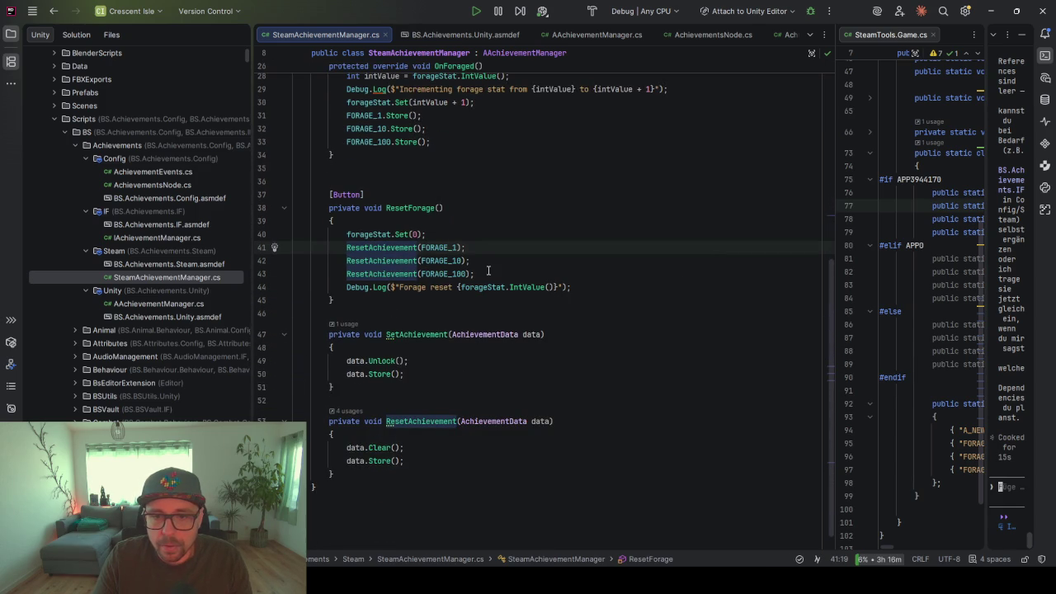
left_click(488, 271)
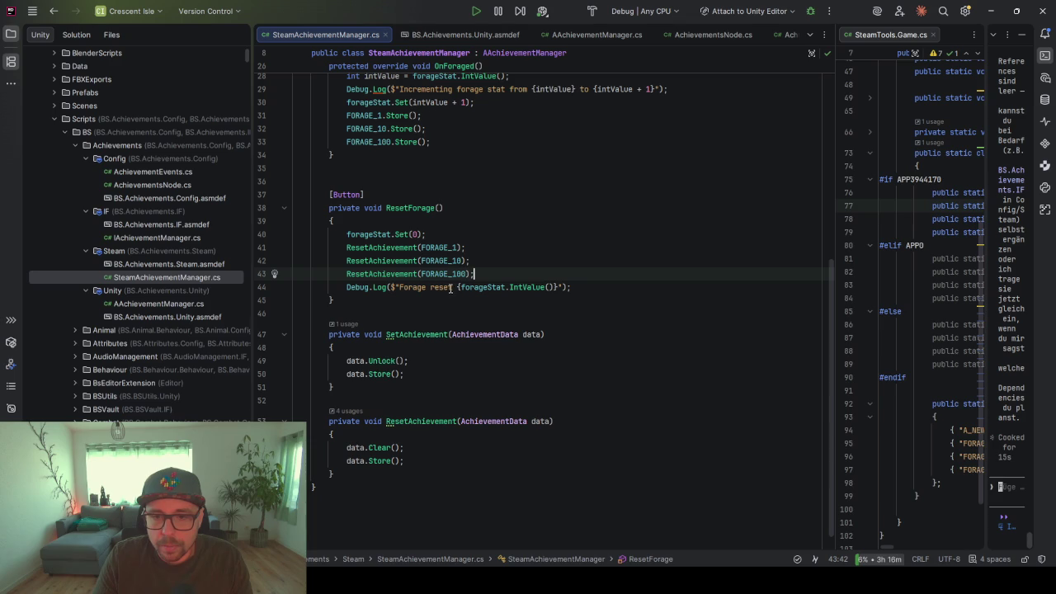
left_click(488, 287)
left_click(462, 234)
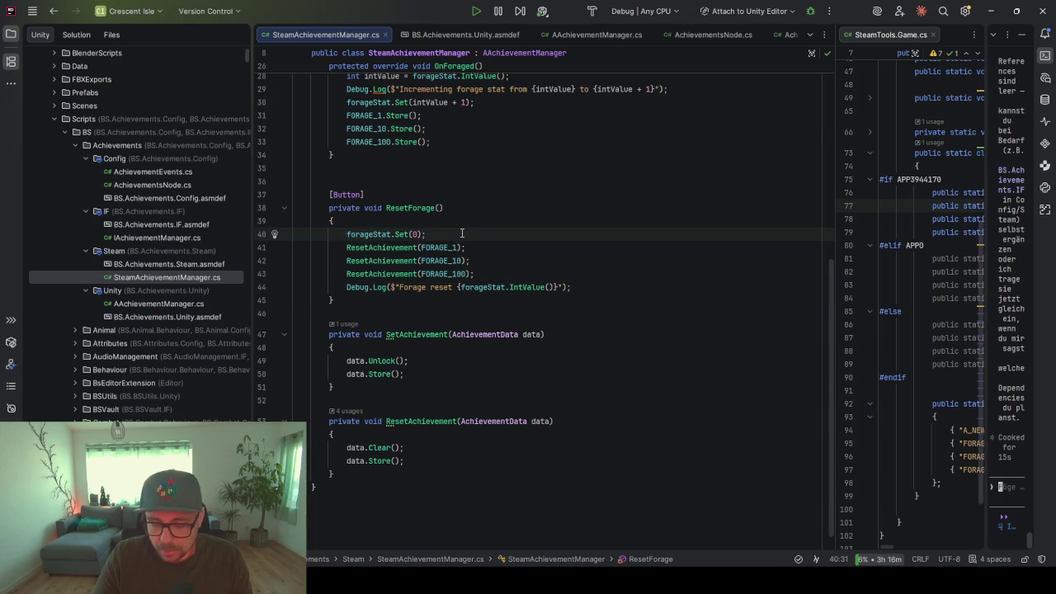
key("alt+shift+Down")
key("alt+shift+Down")
key("alt+shift+Down")
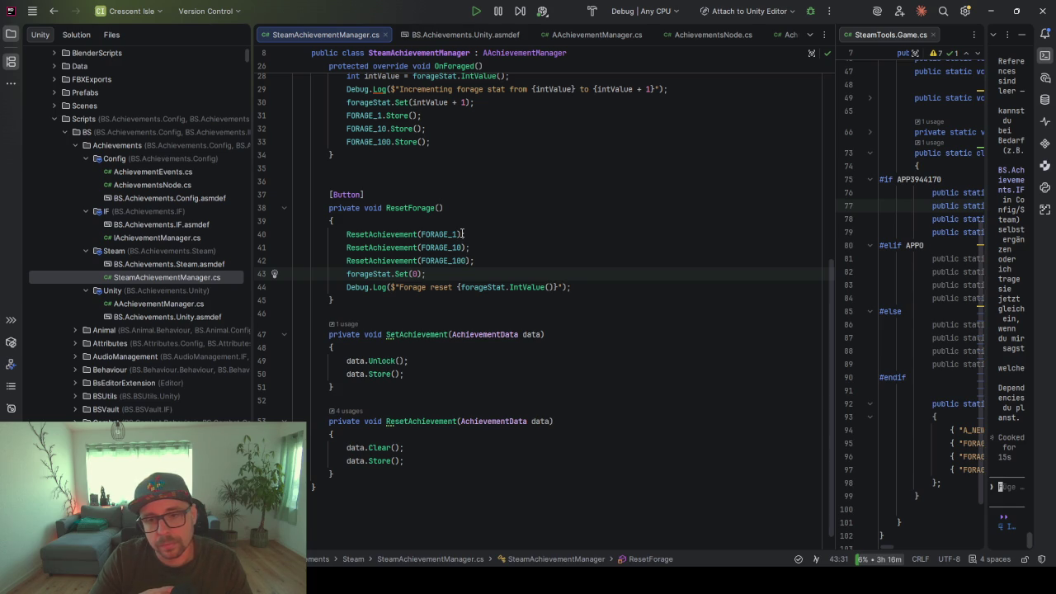
key("alt+shift+Up")
key("alt+shift+Up")
key("alt+shift+Up")
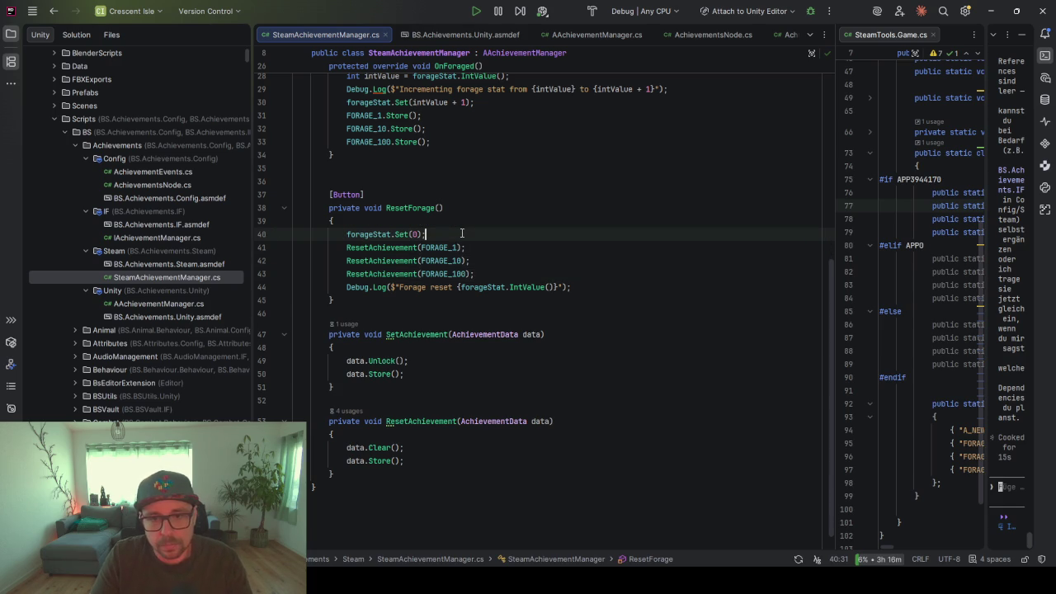
Copy the Forage reset Debug.Log line below forageStat.Set(0) and relabel it 1
left_click(581, 284)
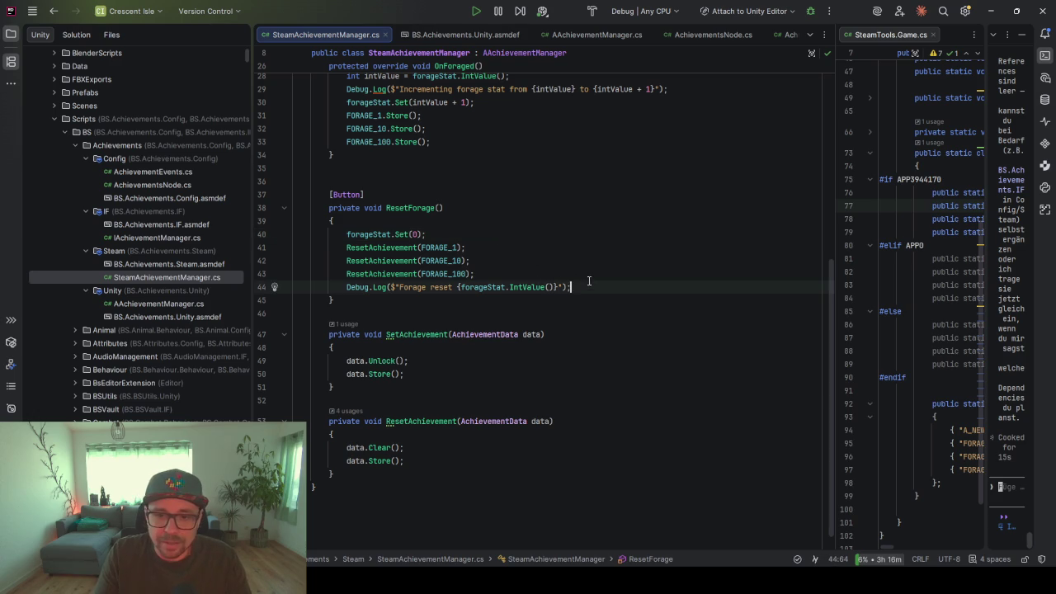
key("shift+Up")
key("ctrl+c")
left_click(438, 237)
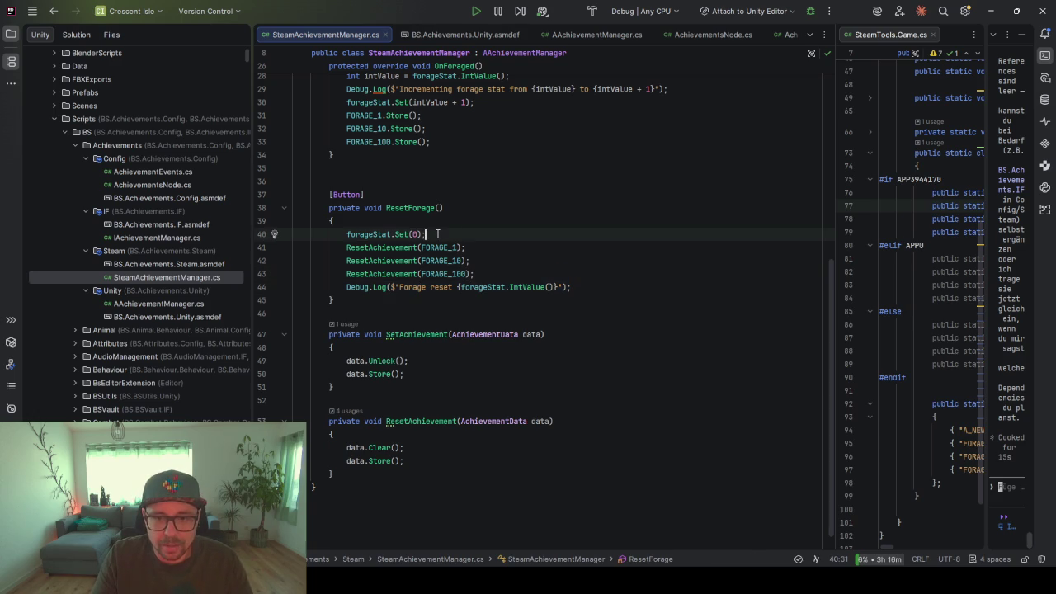
key("ctrl+v")
left_click(452, 248)
key("ctrl+shift+Left")
key("ctrl+shift+Left")
key("BackSpace")
type("1")
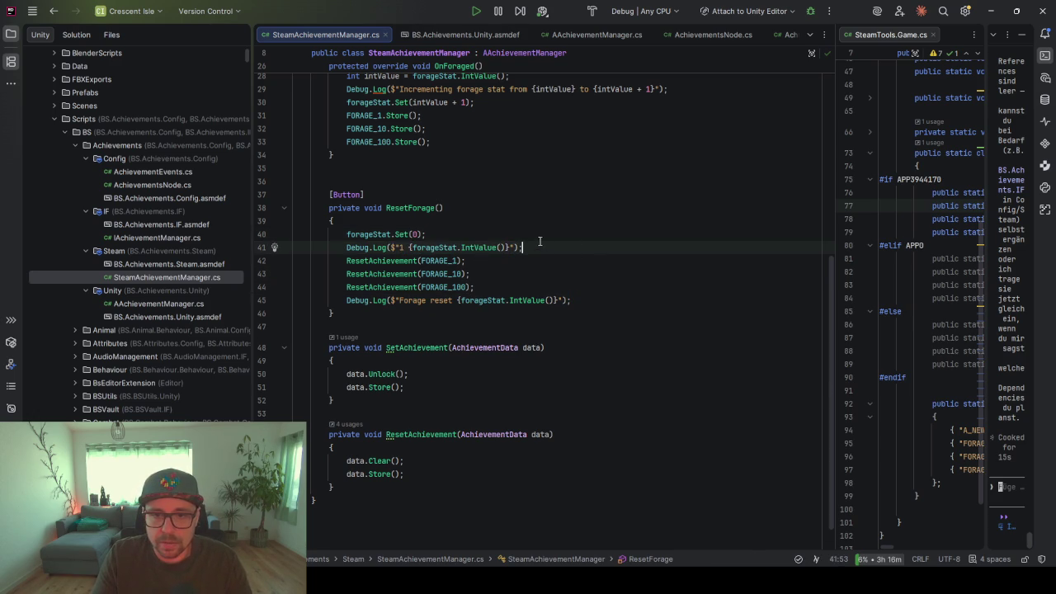
key("End")
key("shift+Up")
key("ctrl+c")
Add log lines labelled 2 and 3 after the FORAGE_1 and FORAGE_10 resets, then return to Unity
left_click(490, 261)
key("ctrl+v")
double_click(399, 274)
type("2")
left_click(523, 287)
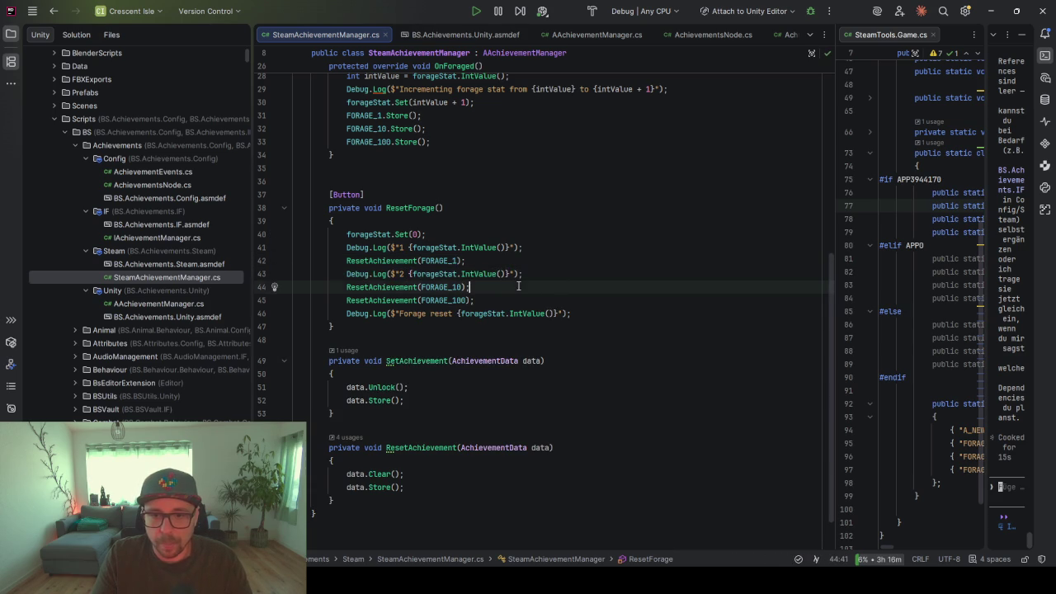
key("ctrl+v")
double_click(399, 300)
type("3")
key("End")
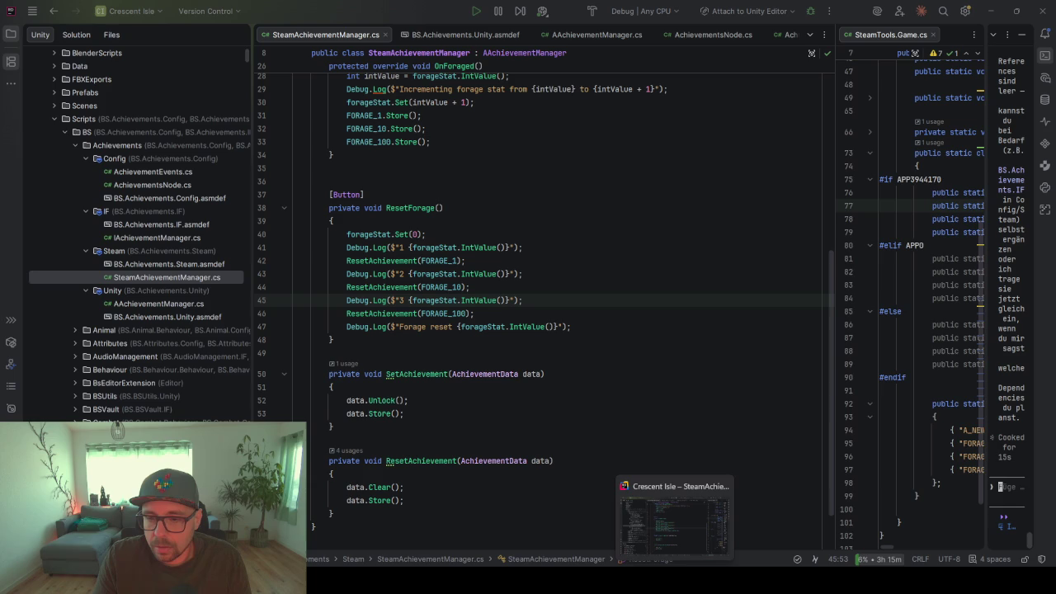
left_click(670, 535)
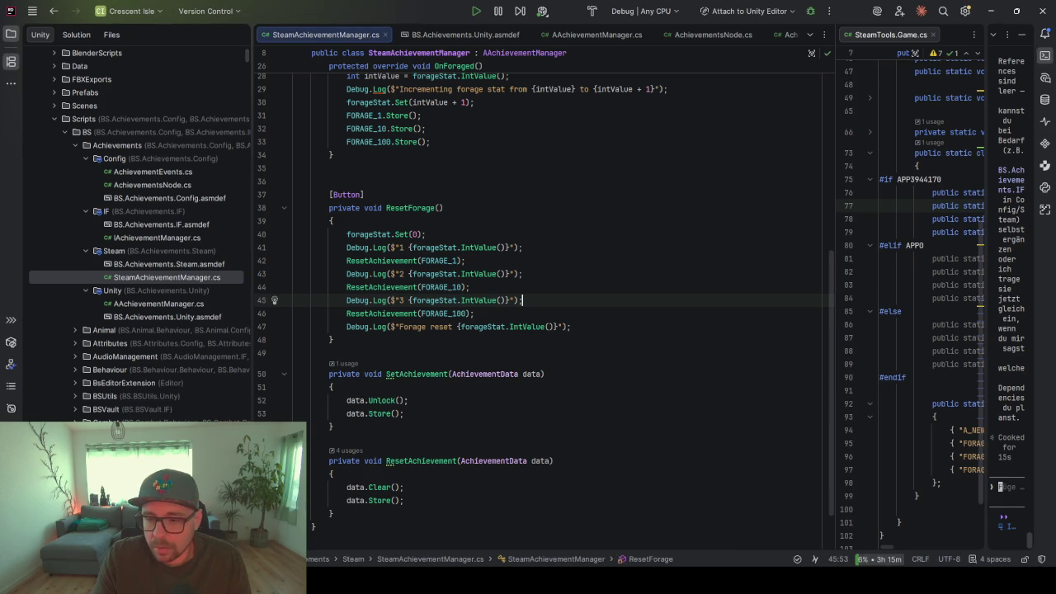
left_click(627, 551)
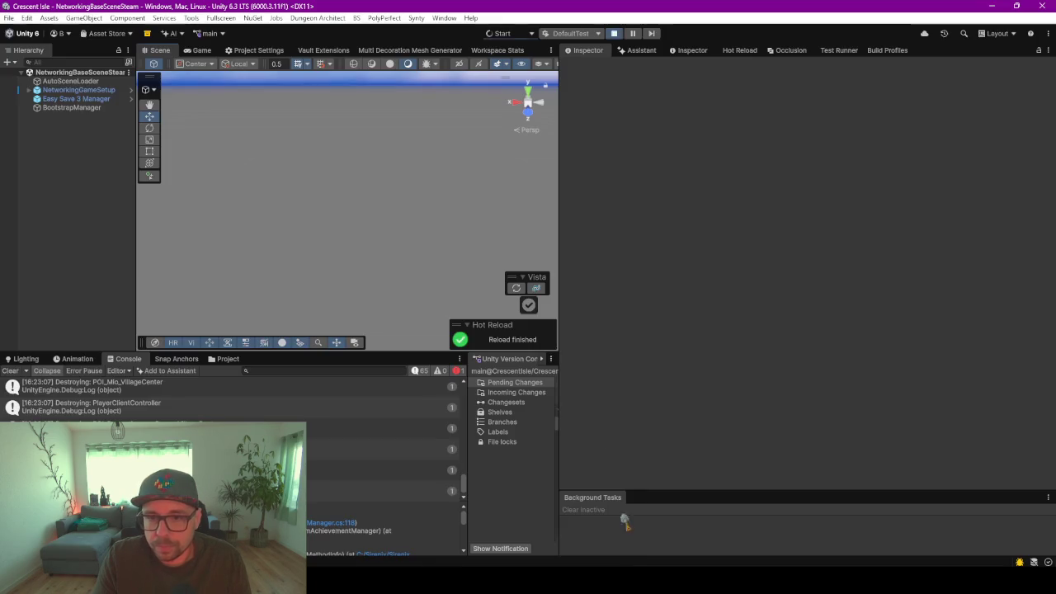
Clear the Console, enter Play mode, and start a new single-player game into the world
left_click(11, 370)
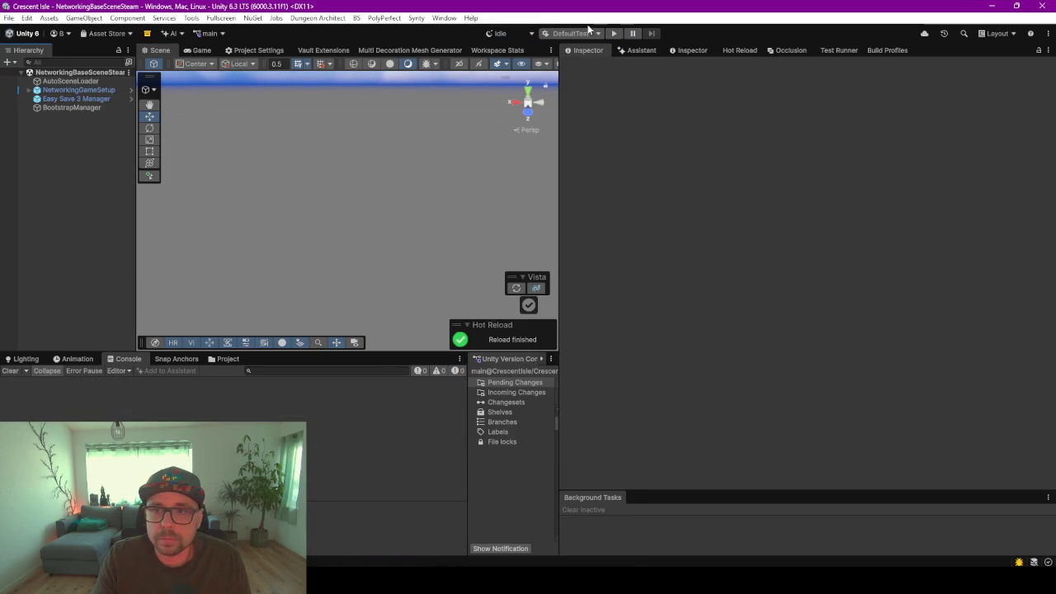
left_click(613, 34)
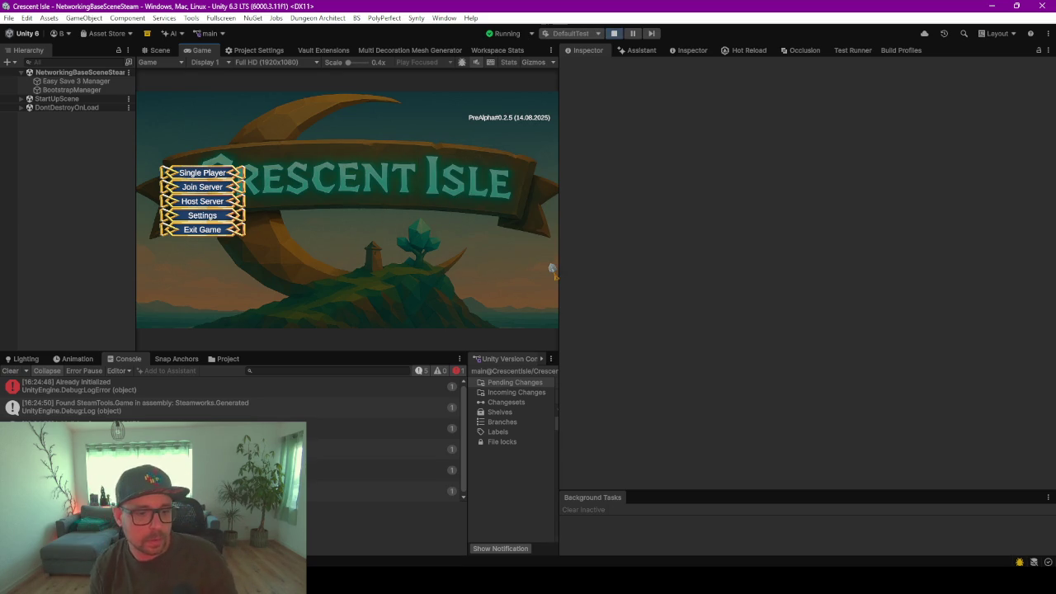
left_click(235, 171)
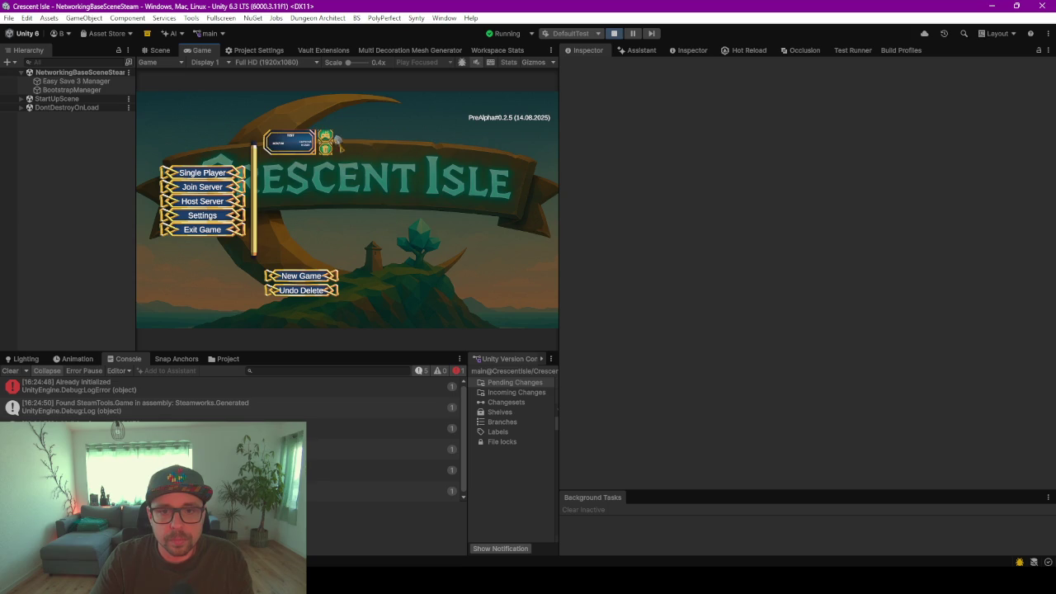
left_click(327, 142)
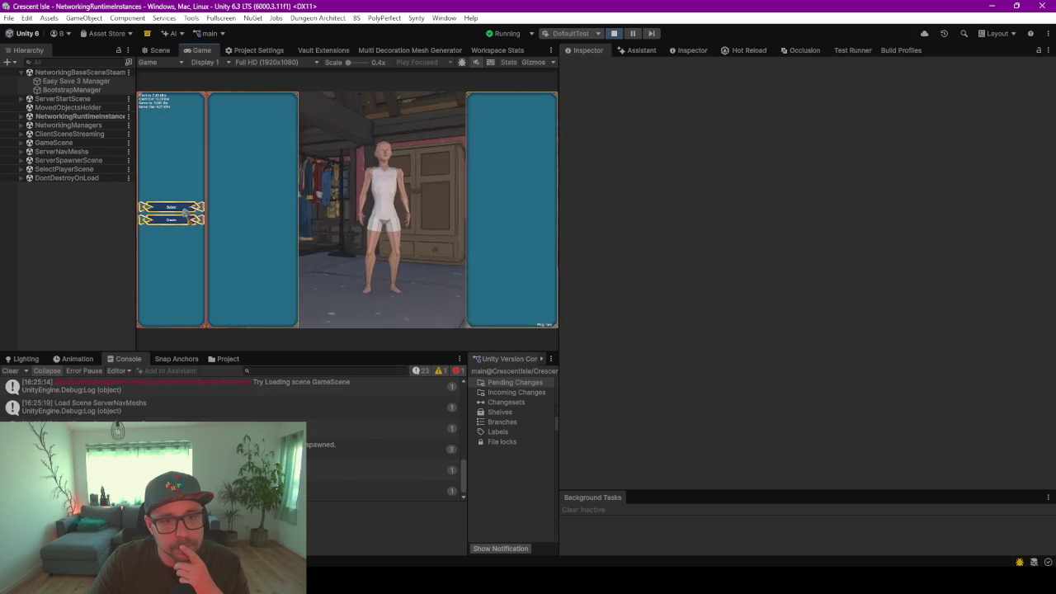
left_click(532, 320)
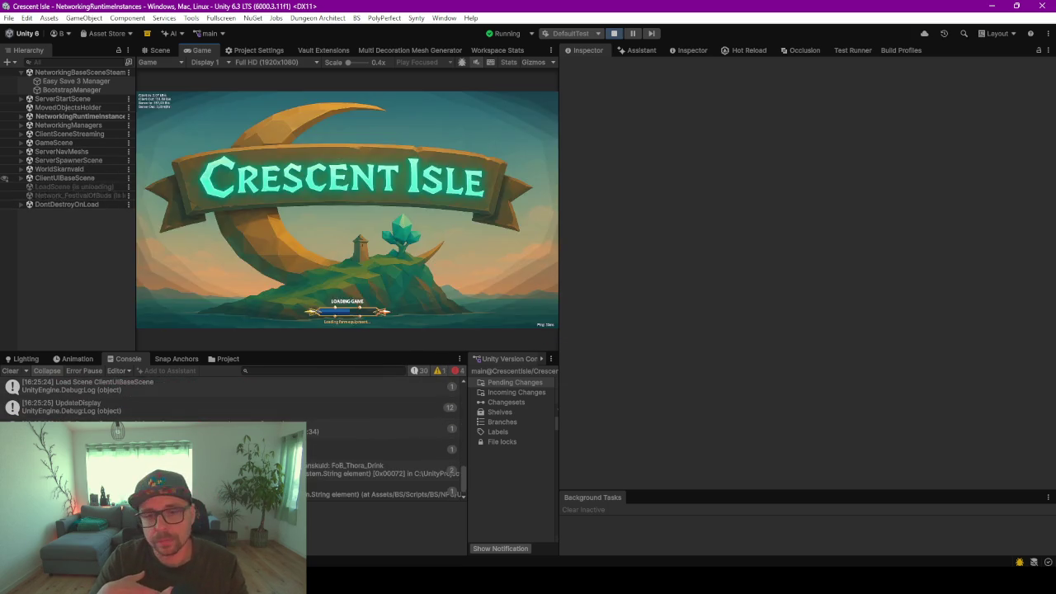
Expand NetworkingRuntimeInstances and NetworkGameManager(Clone) in the Hierarchy
left_click_drag(347, 206, 471, 206)
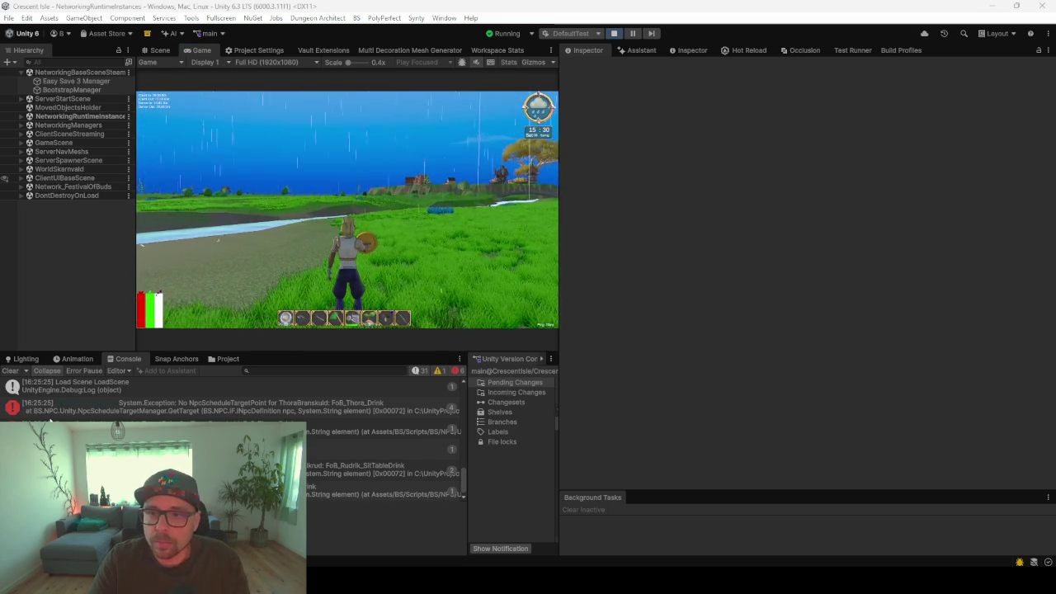
left_click(11, 371)
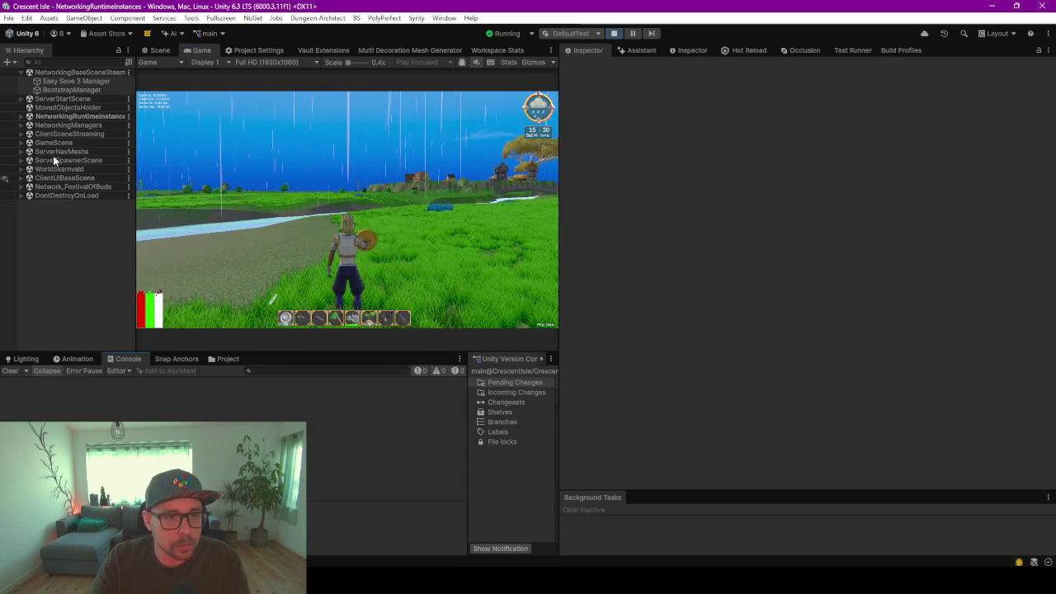
left_click(21, 117)
left_click(29, 124)
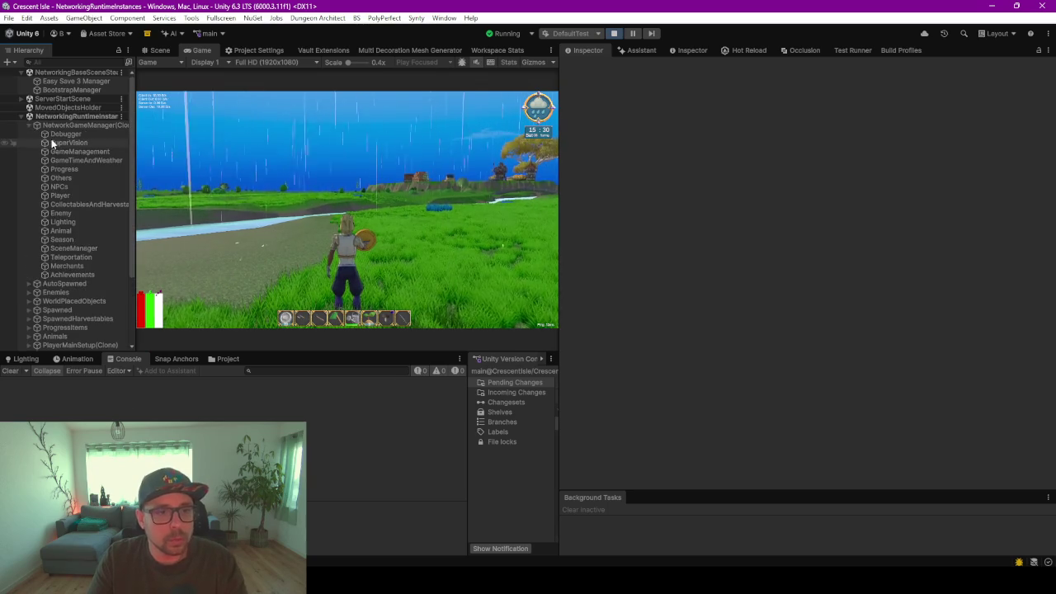
Select Debugger and set SteamAchievementManager's log Severity to Info
left_click(51, 135)
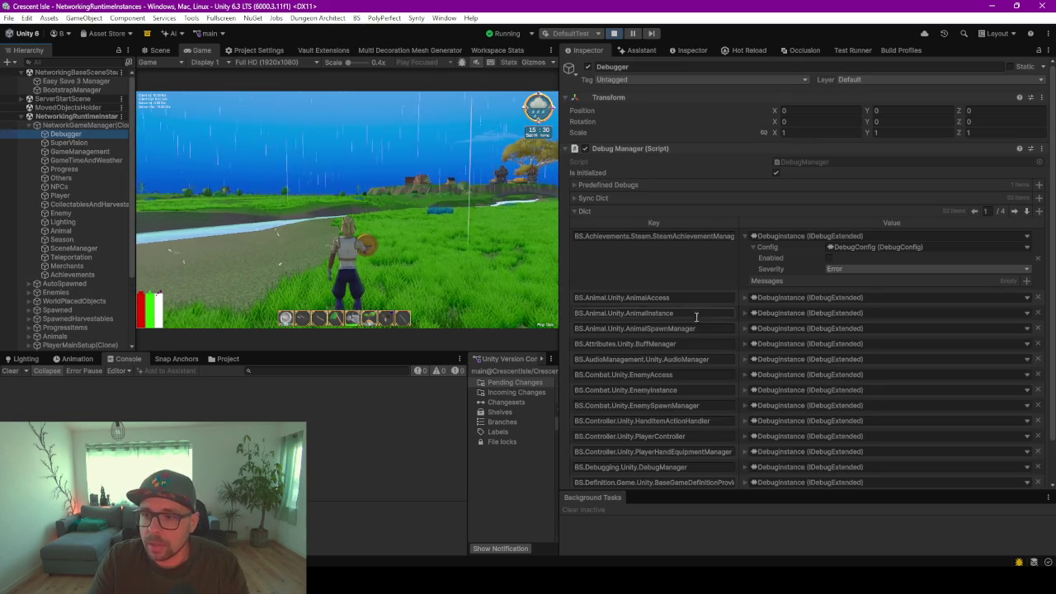
left_click(842, 269)
left_click(847, 289)
left_click(513, 268)
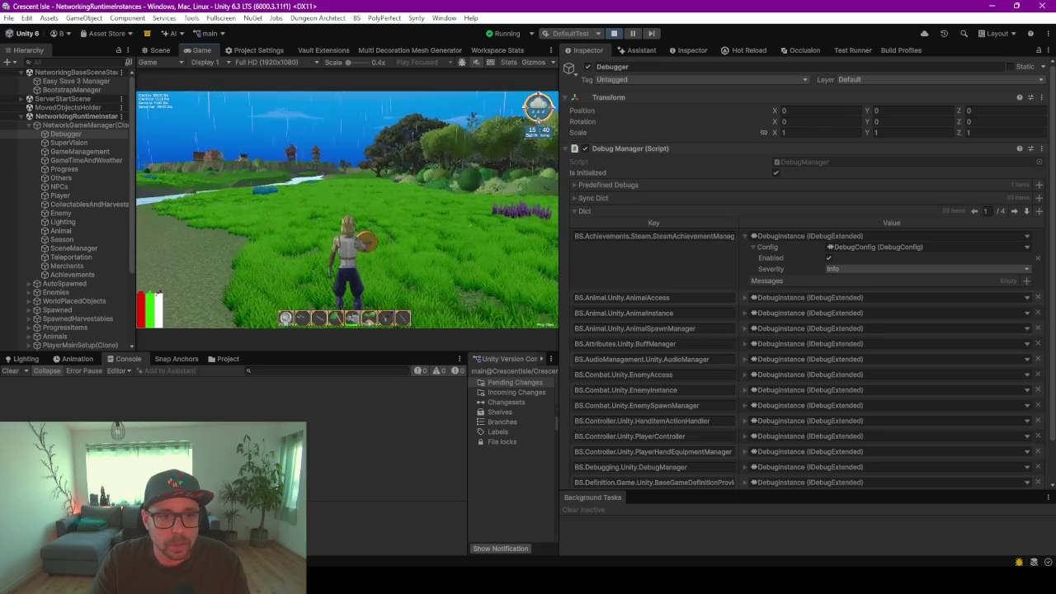
key("Escape")
Select the Achievements object and reset Forage, which logs 0 at each step
left_click(52, 276)
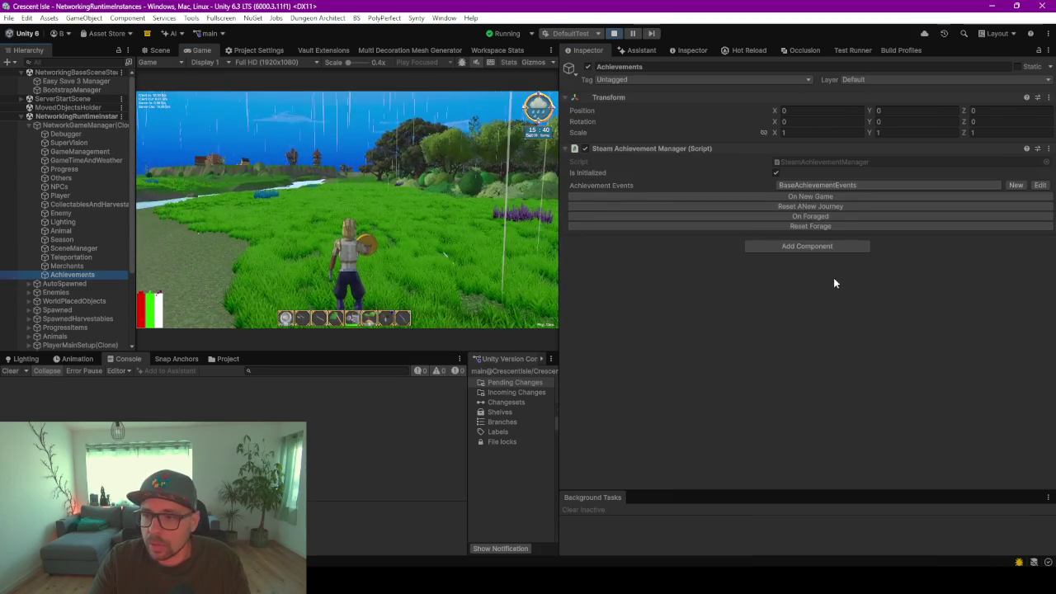
left_click(808, 224)
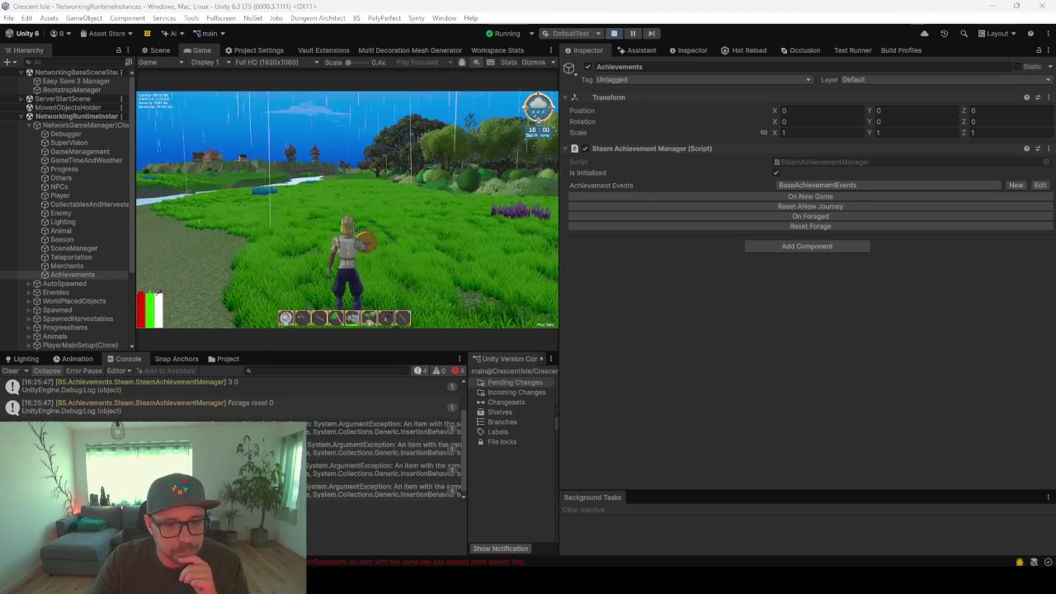
left_click(265, 51)
Open the Steamworks debug window's achievements list and check the FORAGE_10 reference in Rider
left_click(280, 203)
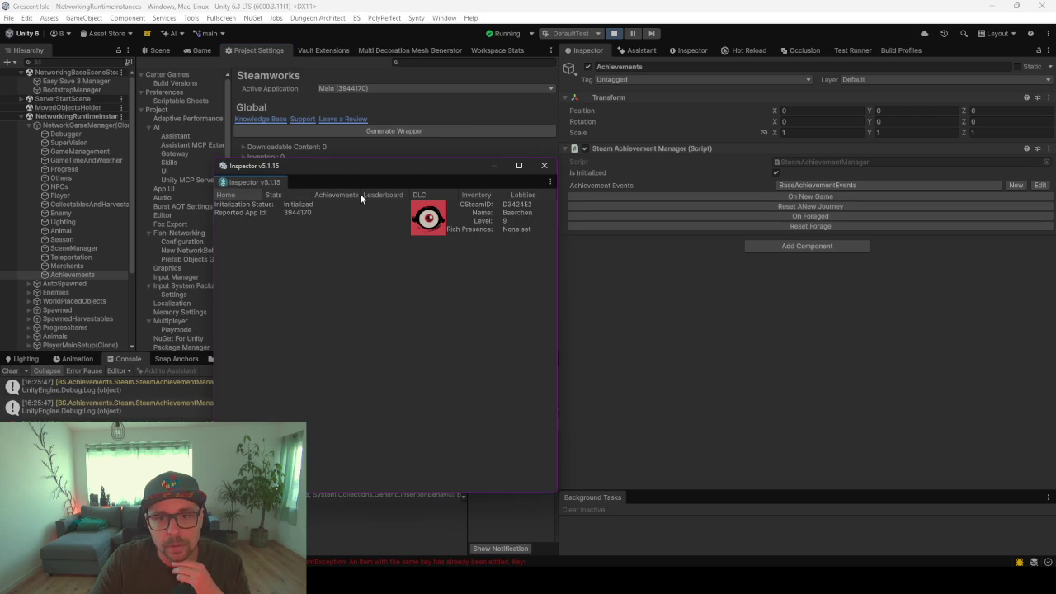
left_click(333, 195)
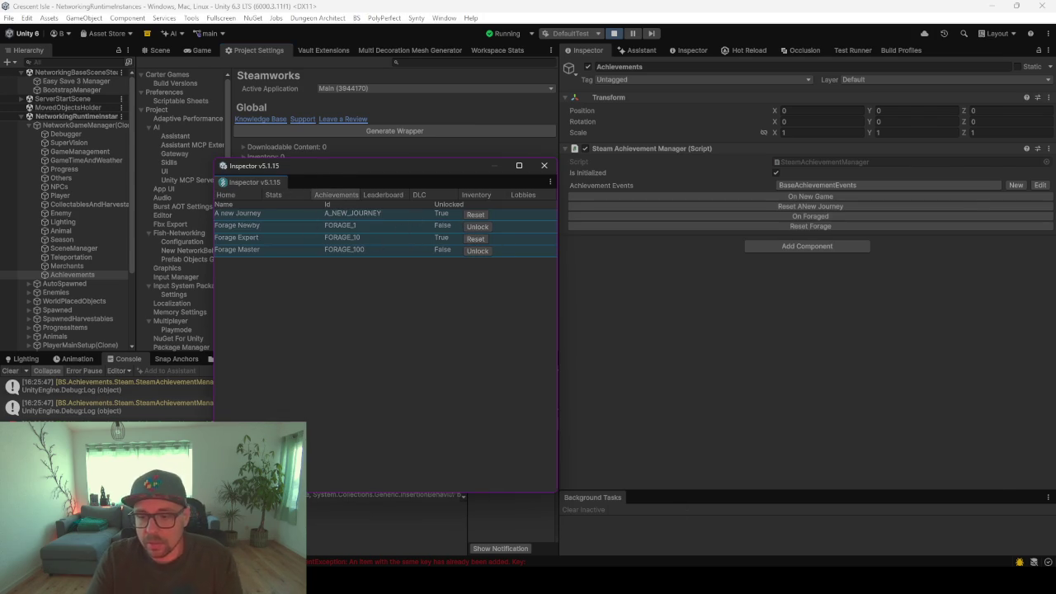
key("alt+Tab")
left_click(448, 287)
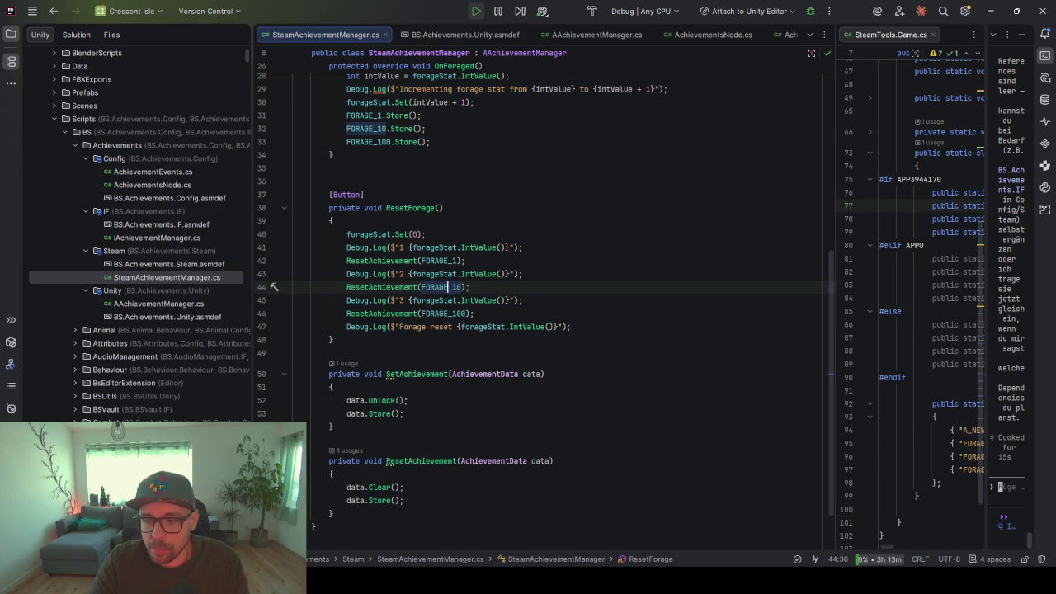
left_click(990, 10)
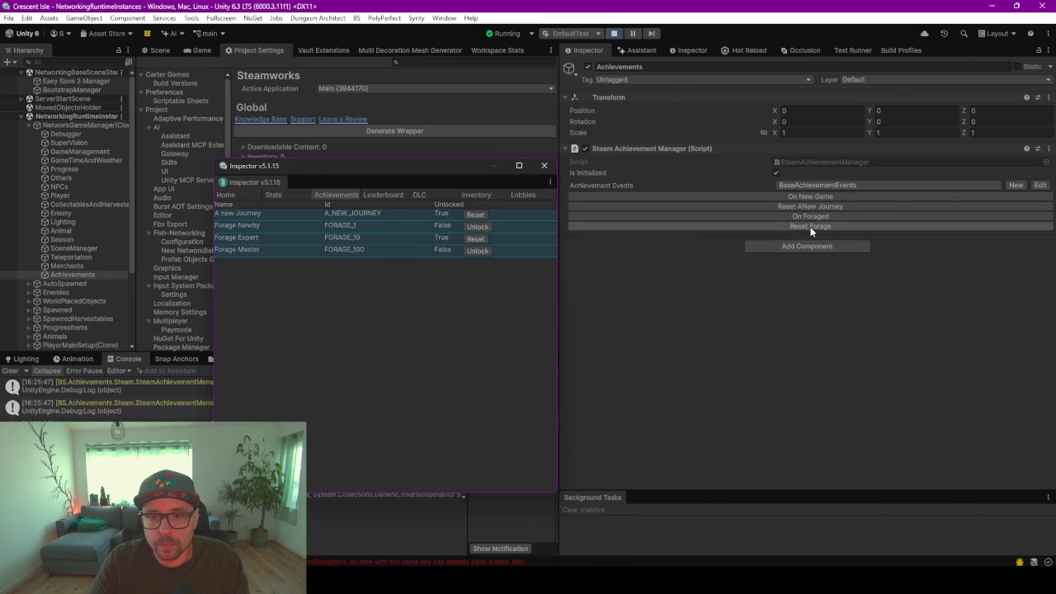
Reset the Forage Expert achievement and the forage progress, then view Steam's achievements
left_click(275, 195)
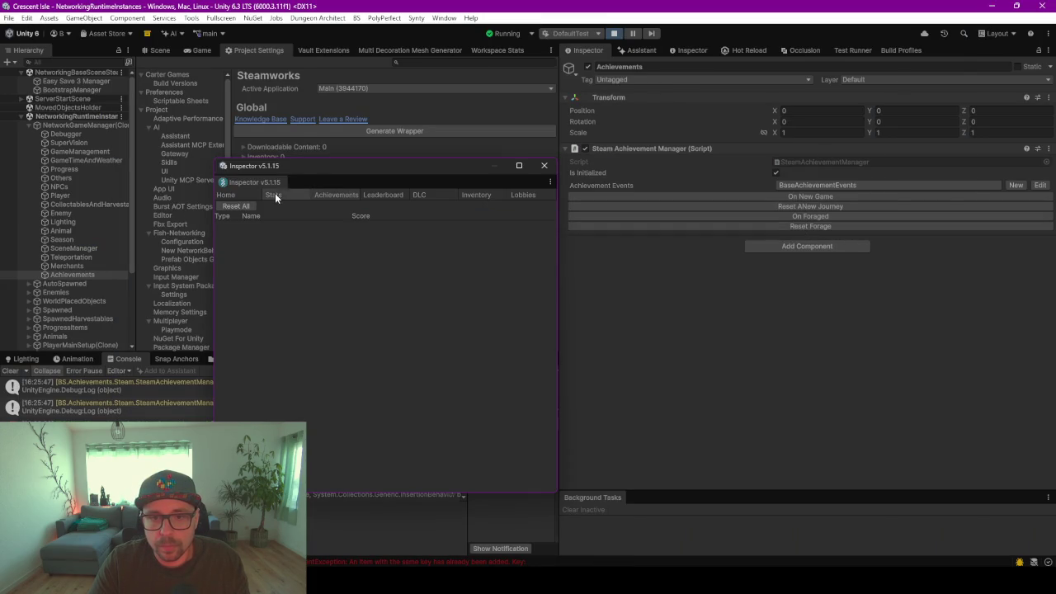
left_click(322, 194)
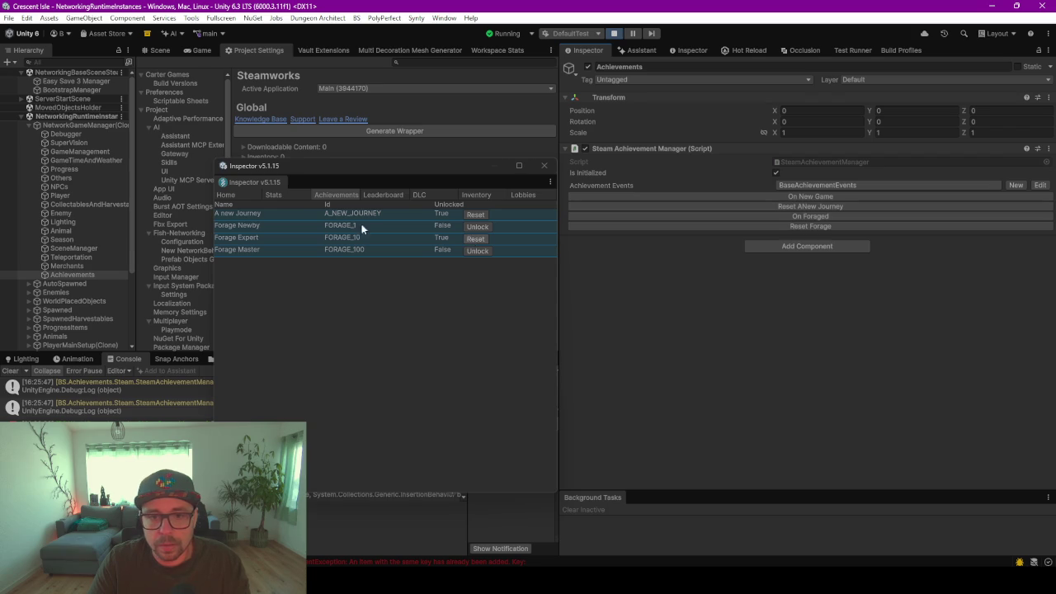
left_click(476, 241)
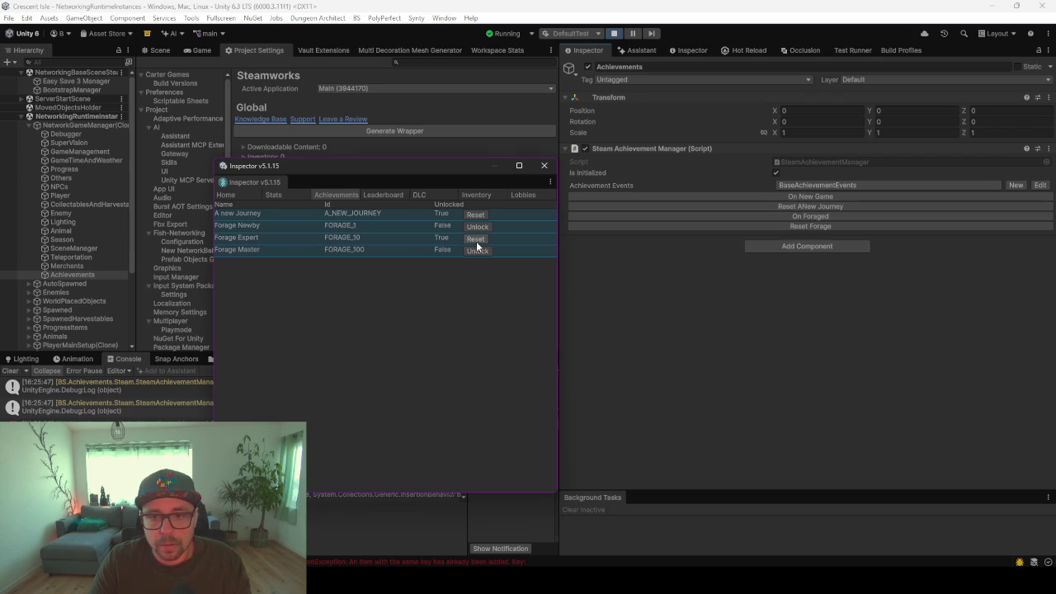
left_click(798, 226)
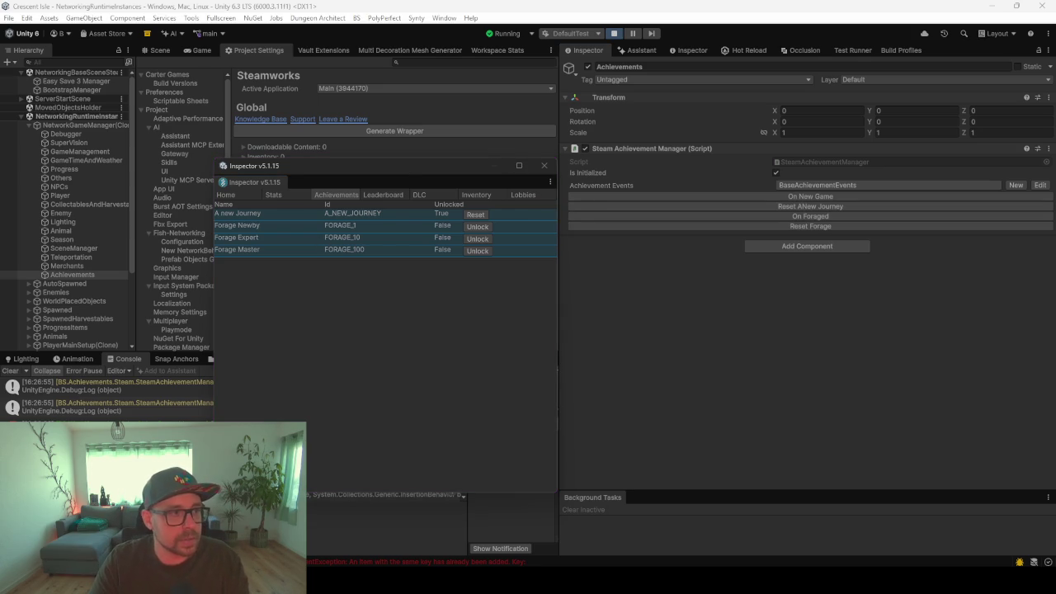
key("alt+Tab")
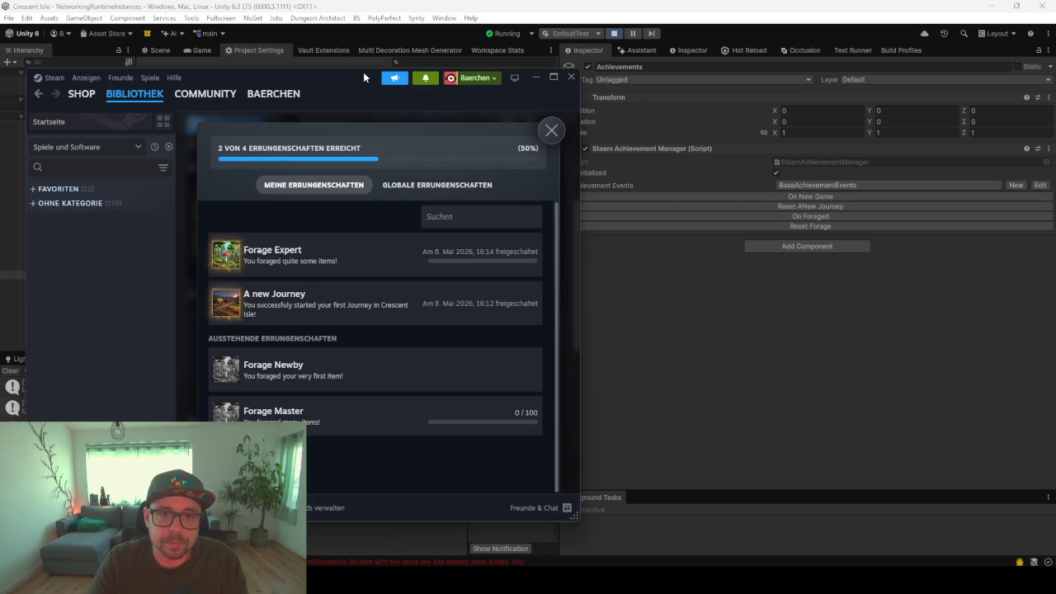
Close Steam and dock the Steamworks debug window into the bottom panel beside the Game view
left_click(551, 130)
key("alt+Tab")
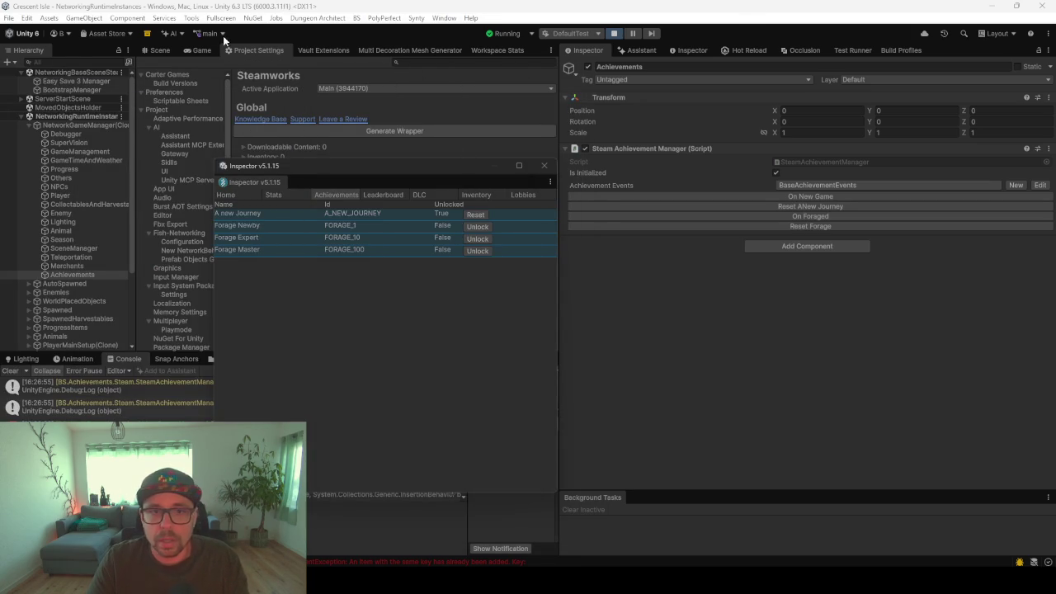
left_click(195, 50)
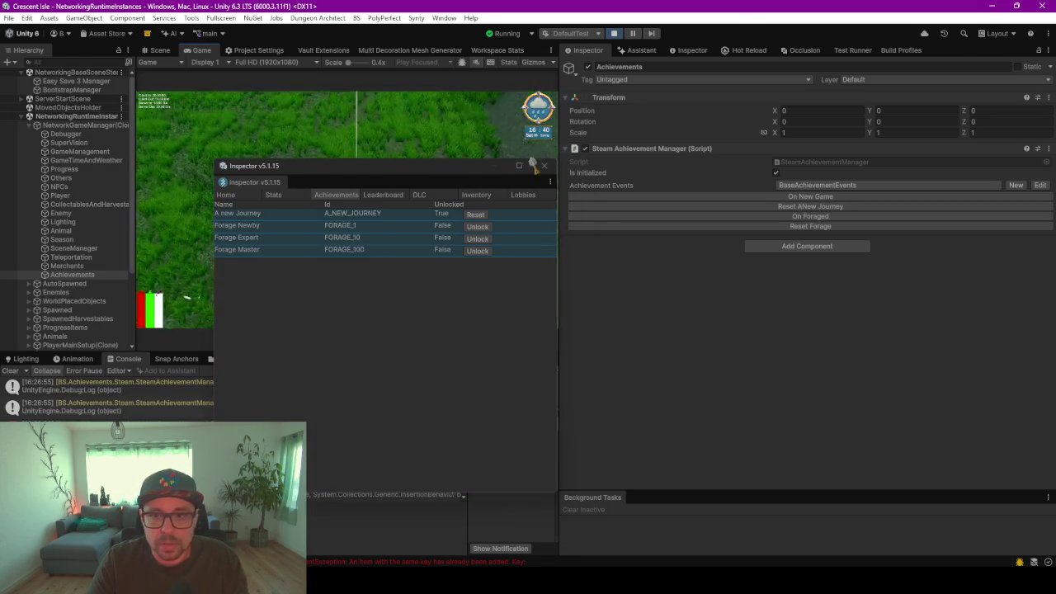
left_click(292, 221)
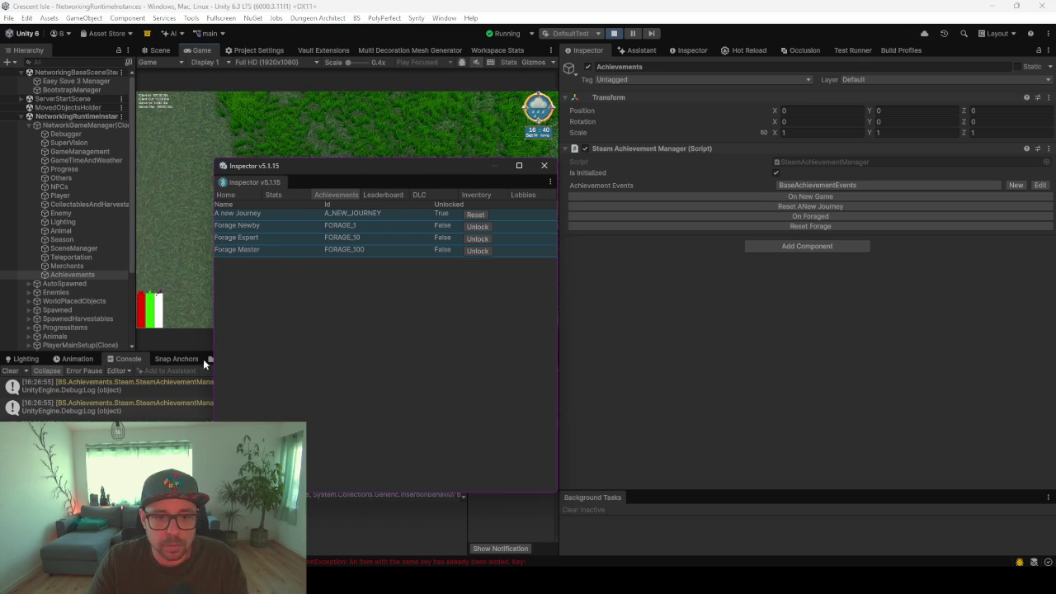
left_click_drag(201, 363, 194, 360)
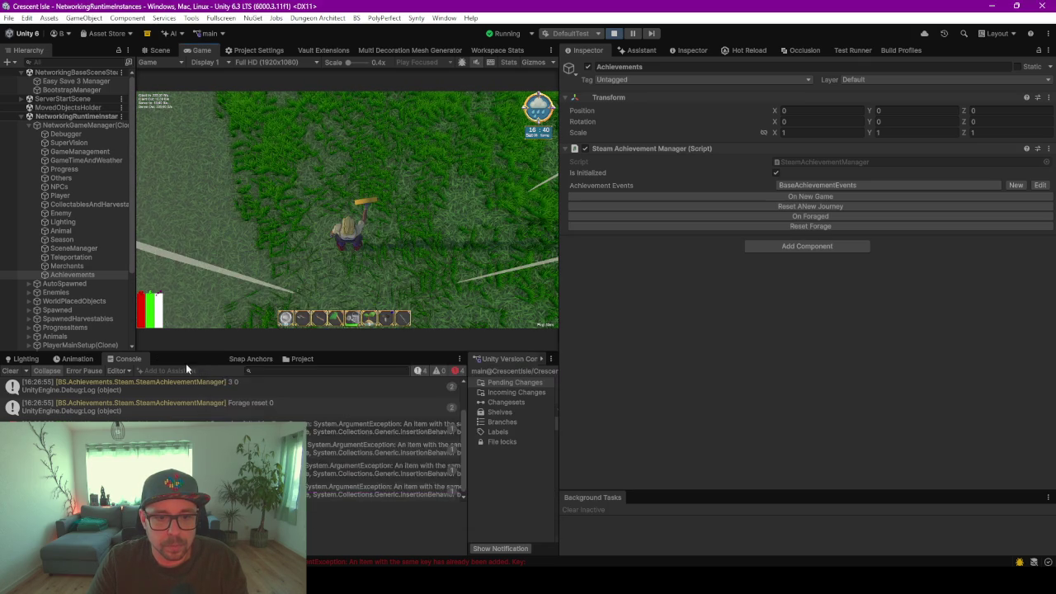
Forage an item in the running game to unlock Forage Newby, then clear the Console
left_click(358, 251)
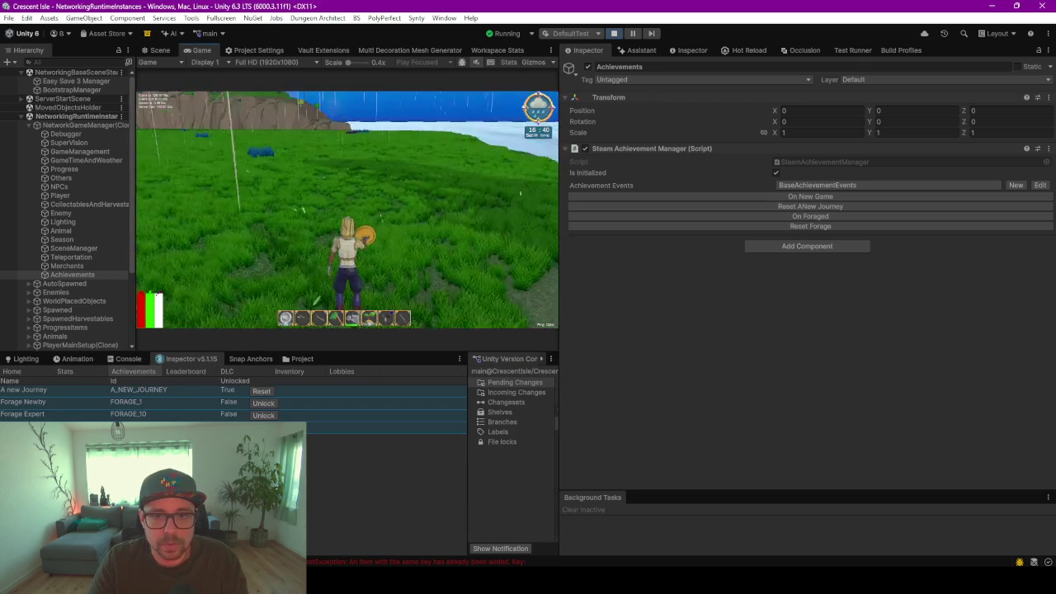
key("w")
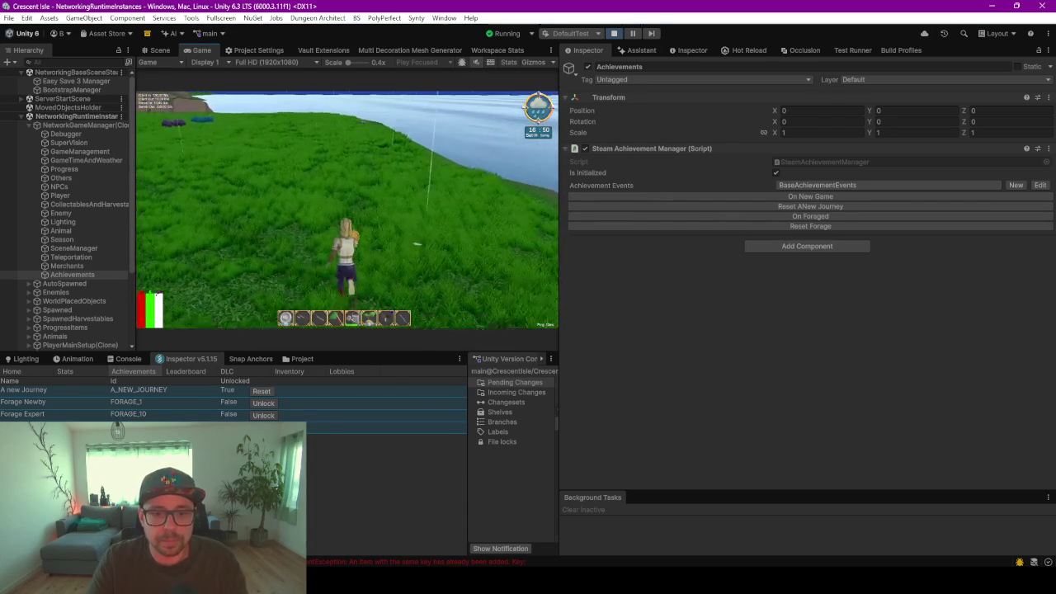
left_click(125, 359)
left_click(21, 371)
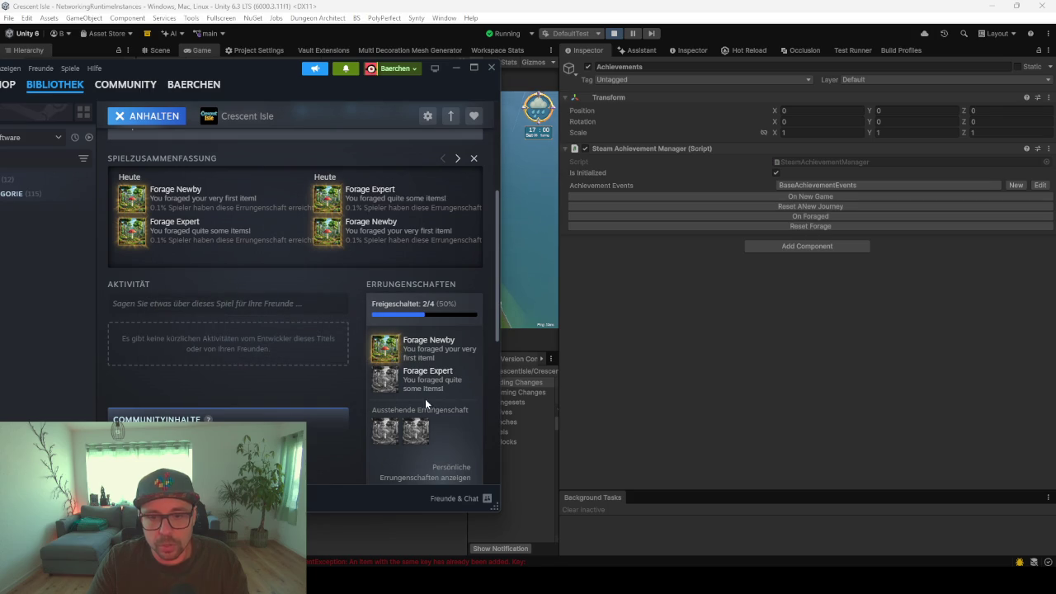
Check Steam's personal achievements showing Forage Newby unlocked and progress at 1/10 and 1/100
left_click(444, 468)
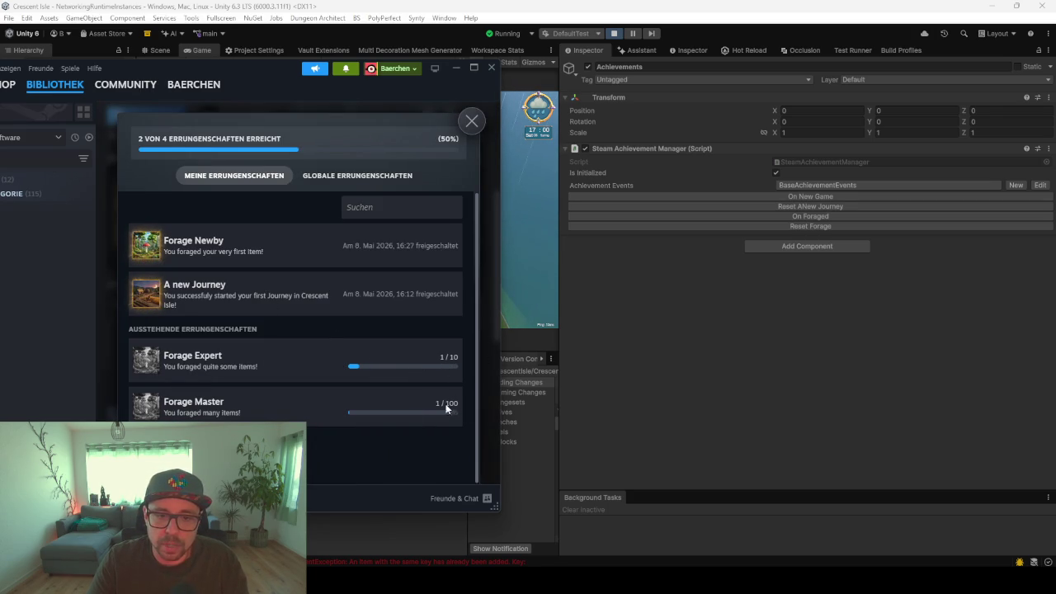
key("shift+Tab")
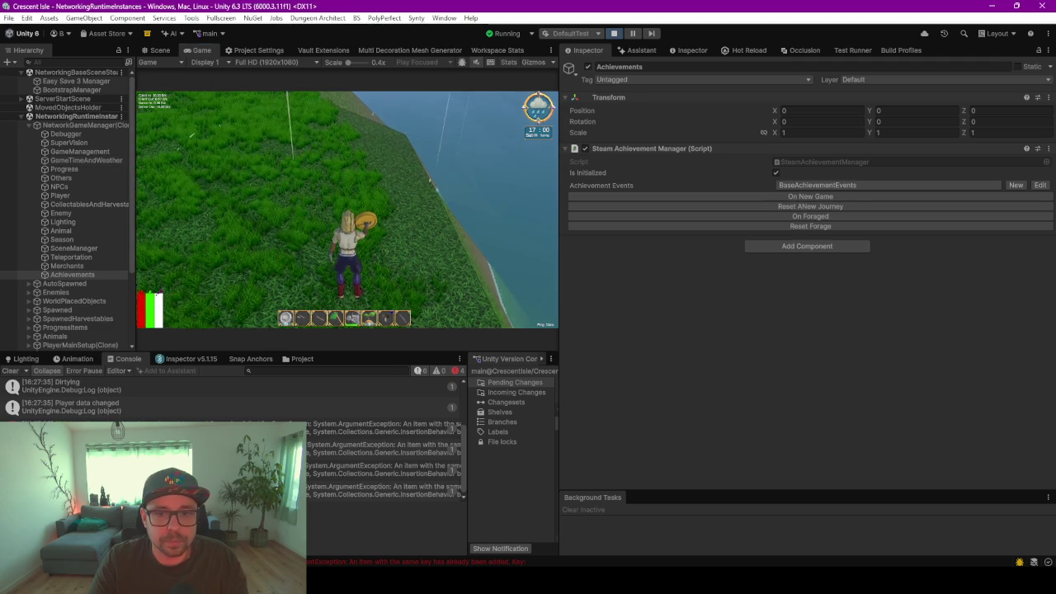
key("w")
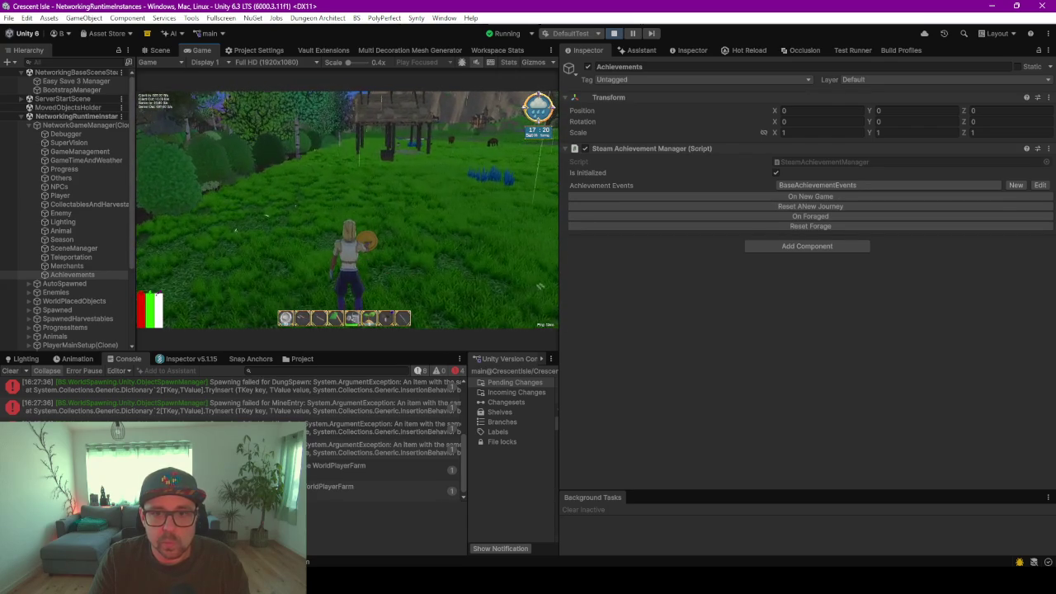
Quit the game from the in-game menu, stopping Play mode
left_click(686, 303)
left_click(462, 239)
key("Escape")
left_click(357, 158)
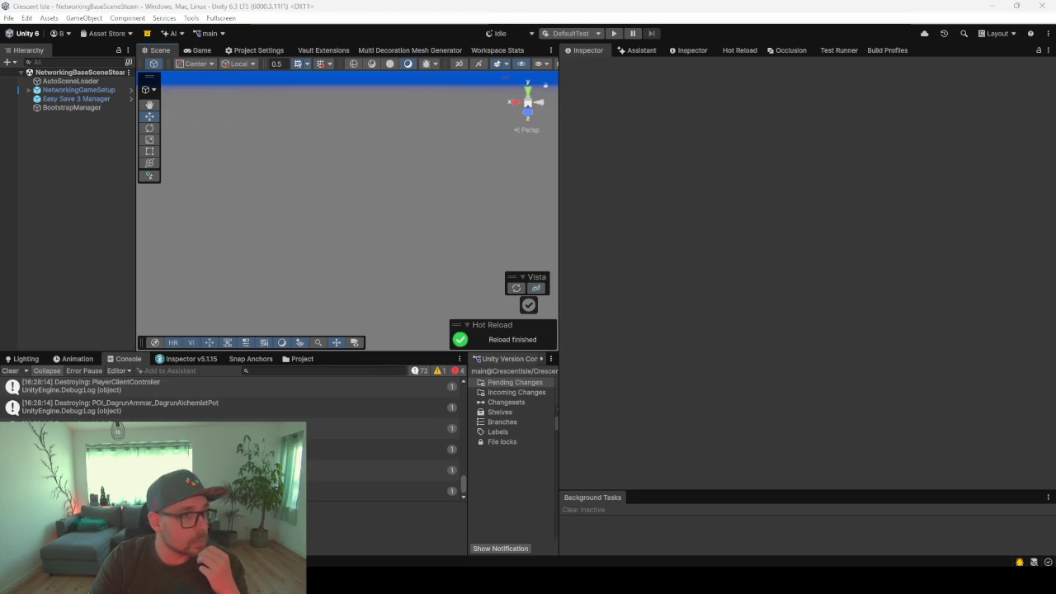
Open Crescent Isle's Achievement Configuration page and scroll through its four achievements
key("alt+Tab")
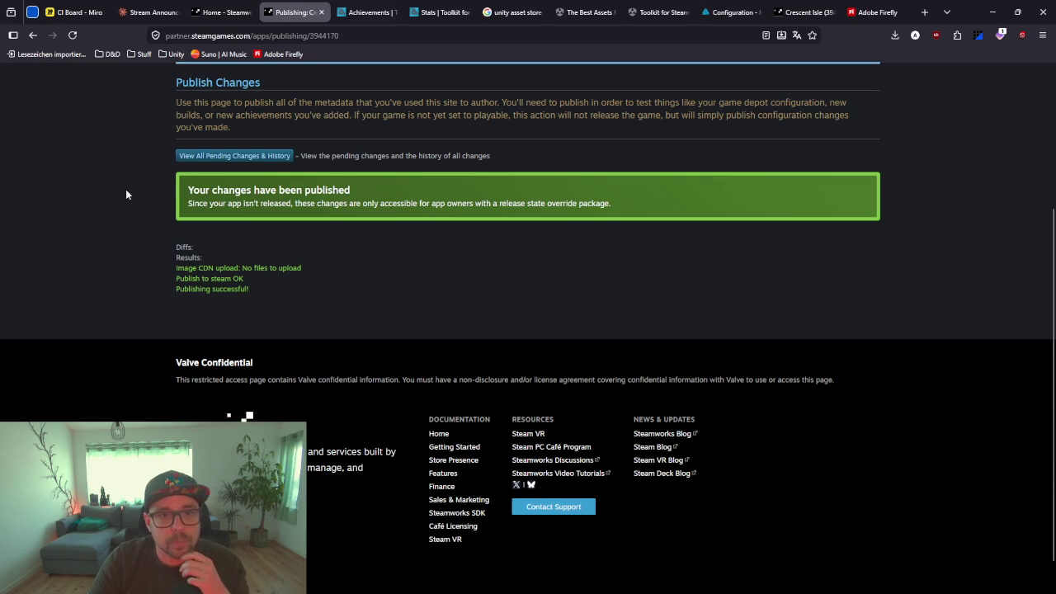
scroll(234, 271, "up", 4)
mouse_move(429, 226)
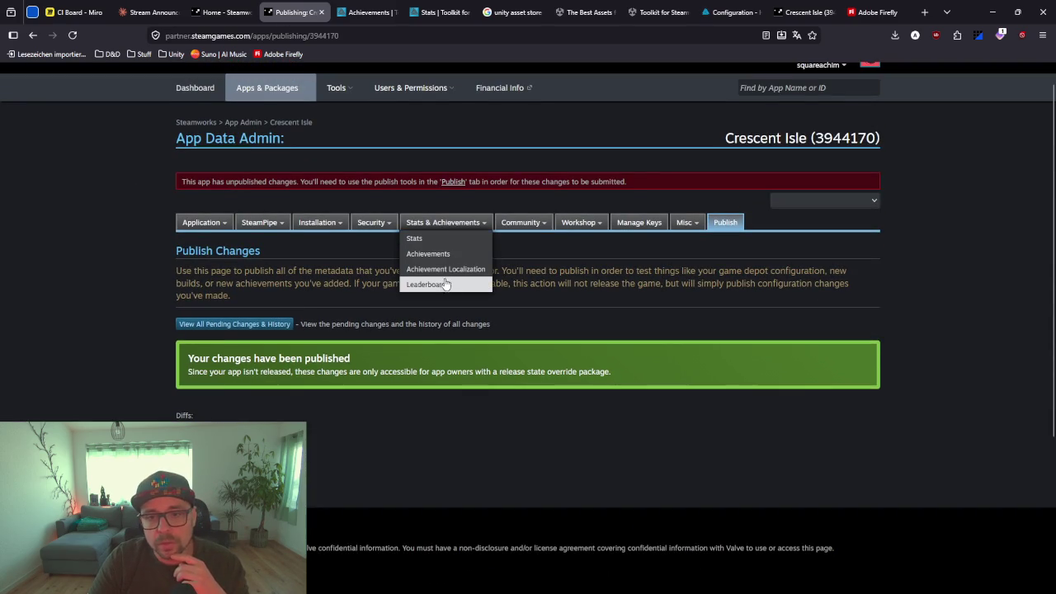
left_click(428, 258)
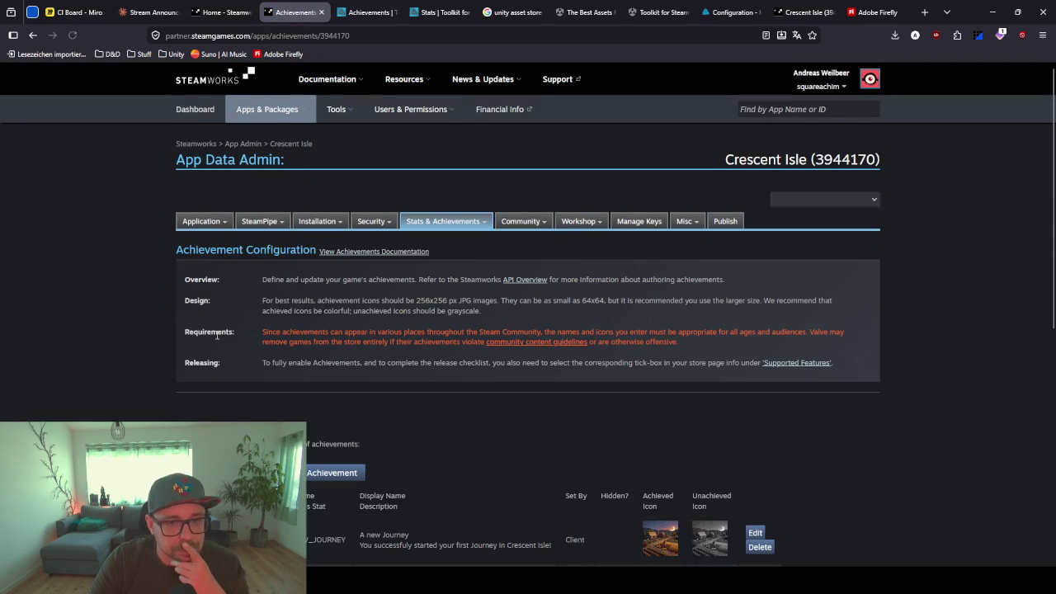
scroll(217, 336, "down", 7)
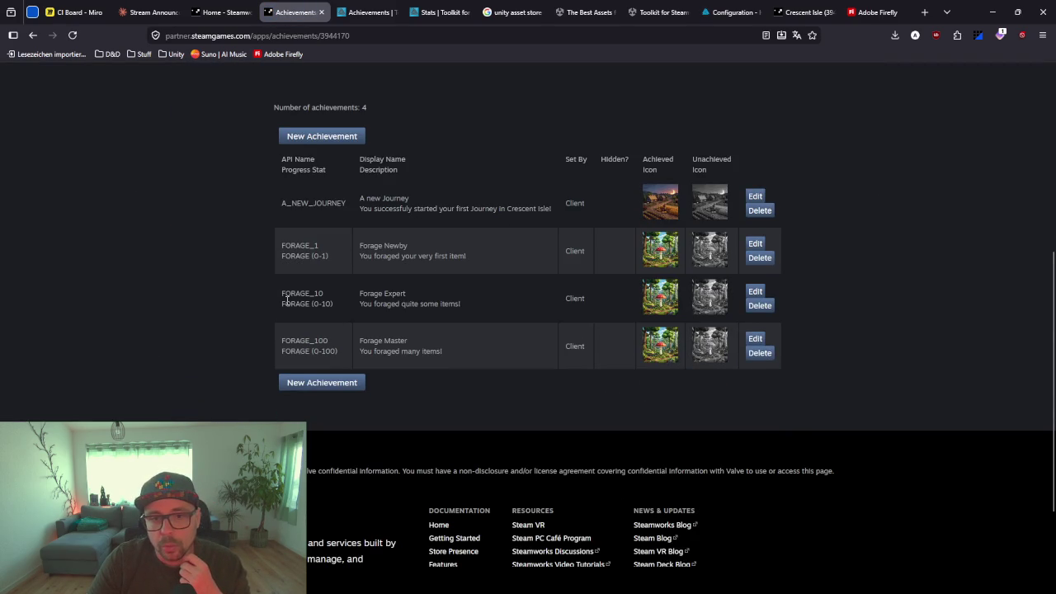
scroll(257, 306, "up", 6)
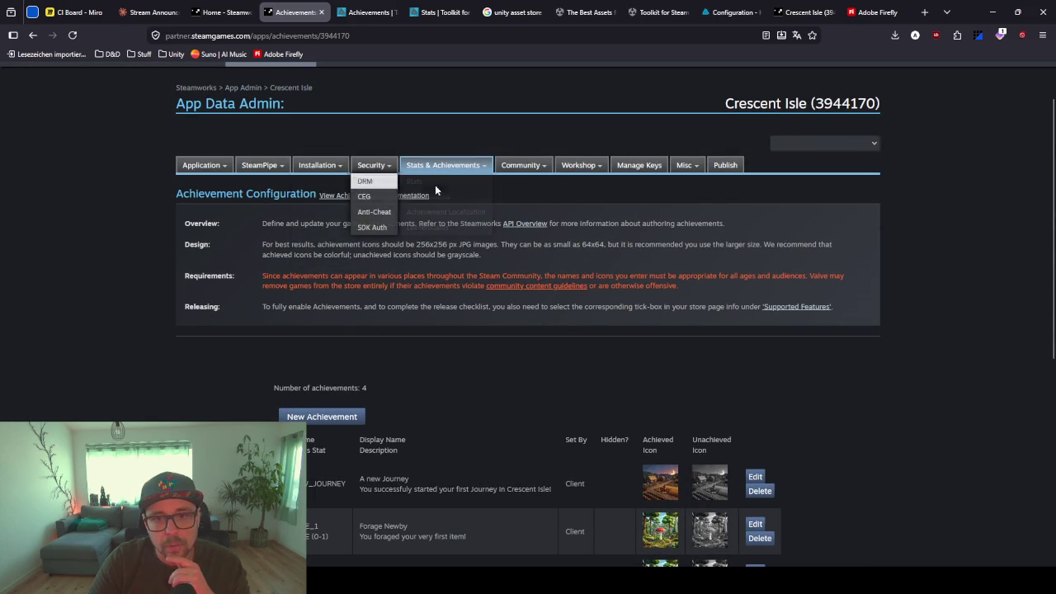
Add a new INT stat row under FORAGE on Stats Configuration and select its placeholder API name
left_click(417, 182)
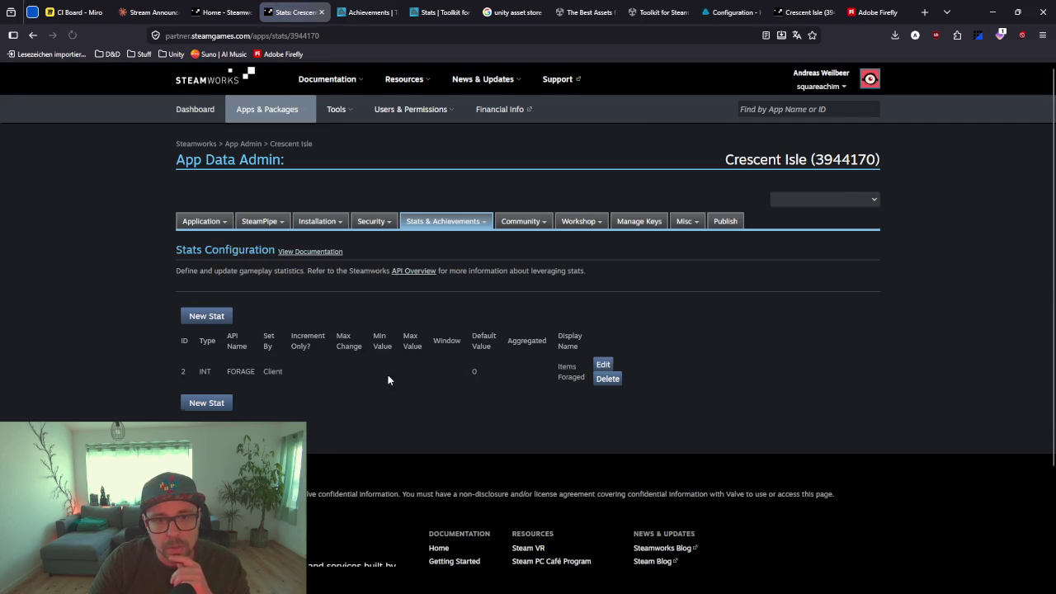
left_click(208, 403)
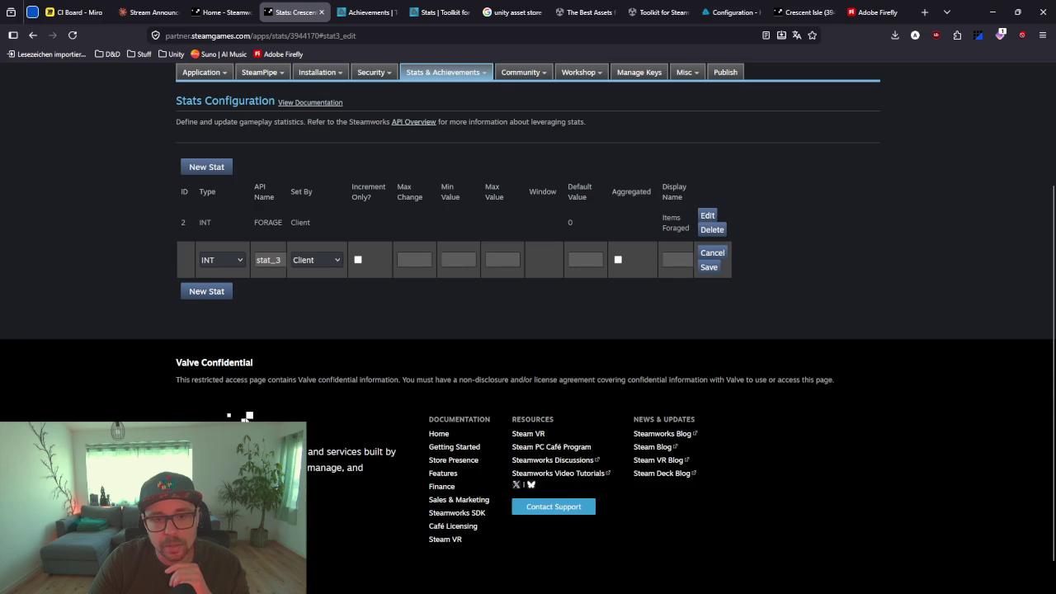
left_click(208, 262)
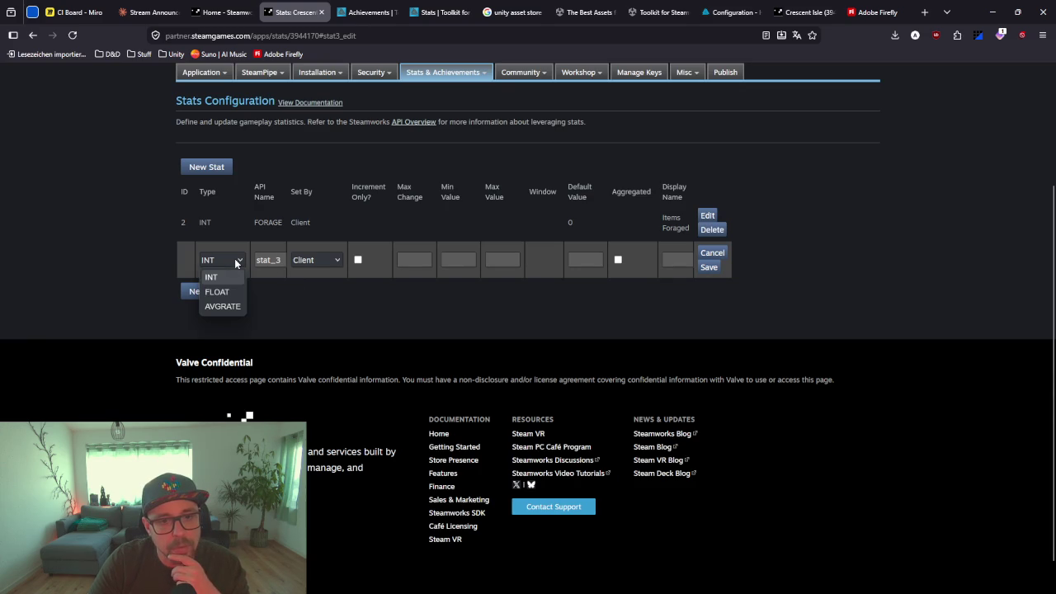
left_click(94, 273)
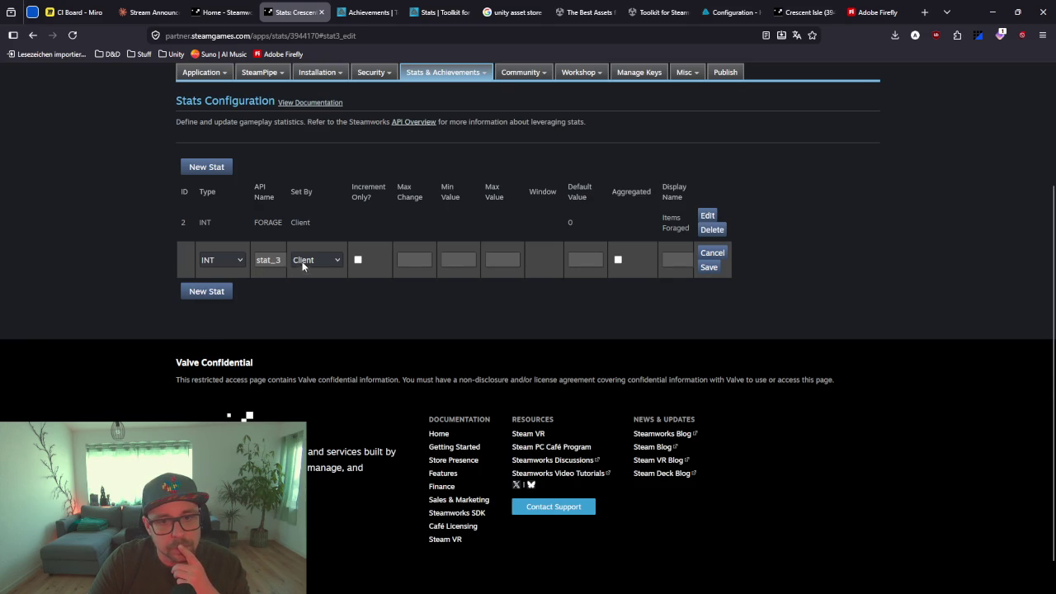
left_click(275, 259)
key("ctrl+a")
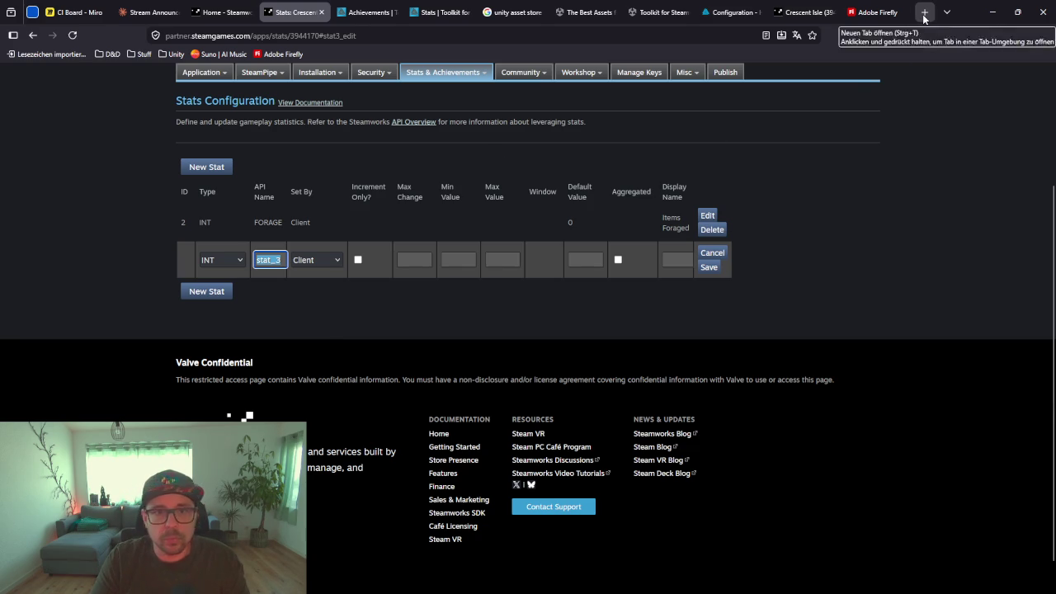
left_click(924, 14)
Search Google for 'crop field', read the AI overview, then return to the Steamworks stats page
type("crop fieldx")
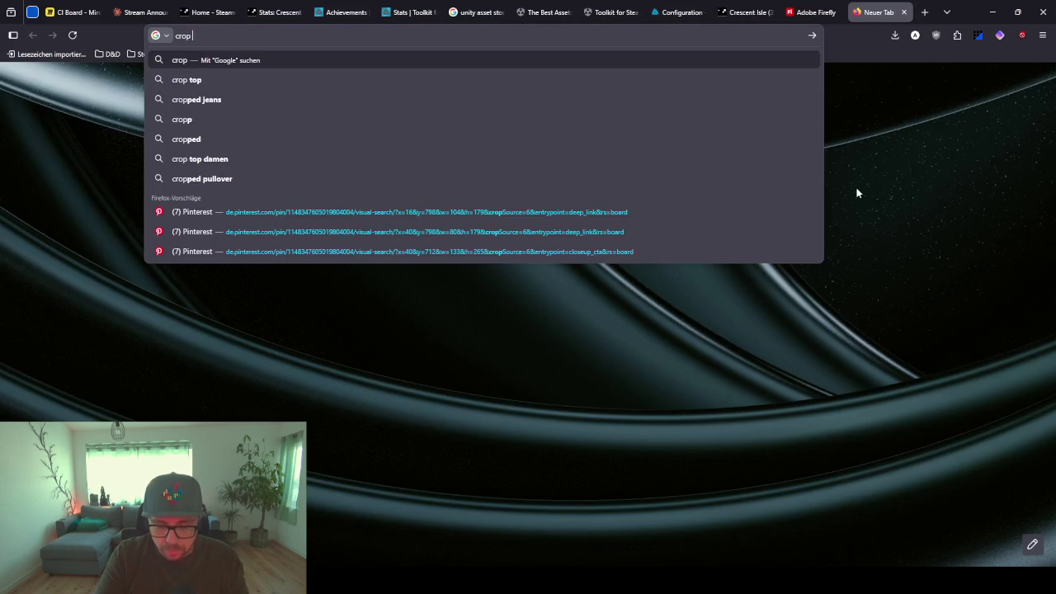
key("BackSpace")
key("Return")
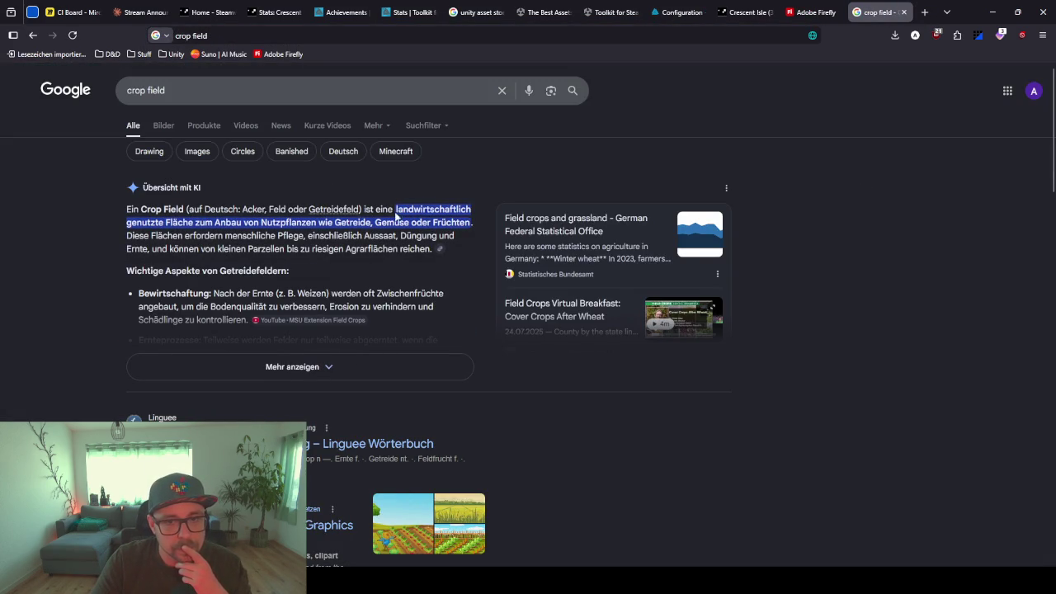
left_click_drag(184, 210, 138, 209)
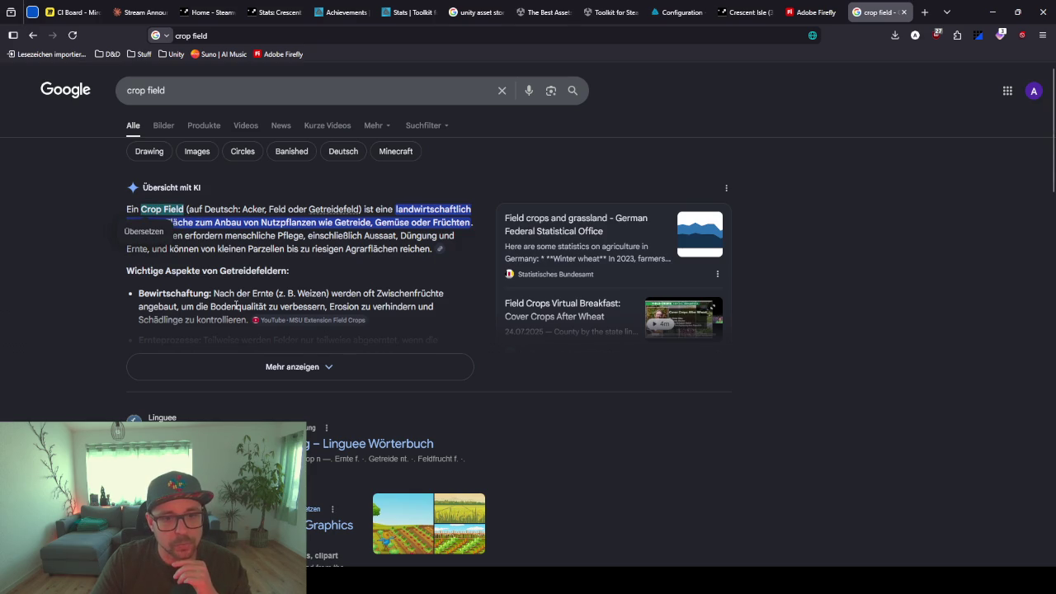
left_click(319, 247)
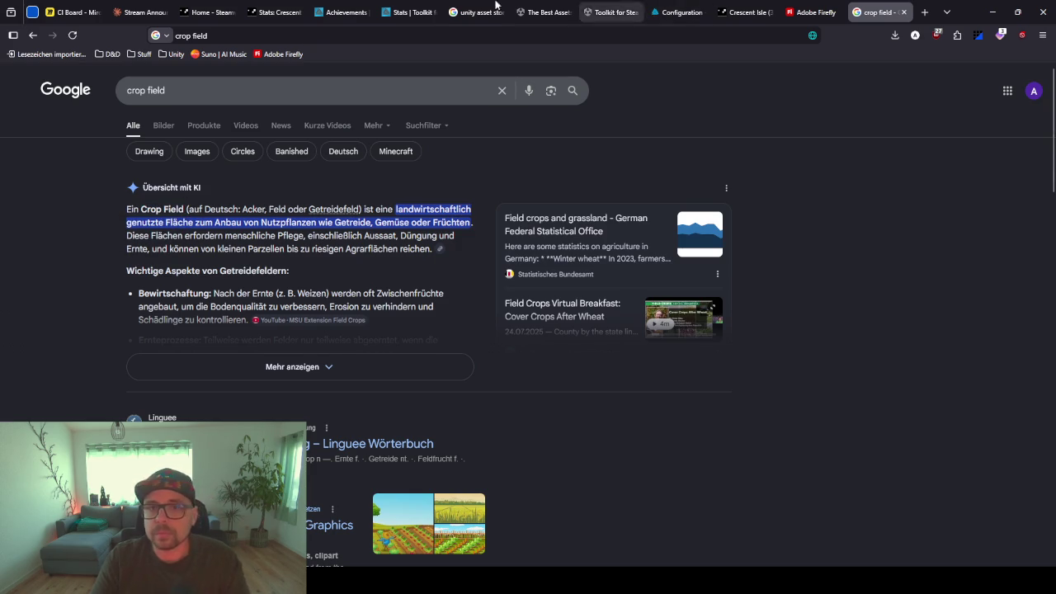
mouse_move(232, 15)
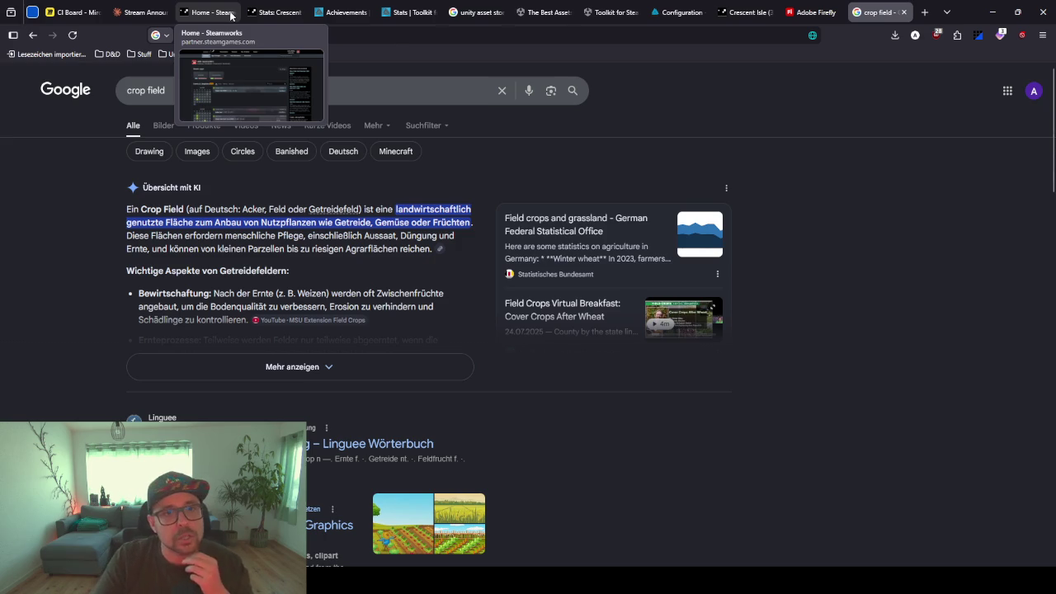
left_click(247, 15)
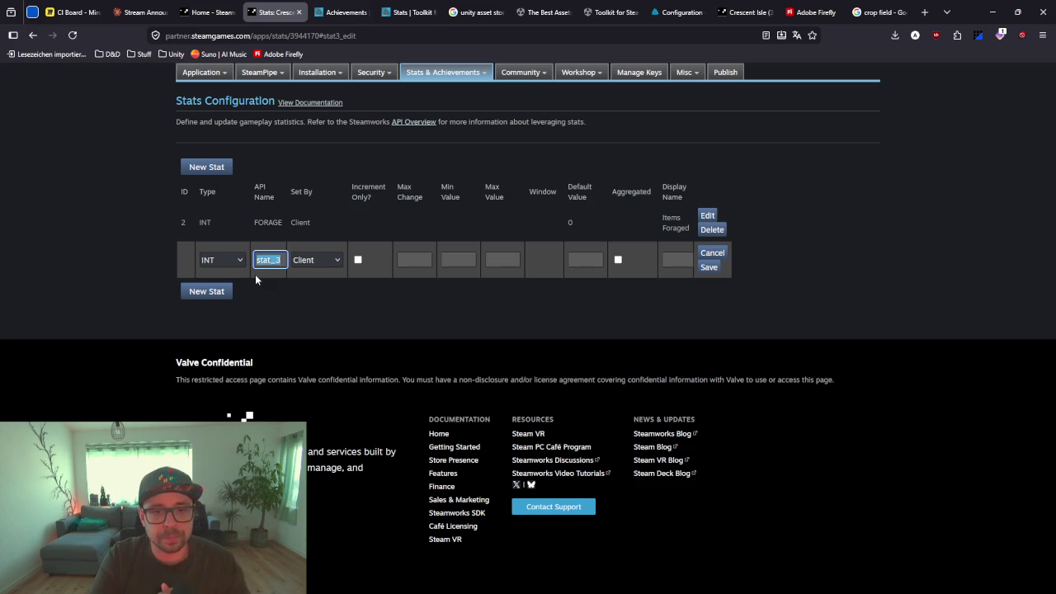
Save stat CROP_FIELD with default 0 and display name 'Crop Fields Created', then add another stat row
type("OP")
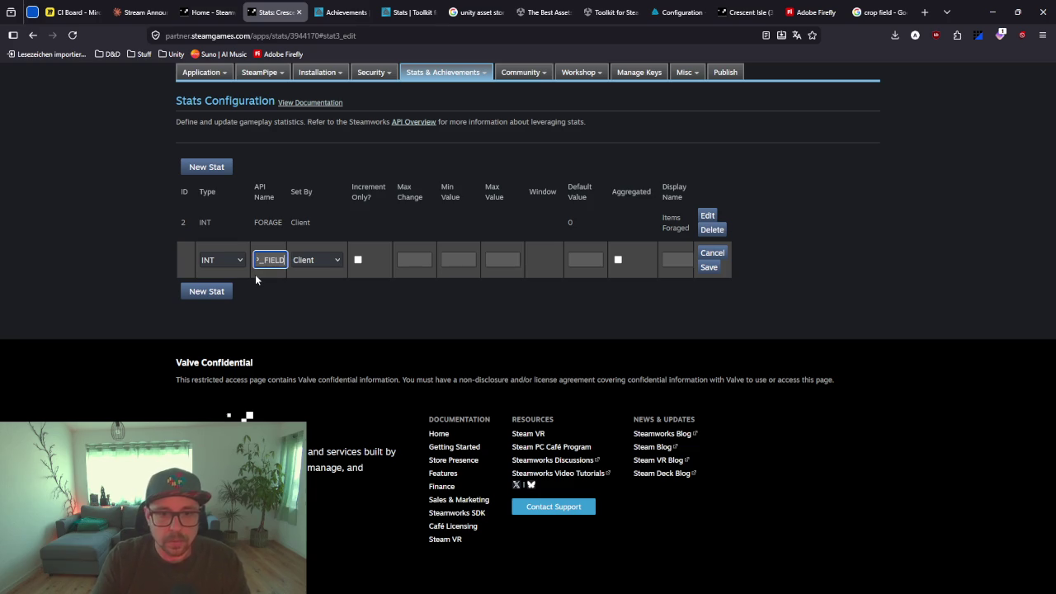
left_click(589, 264)
type("0")
left_click(669, 295)
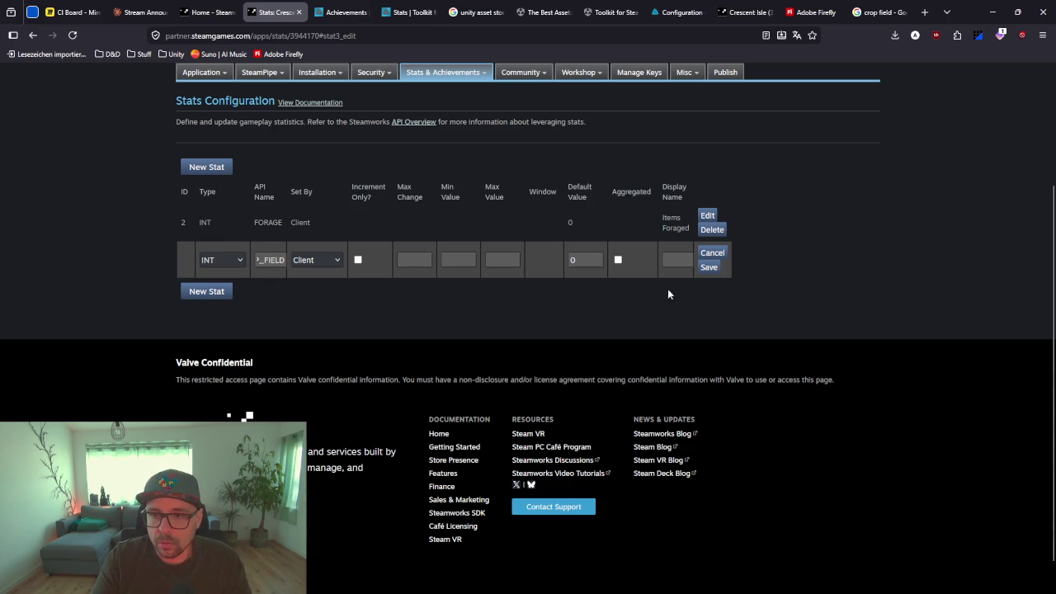
left_click(675, 262)
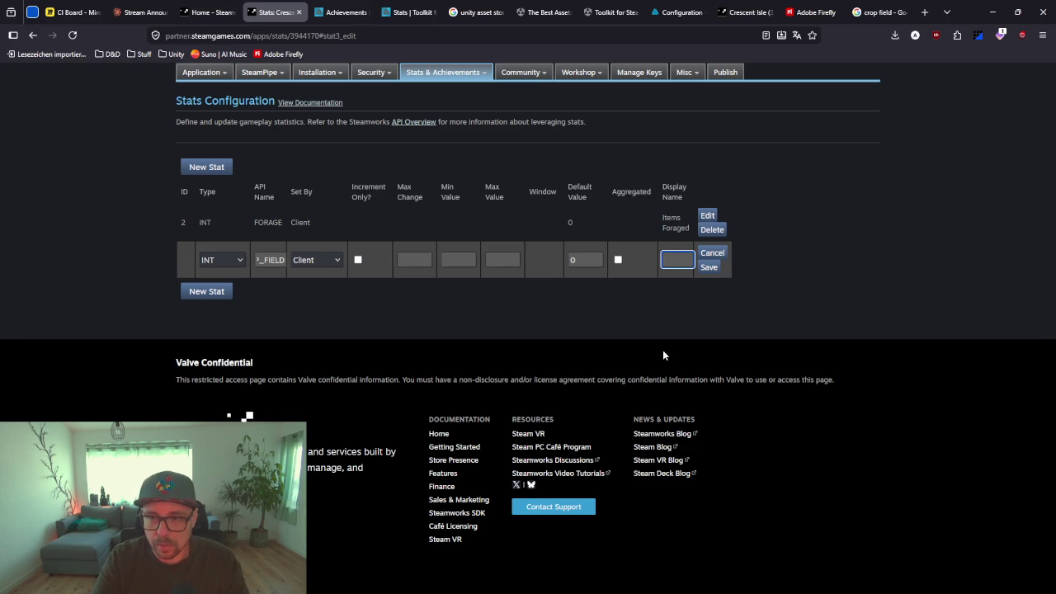
type("Crop")
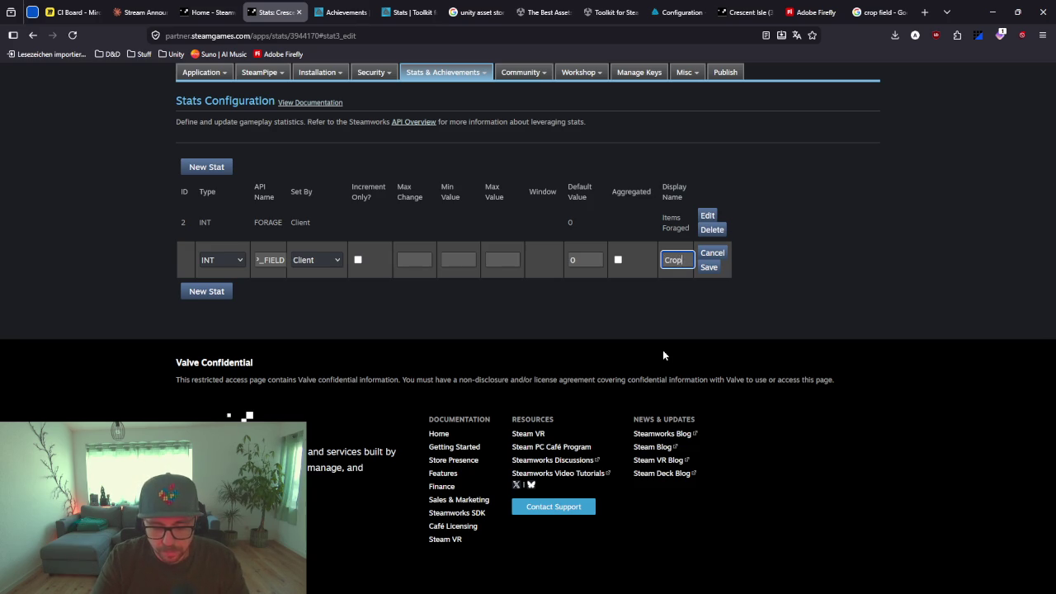
type(" Fields Created")
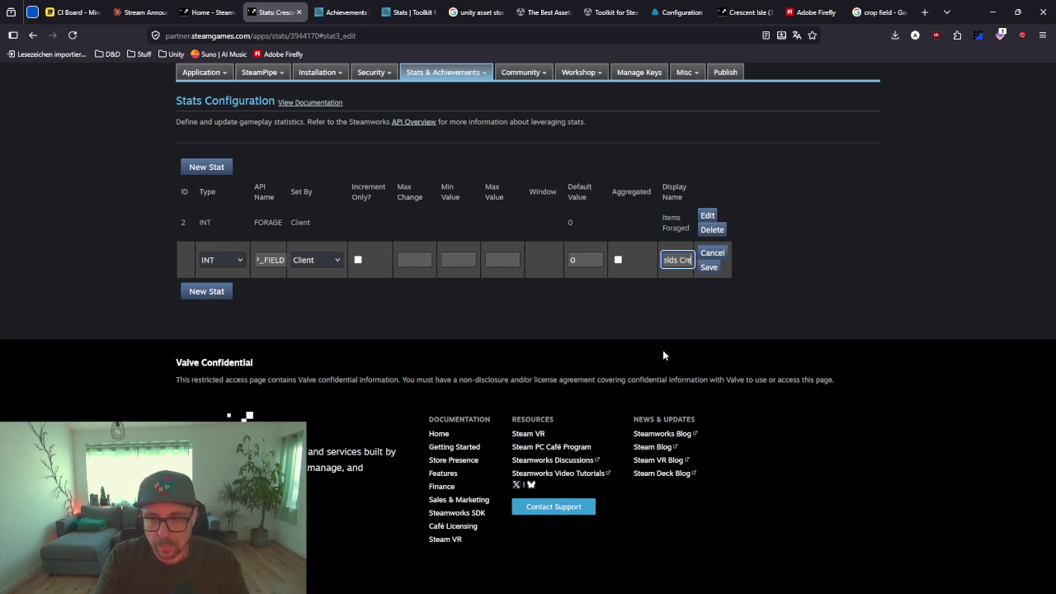
left_click(707, 267)
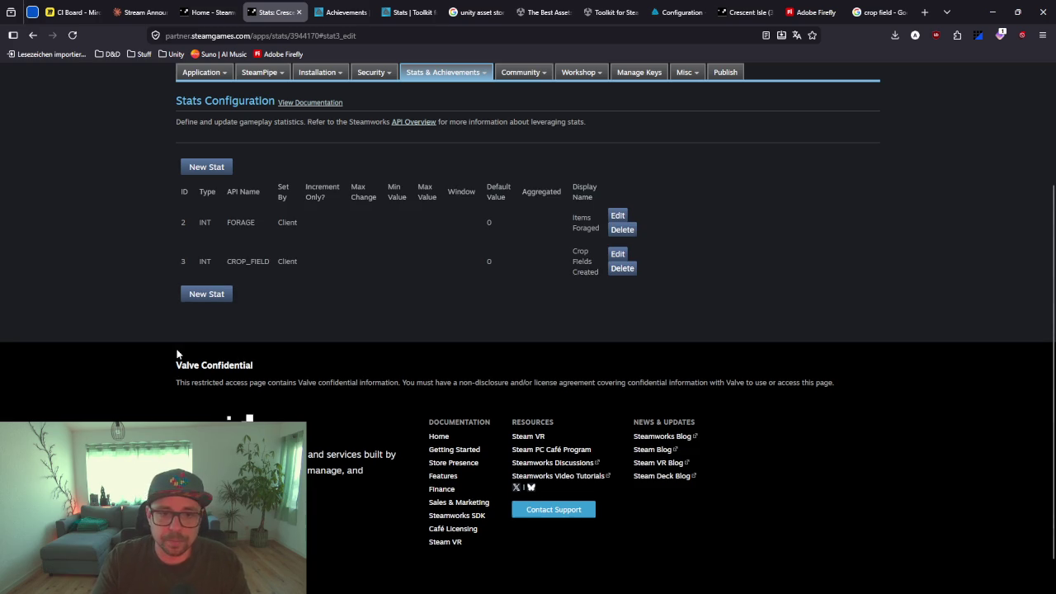
left_click(207, 292)
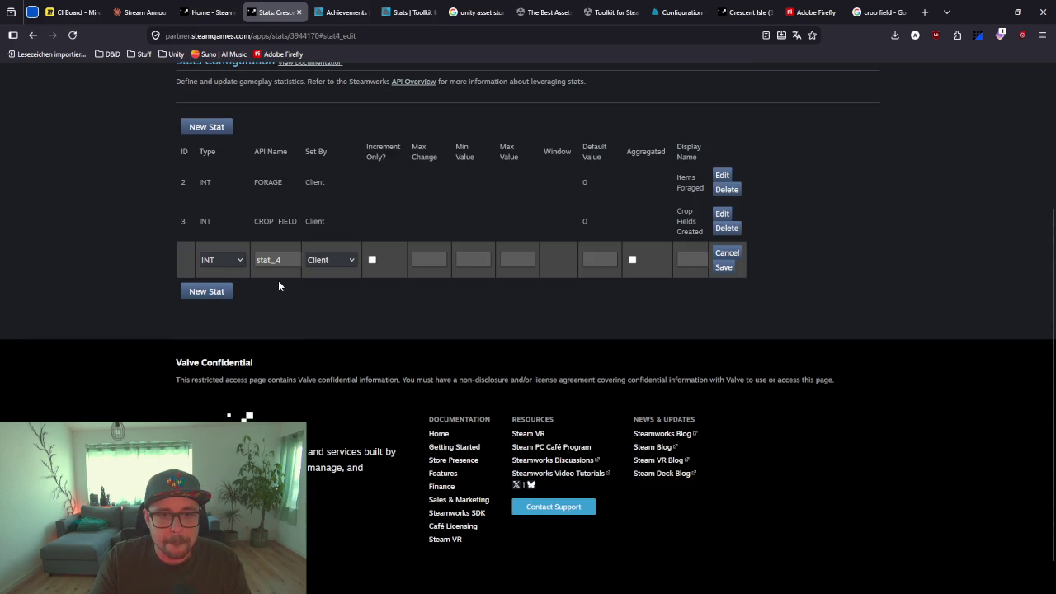
Create and save stat CROPS_HARVESTED with display name 'Crops Harvested'
left_click_drag(281, 260, 236, 263)
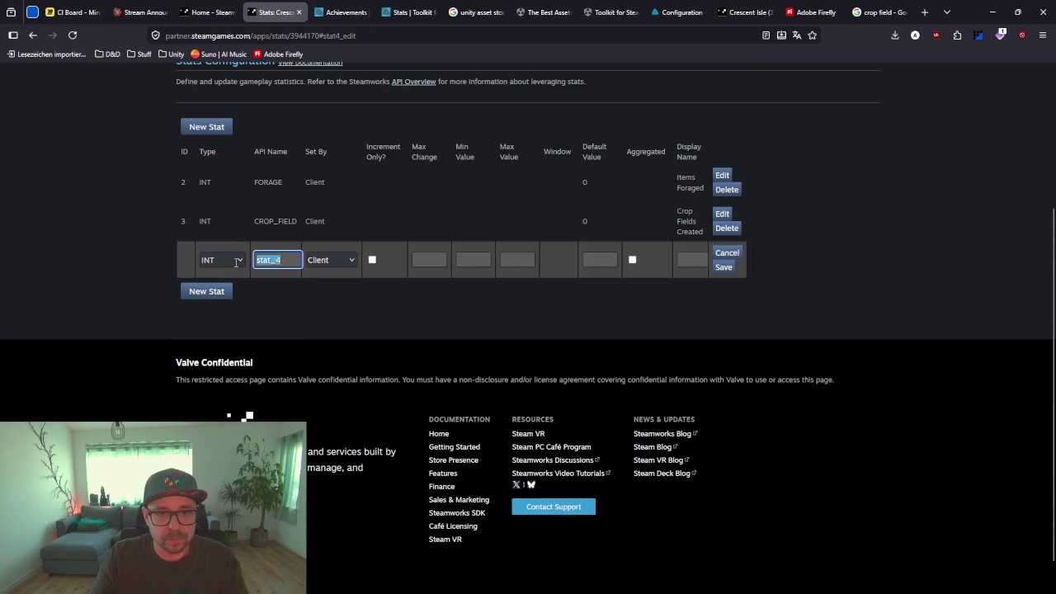
type("CROP")
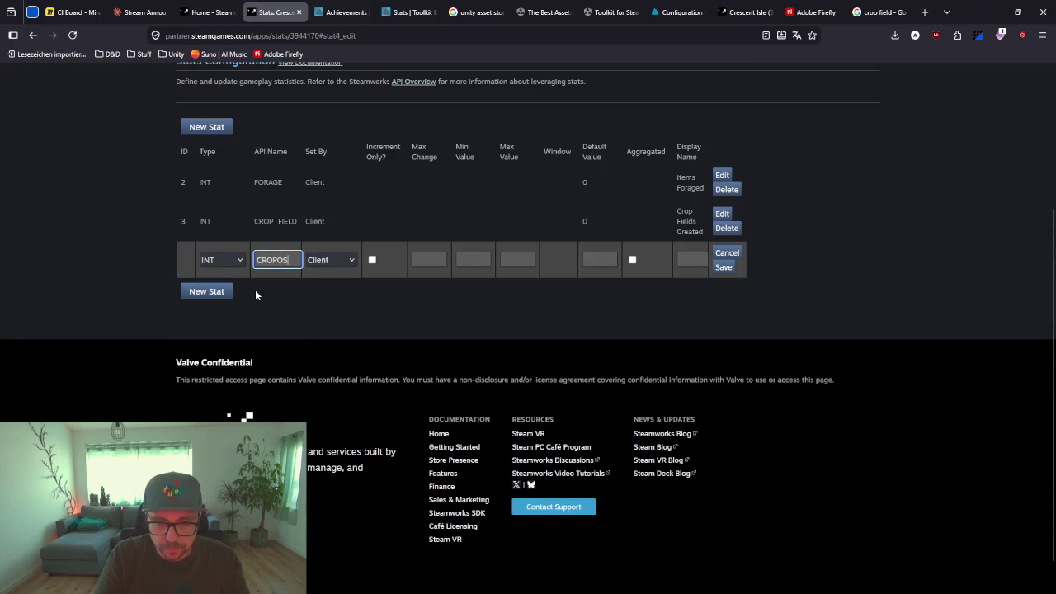
key("BackSpace")
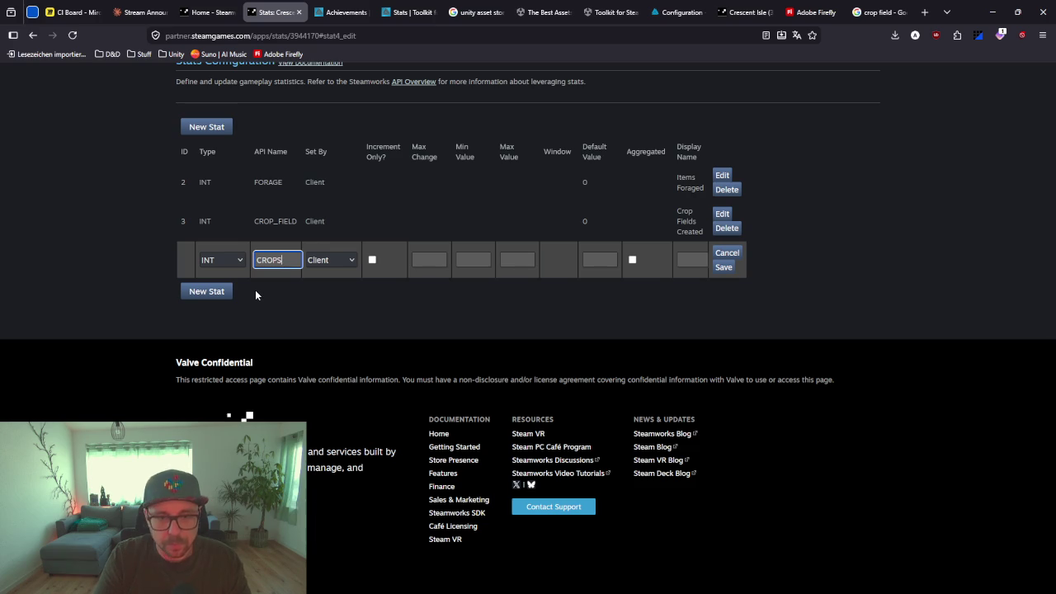
type("_HARVESTED")
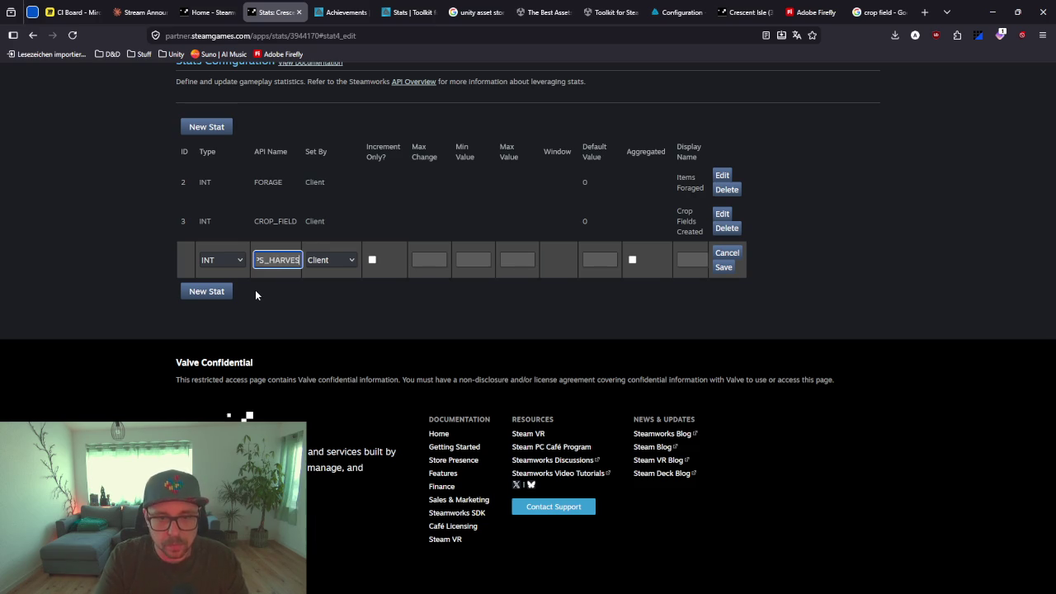
left_click(612, 260)
left_click(686, 261)
type("ps Harvested")
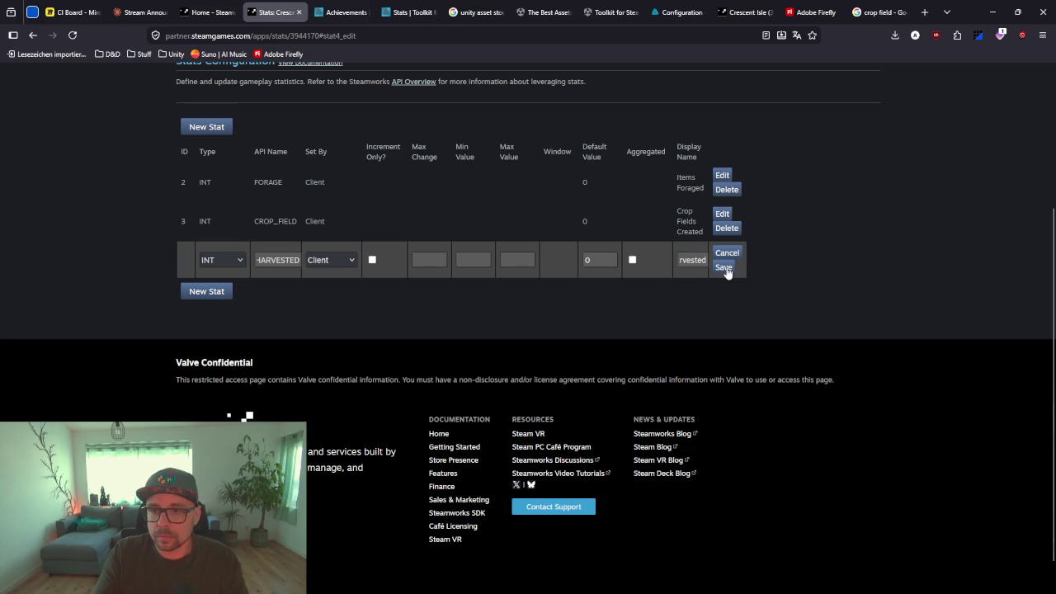
left_click(724, 267)
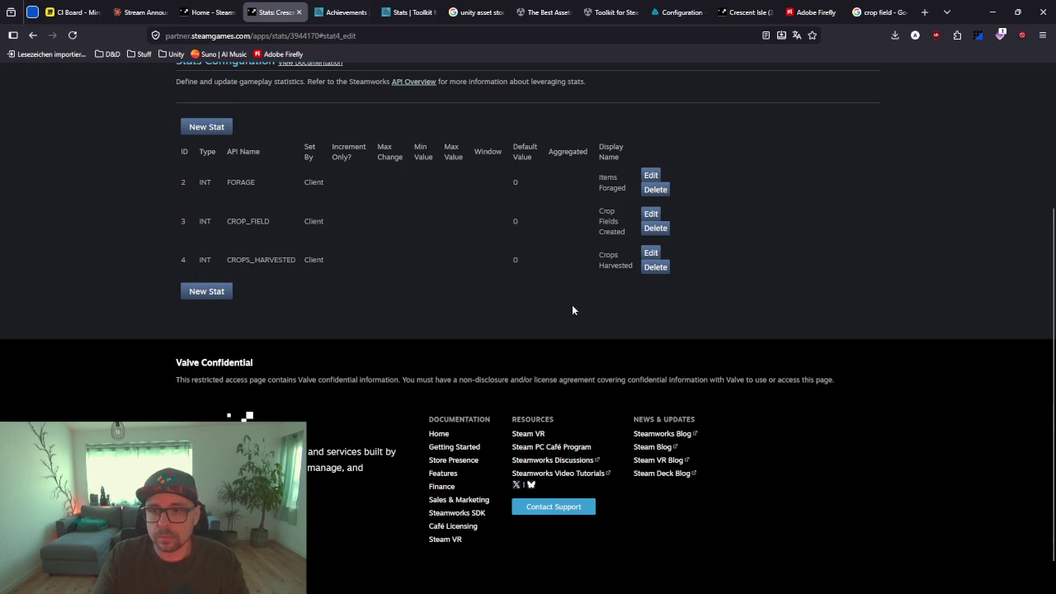
Add and save stat FORESTING with display name 'Forested Count'
left_click(208, 293)
double_click(293, 261)
key("BackSpace")
type("FOREST")
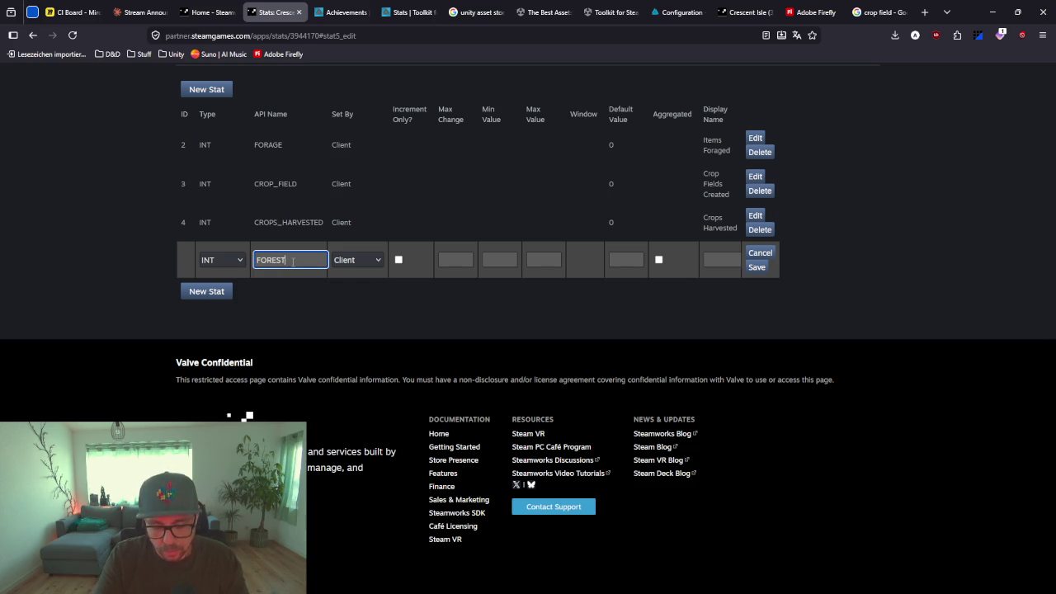
type("ING")
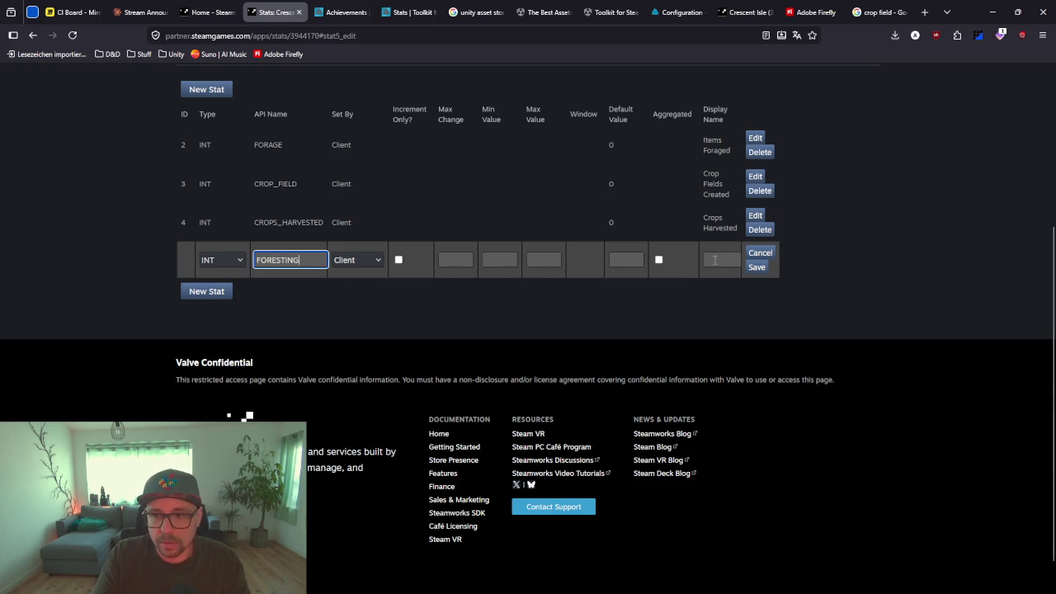
left_click(722, 260)
type("Foreste")
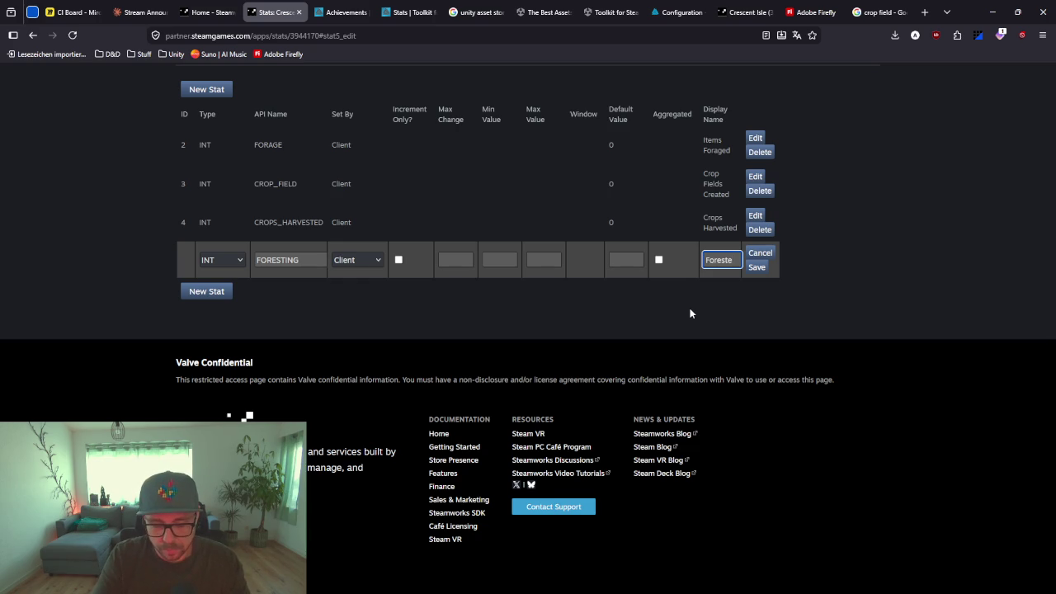
type("d Count")
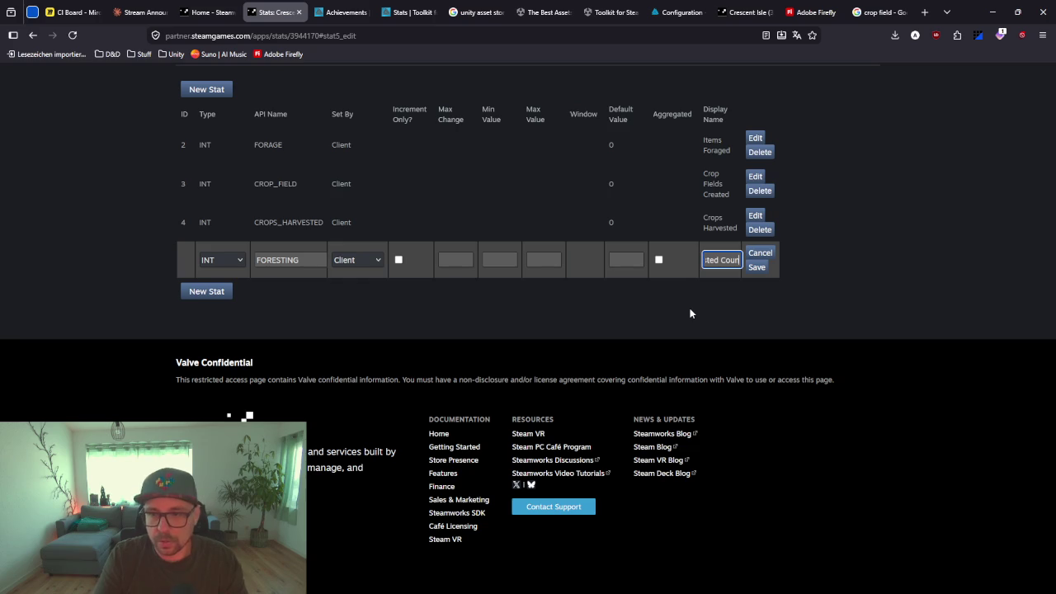
left_click(766, 268)
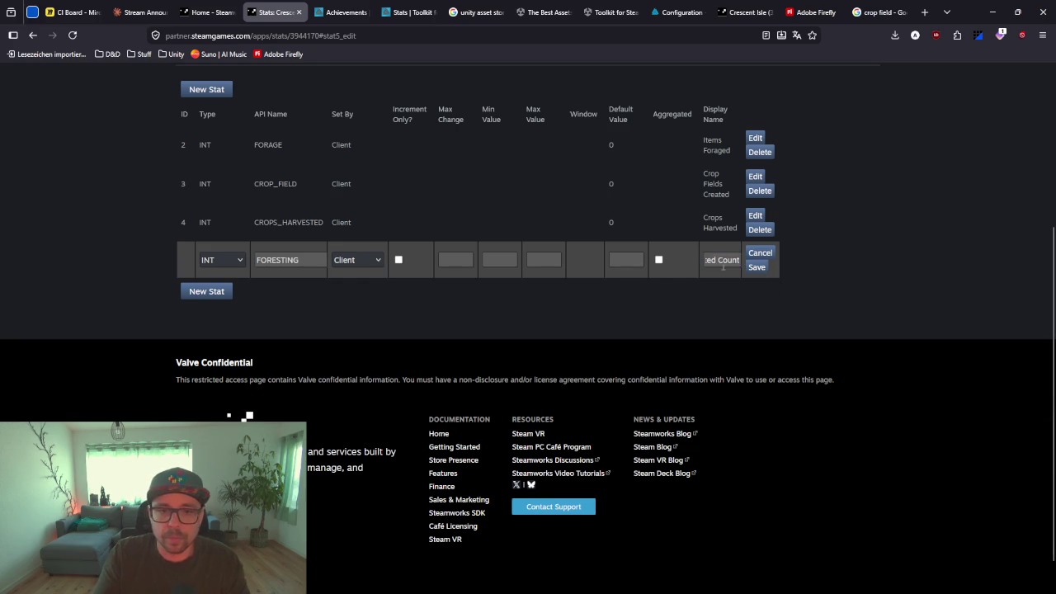
Add and save stat MINING with default 0 and display name 'Mining Count'
left_click(206, 291)
left_click(294, 261)
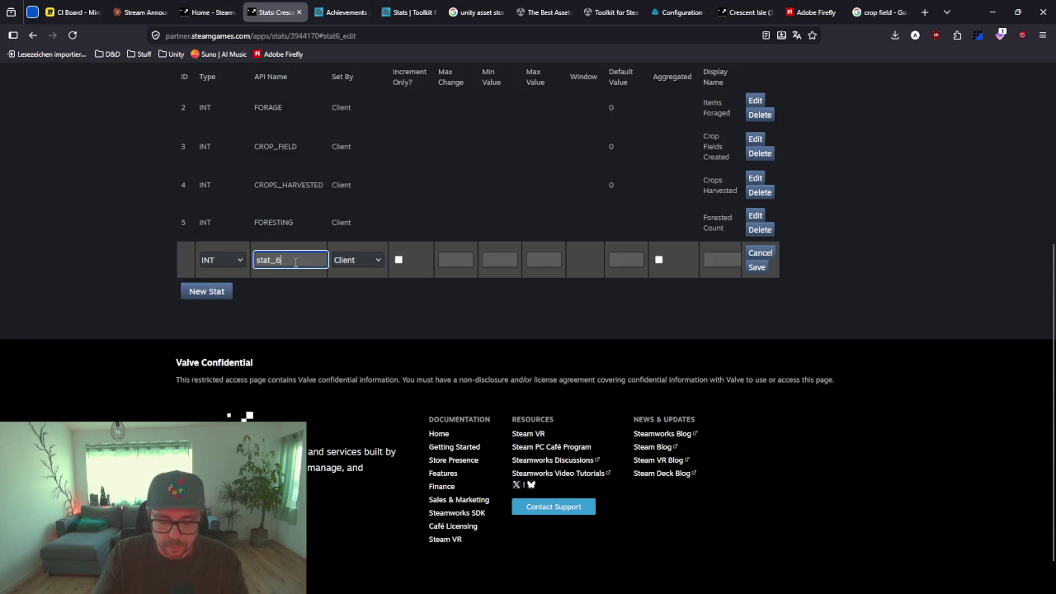
key("BackSpace")
key("BackSpace")
key("BackSpace")
key("BackSpace")
key("BackSpace")
key("BackSpace")
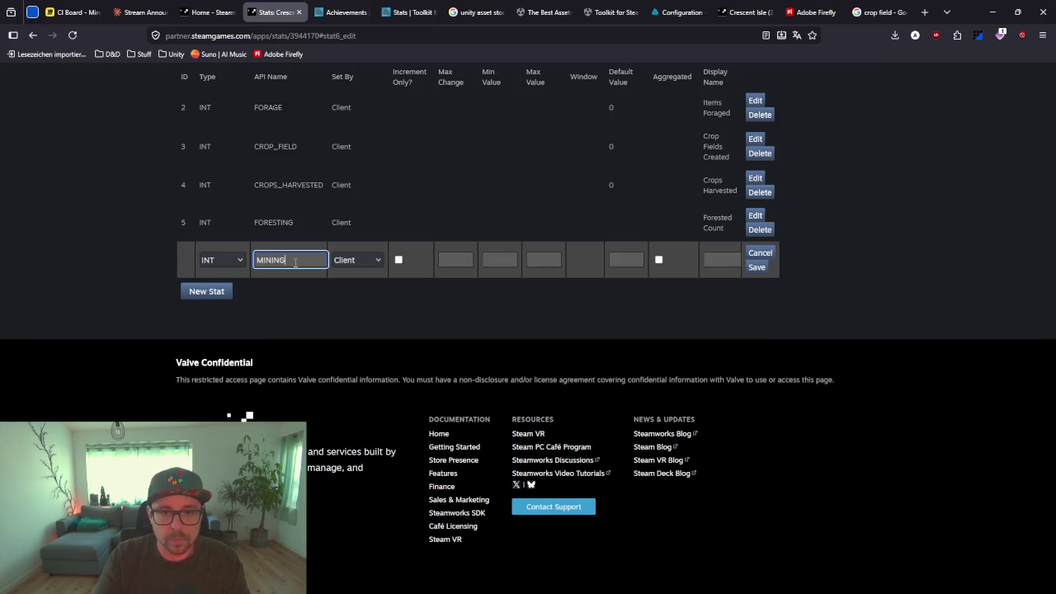
left_click(627, 260)
type("0")
left_click(711, 262)
type("ining Count")
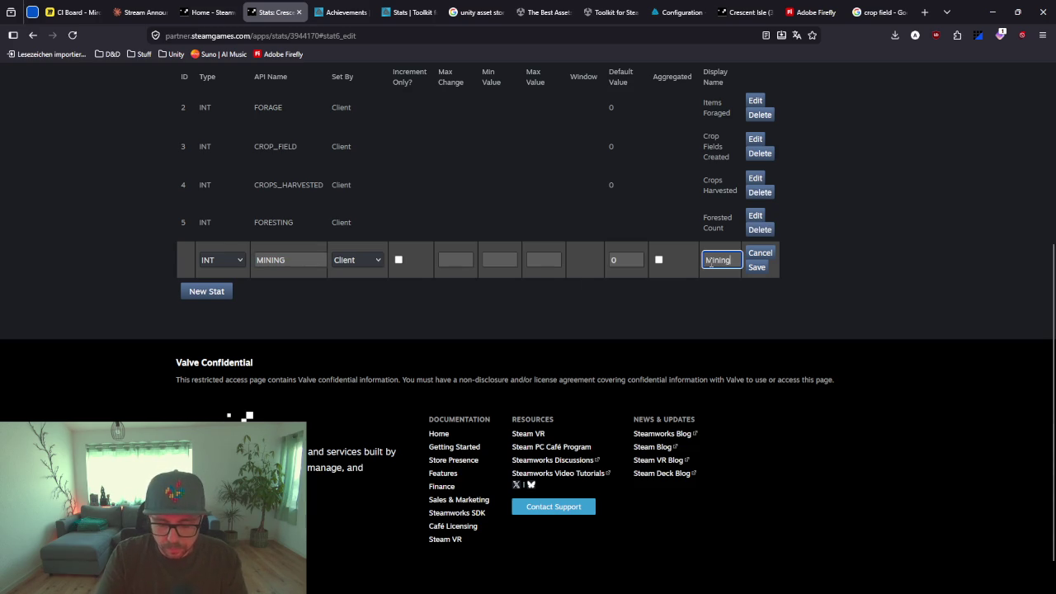
left_click(758, 267)
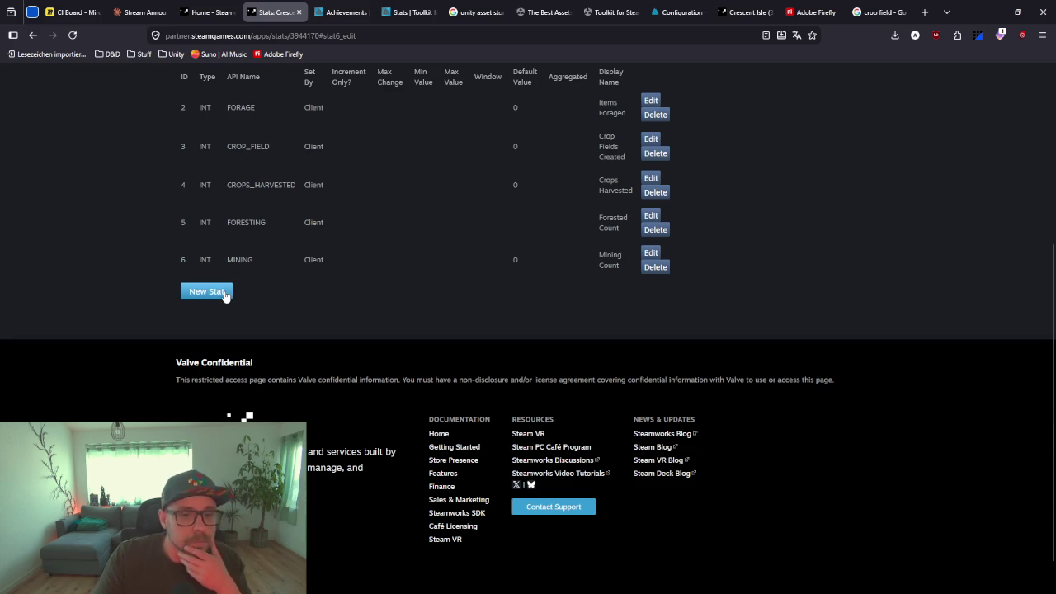
Add and save stat ENEMY with display name 'Enemy Defeated'
left_click(225, 293)
double_click(297, 264)
type("ENEMY")
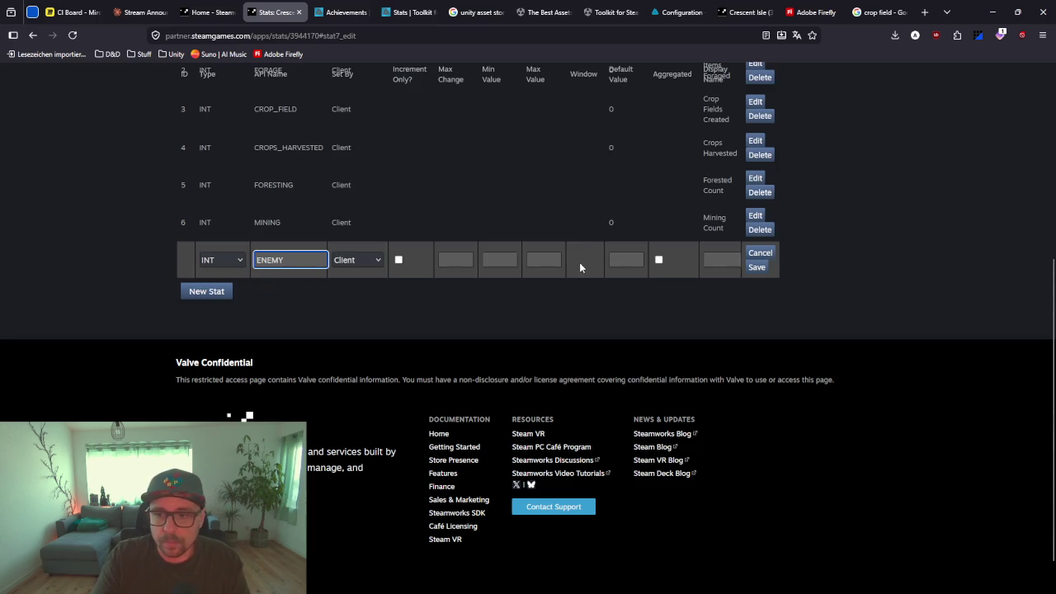
left_click(711, 263)
type("Enem")
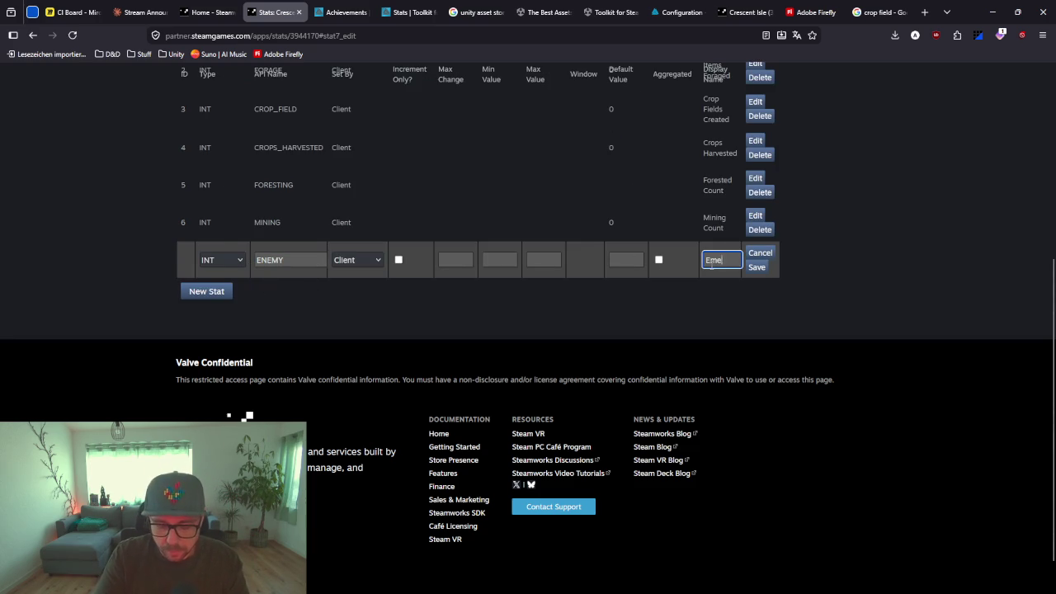
key("BackSpace")
key("BackSpace")
type("nemy Defeated")
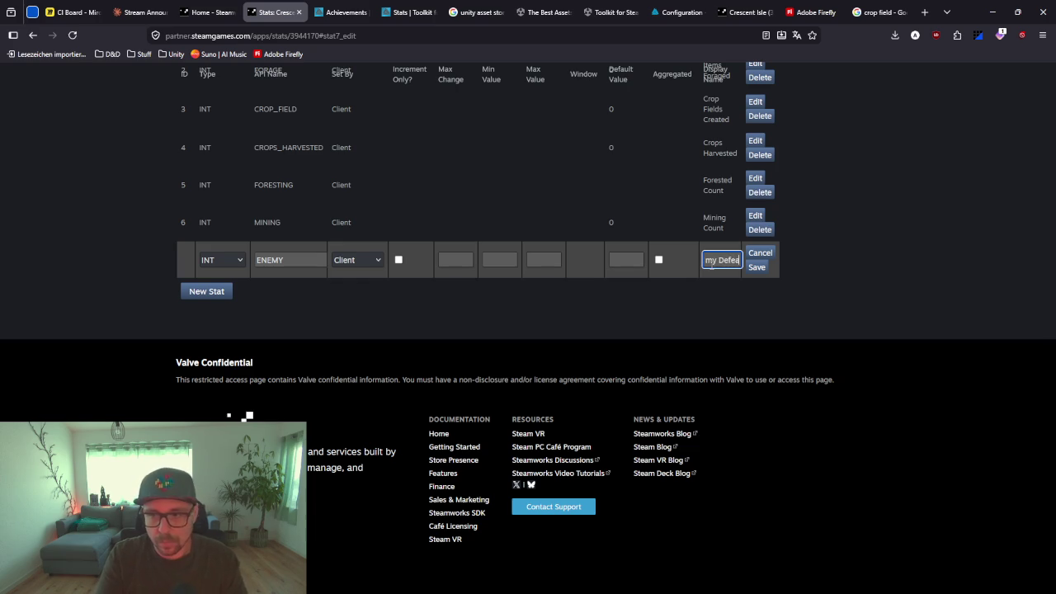
left_click(759, 267)
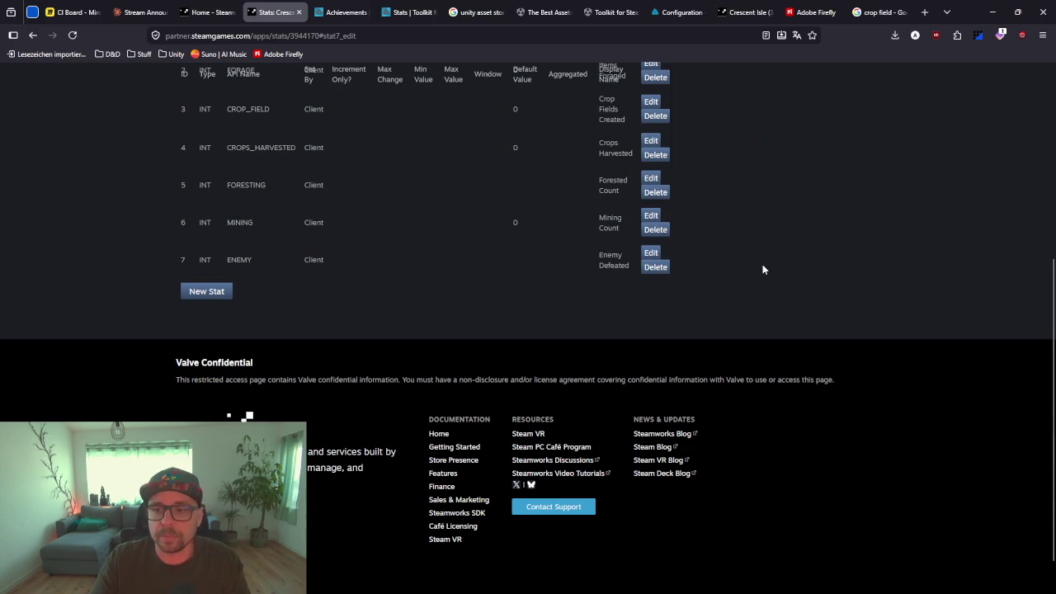
Set the default value of the ENEMY and FORESTING stats to 0 and save both
left_click(648, 260)
left_click(625, 260)
type("0")
left_click(756, 268)
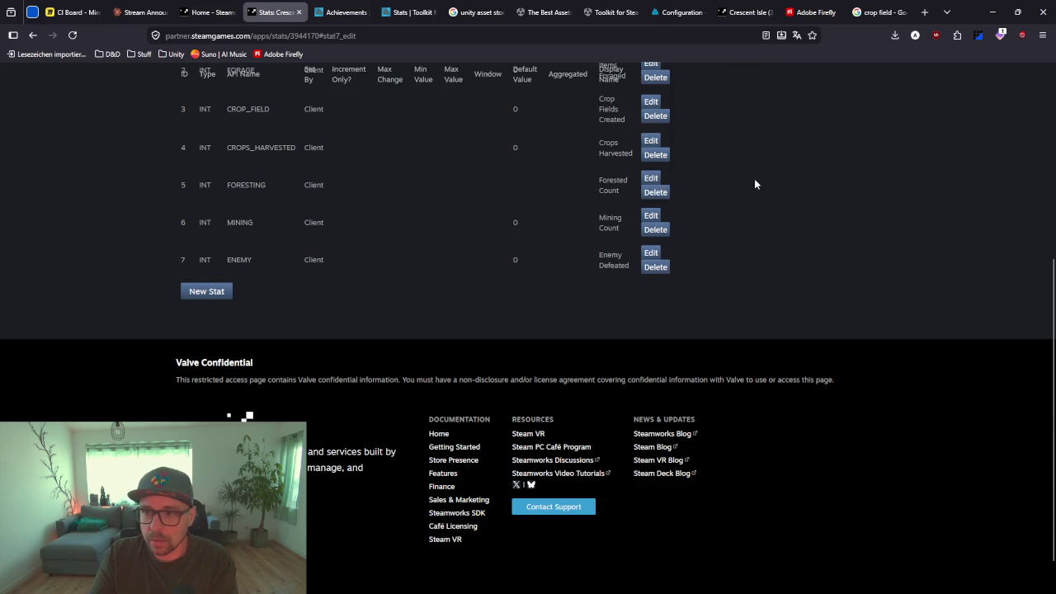
left_click(651, 178)
left_click(626, 185)
type("0")
left_click(756, 192)
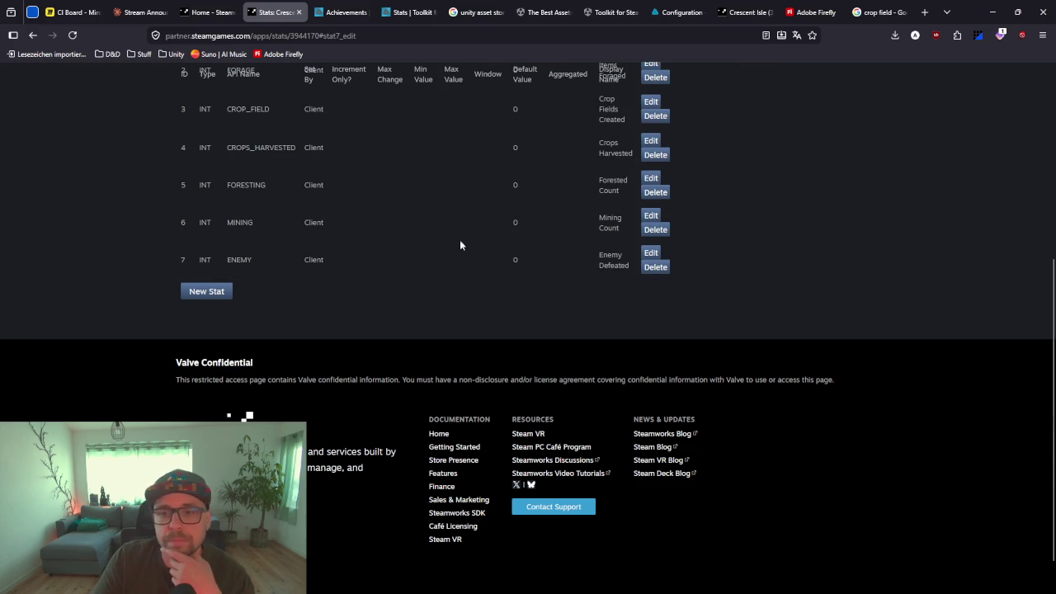
scroll(378, 245, "up", 3)
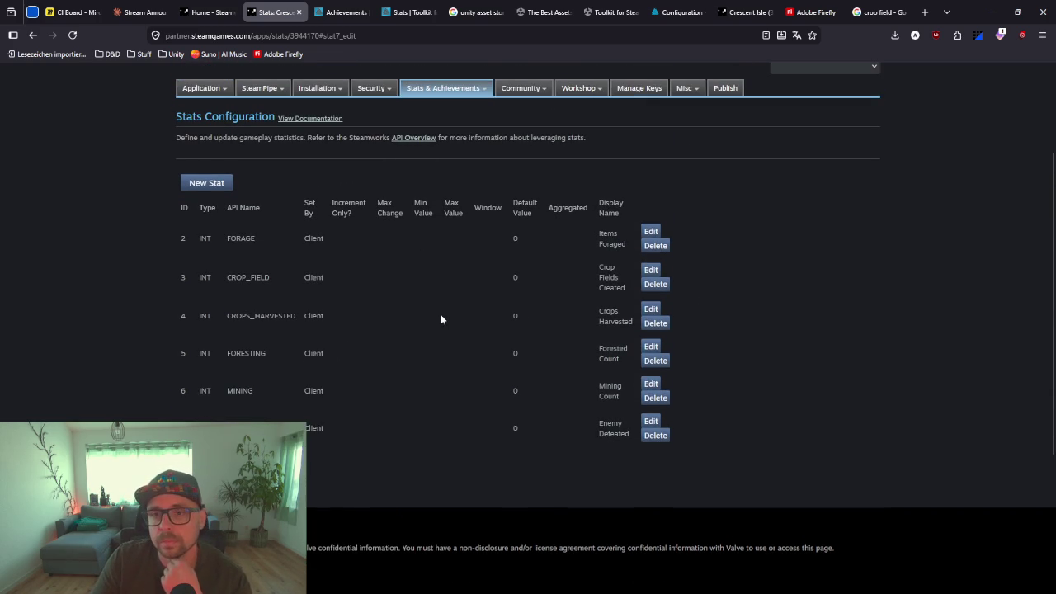
Go to the Steamworks achievements configuration page
mouse_move(435, 105)
left_click(411, 121)
scroll(296, 311, "down", 5)
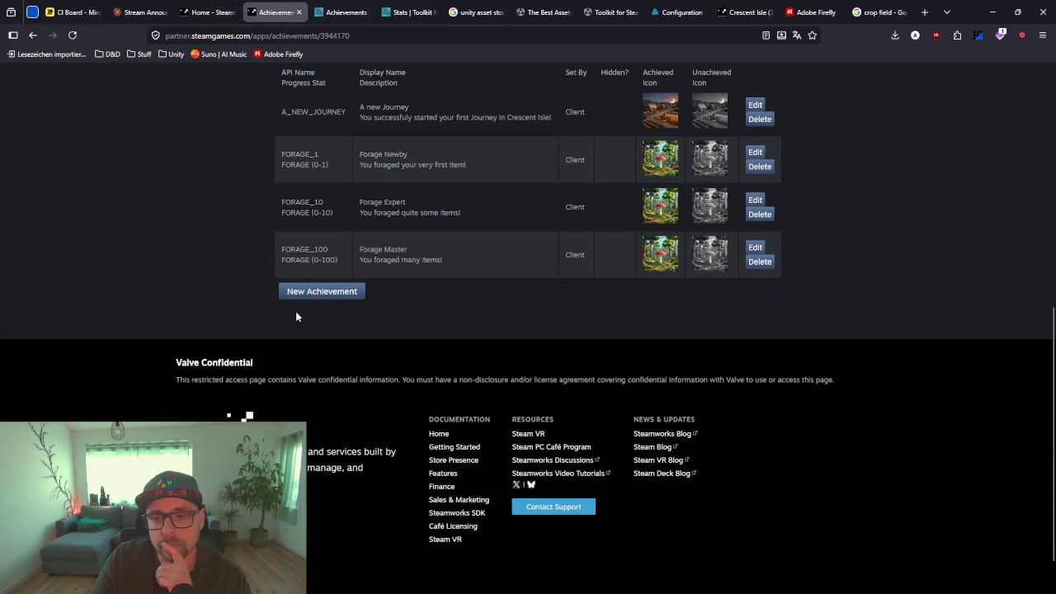
scroll(295, 311, "up", 1)
scroll(297, 312, "down", 1)
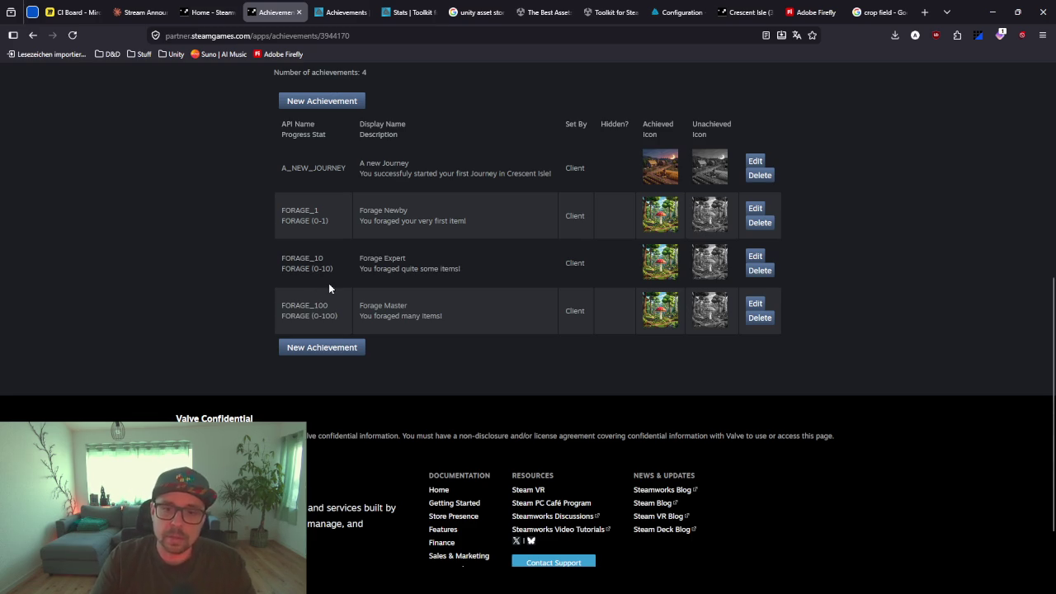
Add achievement CROP_FIELD_1 with CROP_FIELD as its progress stat
left_click(313, 347)
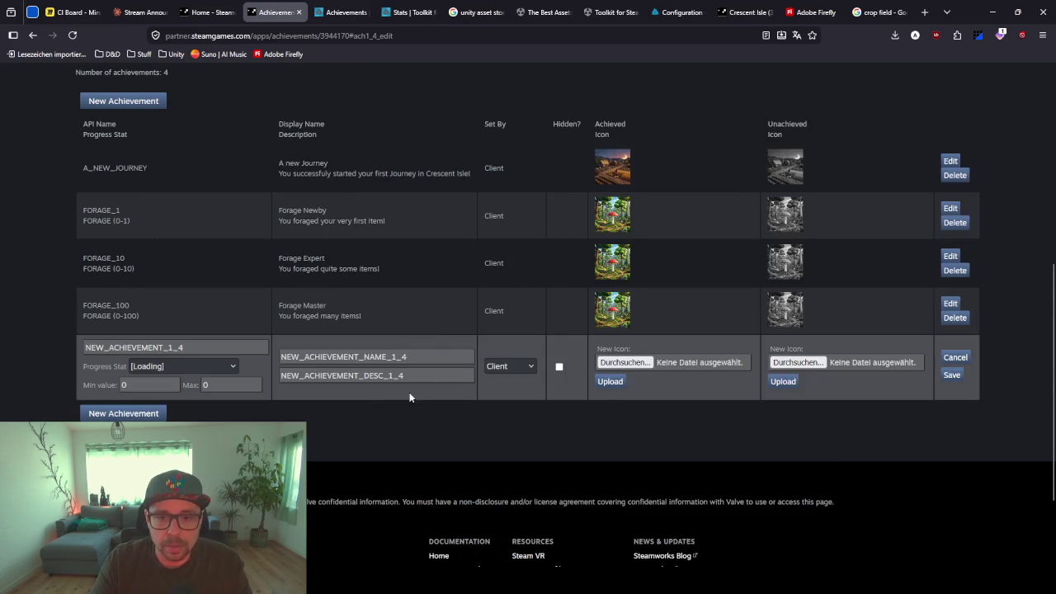
left_click_drag(241, 347, 80, 348)
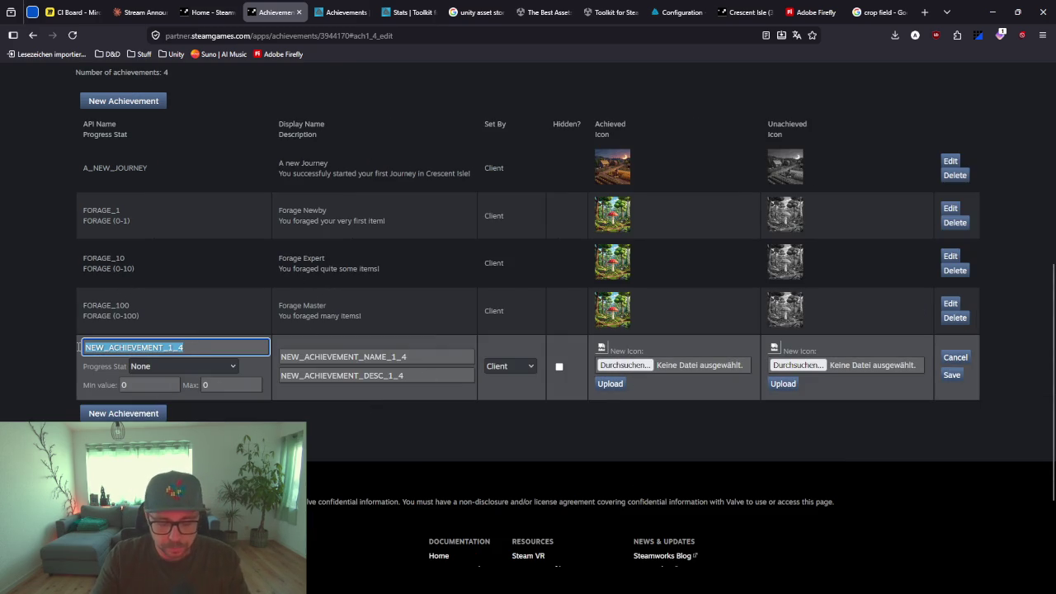
type("CROP_")
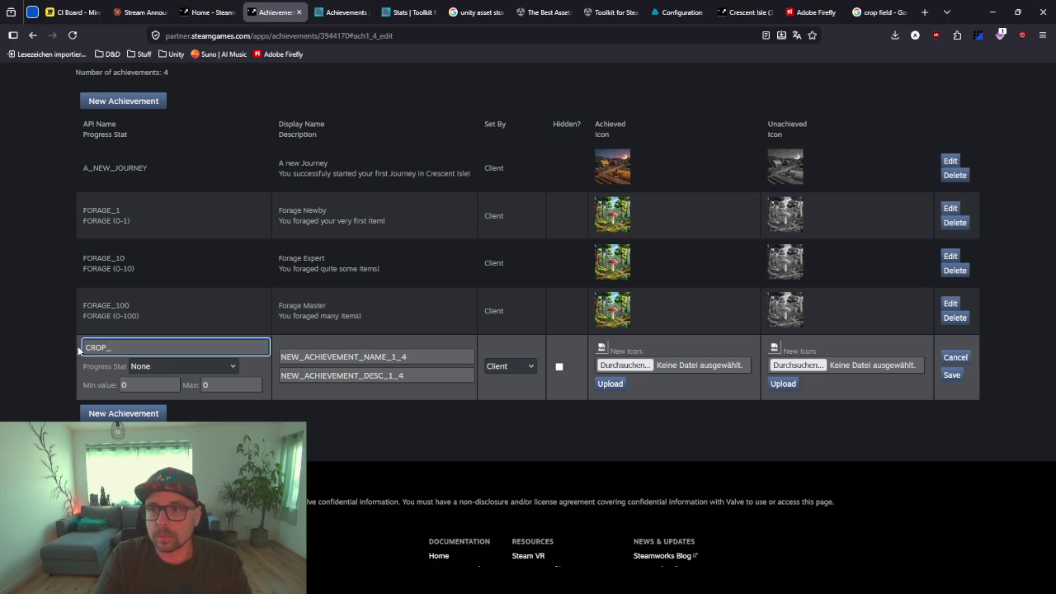
type("FIE")
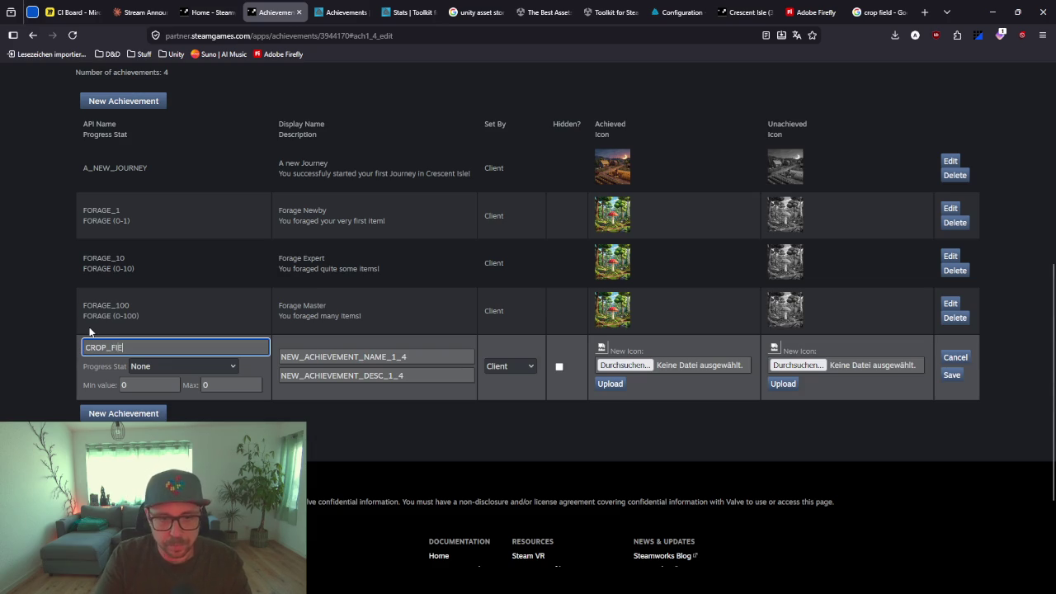
type("LD_1")
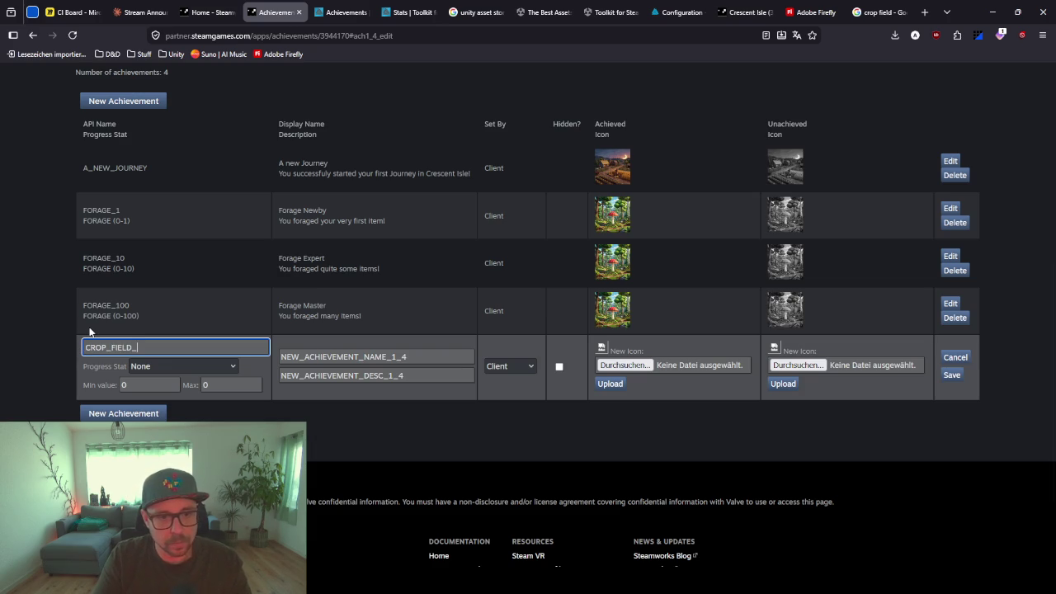
left_click(145, 367)
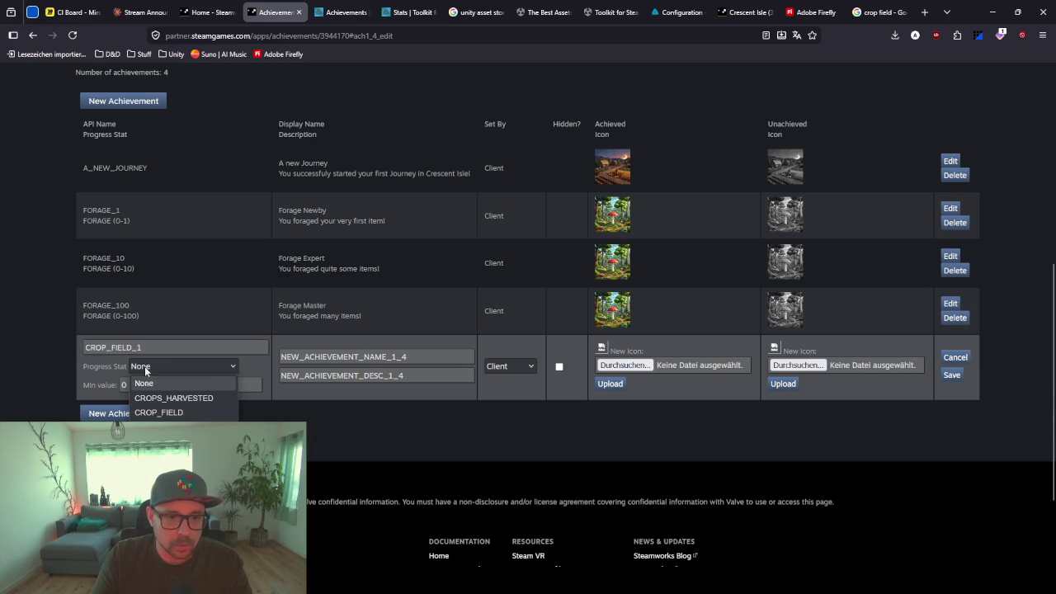
left_click(165, 412)
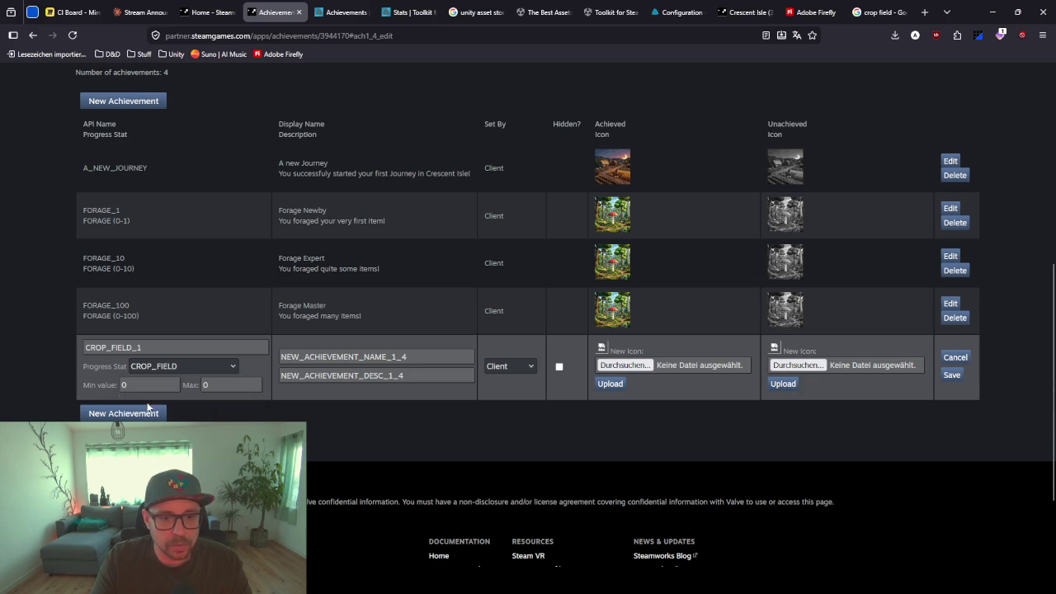
left_click(216, 385)
key("ctrl+a")
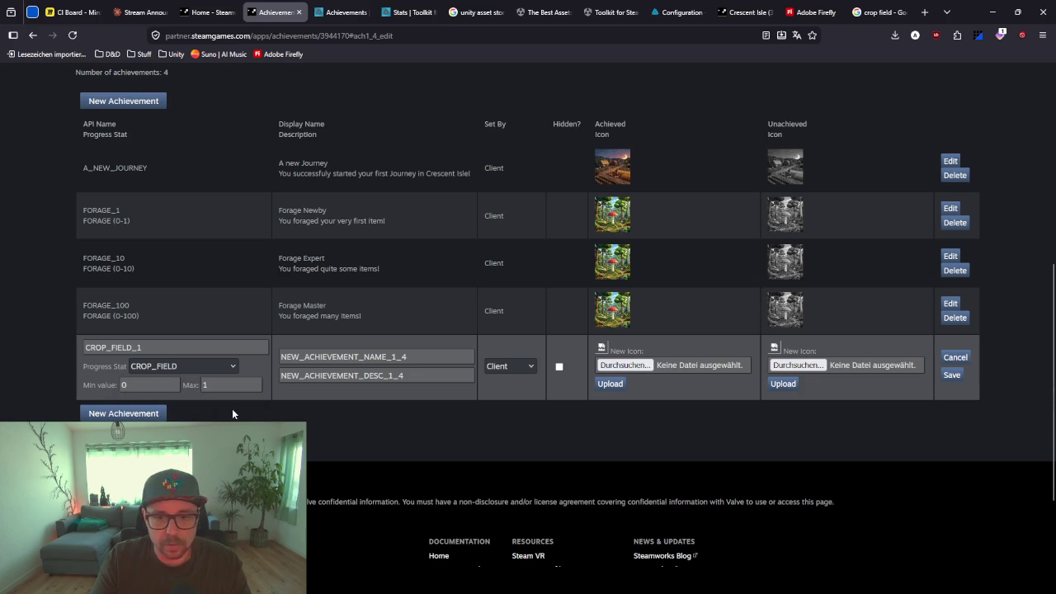
Name it 'Your first Crop Field' with description 'You created your first Crop Field' and save
left_click_drag(433, 359, 246, 355)
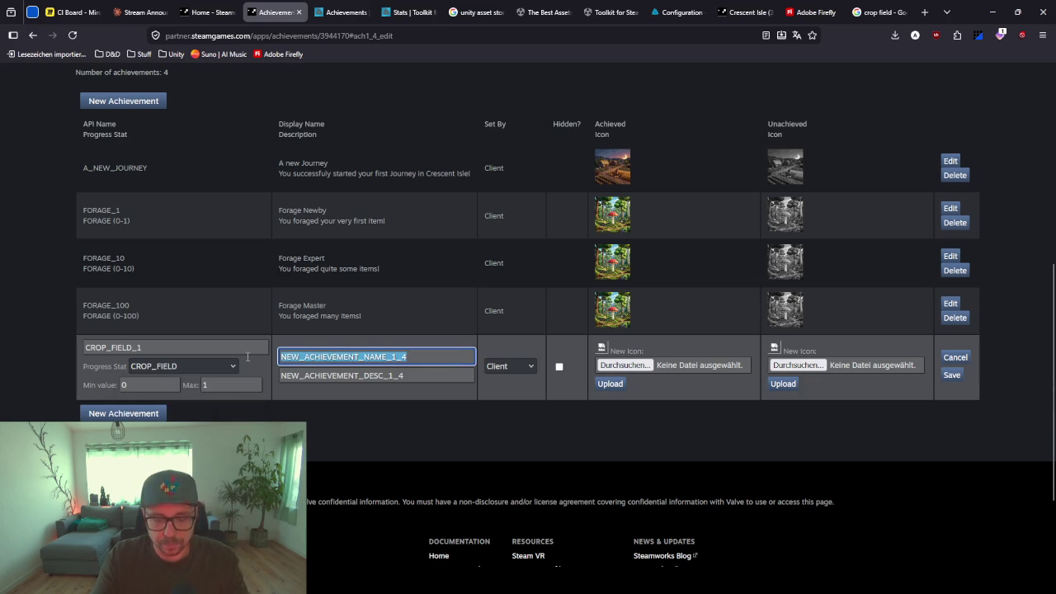
type("Crop Fields")
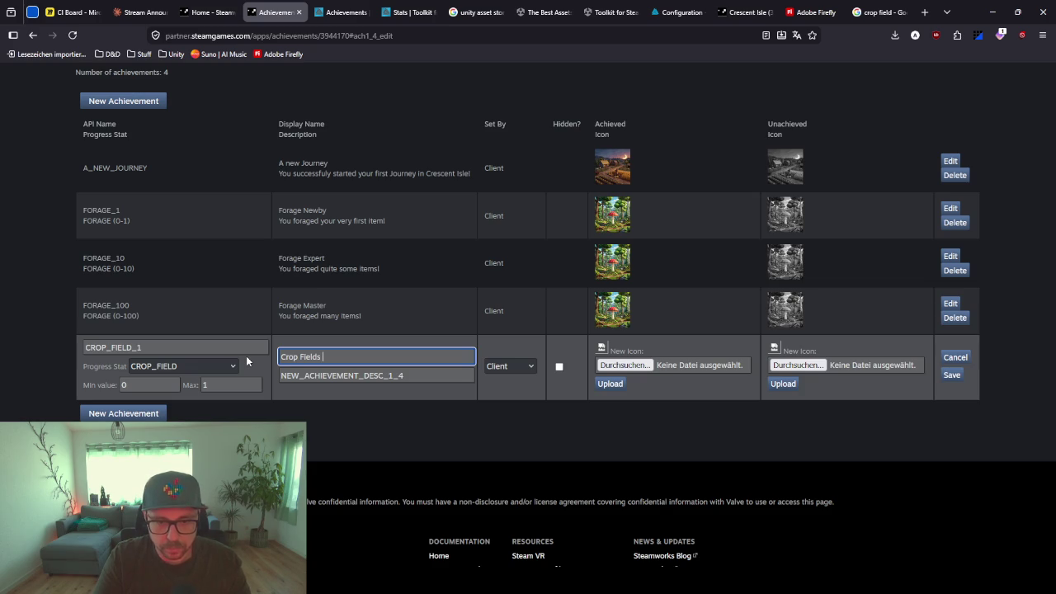
key("BackSpace")
key("BackSpace")
key("BackSpace")
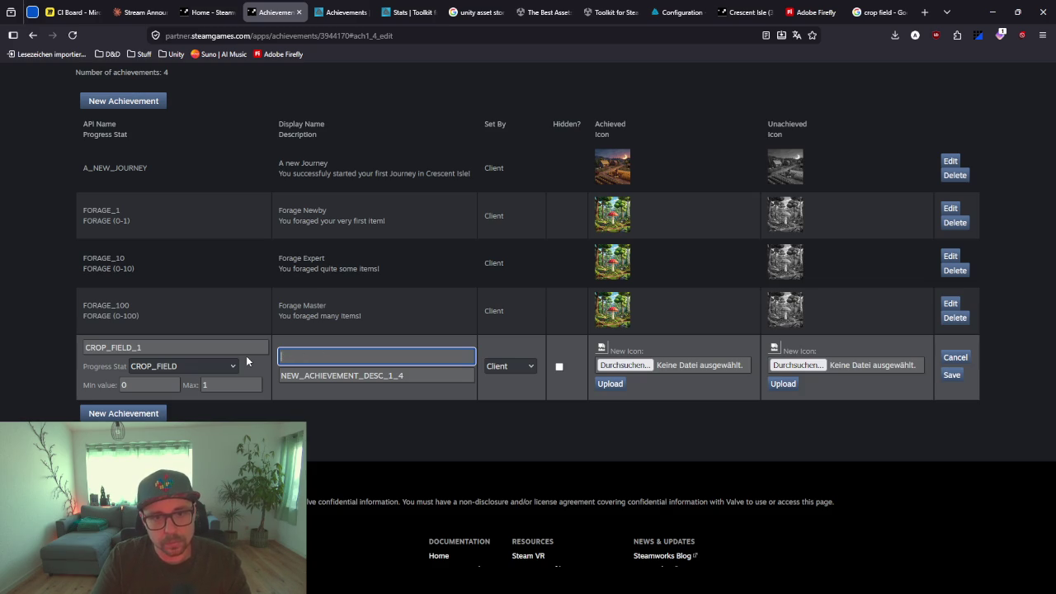
type("Yo")
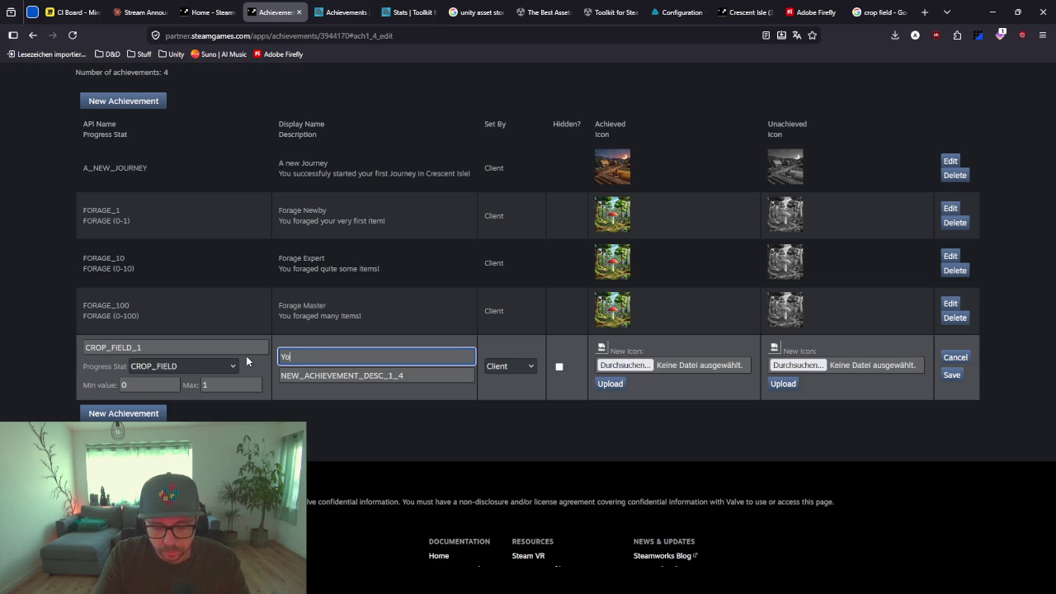
type("ur first C")
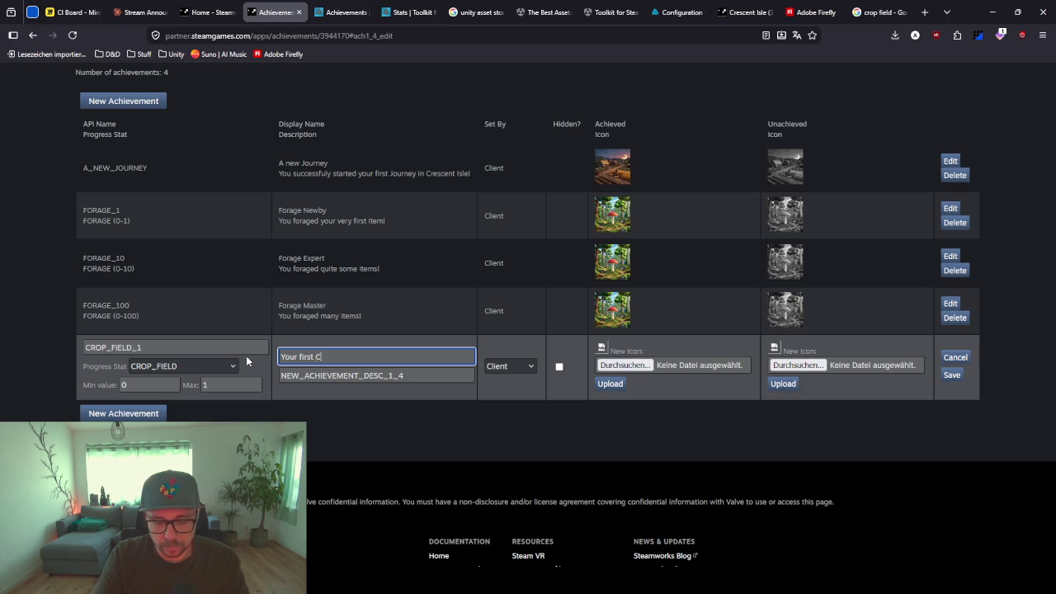
type("rop Field")
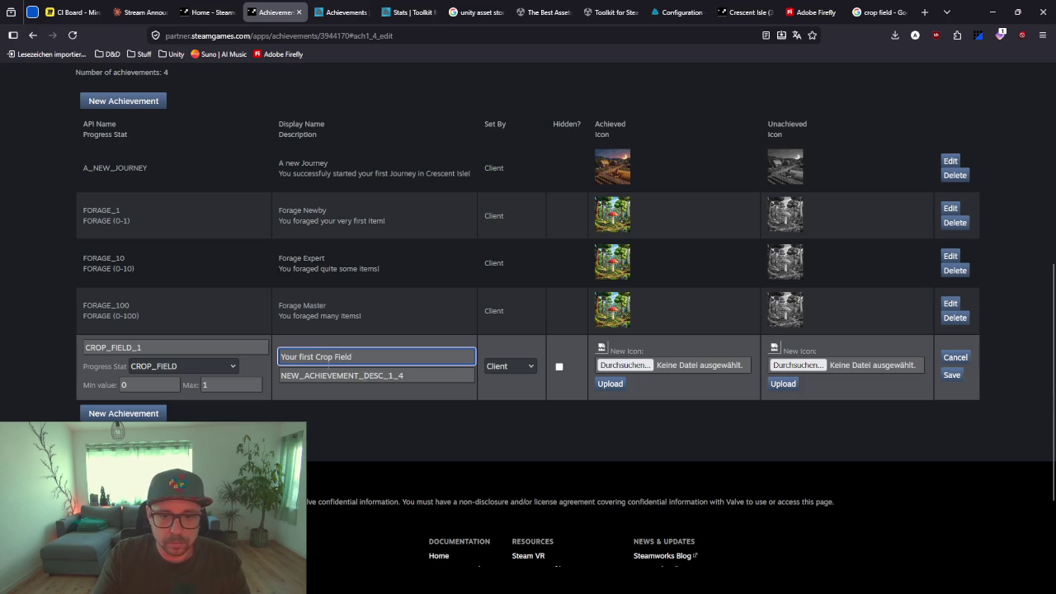
key("Tab")
type("Y")
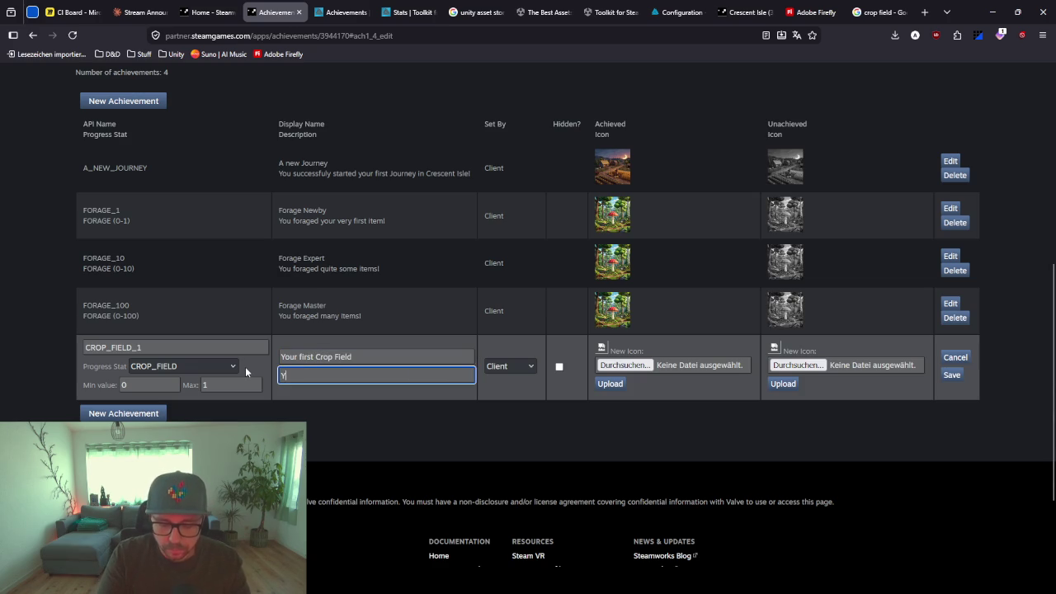
type("ou created your first Crop Field")
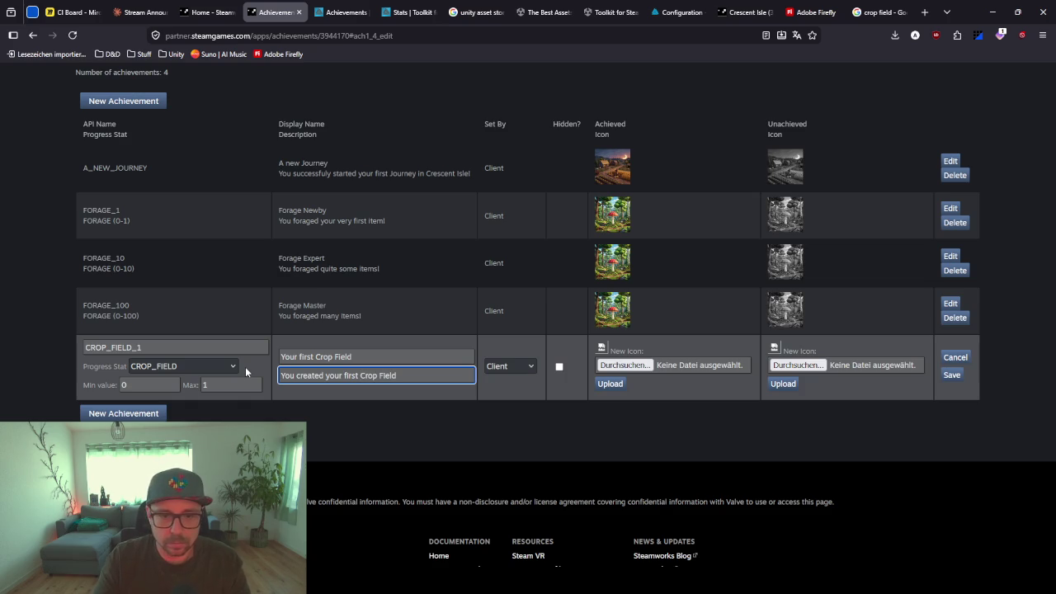
left_click(190, 396)
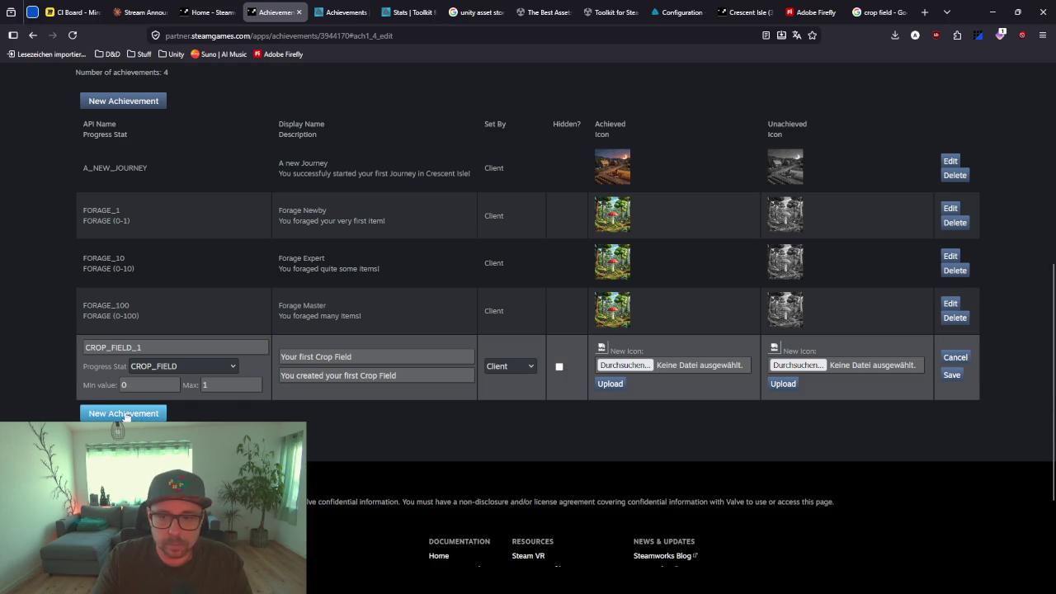
left_click(952, 375)
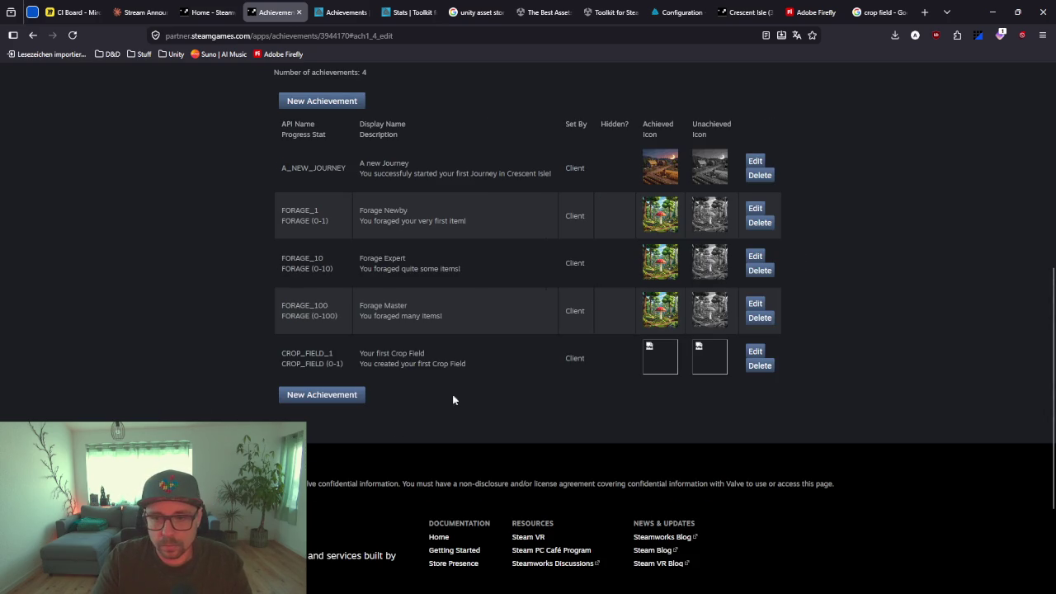
Add achievement CROP_FIELD_100 'Quite the big Farm' ('You created quite some Crop Fields!') tracking CROP_FIELD 0–100
left_click(340, 397)
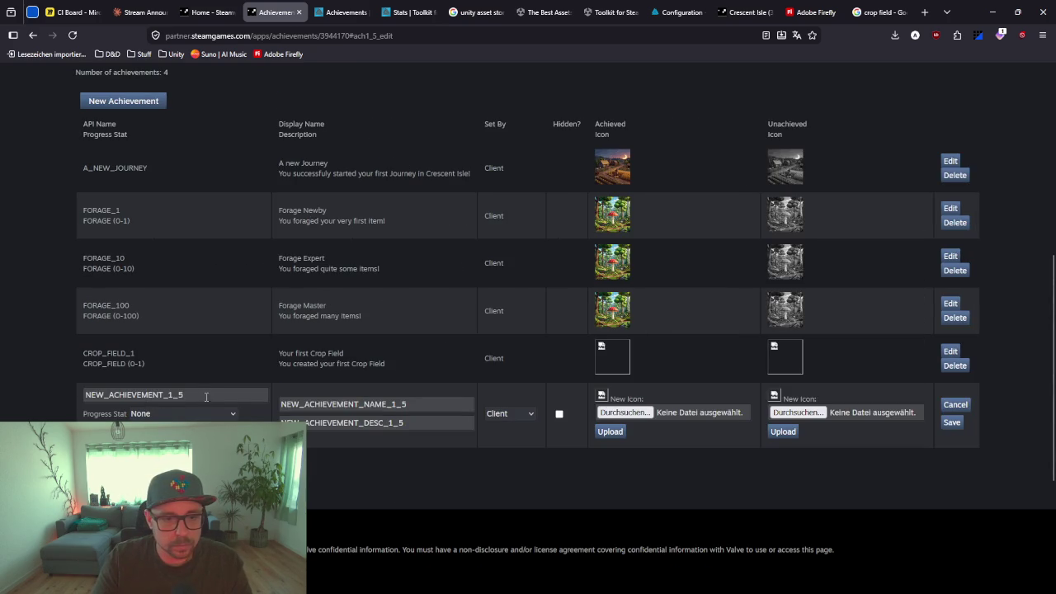
left_click_drag(205, 397, 34, 393)
type("CROP")
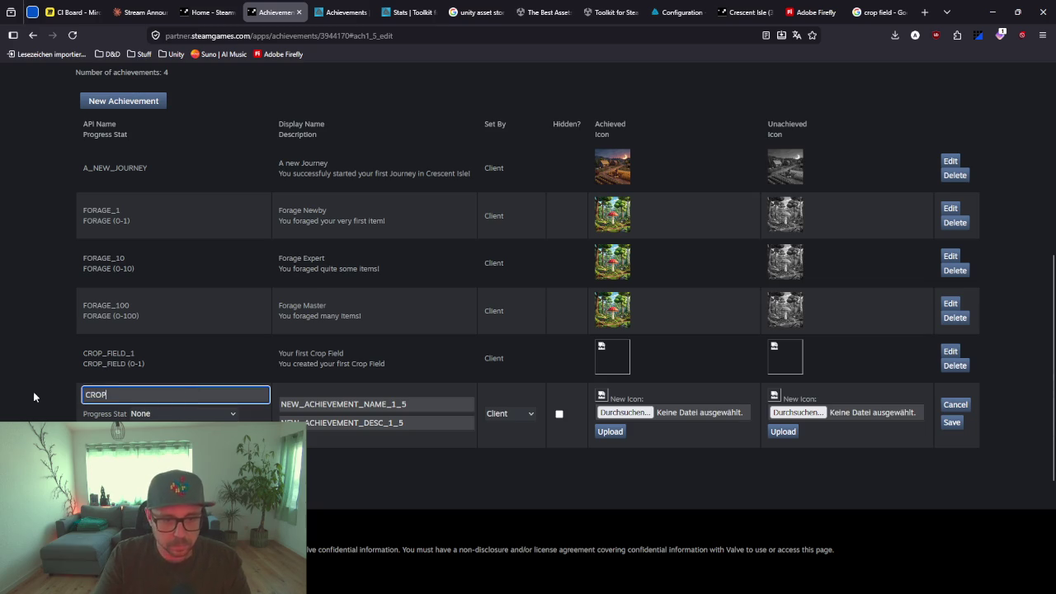
type("_FIELD")
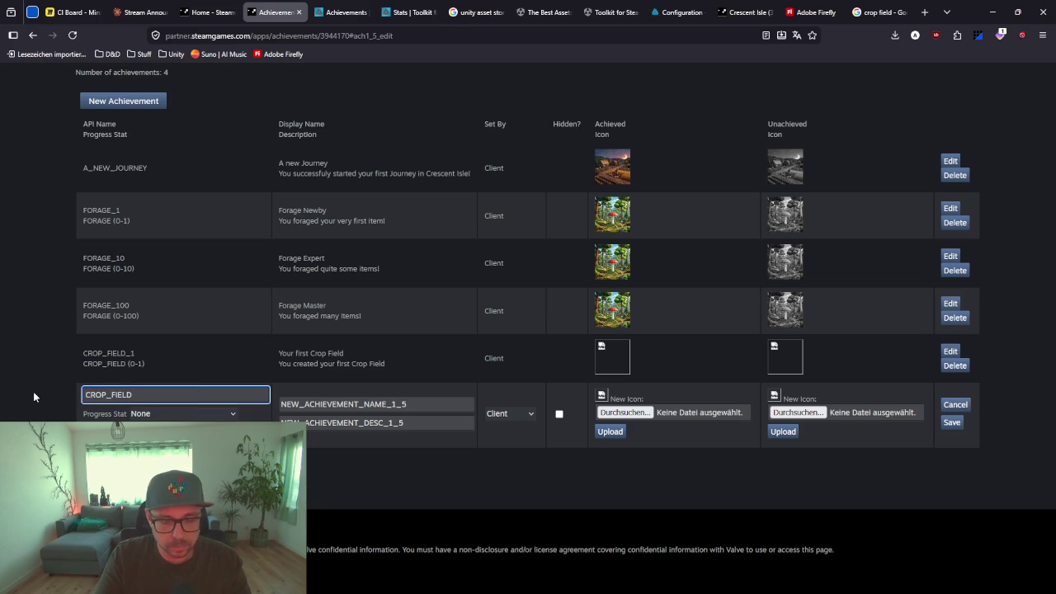
type("_100")
key("Tab")
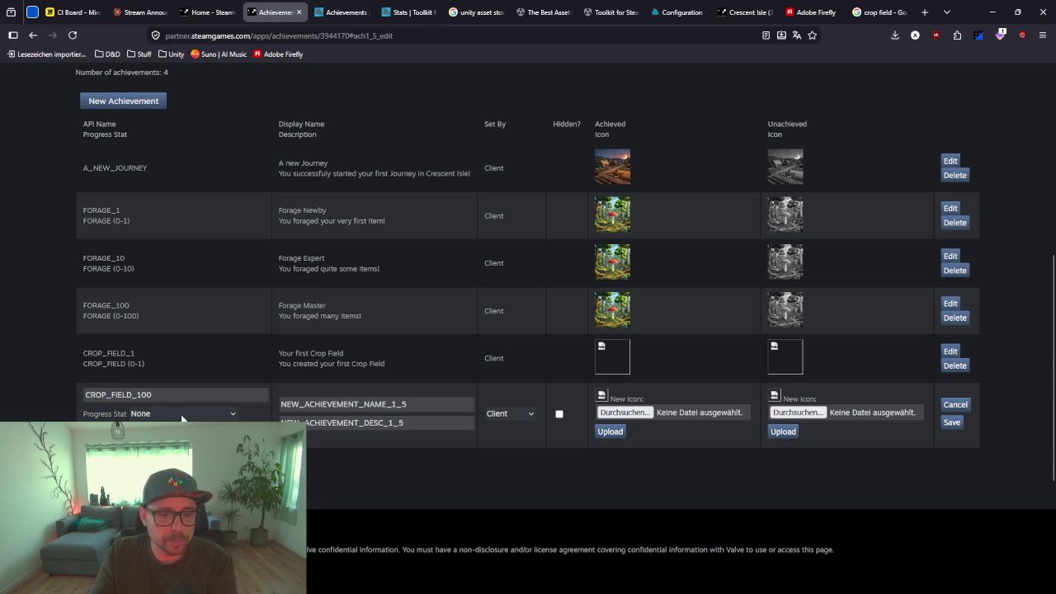
key("c")
left_click_drag(399, 404, 250, 403)
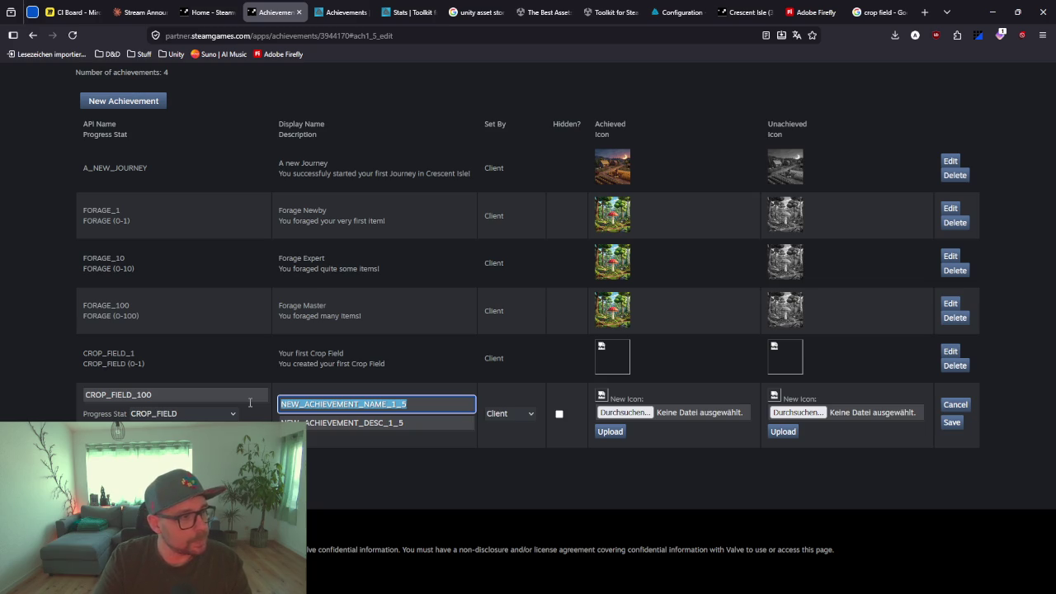
type("Qu")
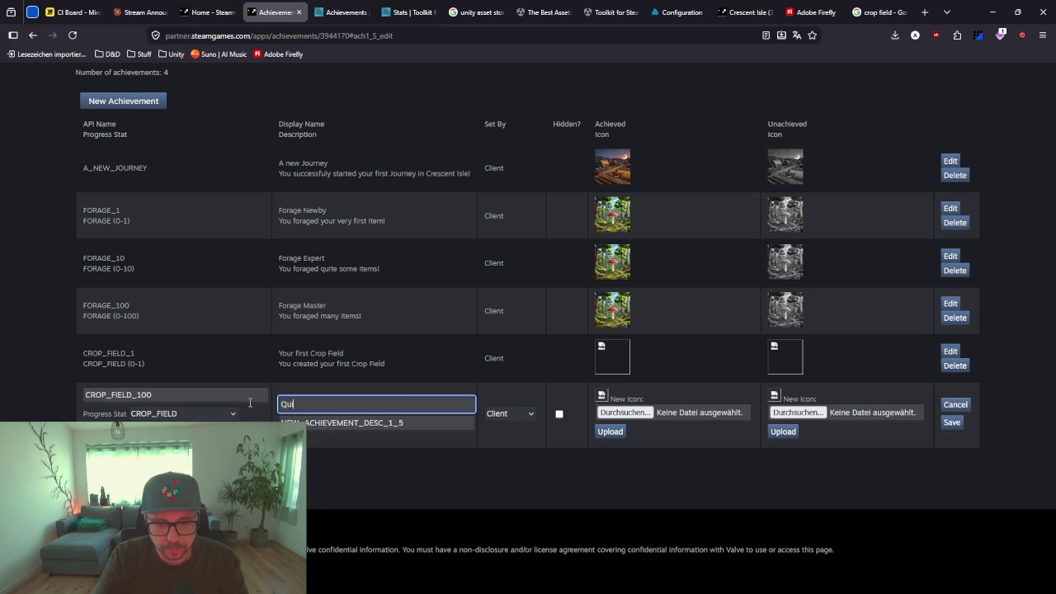
type("ite the big Farm")
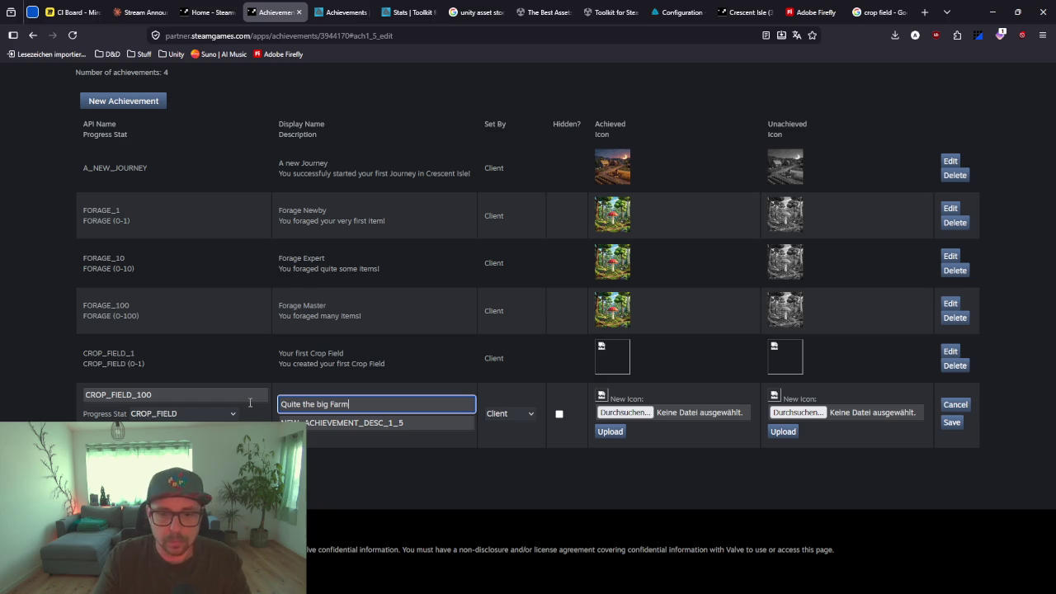
key("Tab")
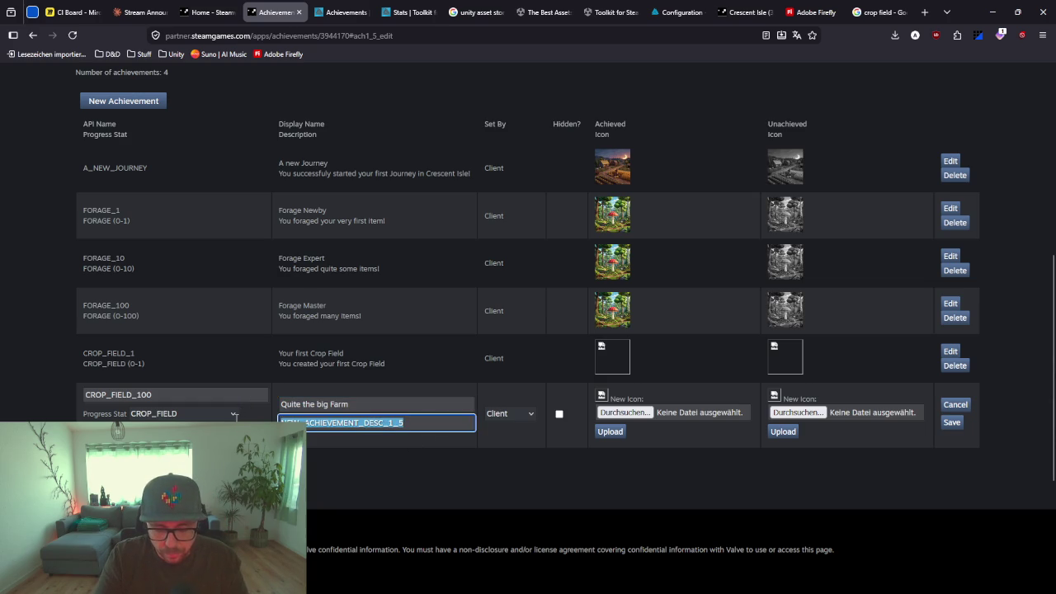
type("You created quite some C")
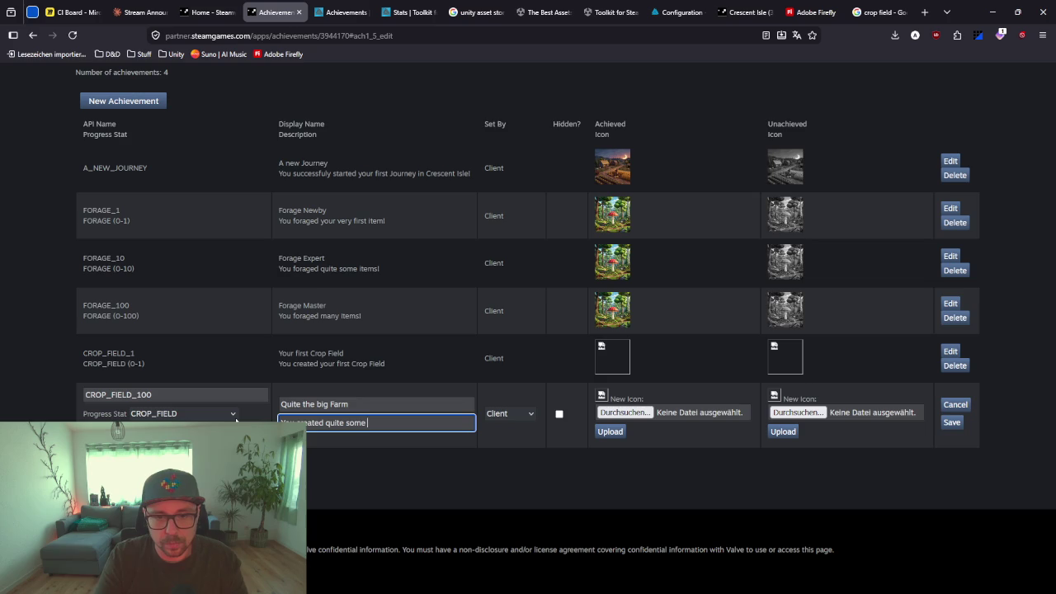
type("rop Fields")
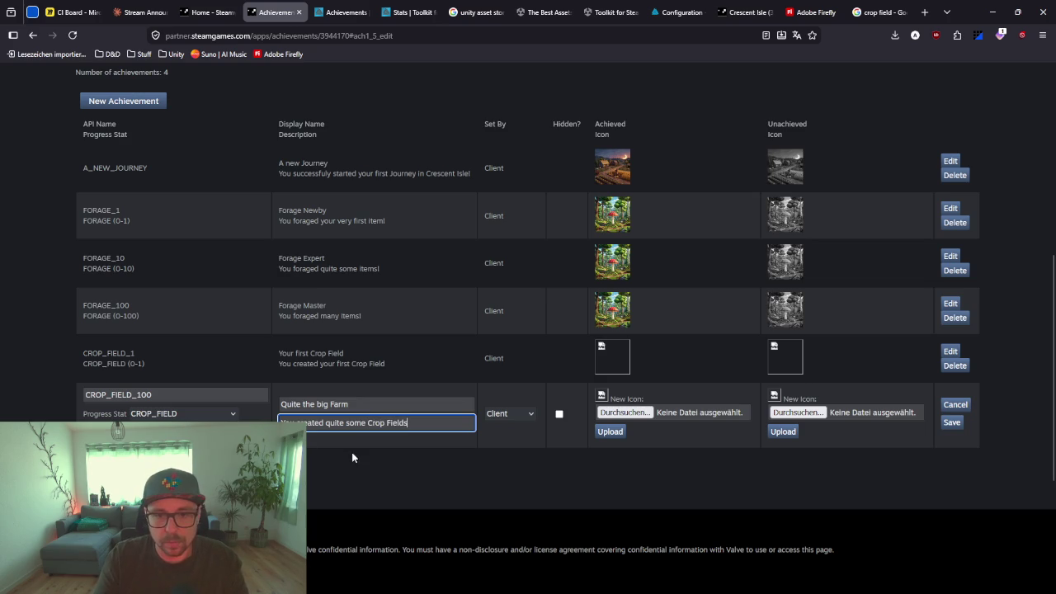
type("!")
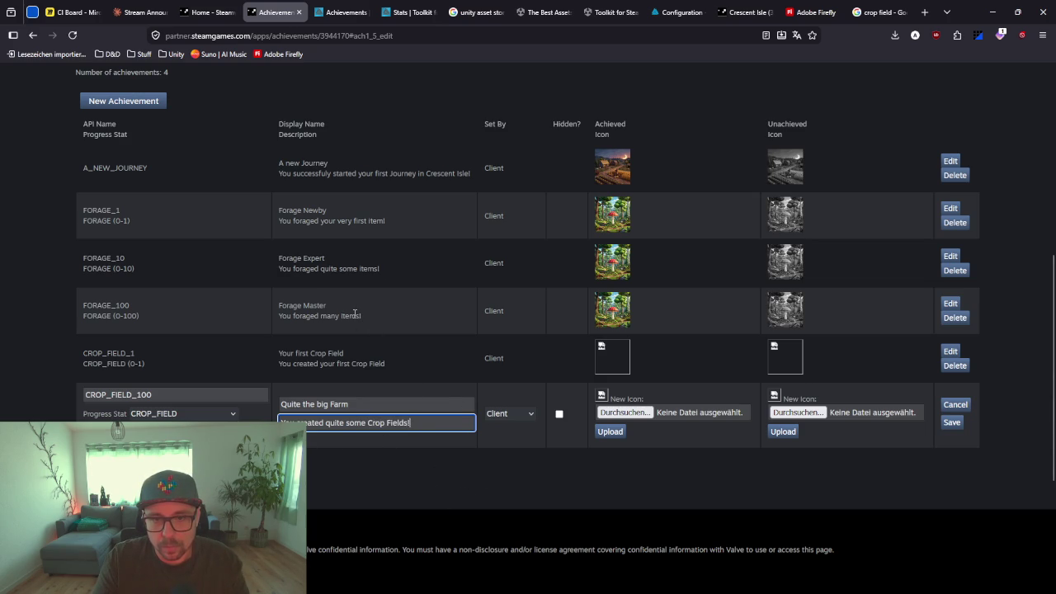
left_click(952, 423)
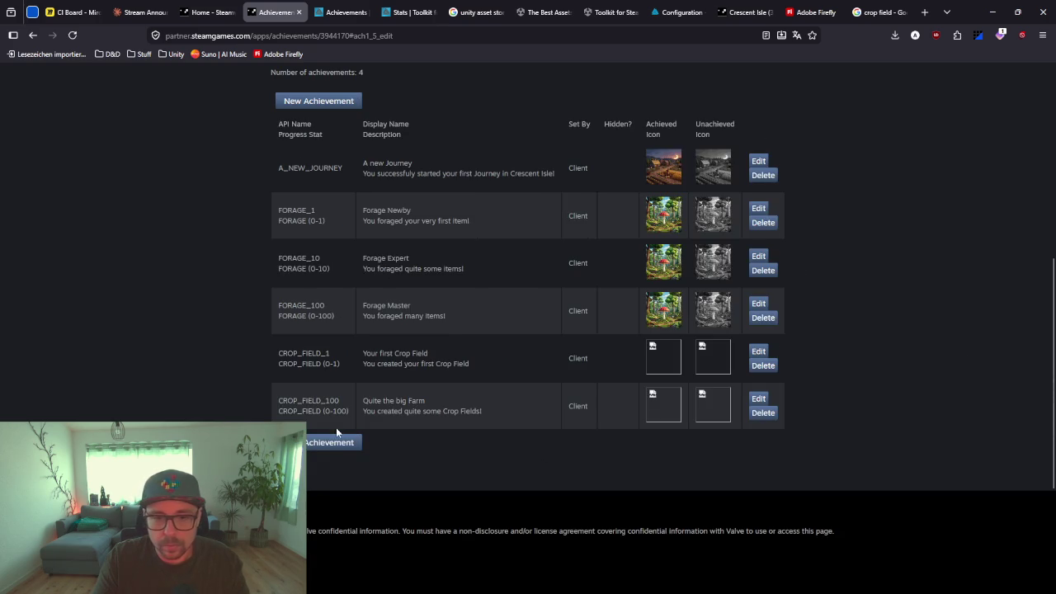
Add achievement CROP_FIELD_1000 'Massive Farm' ('You created many Crop Fields!') tracking CROP_FIELD 0–1000
left_click(336, 443)
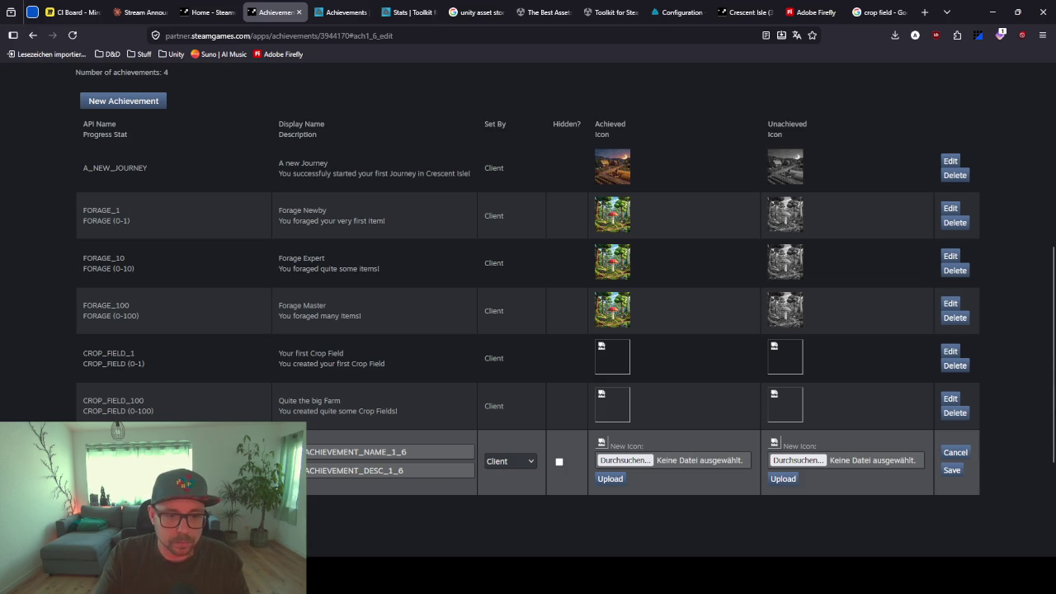
left_click(177, 470)
left_click(165, 383)
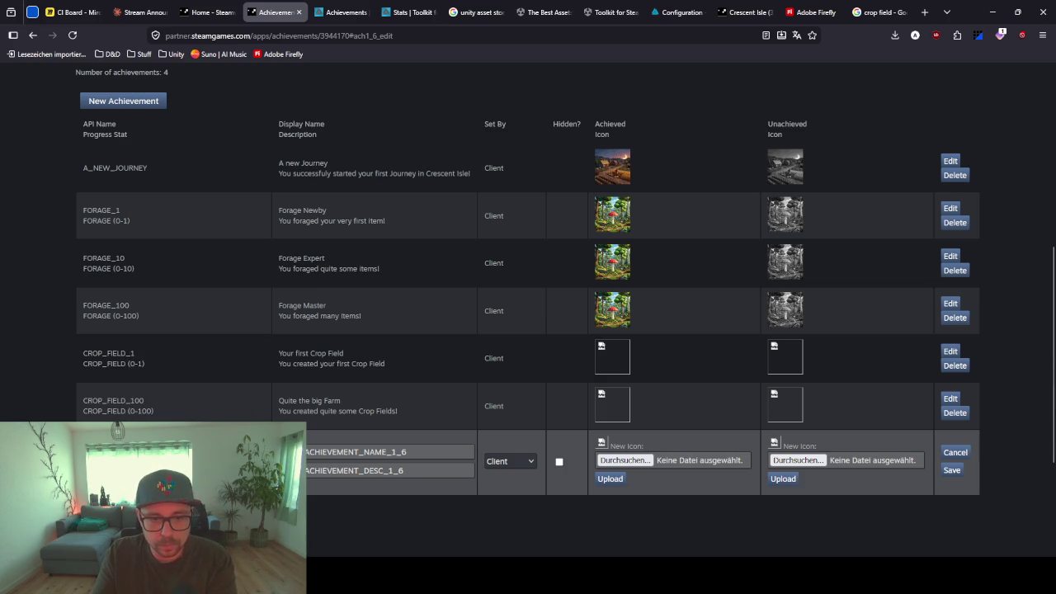
left_click(354, 452)
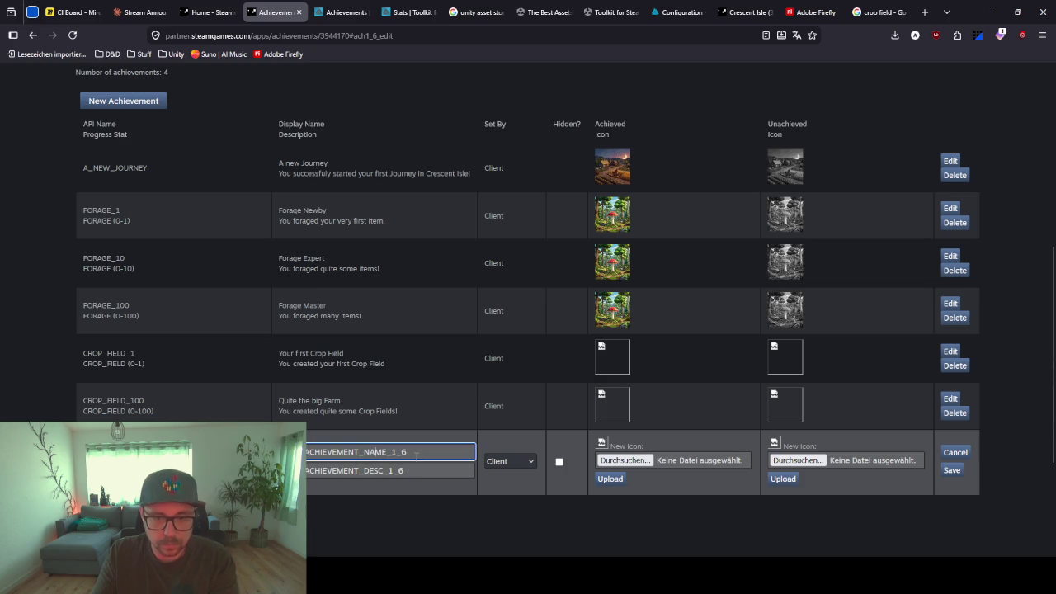
key("ctrl+a")
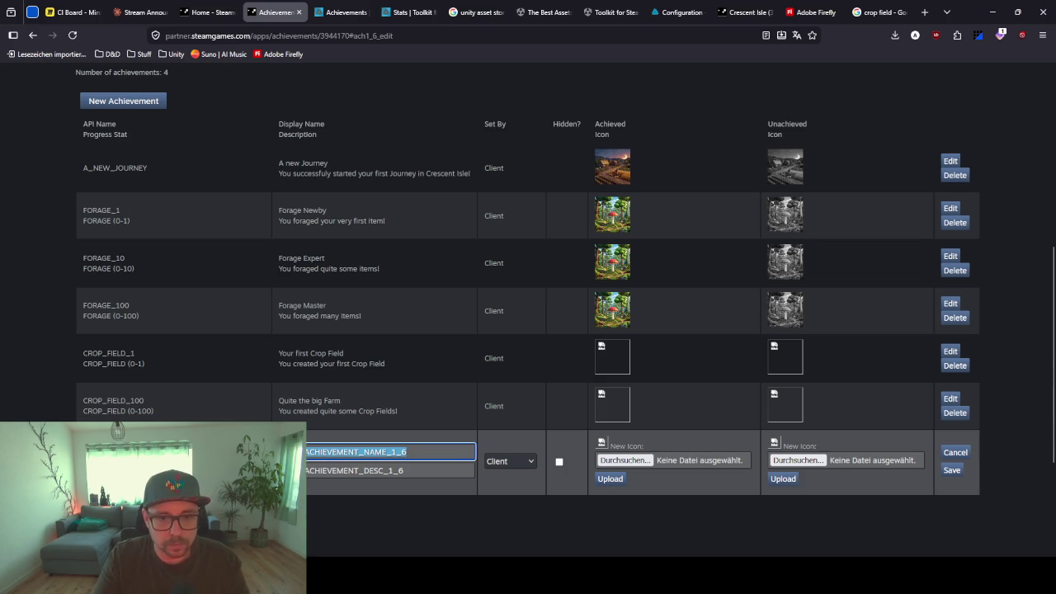
type("Farme")
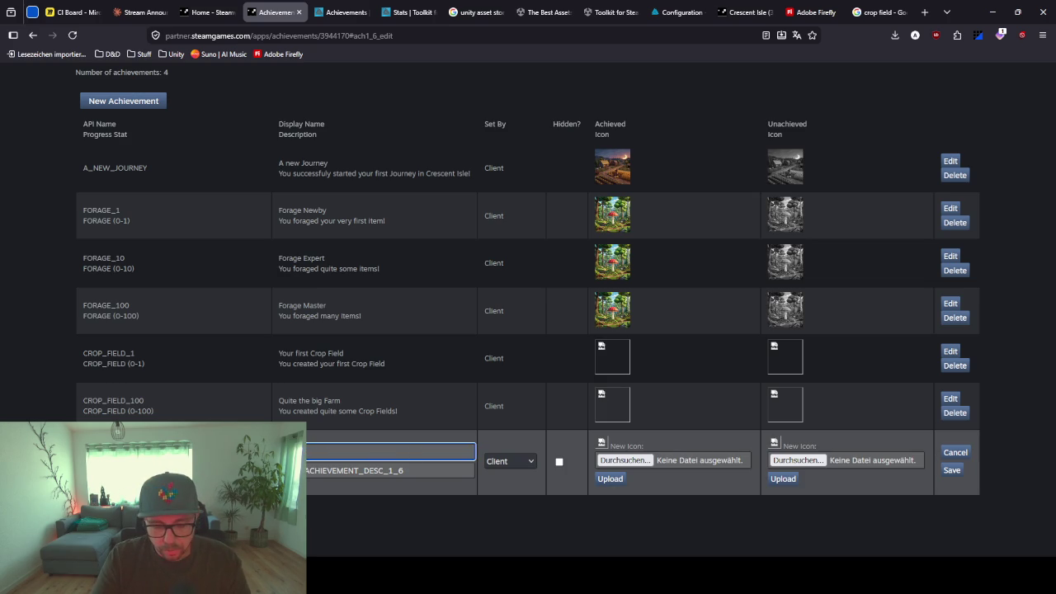
type(" Farm")
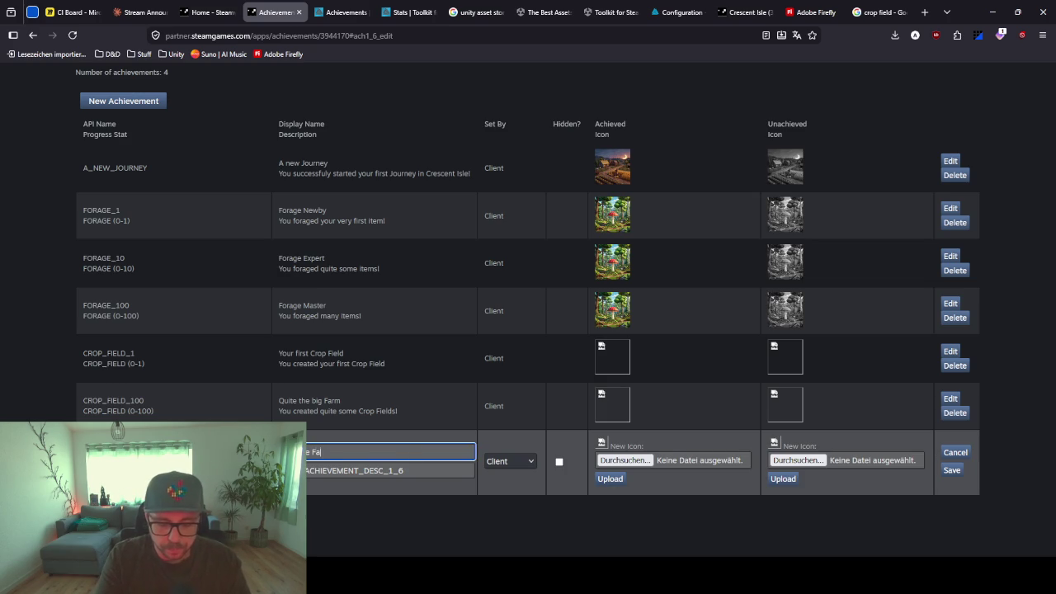
left_click(384, 470)
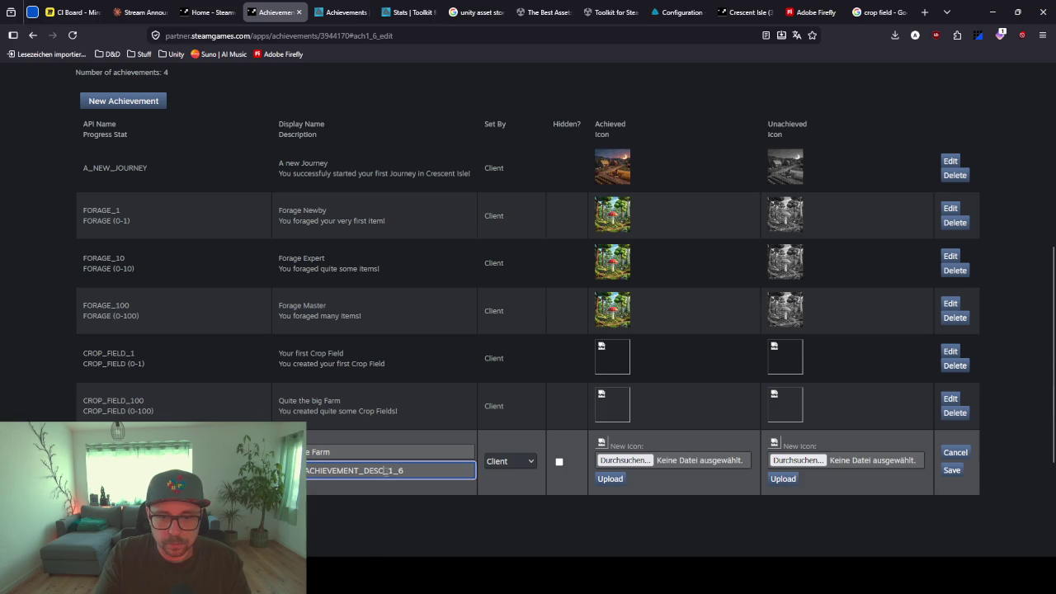
key("ctrl+a")
key("BackSpace")
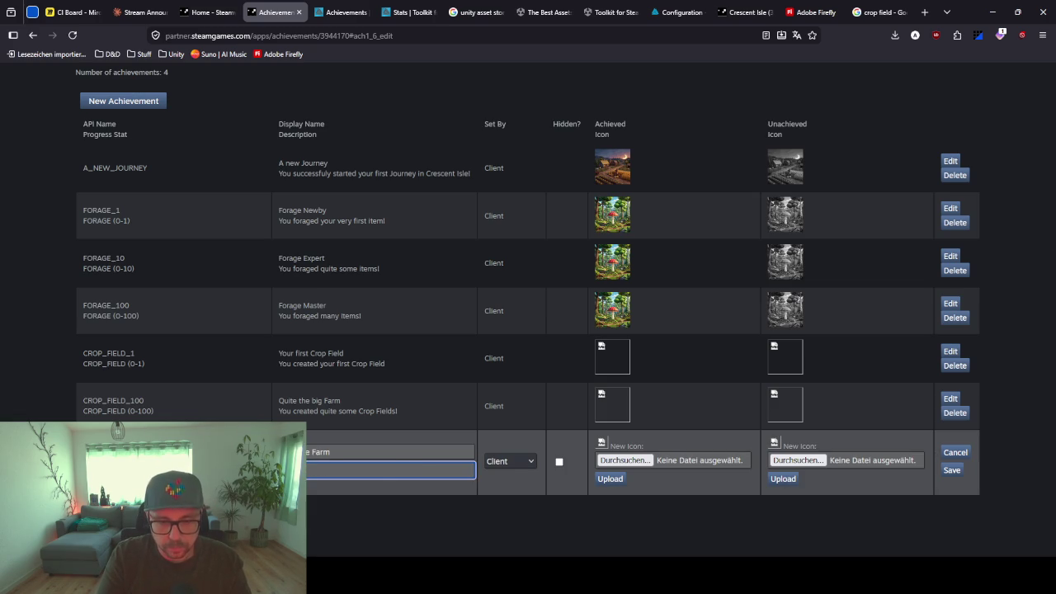
type("You created ")
type("many ")
type("Crop Fields!")
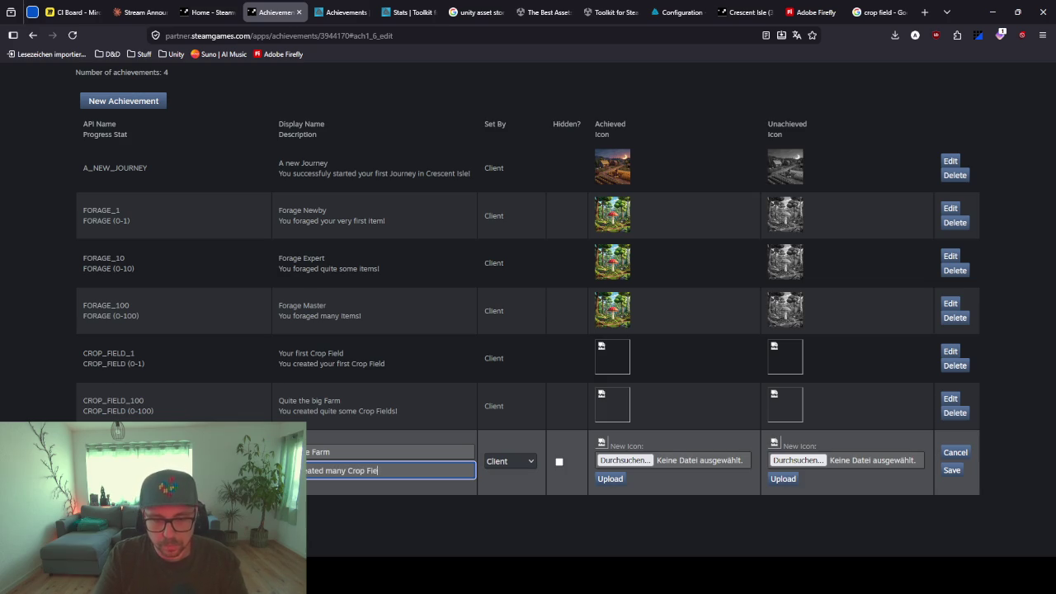
left_click(952, 472)
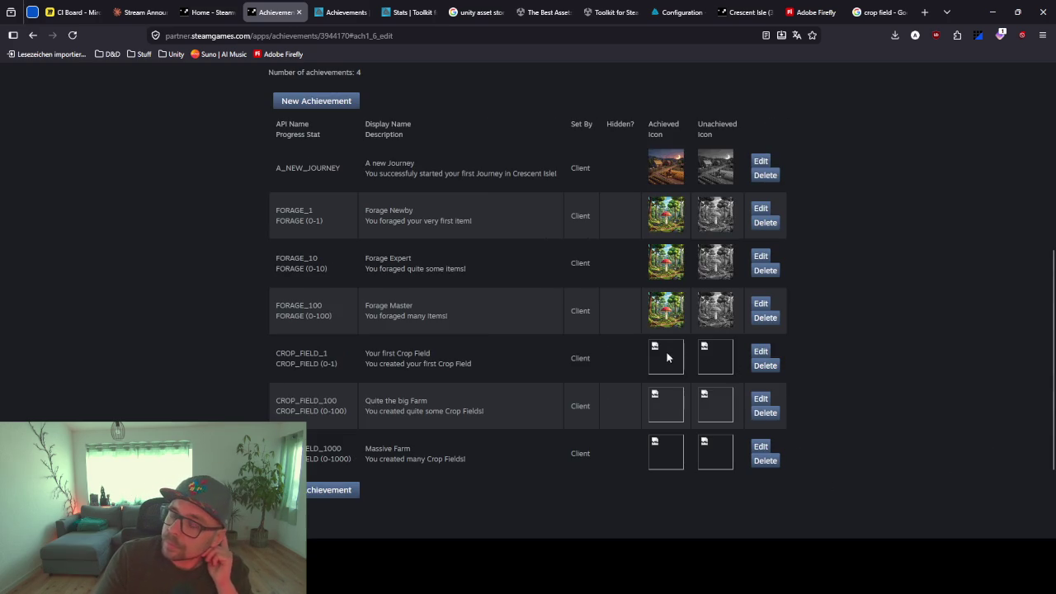
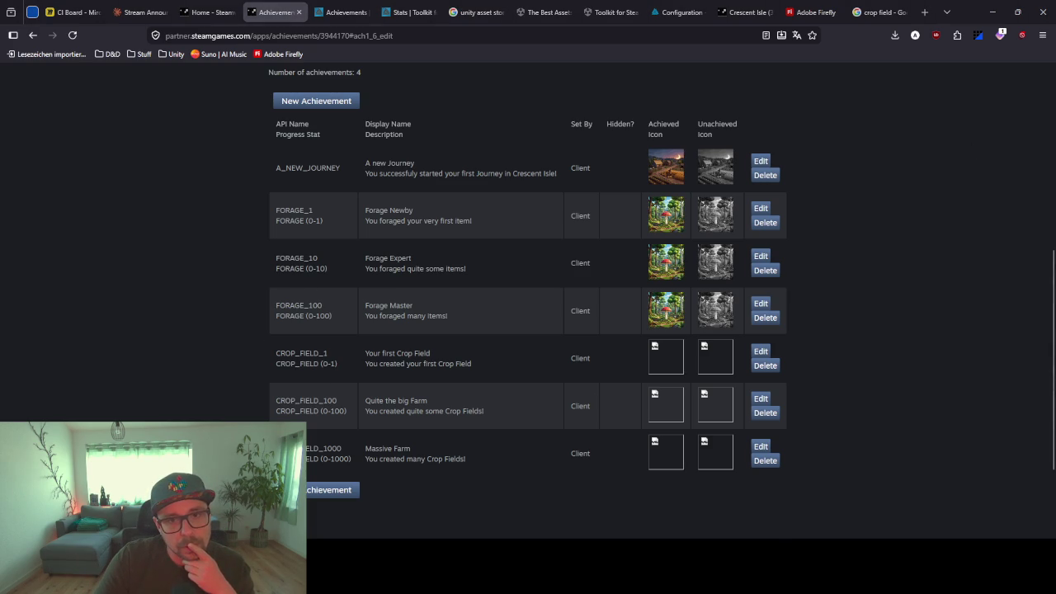
Glance at the Stats page in a new tab, then return to the achievements list
scroll(268, 215, "up", 5)
mouse_move(345, 281)
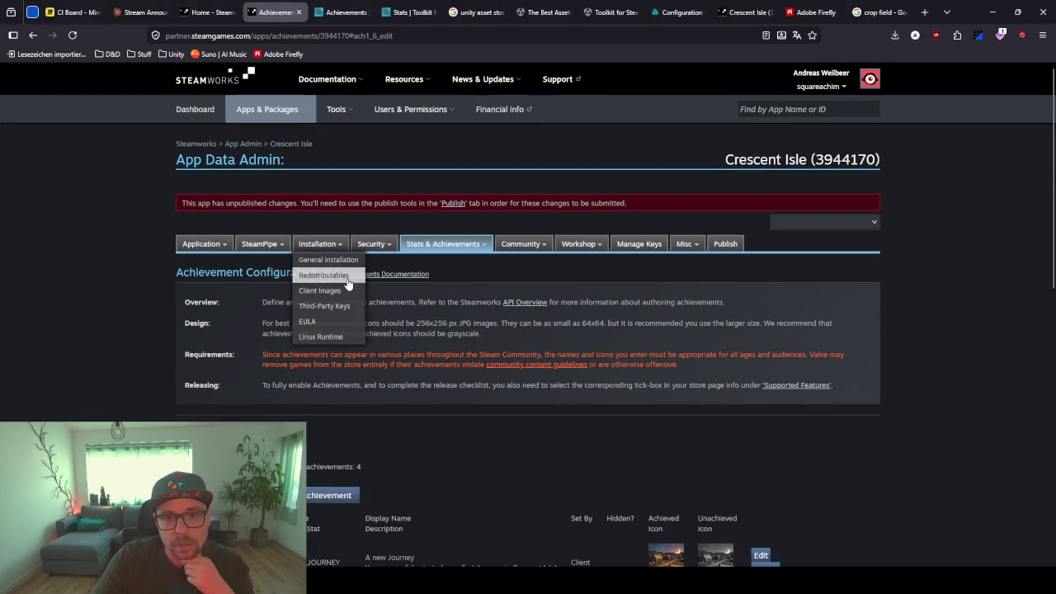
mouse_move(443, 245)
middle_click(433, 275)
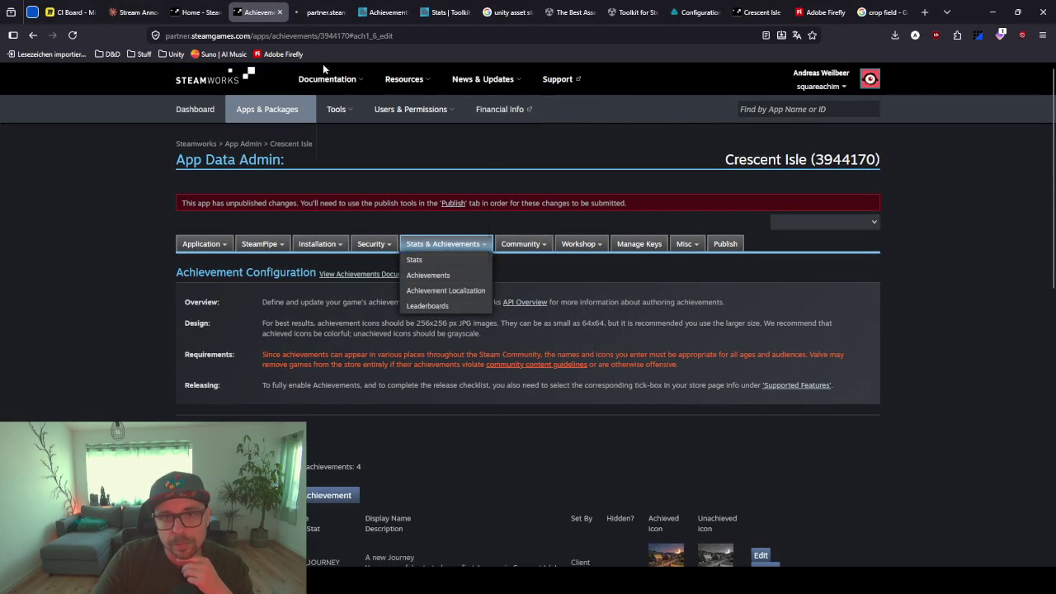
left_click(322, 15)
key("ctrl+w")
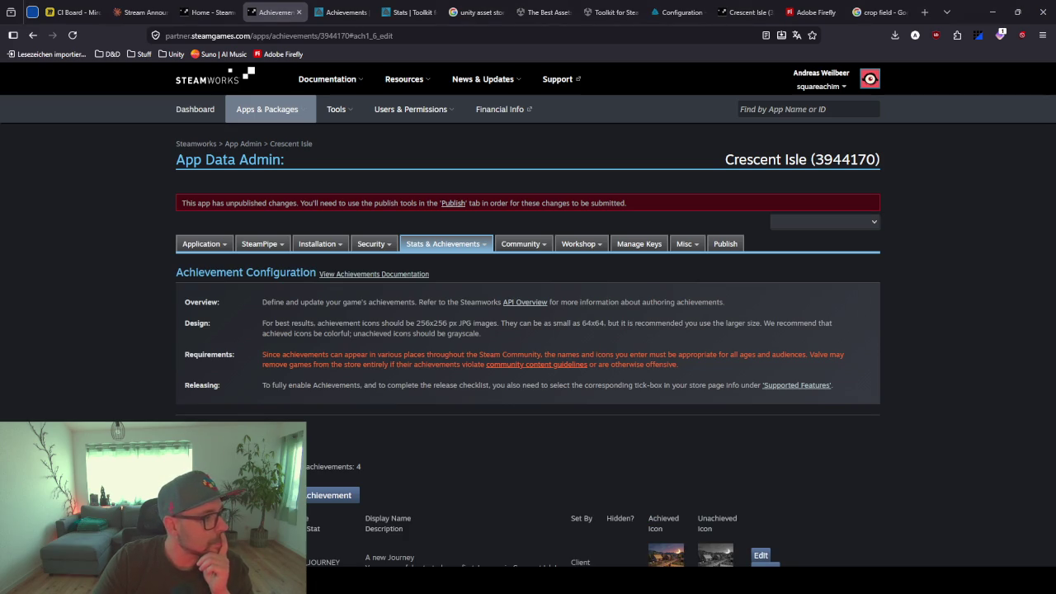
scroll(320, 401, "down", 3)
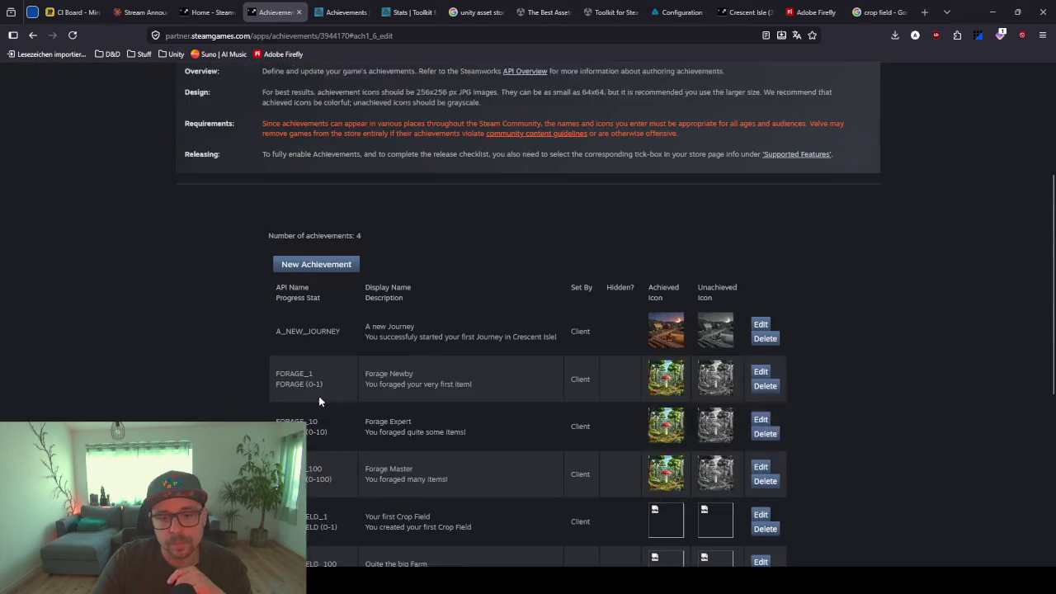
scroll(320, 401, "down", 5)
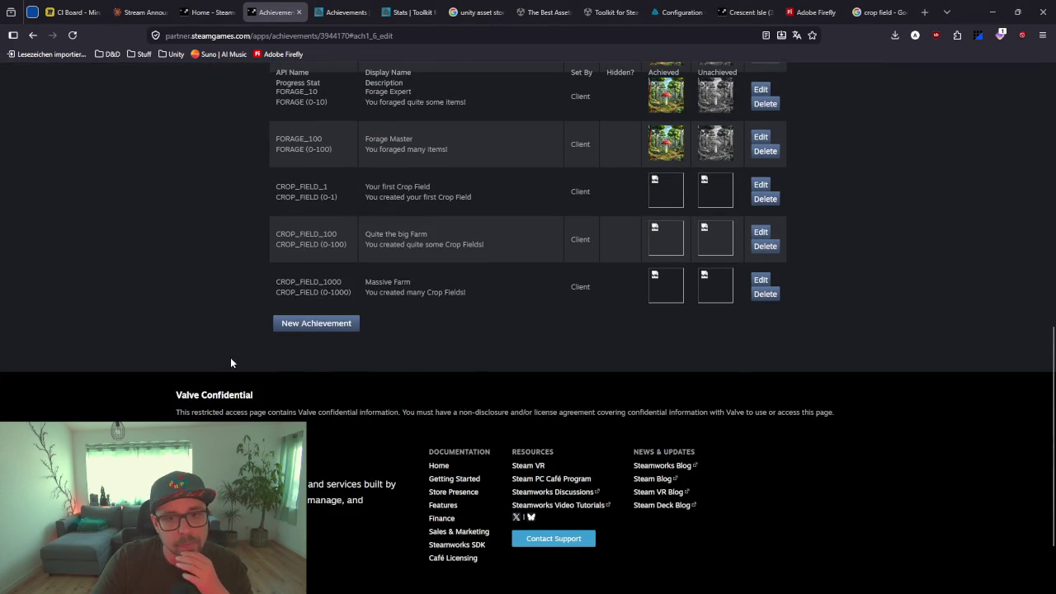
scroll(224, 357, "up", 2)
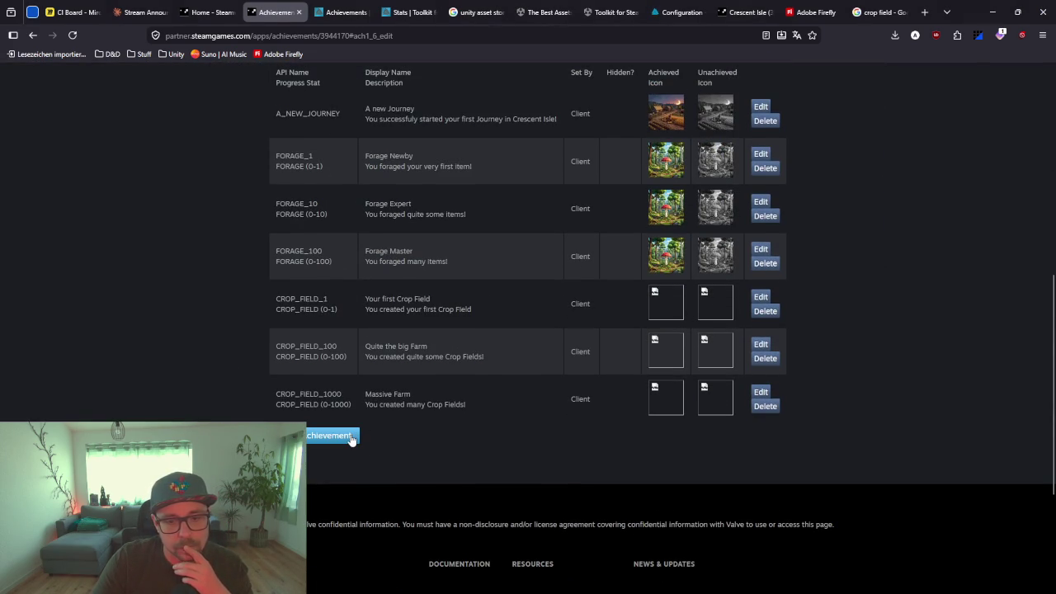
Save achievement 'Your first Harvest' ('You harvested your first Crop!') tracking CROPS_HARVESTED 0–1
left_click(352, 437)
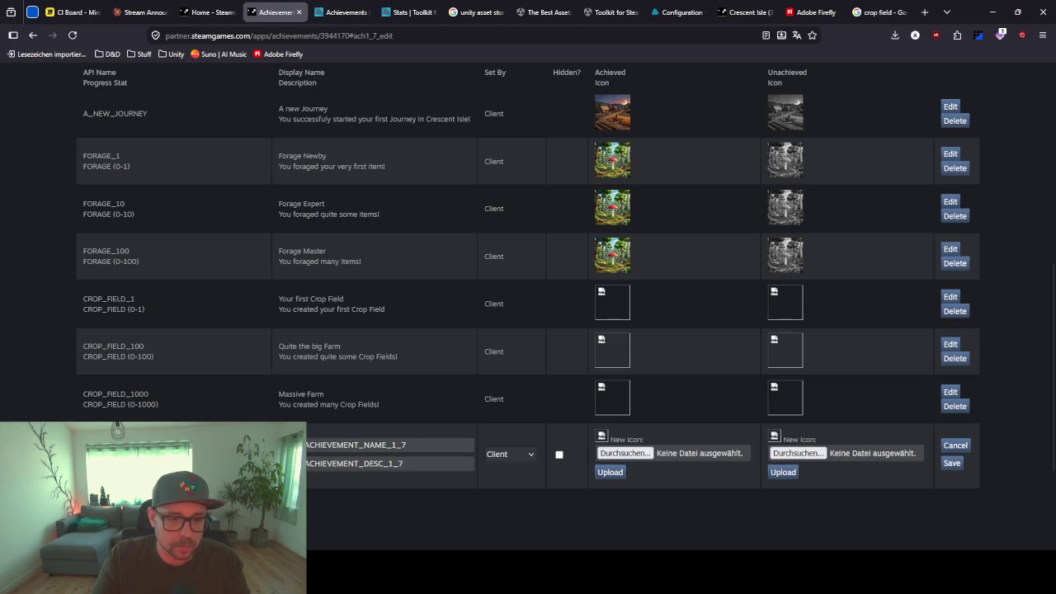
left_click(178, 463)
left_click(175, 364)
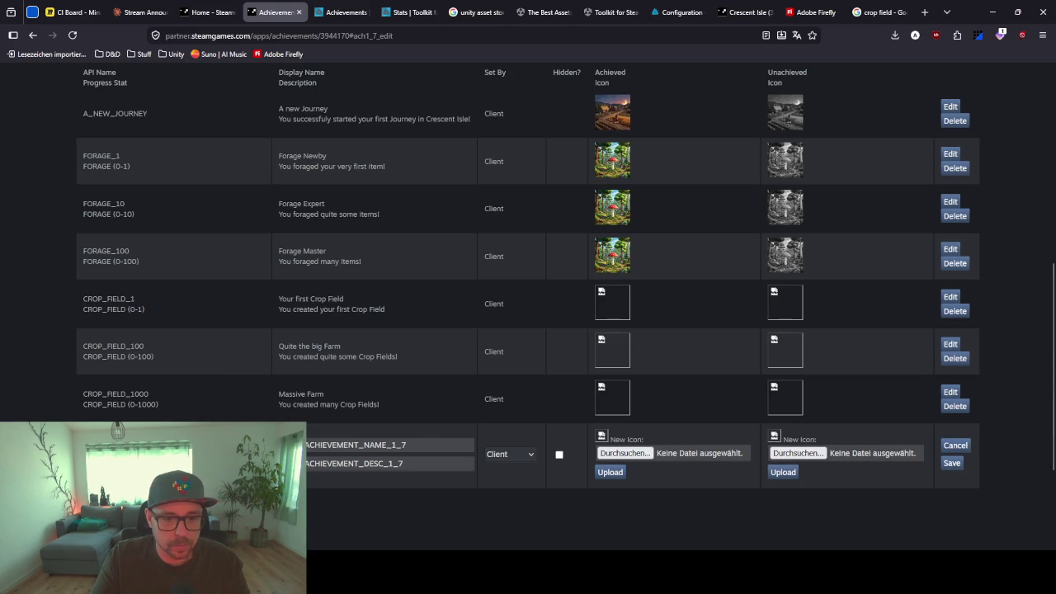
double_click(380, 445)
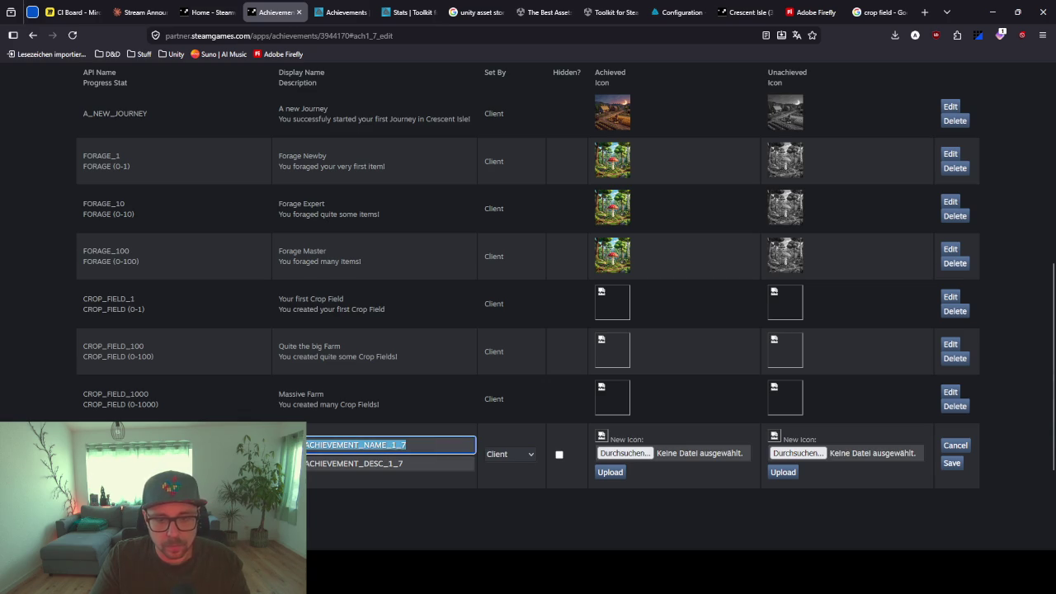
key("BackSpace")
type("Harvest rves")
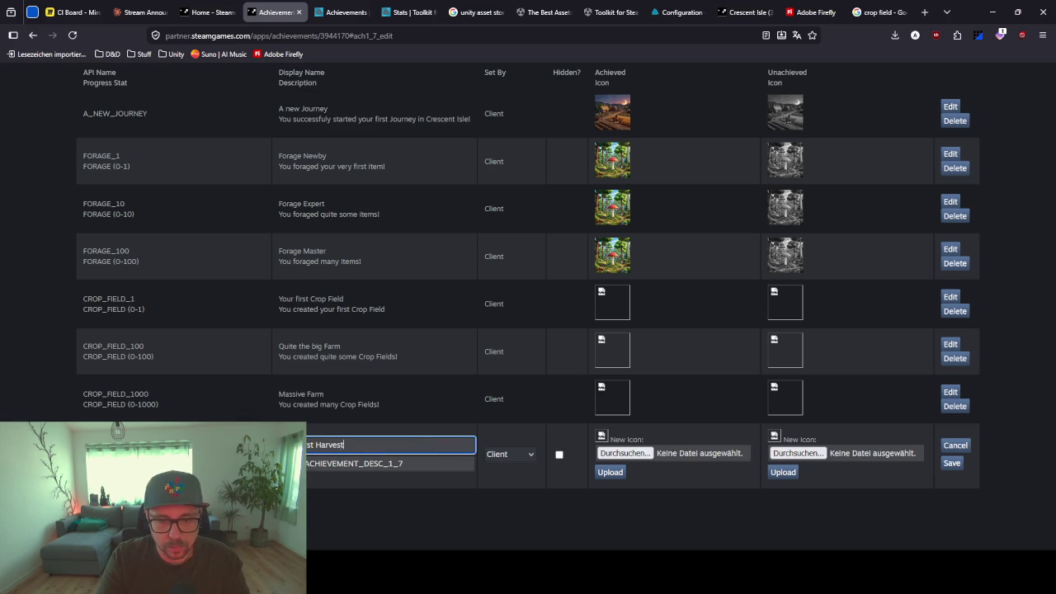
key("Tab")
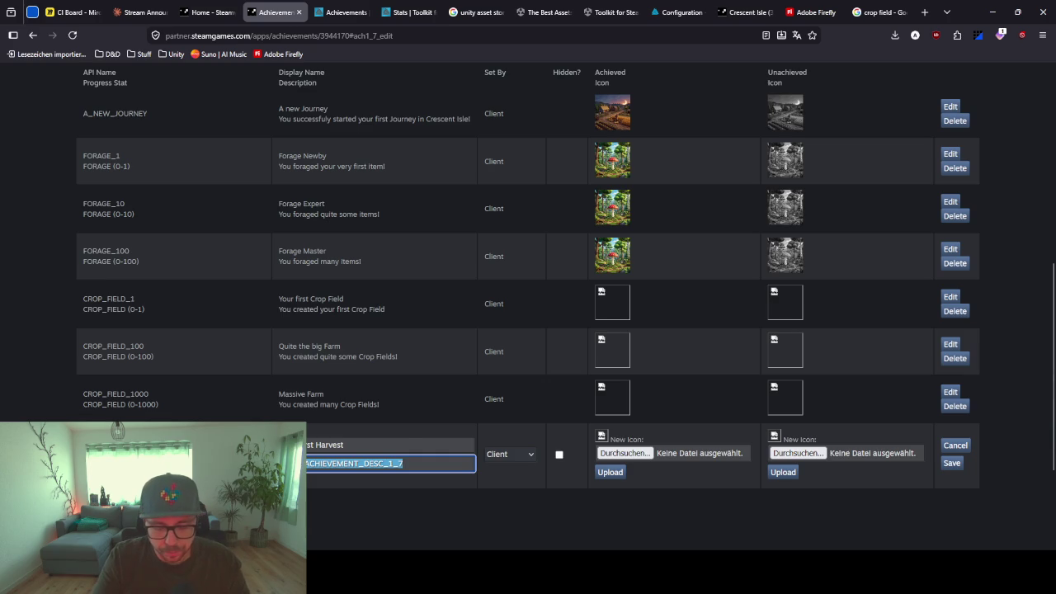
key("BackSpace")
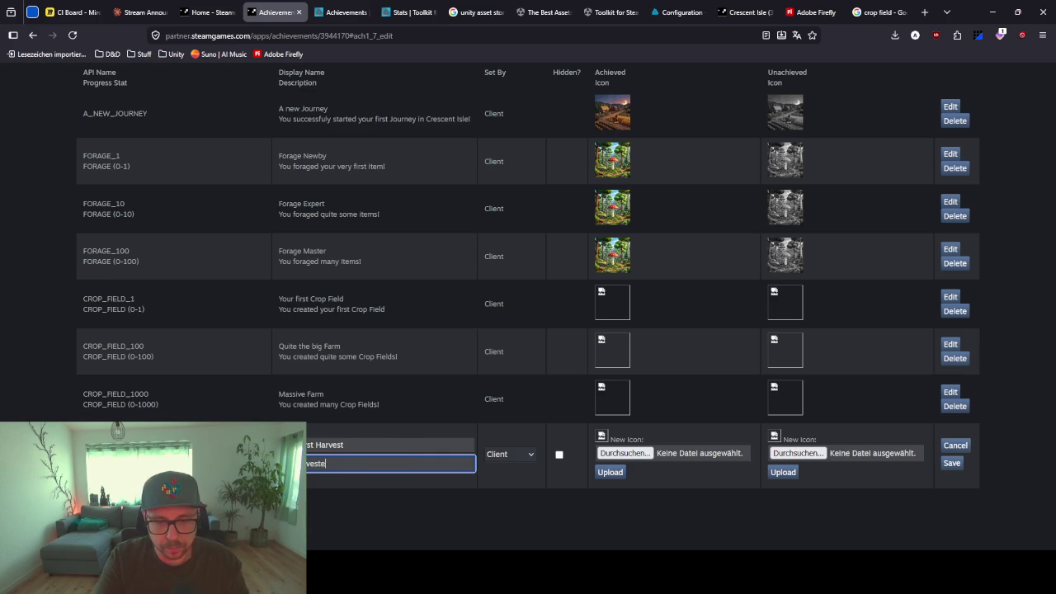
key("BackSpace")
key("BackSpace")
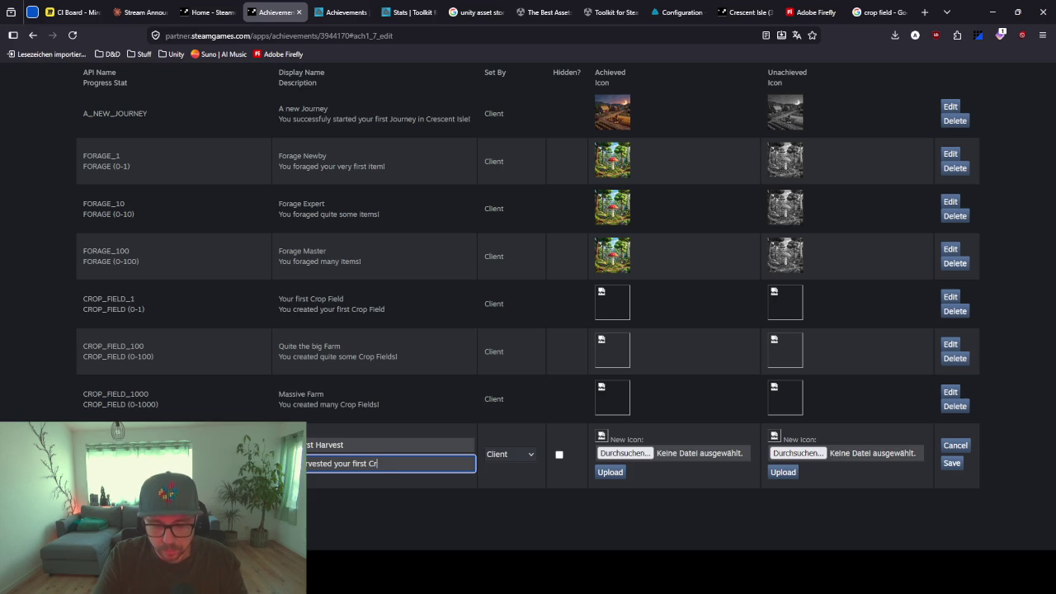
type("!")
left_click(954, 465)
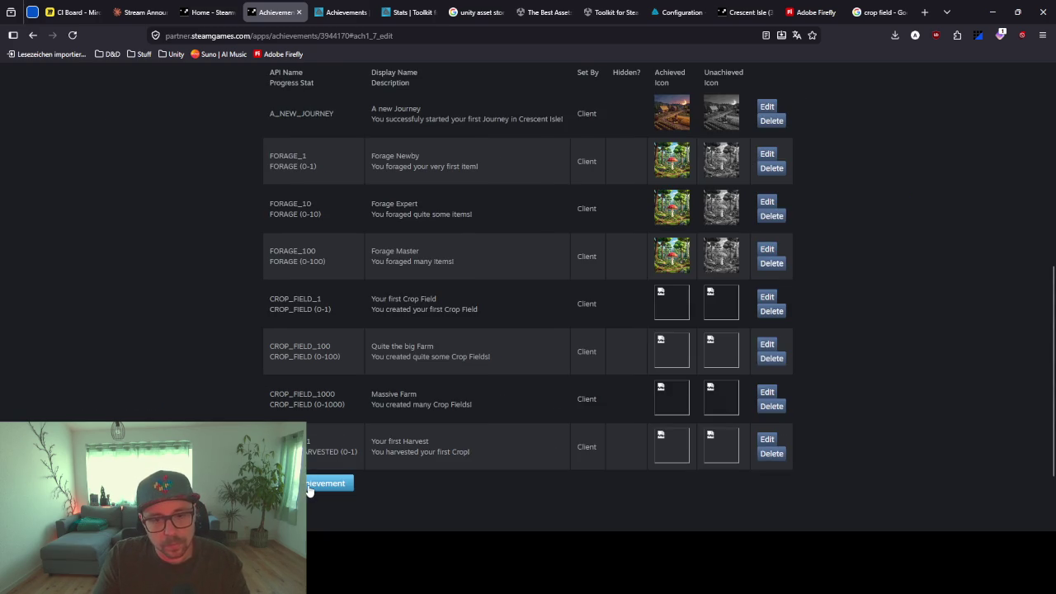
left_click(309, 487)
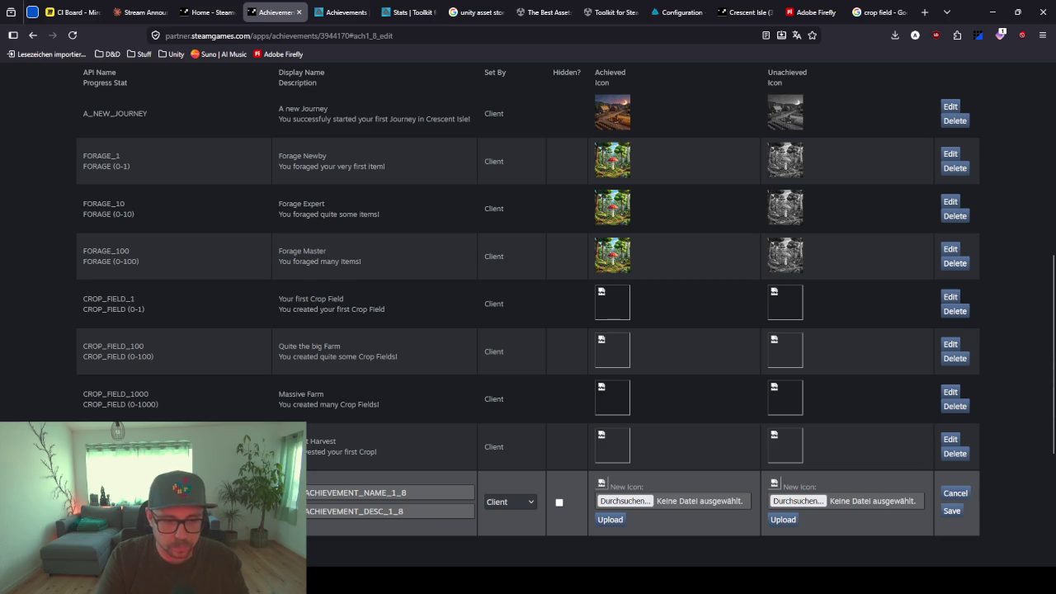
Name the new achievement 'Quite many Crops', described 'You harvested quite many Crops!', and save it twice
left_click(378, 491)
double_click(378, 492)
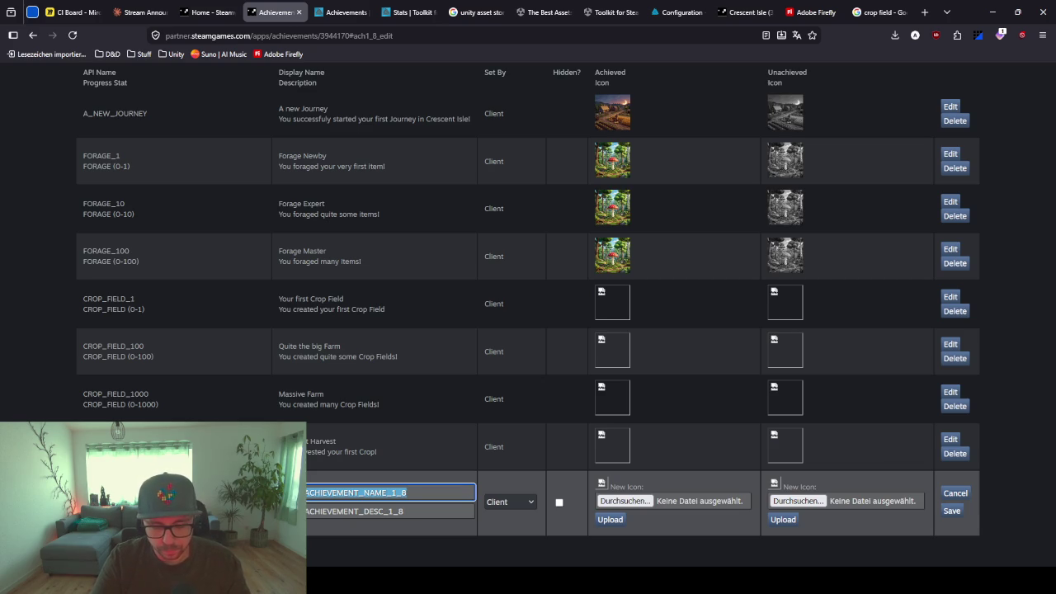
key("BackSpace")
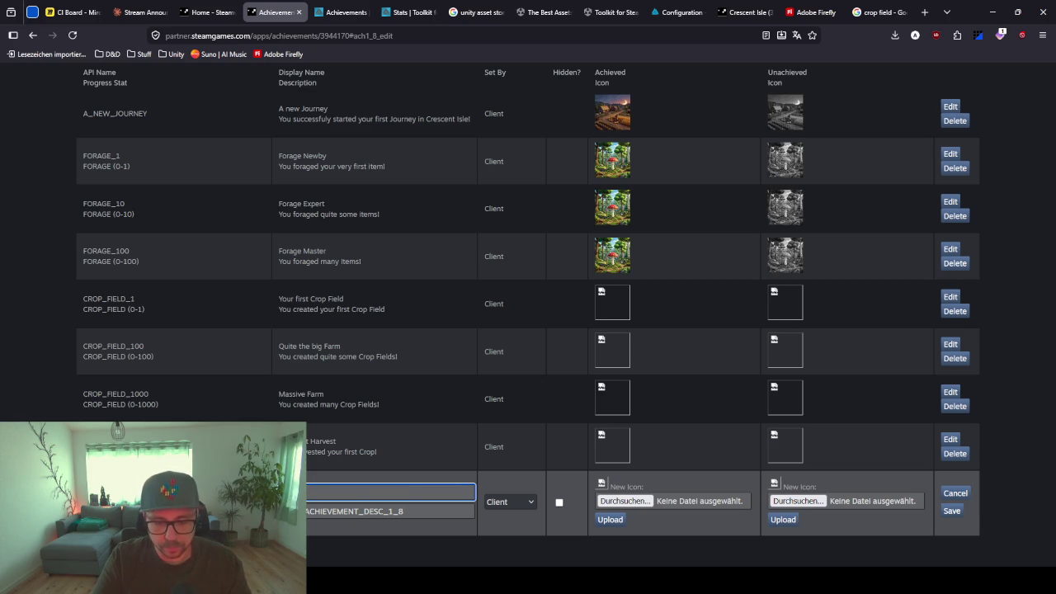
type("manyu")
type("Crops")
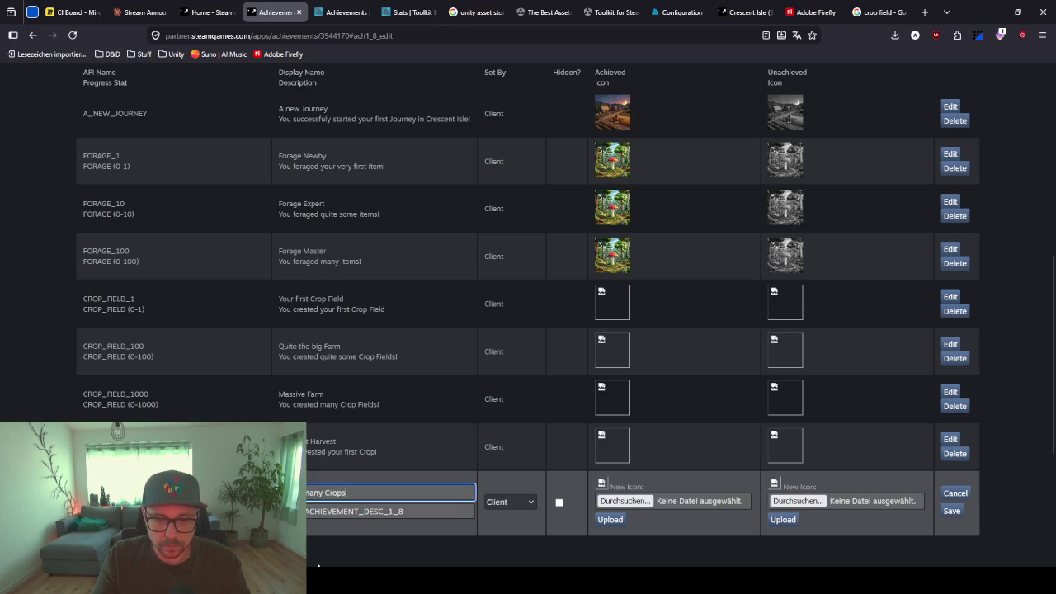
key("Tab")
key("BackSpace")
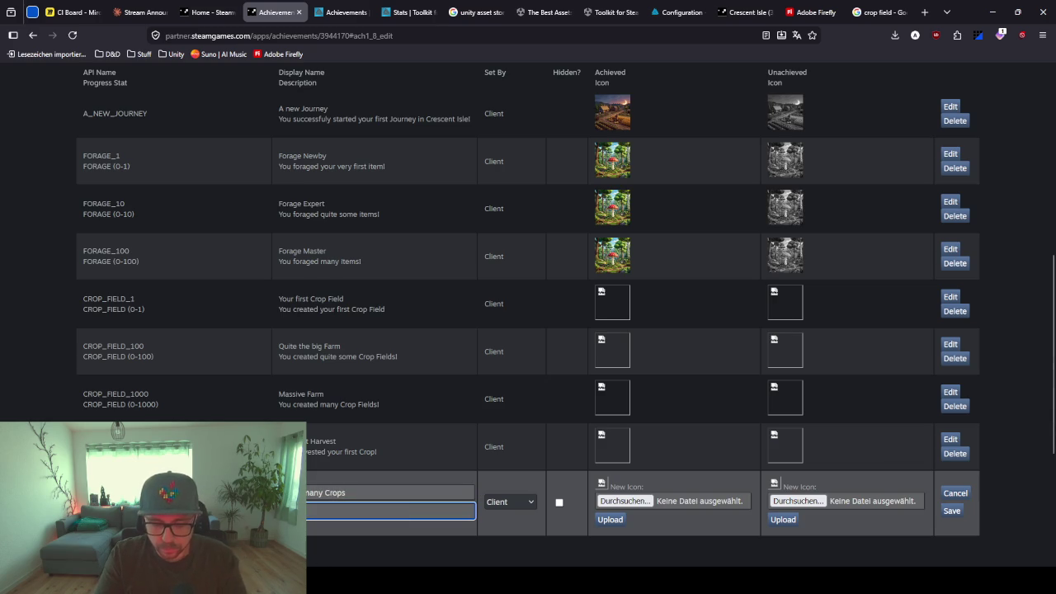
type("rvested quite many Cro")
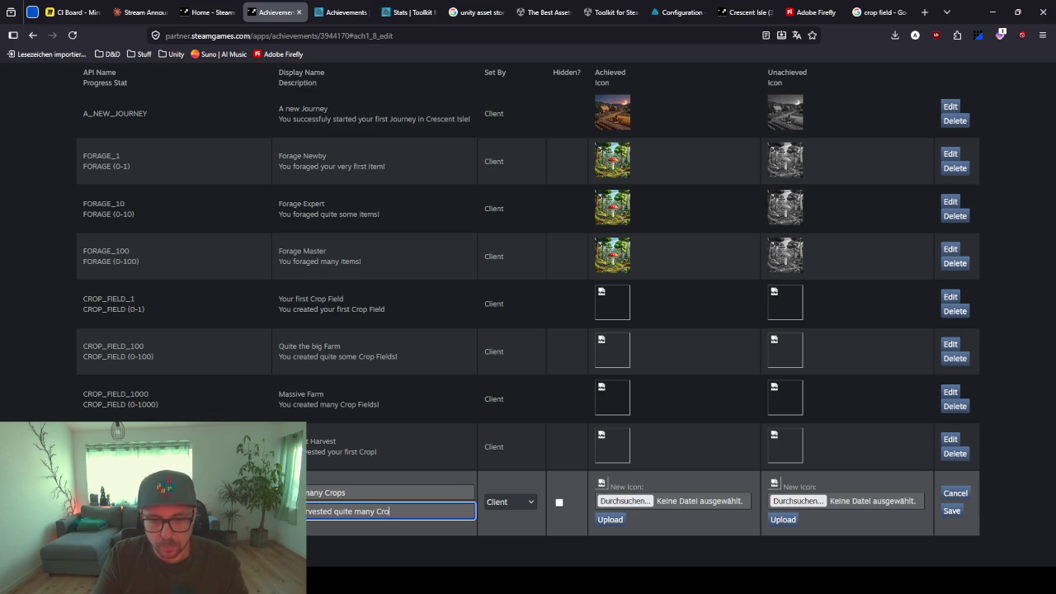
left_click(953, 511)
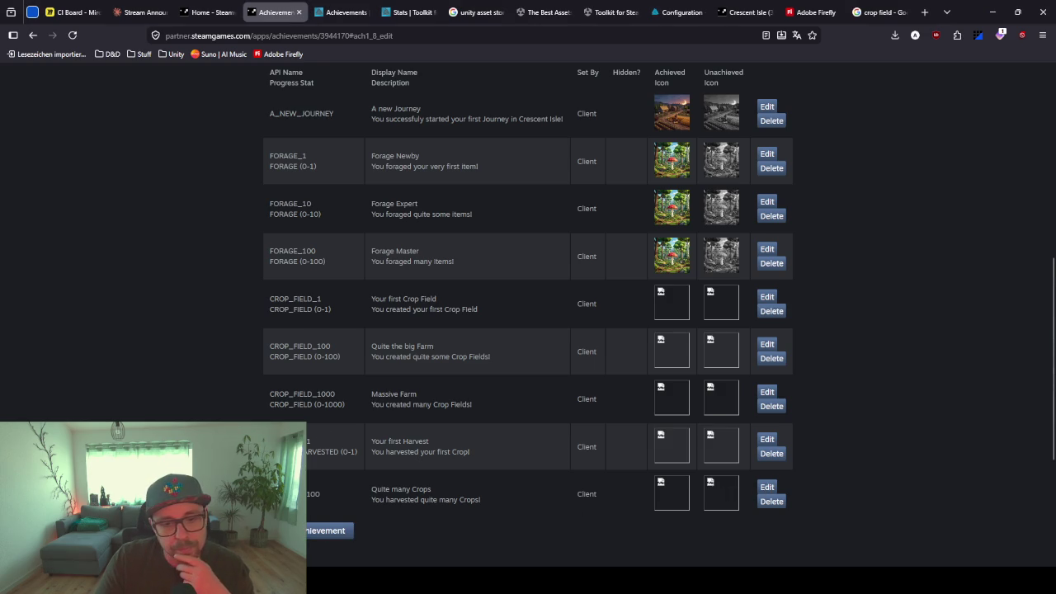
left_click(767, 487)
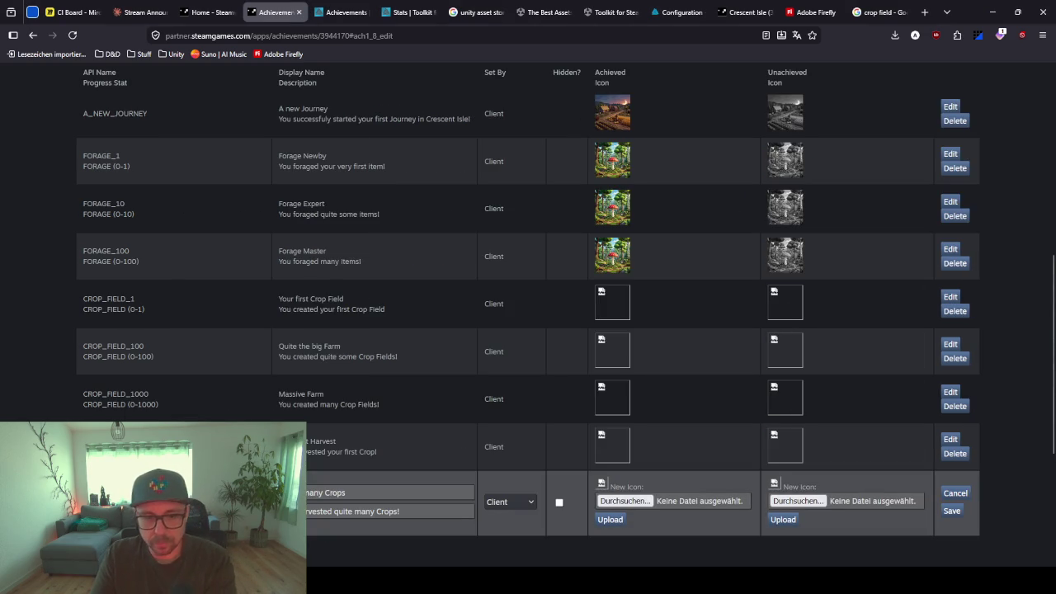
left_click(952, 511)
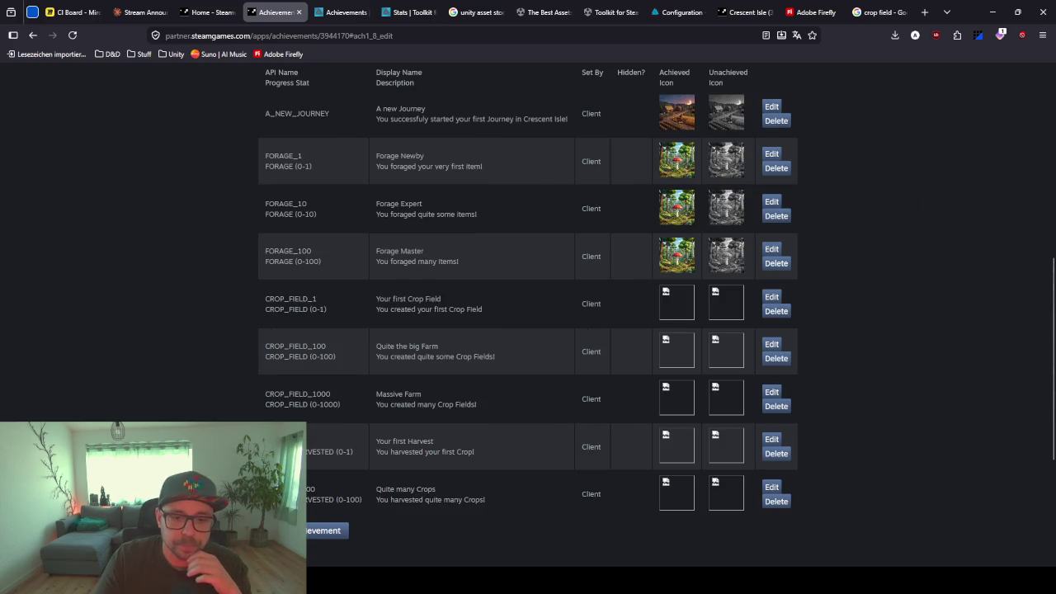
Add achievement FORESTING_10 named 'Foresting Newby', described 'You forested your first items!'
left_click(313, 532)
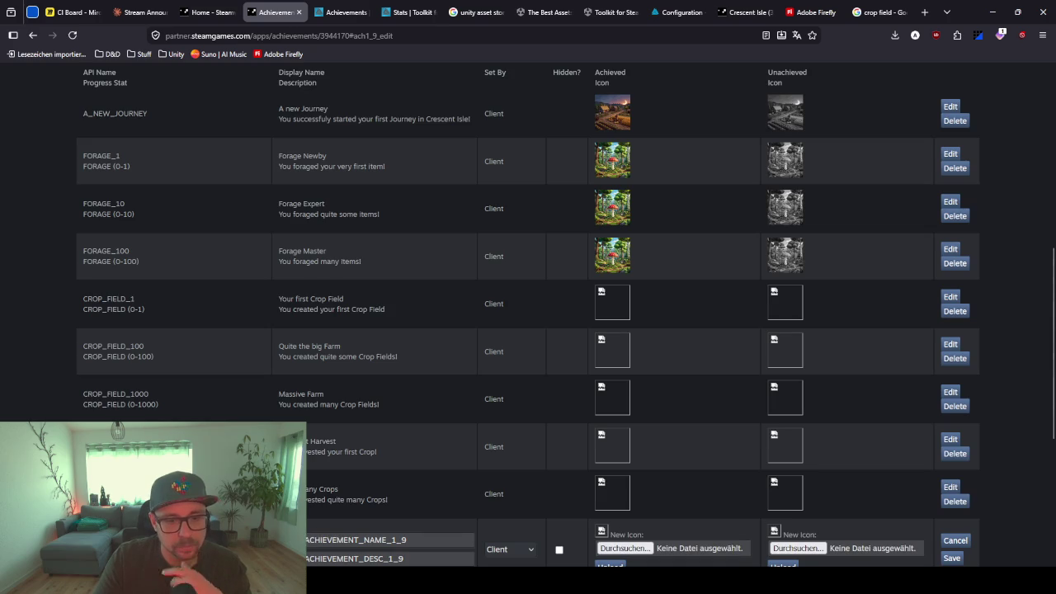
scroll(528, 330, "down", 2)
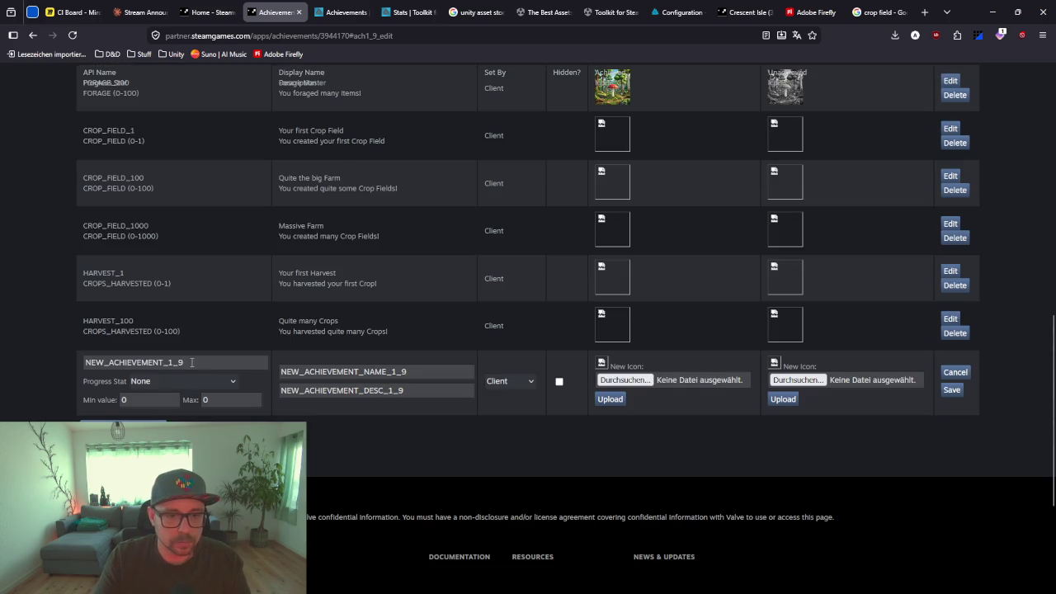
left_click_drag(191, 362, 32, 356)
type("FORE")
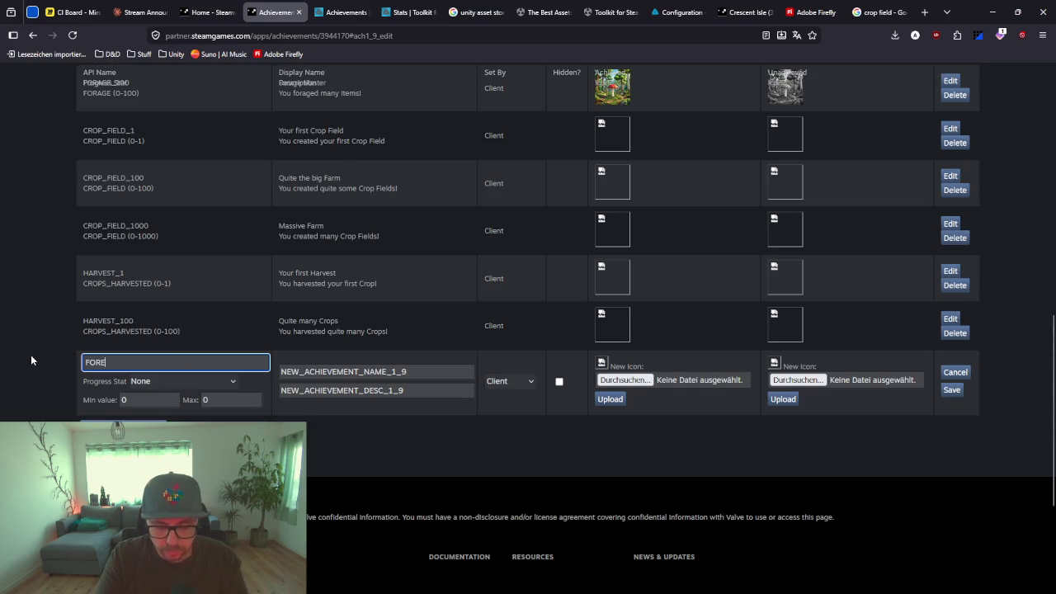
type("STING_10")
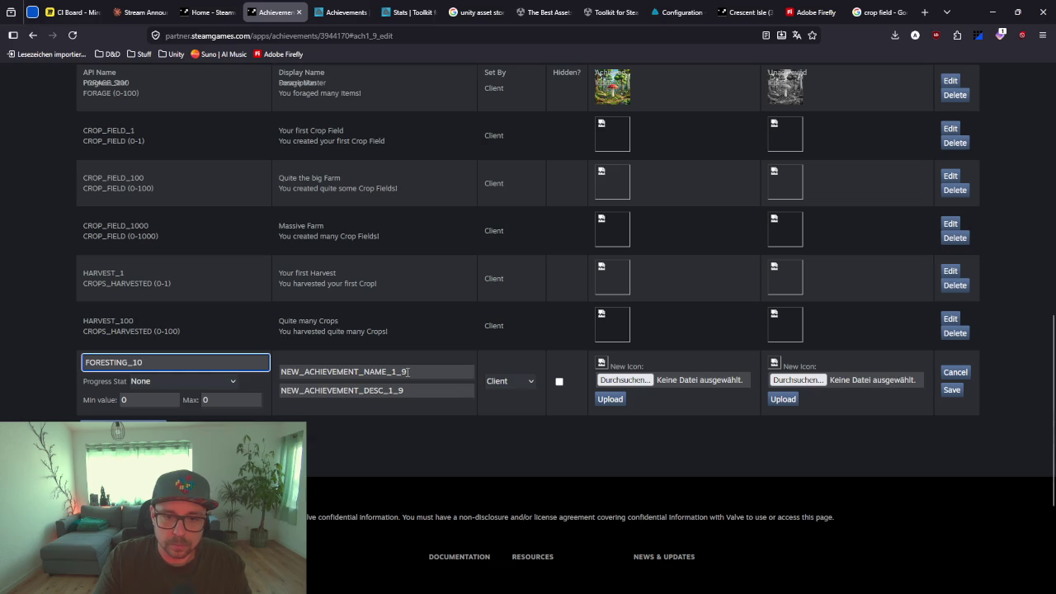
left_click_drag(406, 372, 251, 372)
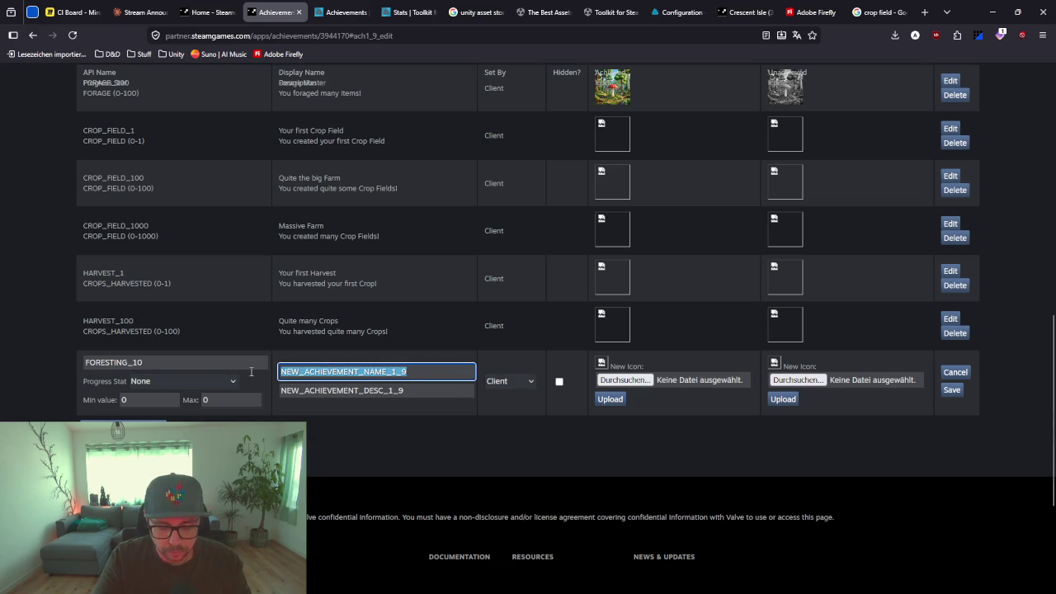
type("For")
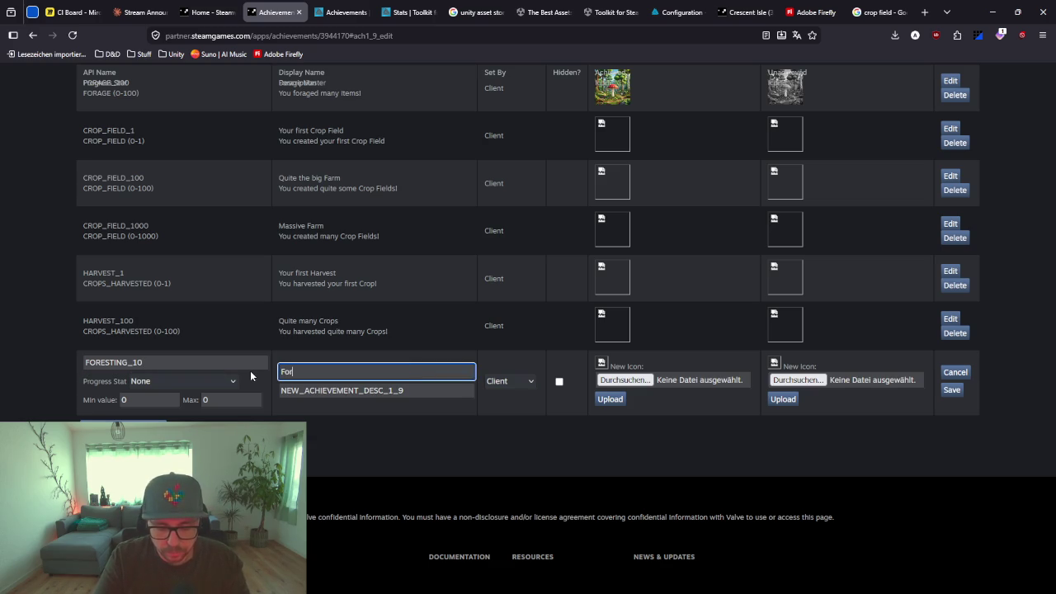
type("esting Newby")
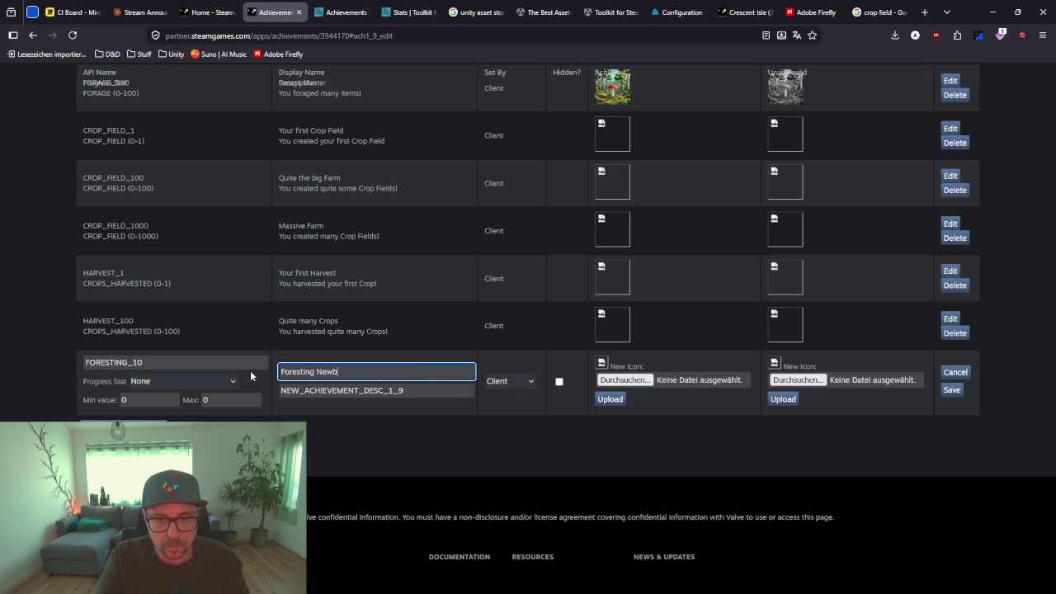
key("Tab")
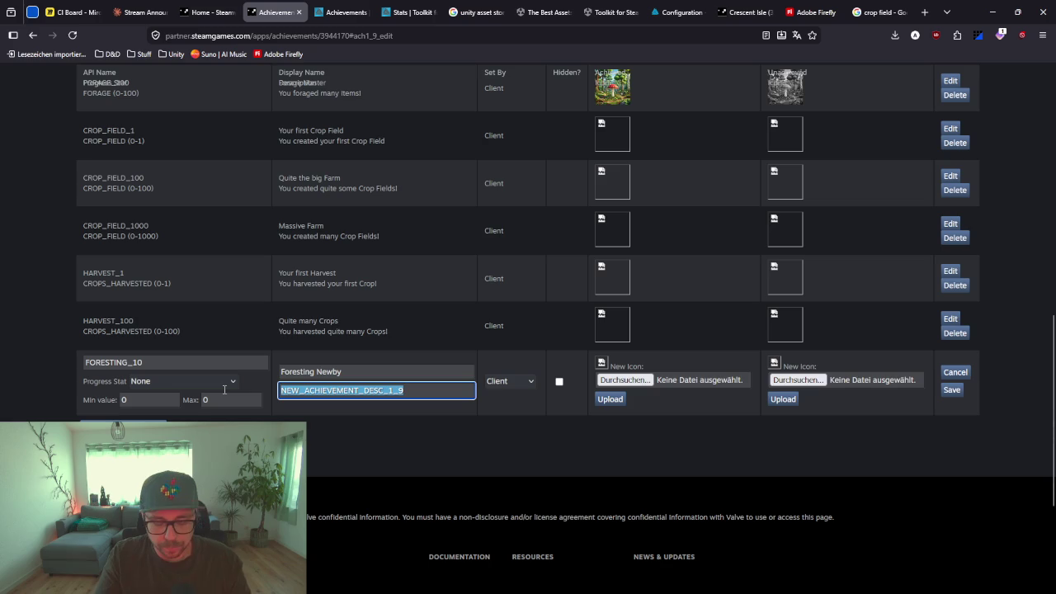
type("You f")
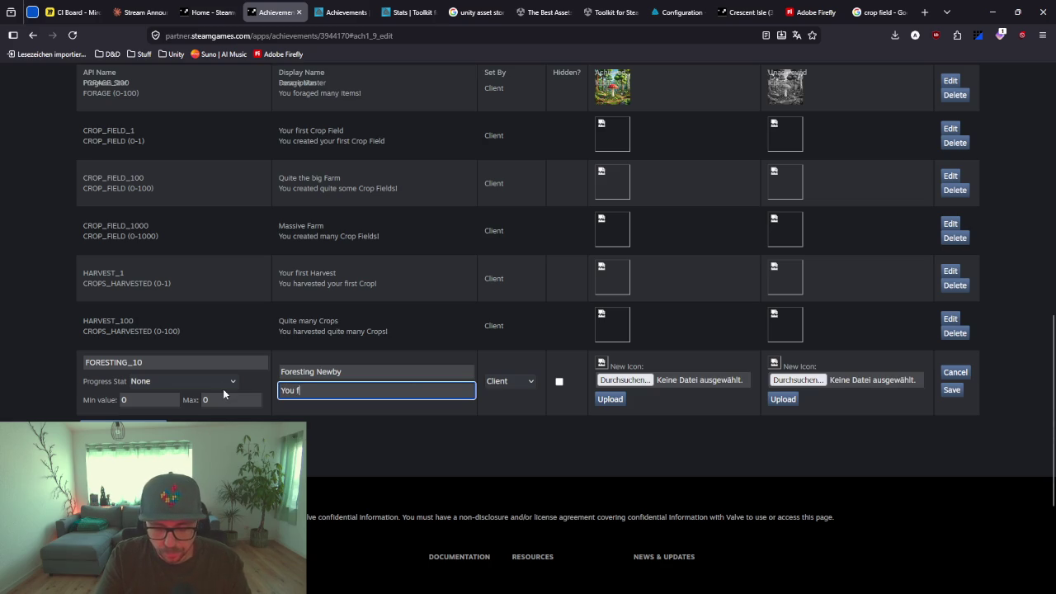
type("orested y")
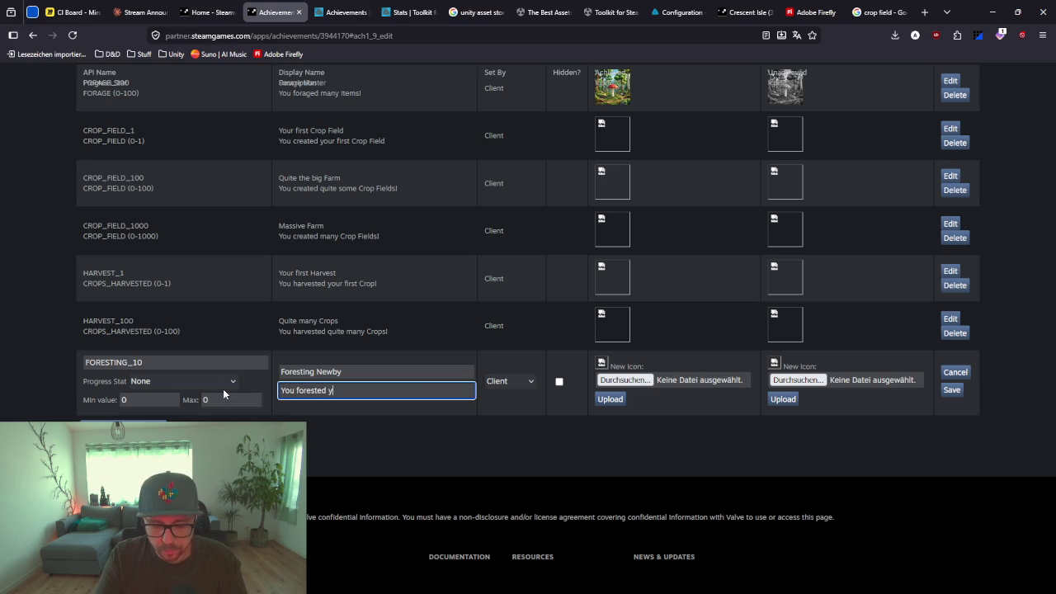
type("our first ")
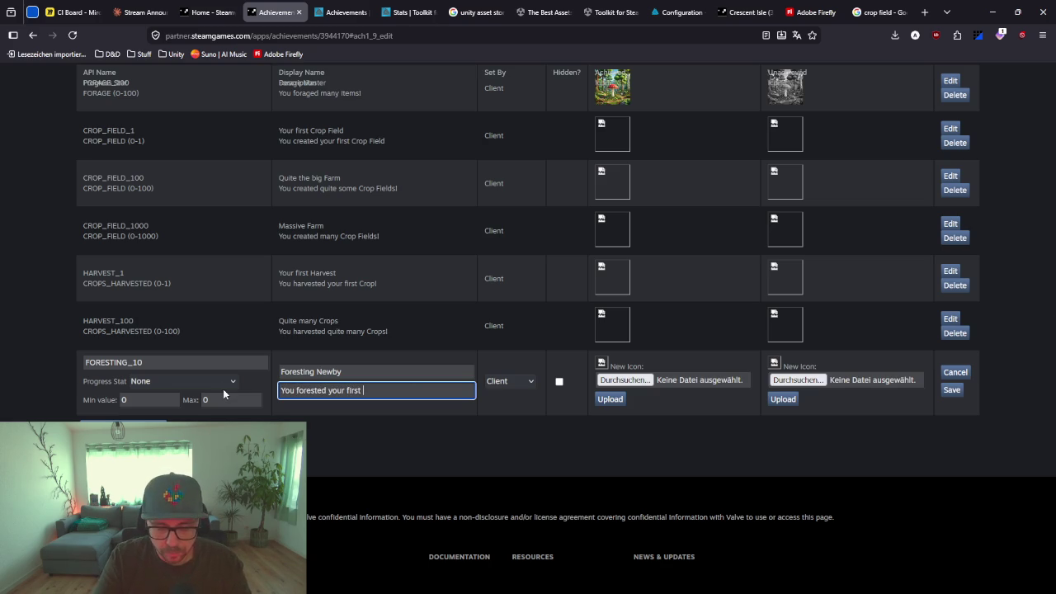
type("item")
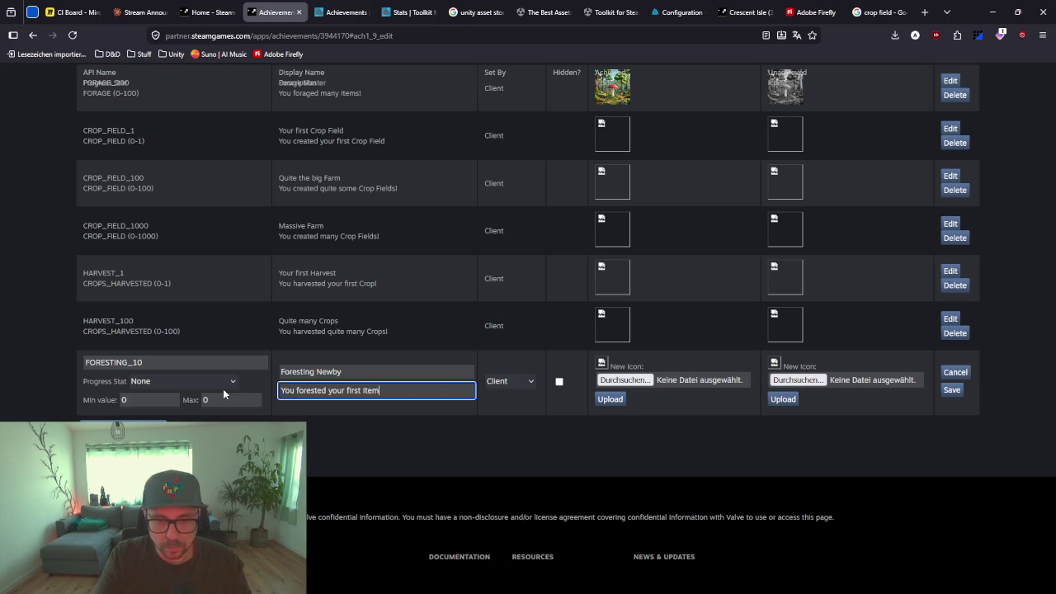
type("s!")
Track it with the FORESTING stat up to 10 and save
left_click(179, 383)
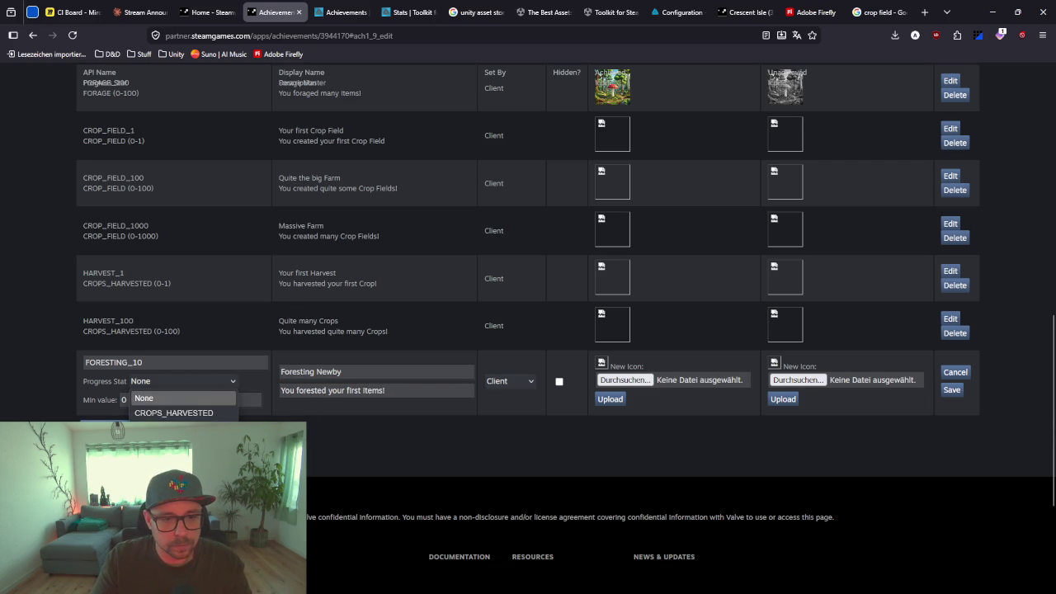
left_click(174, 428)
left_click(231, 399)
type("10")
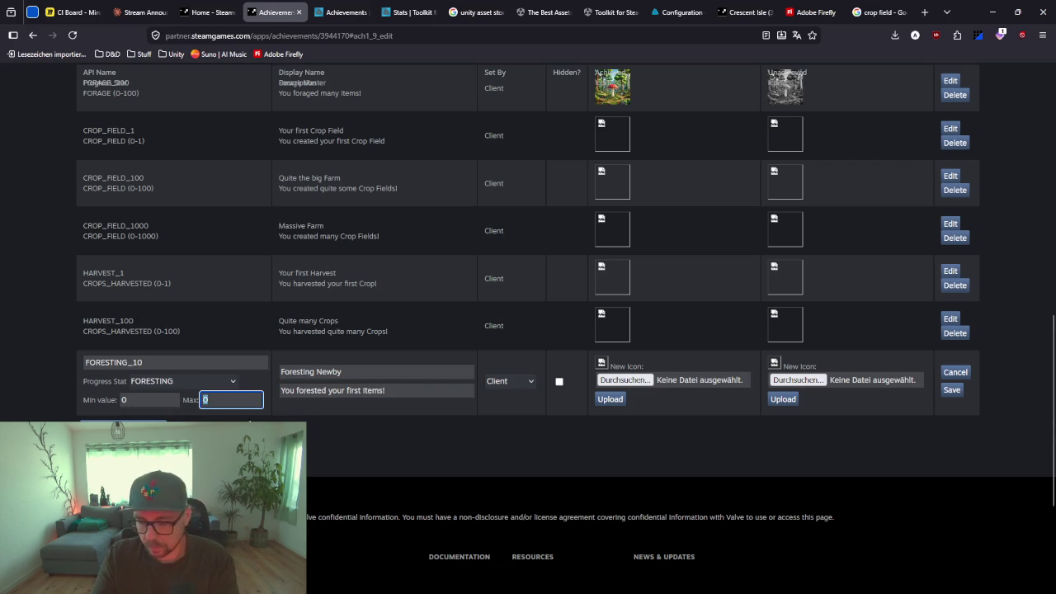
left_click(951, 390)
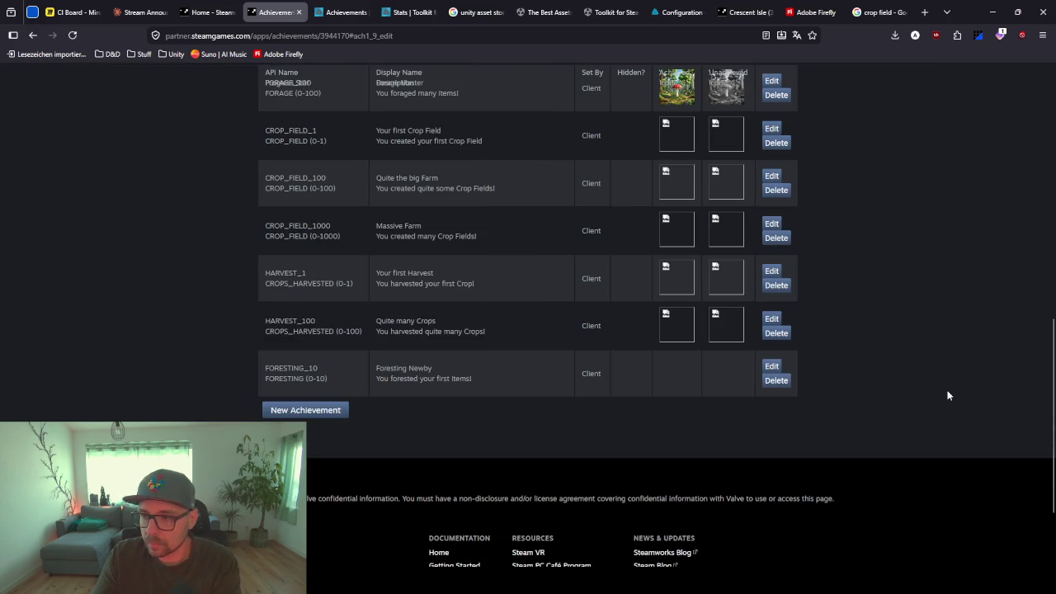
Add achievement FORESTING_100 named 'Foresting Expert'
left_click(286, 415)
double_click(208, 408)
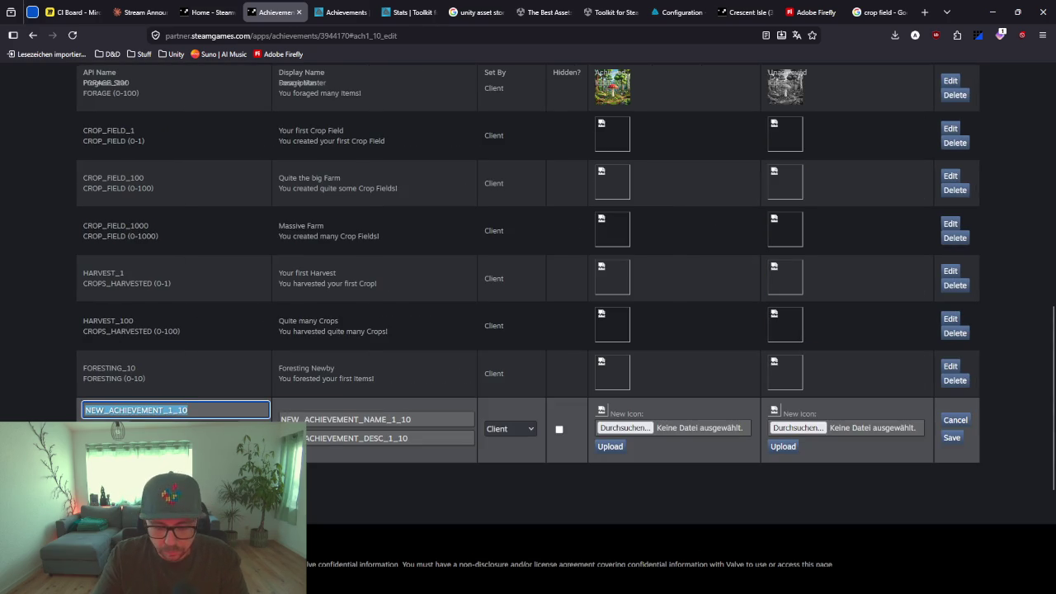
type("FORESTING_100")
key("Tab")
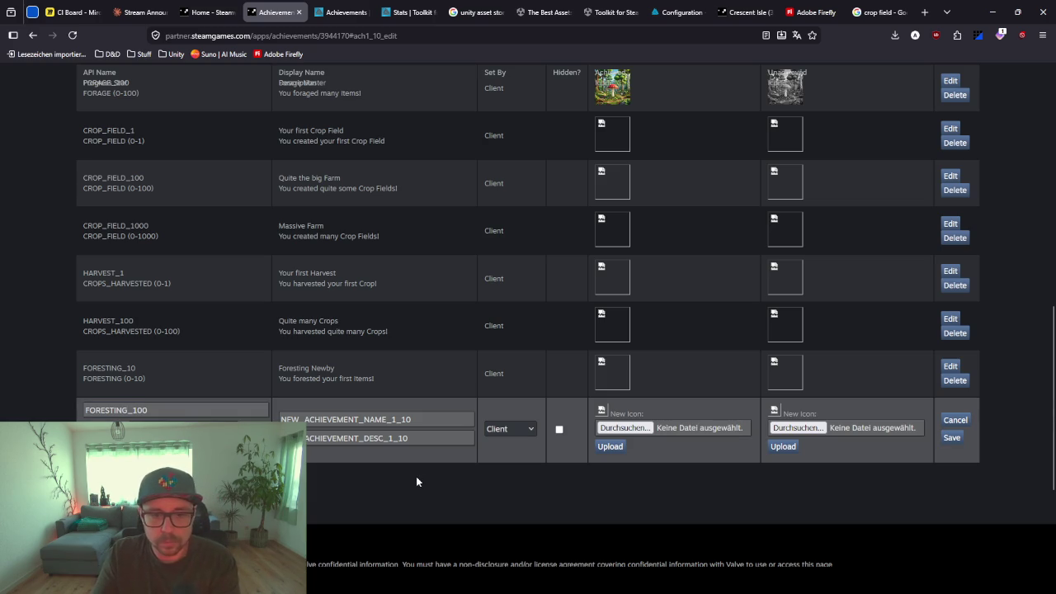
key("Tab")
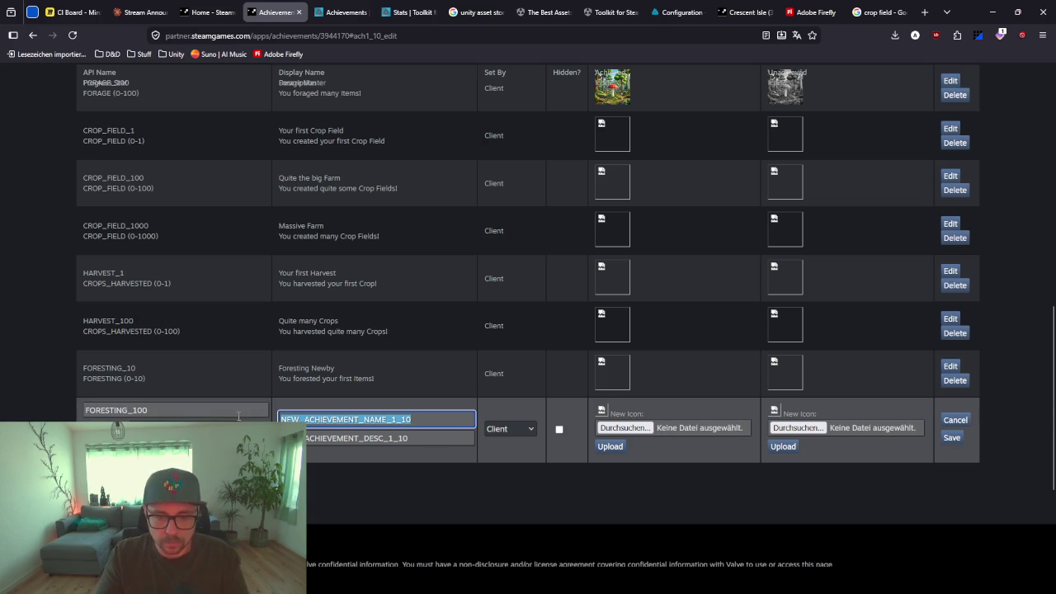
type("Foresting")
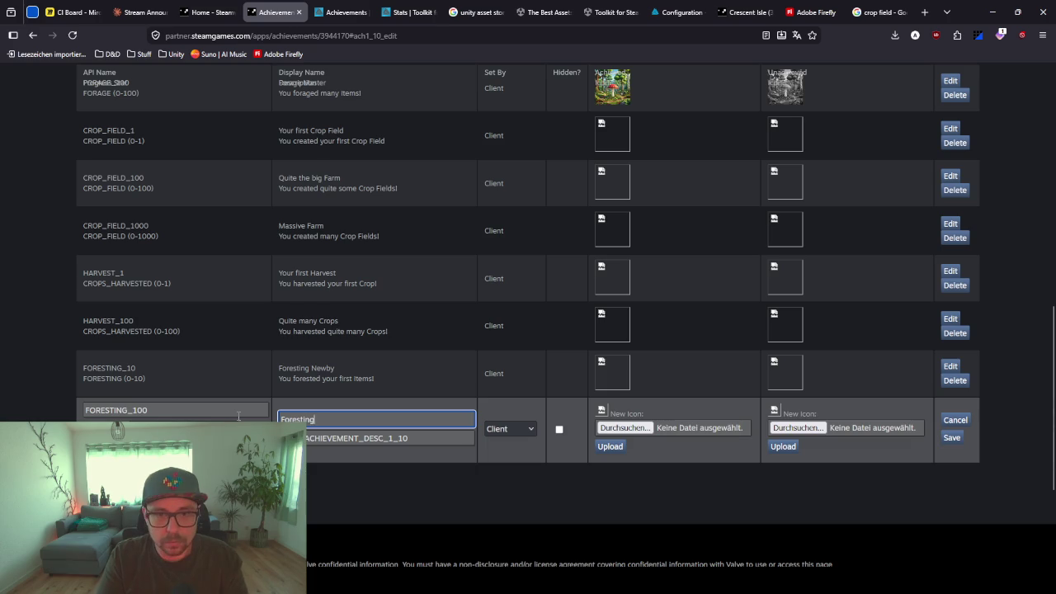
scroll(357, 289, "up", 2)
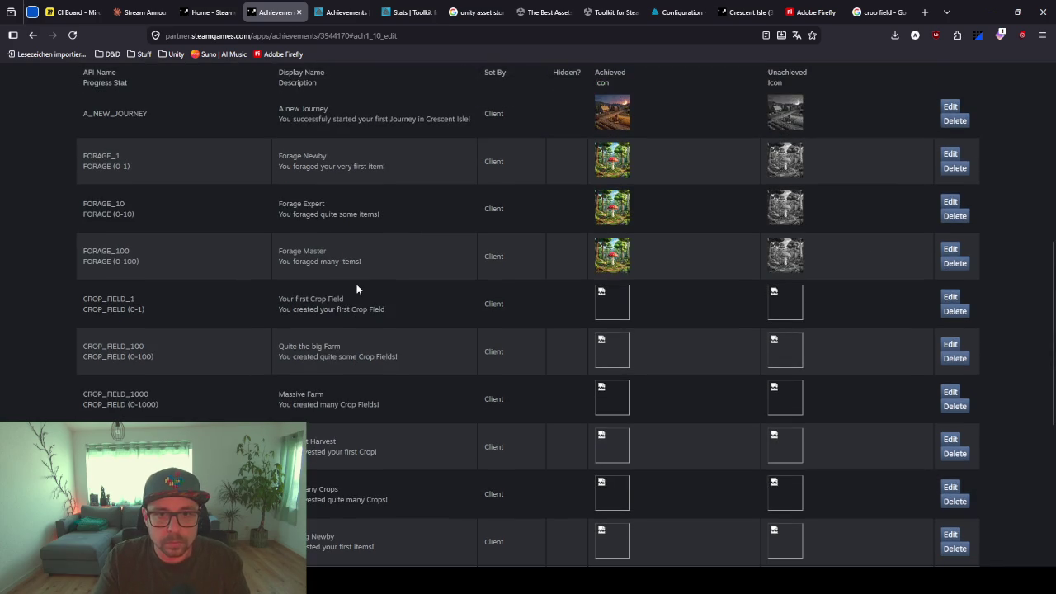
scroll(357, 284, "down", 4)
type("Expert")
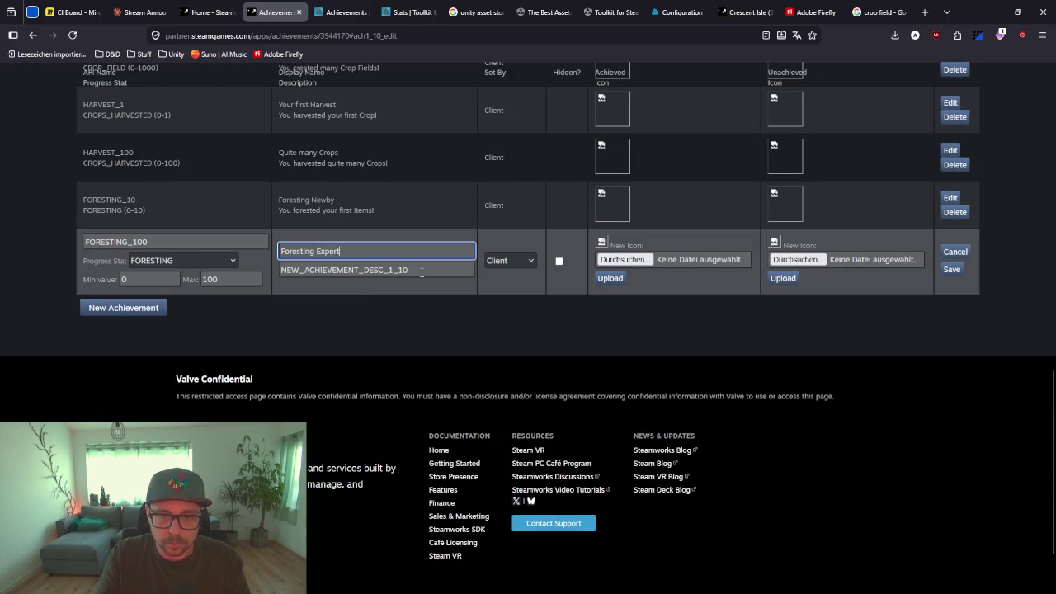
Describe it 'You forested quite some items!' and save it
key("Tab")
type("Yo")
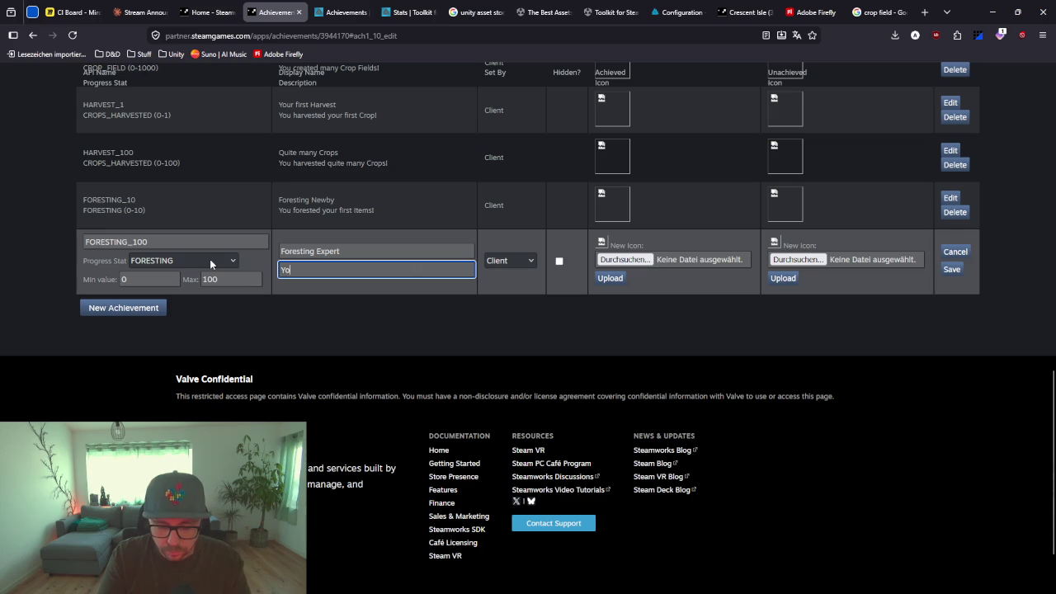
type("u forested ")
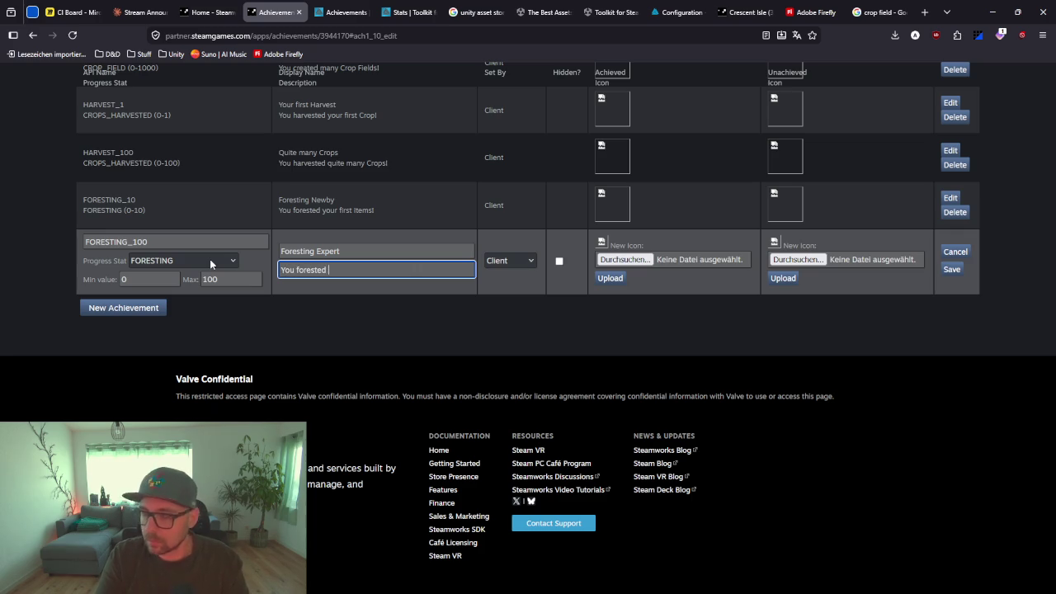
type("quite some ")
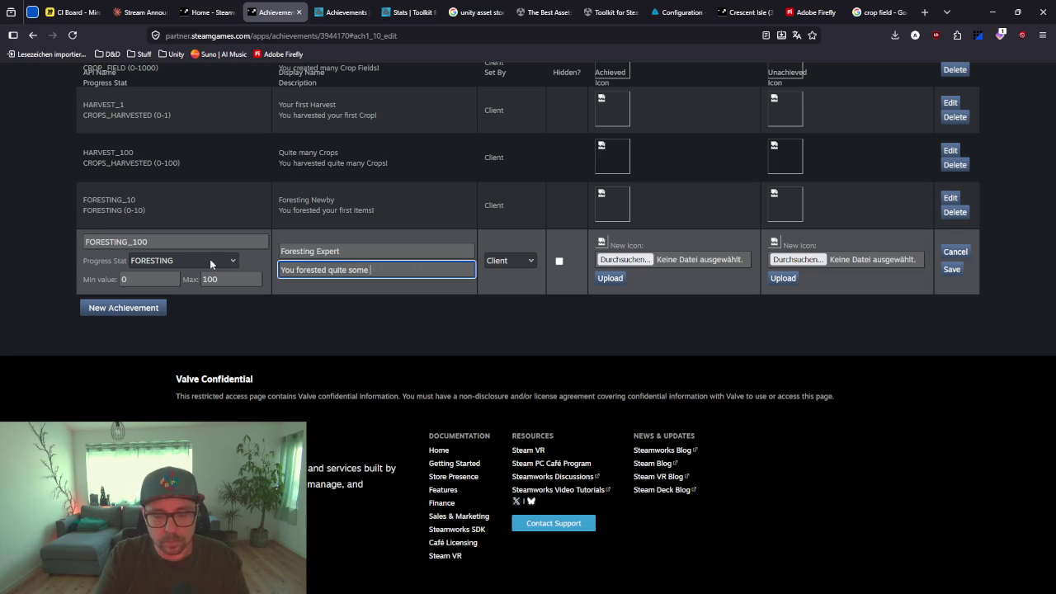
type("Items!")
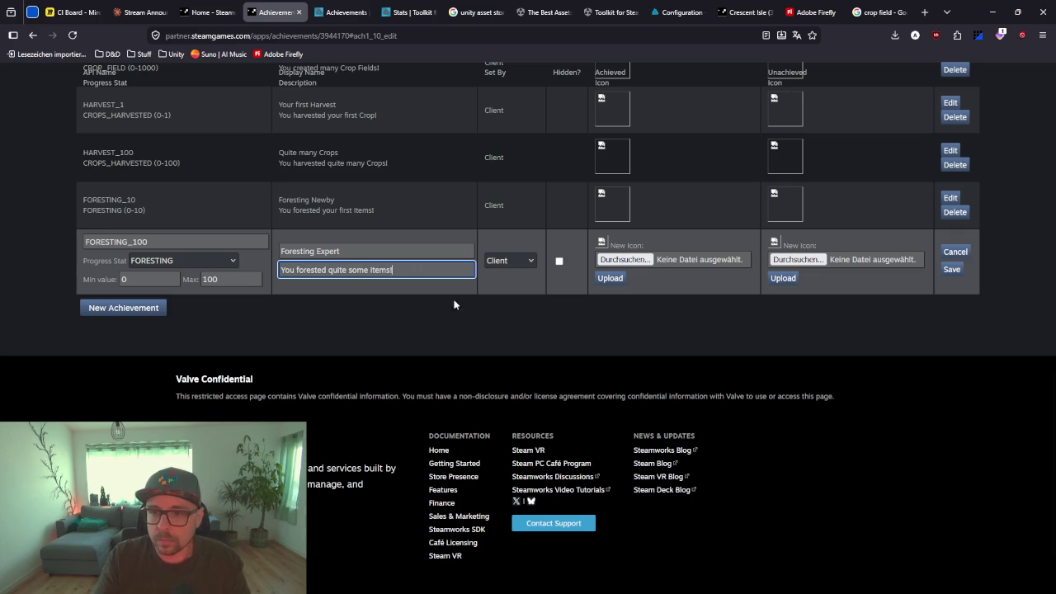
left_click(951, 269)
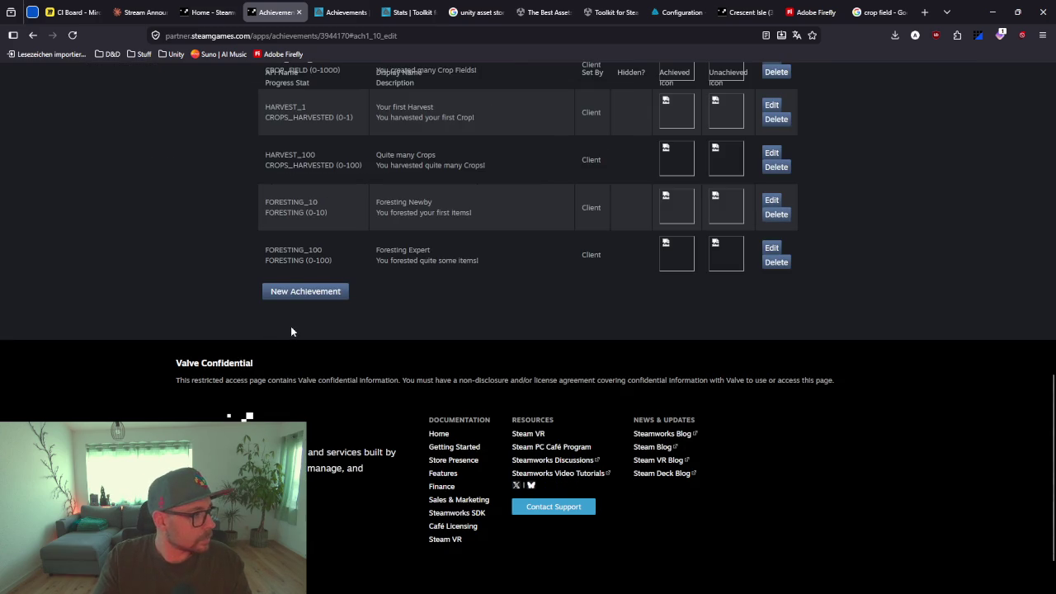
left_click(328, 300)
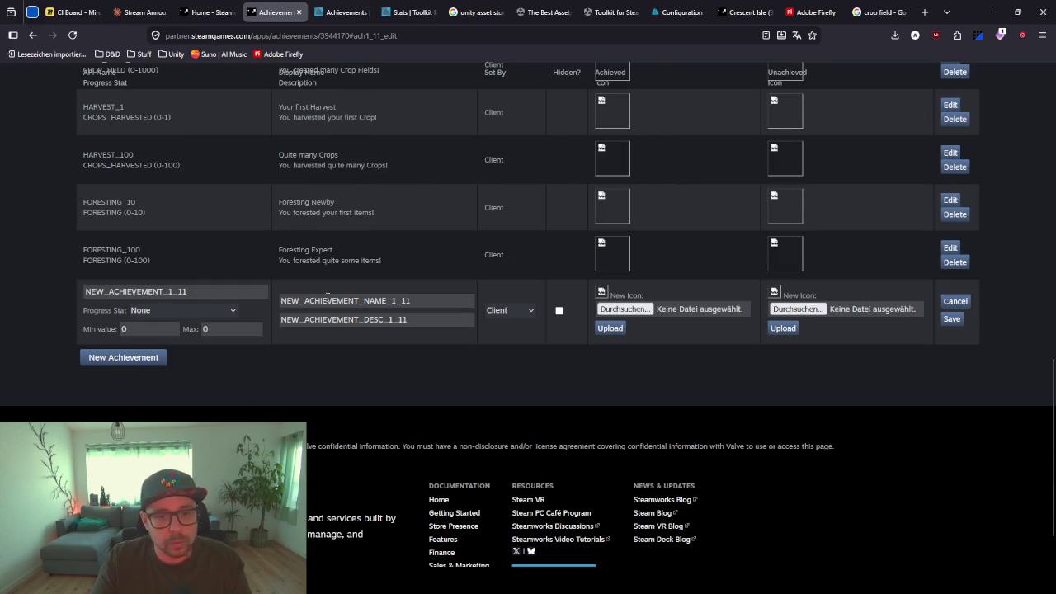
Set the new achievement's API name to MINING_10, tracking the MINING stat up to 10
double_click(146, 293)
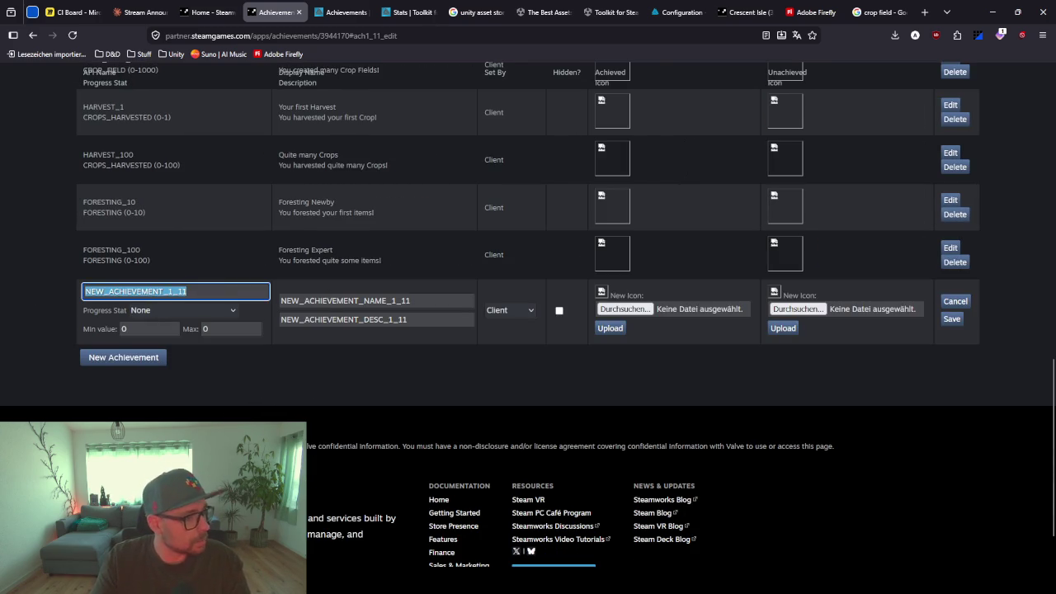
type("MI")
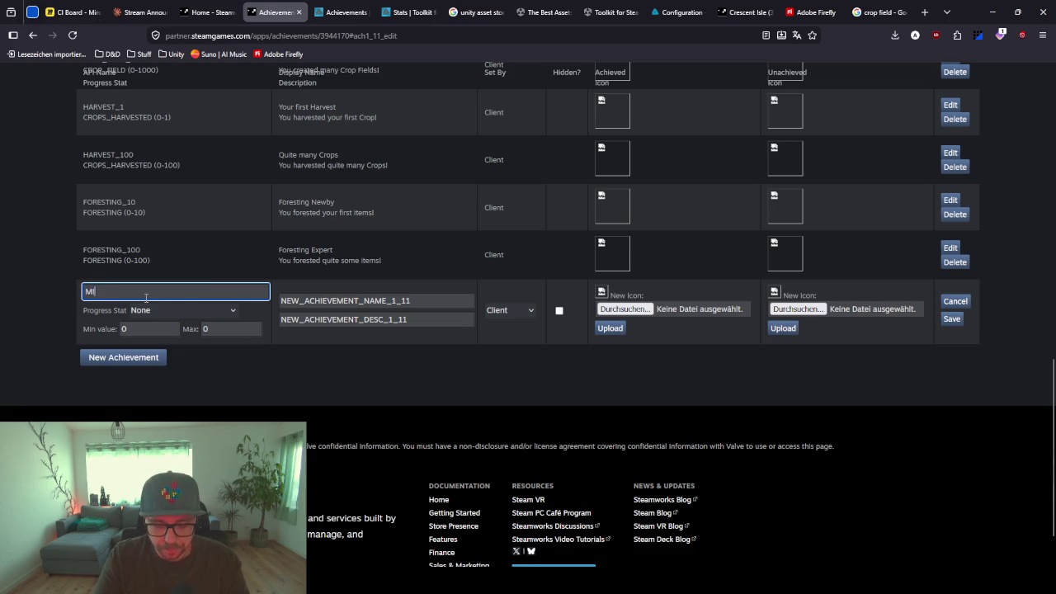
type("NING_10")
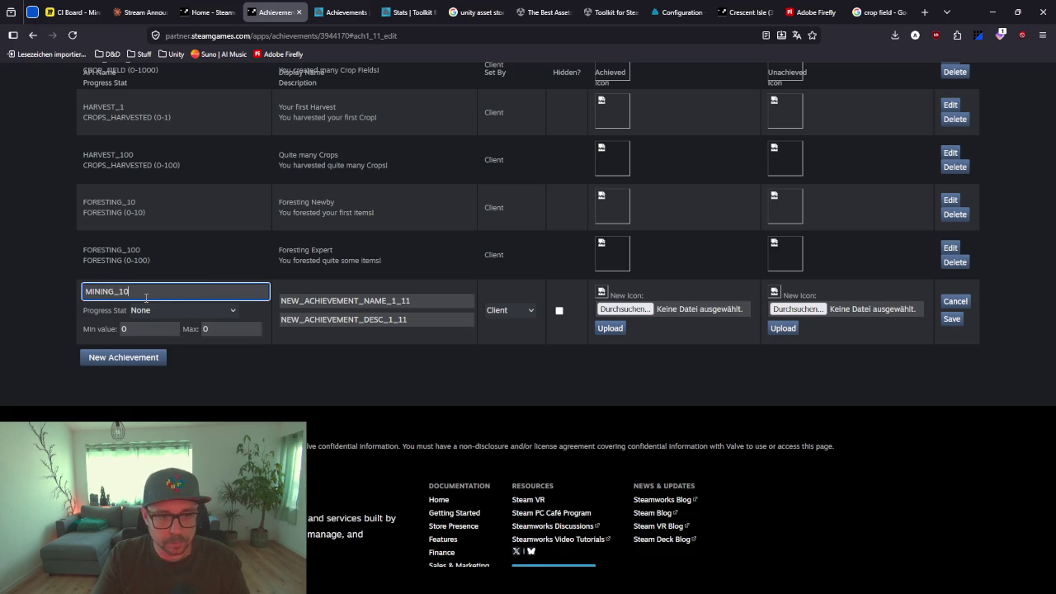
left_click(171, 317)
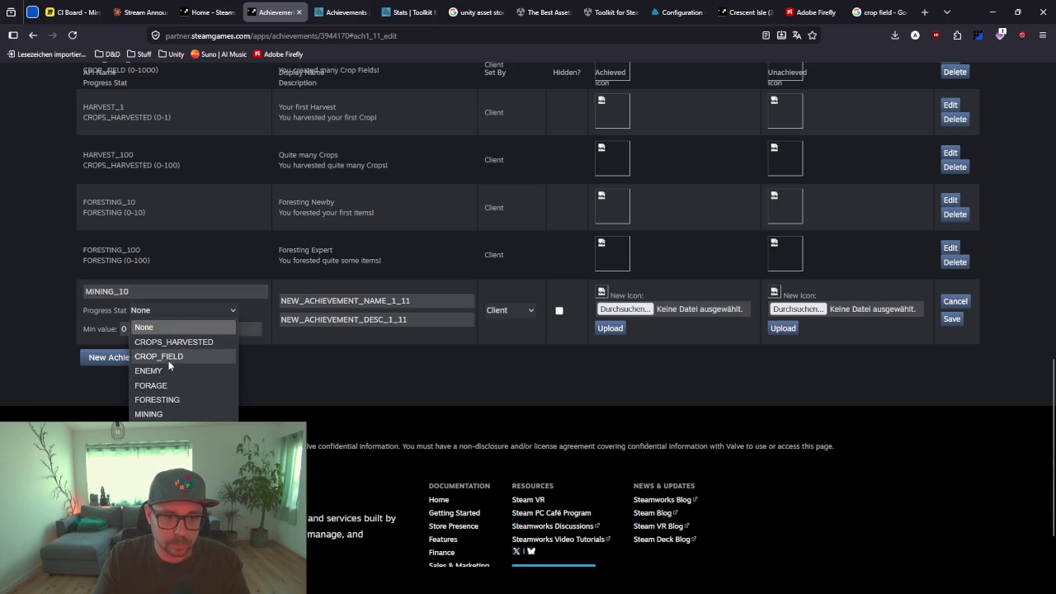
left_click(148, 415)
double_click(210, 329)
type("10")
Name it 'Mining Newby', describe it 'You mined your first items!', and save
left_click(375, 302)
left_click_drag(411, 301, 236, 299)
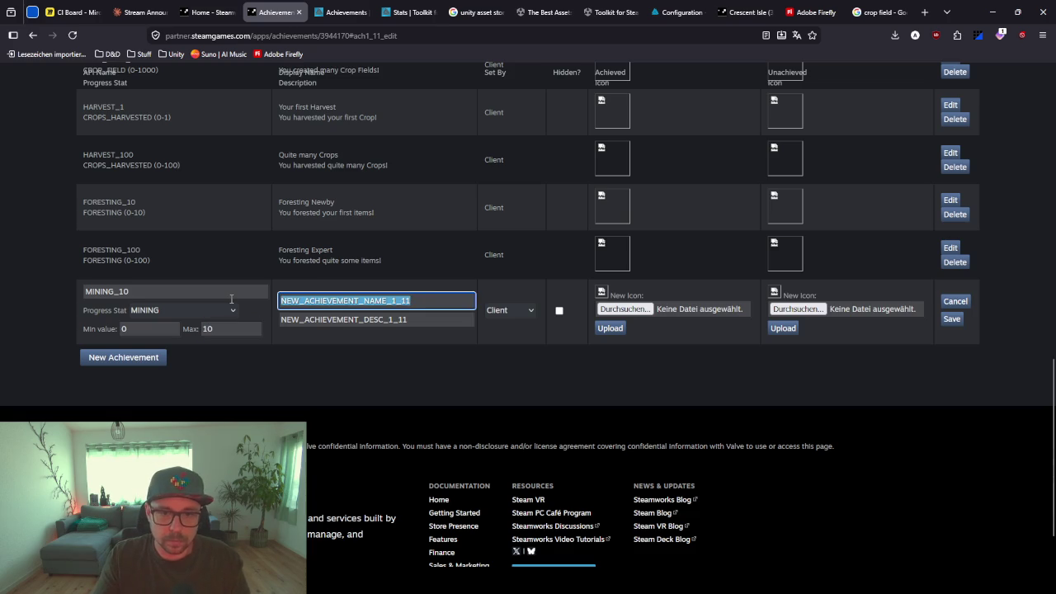
type("Mining Newby")
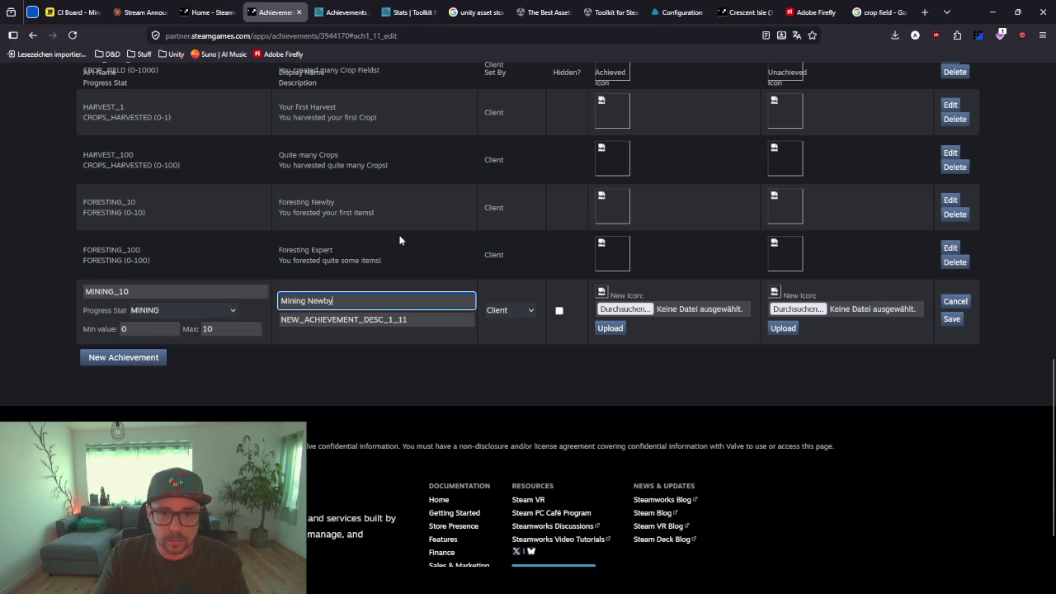
key("Tab")
type("Y")
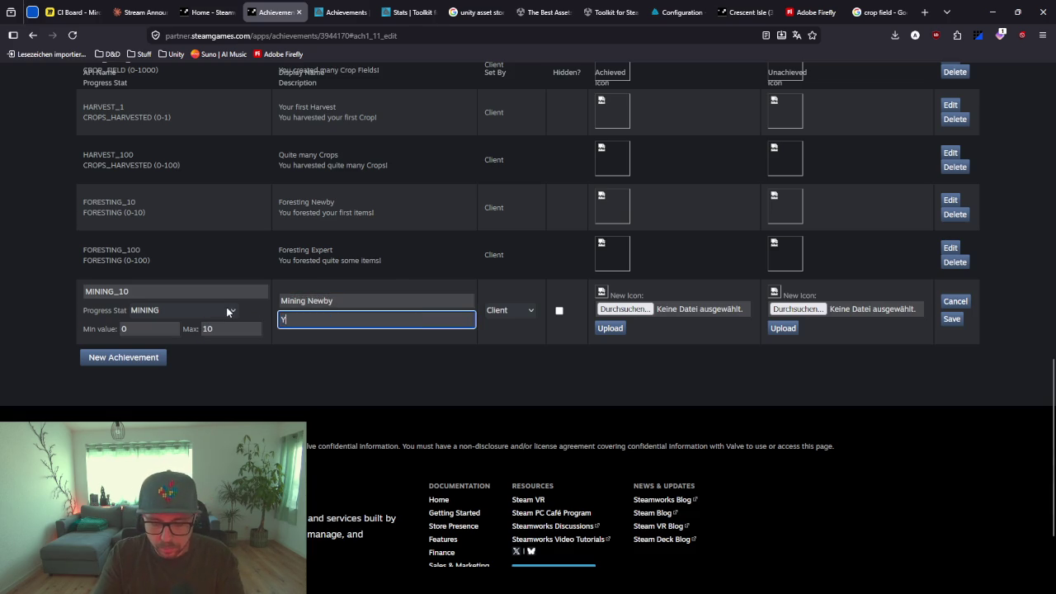
type("ou mined you")
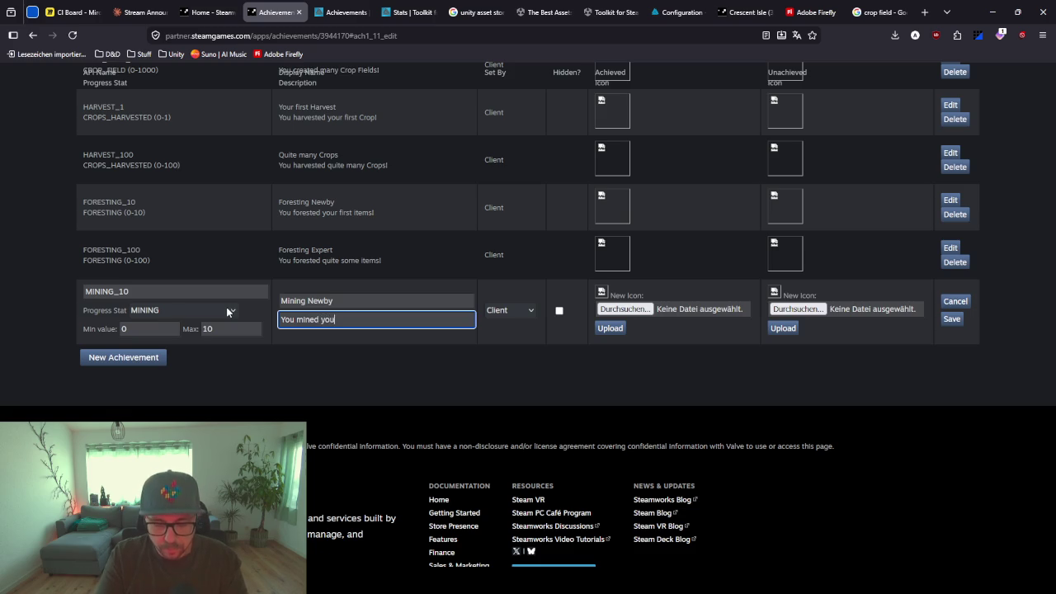
type("r first items!")
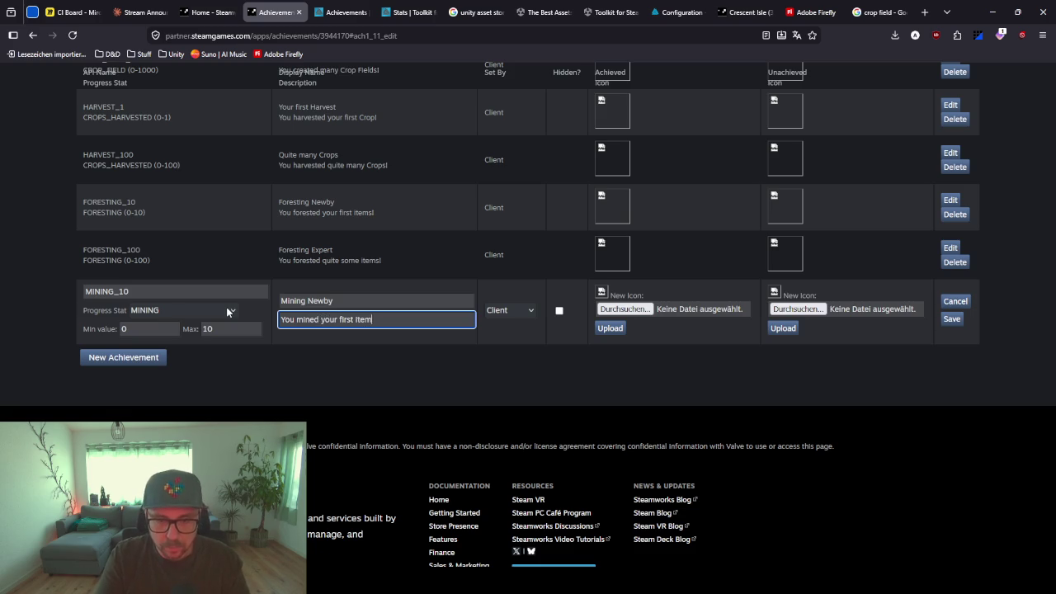
left_click(951, 319)
left_click(310, 342)
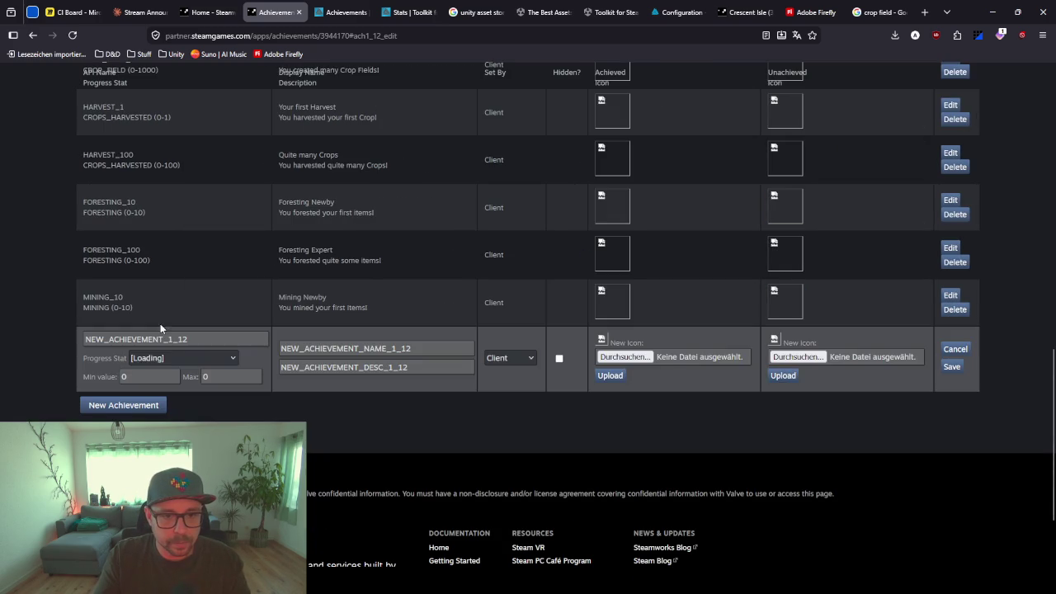
Set the API name to MINING_100, tracking the MINING stat with max 100
double_click(199, 343)
type("MINIGN")
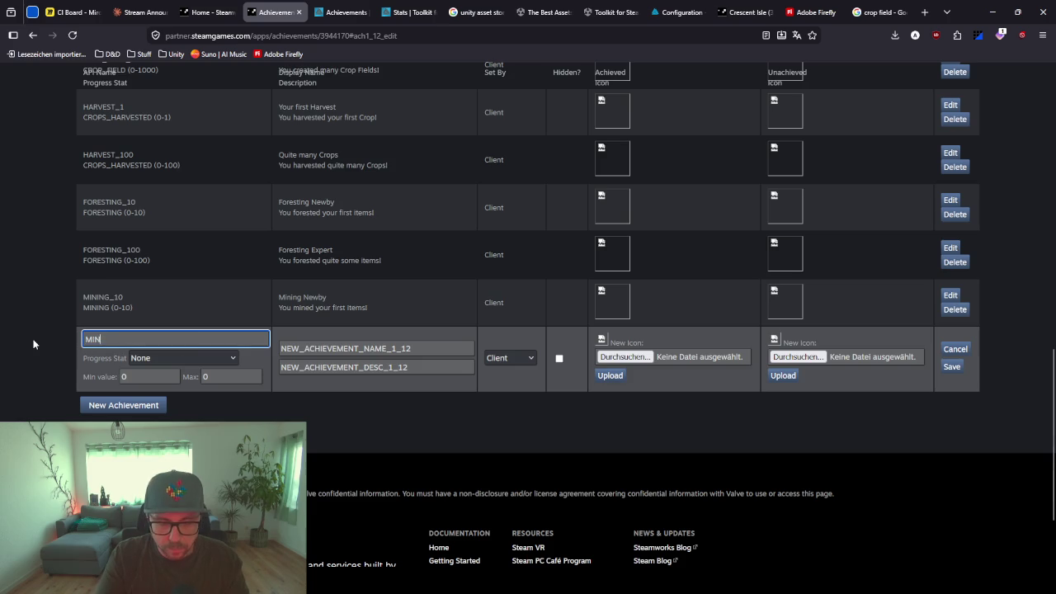
key("BackSpace")
type("NG")
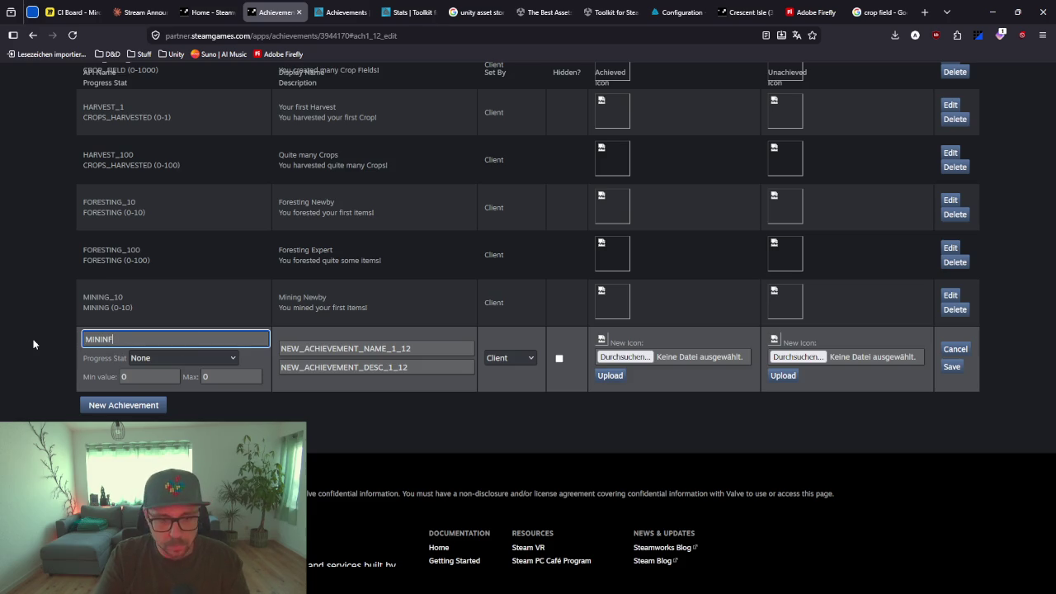
type("_100")
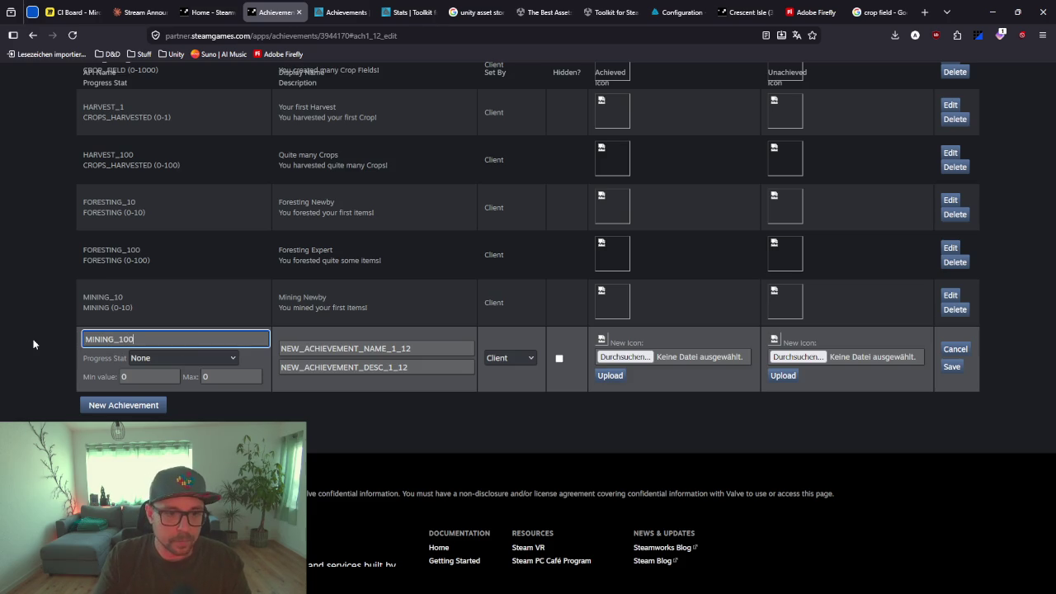
left_click(206, 357)
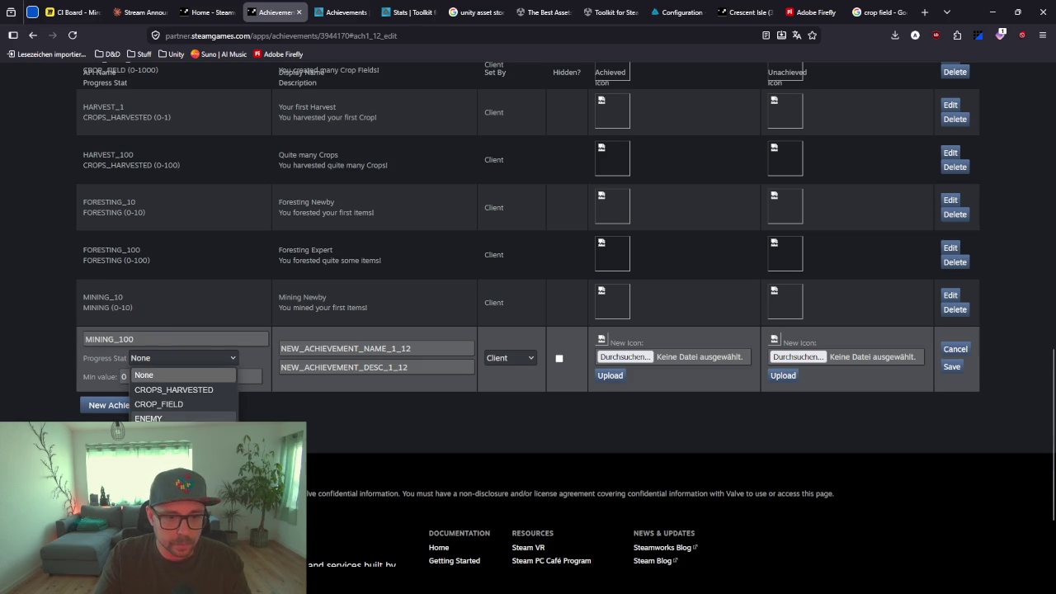
left_click(207, 431)
double_click(213, 377)
type("100")
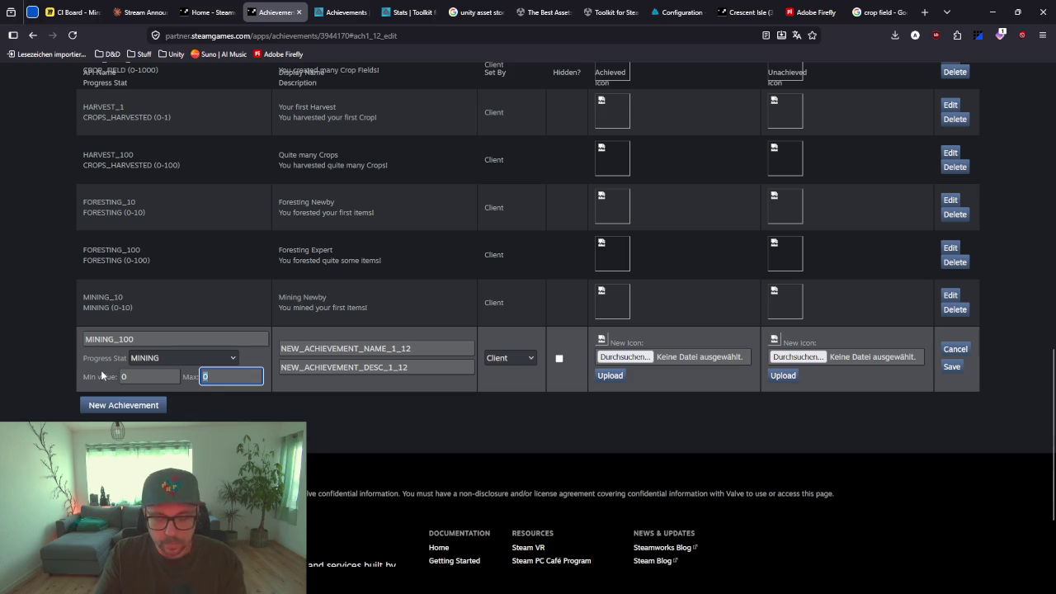
left_click(406, 429)
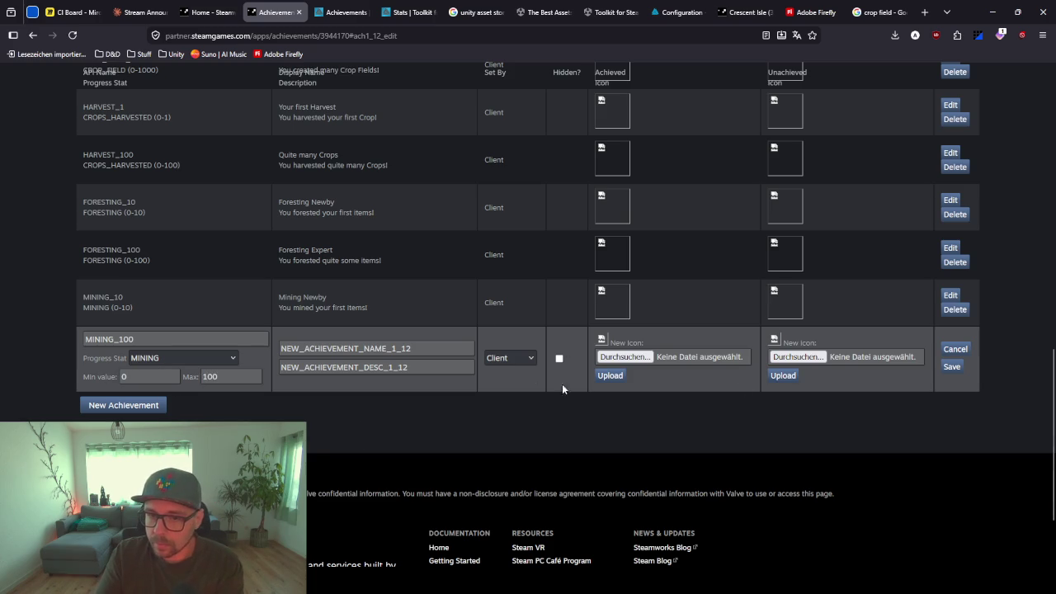
Name it 'Mining Expert', describe it 'You mined quite some items!', and save
double_click(424, 348)
type("M")
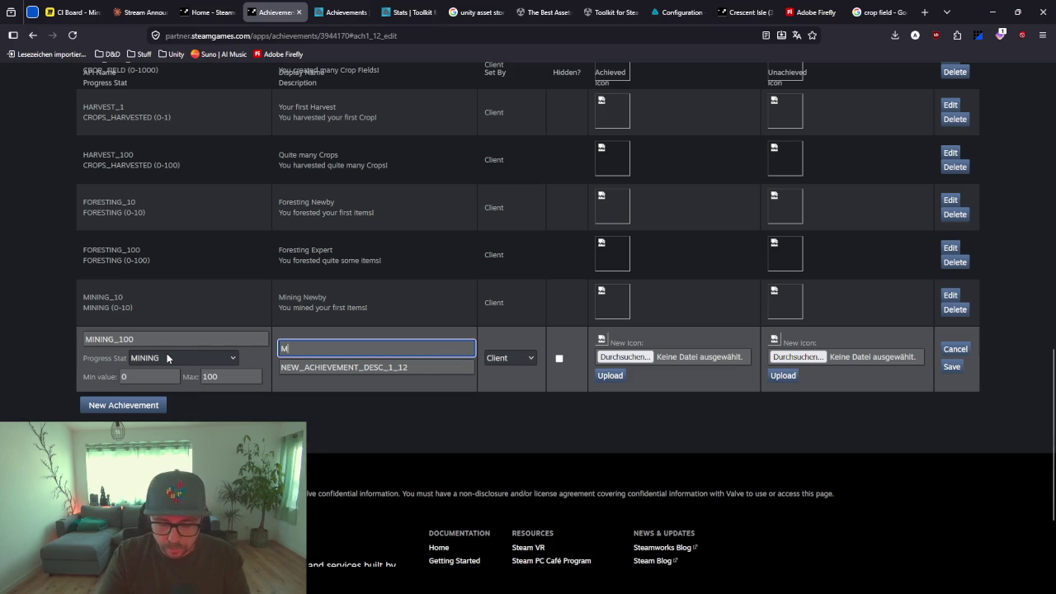
type("ining")
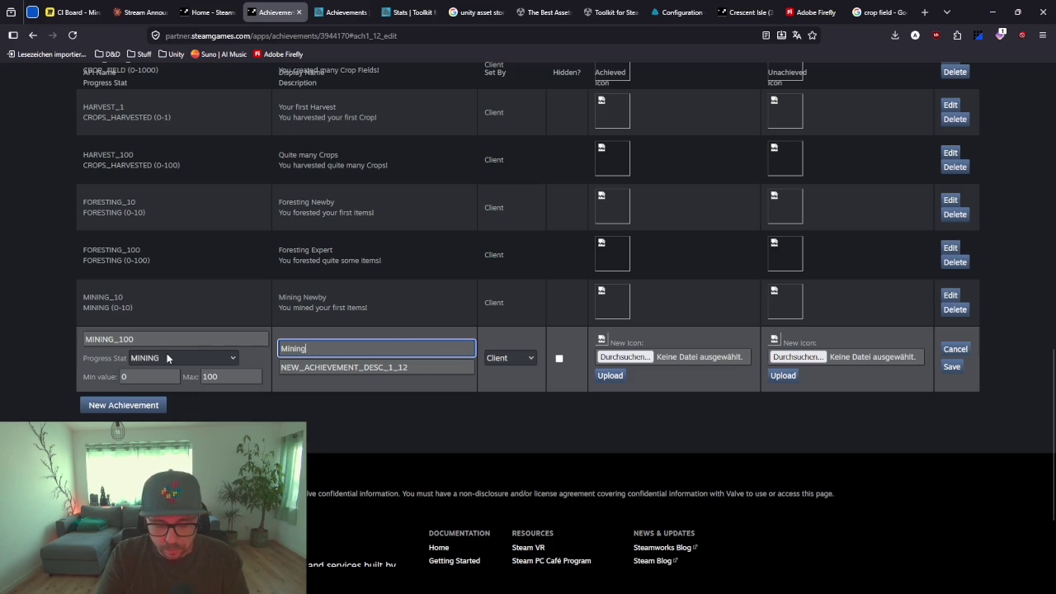
type(" Expert")
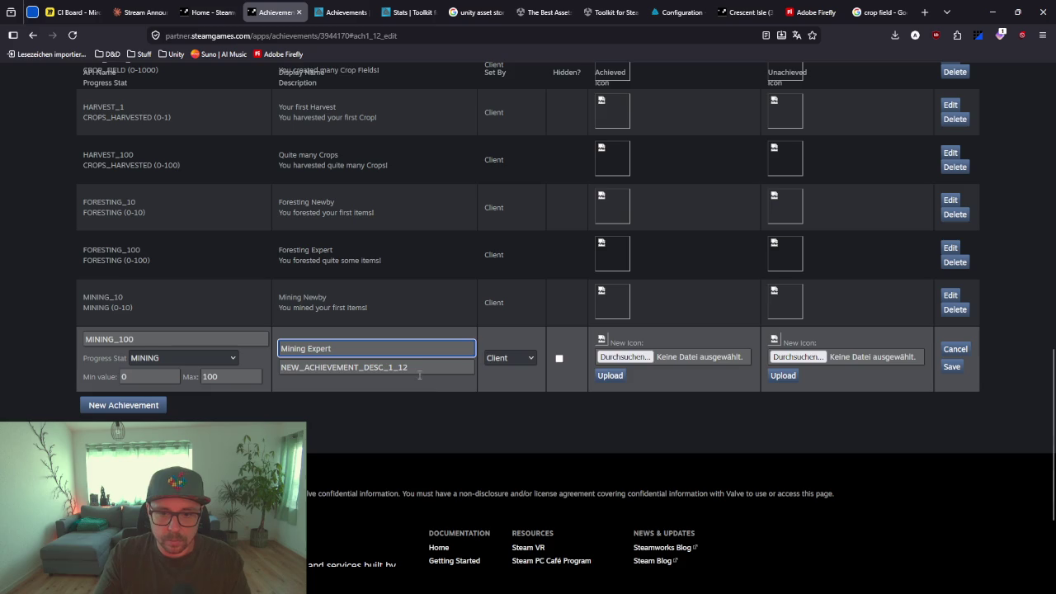
double_click(417, 368)
type("You miun")
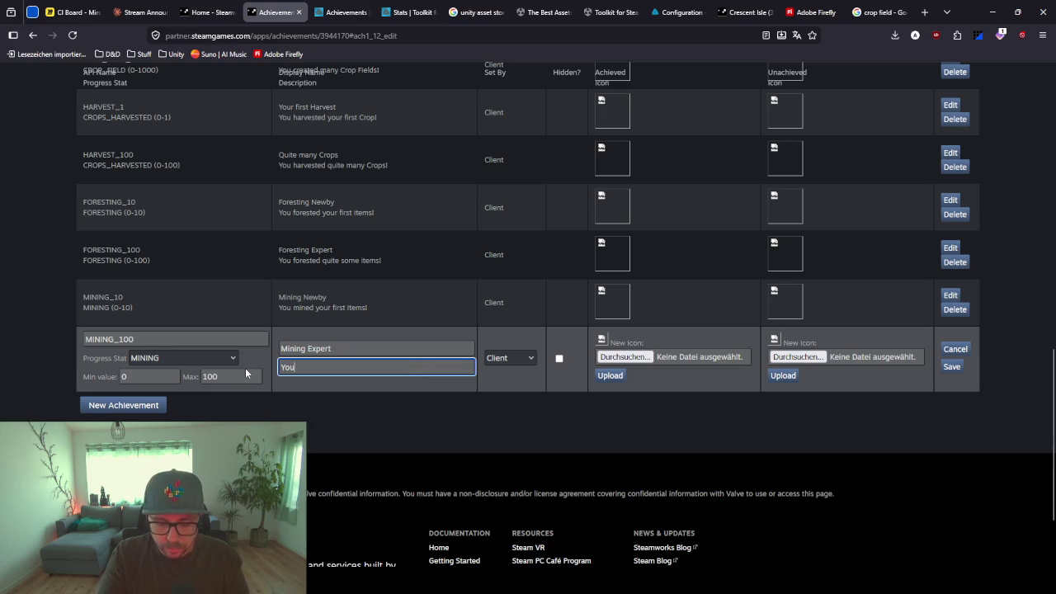
key("BackSpace")
key("BackSpace")
type("ned quite some items!")
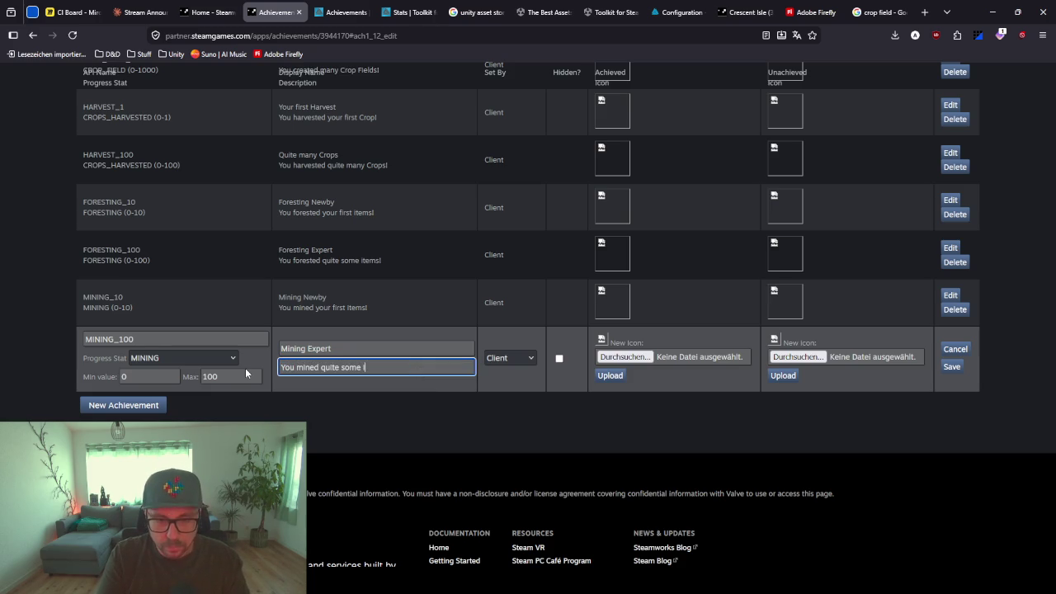
left_click(951, 366)
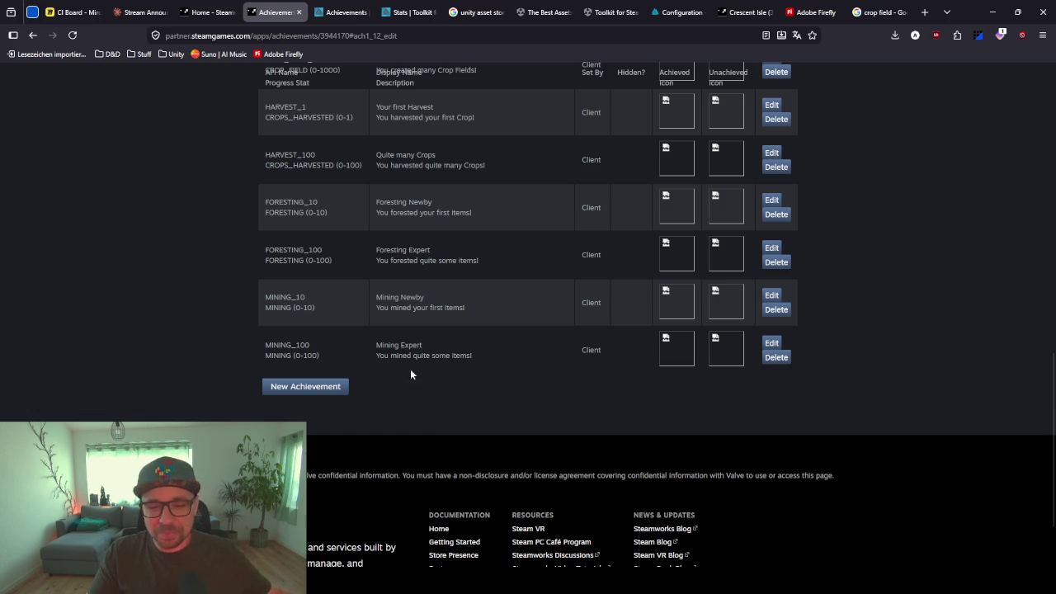
Save achievement ENEMY_1 'Hunter' tracking the ENEMY stat, described 'You defeated your first enemy!'
left_click(303, 386)
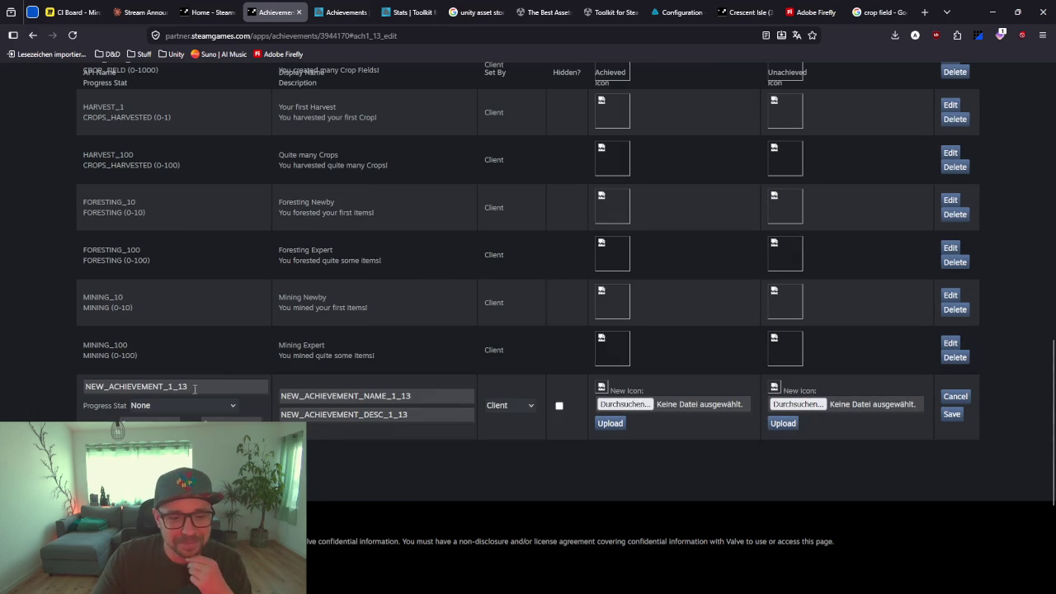
left_click_drag(190, 386, 42, 391)
type("ENEMY")
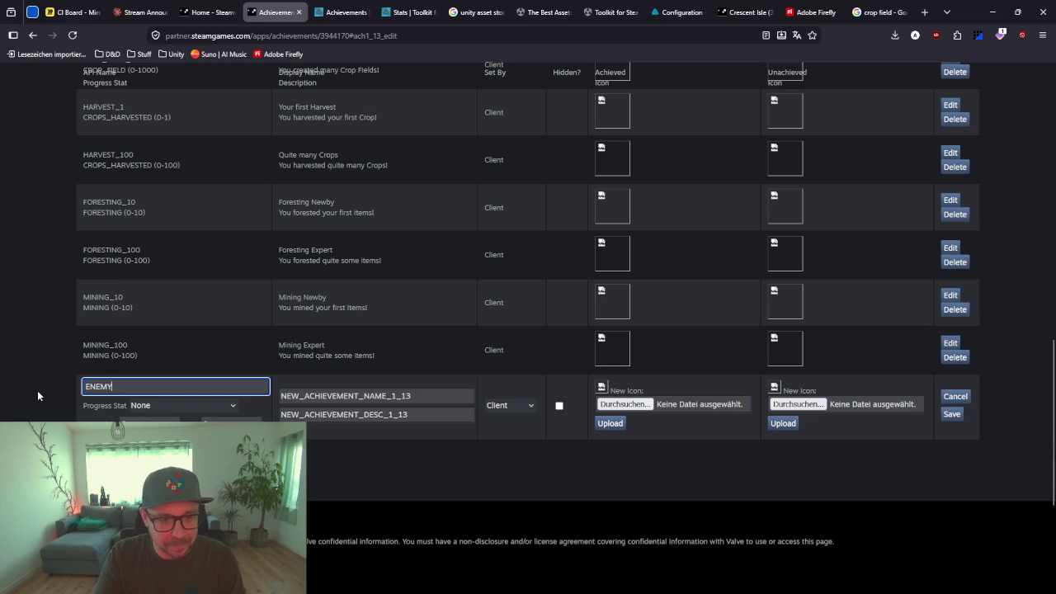
type("_1")
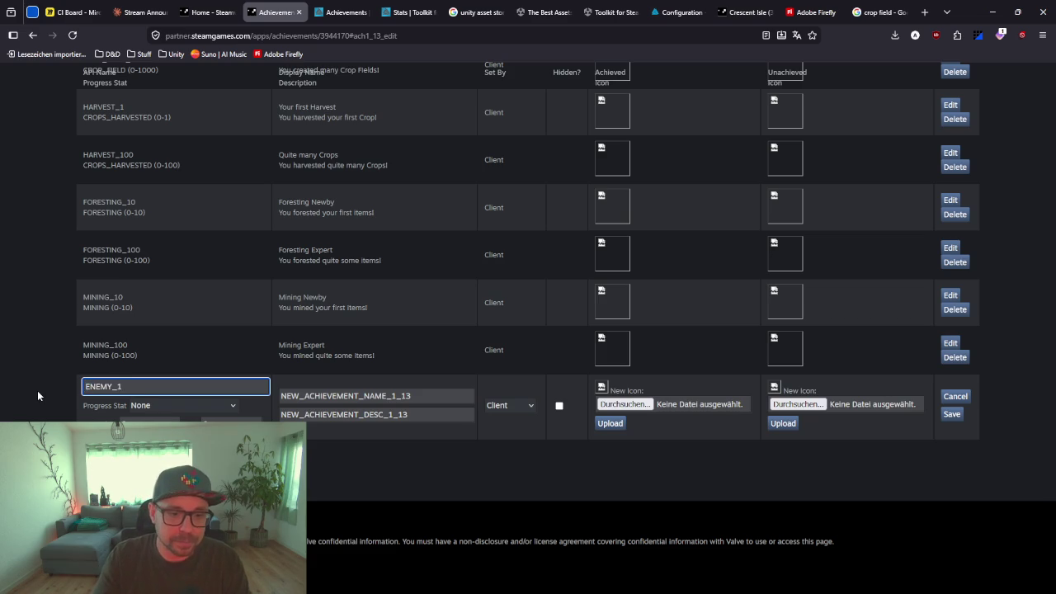
left_click(165, 406)
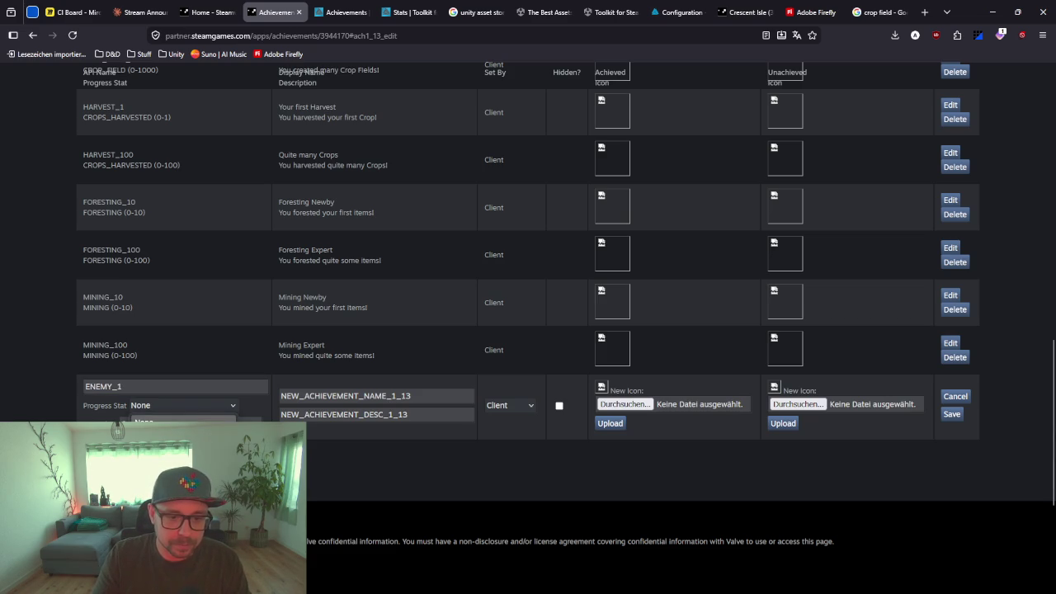
left_click(157, 434)
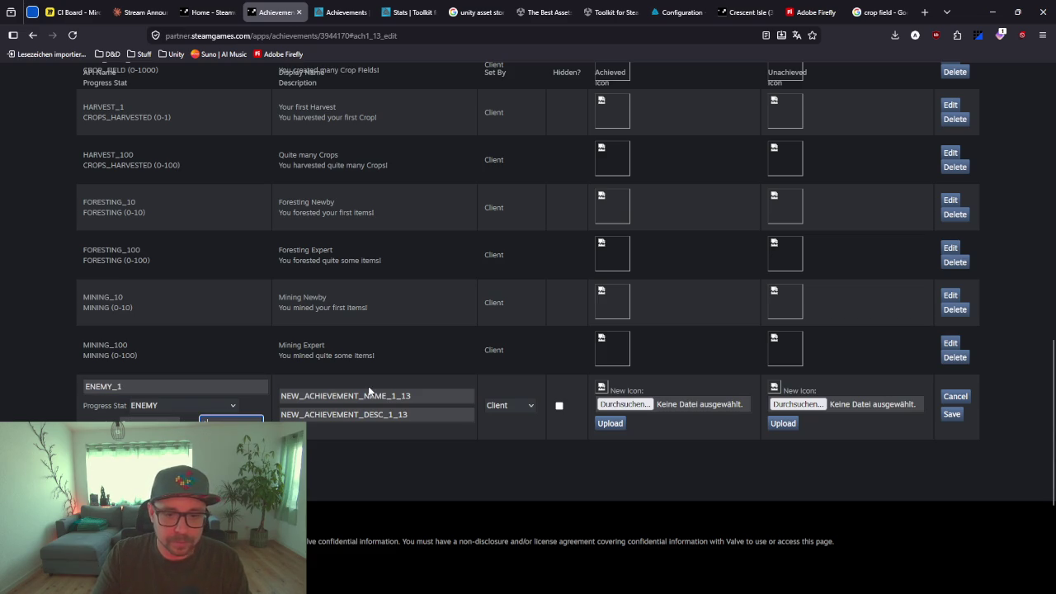
double_click(416, 392)
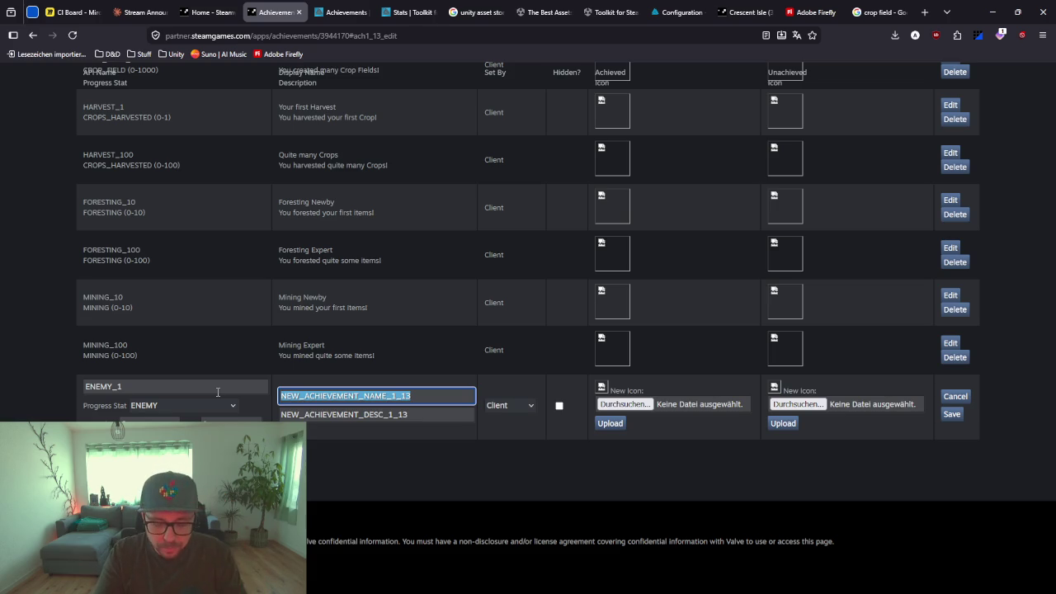
type("Hunter")
left_click_drag(409, 414, 280, 414)
type("Yo")
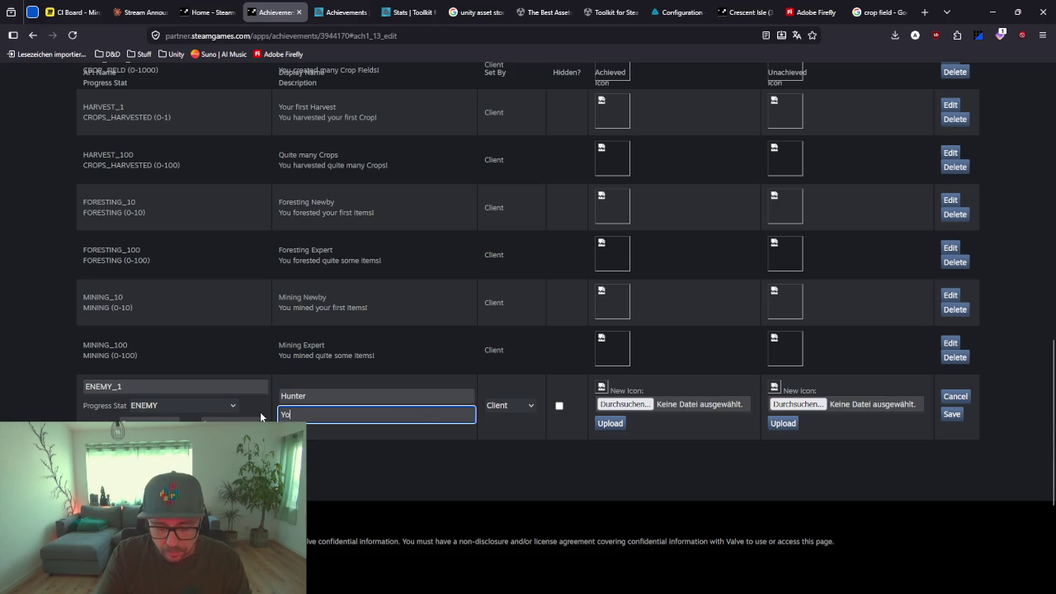
type("u defeated ")
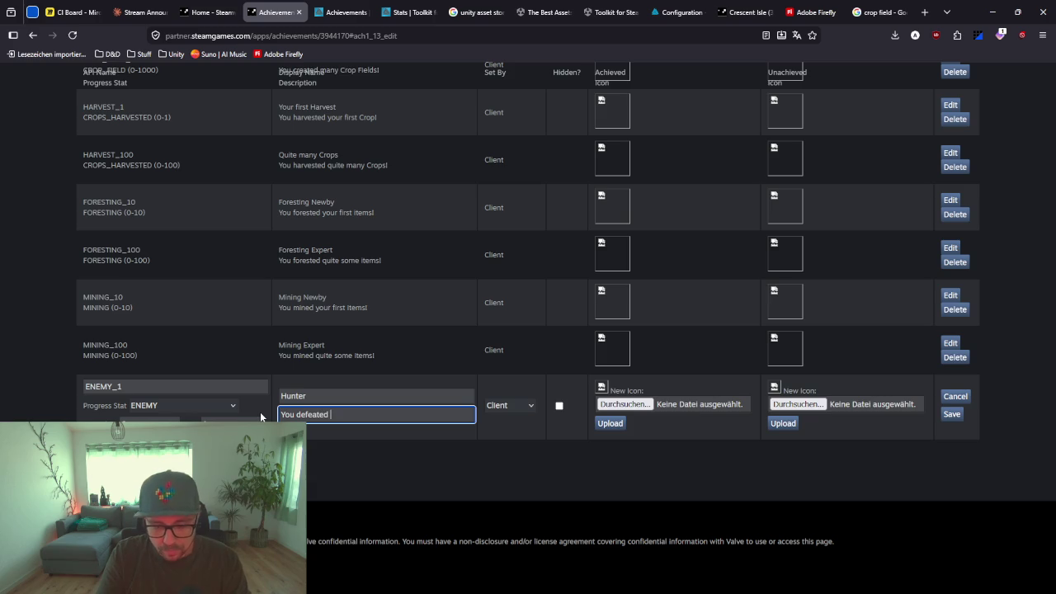
type("your first enemy!")
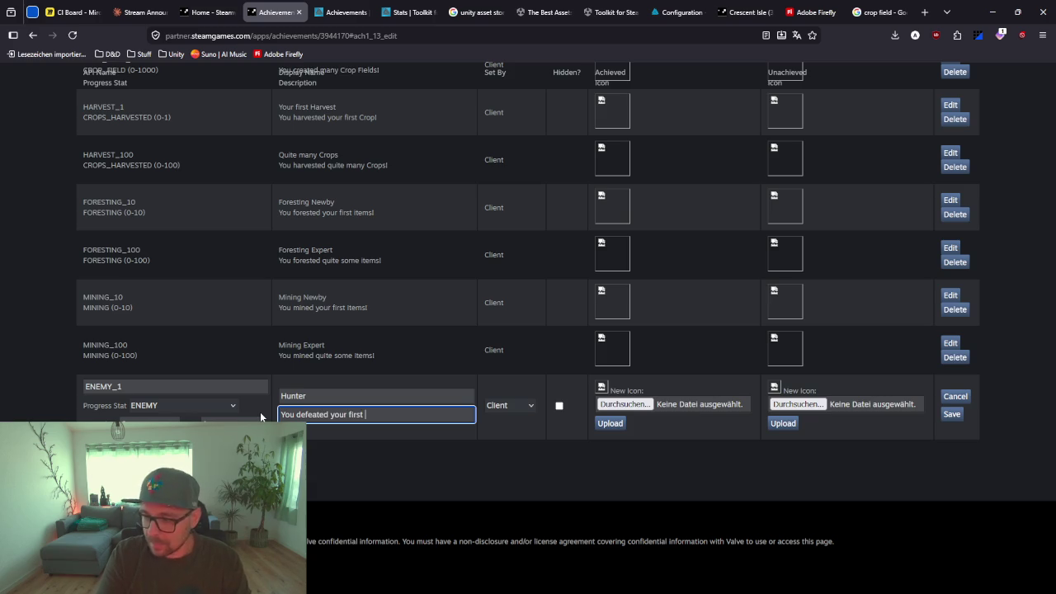
left_click(952, 414)
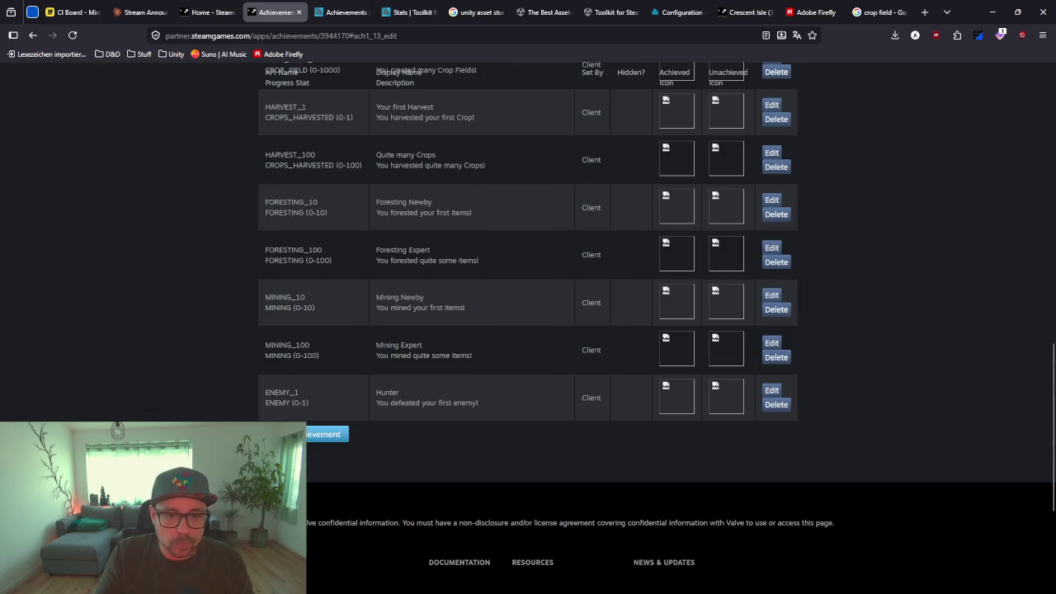
left_click(329, 434)
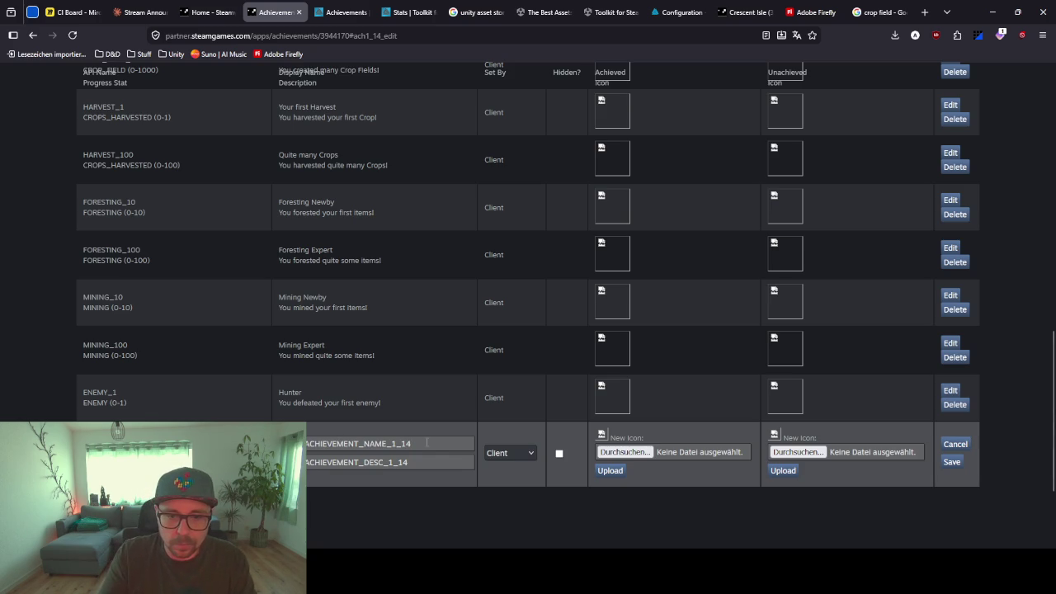
double_click(293, 443)
key("BackSpace")
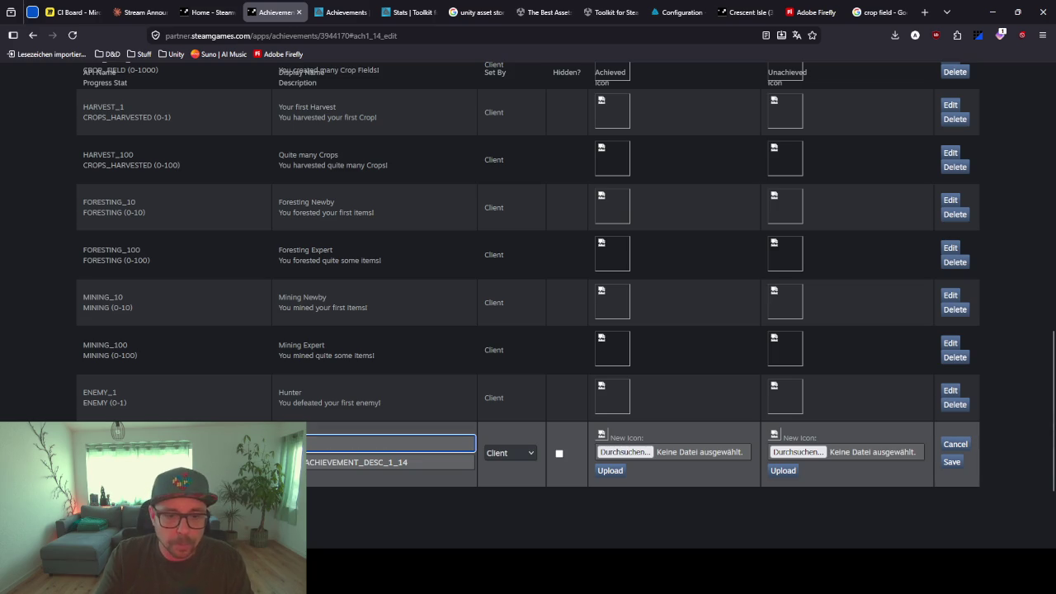
left_click(332, 466)
double_click(331, 467)
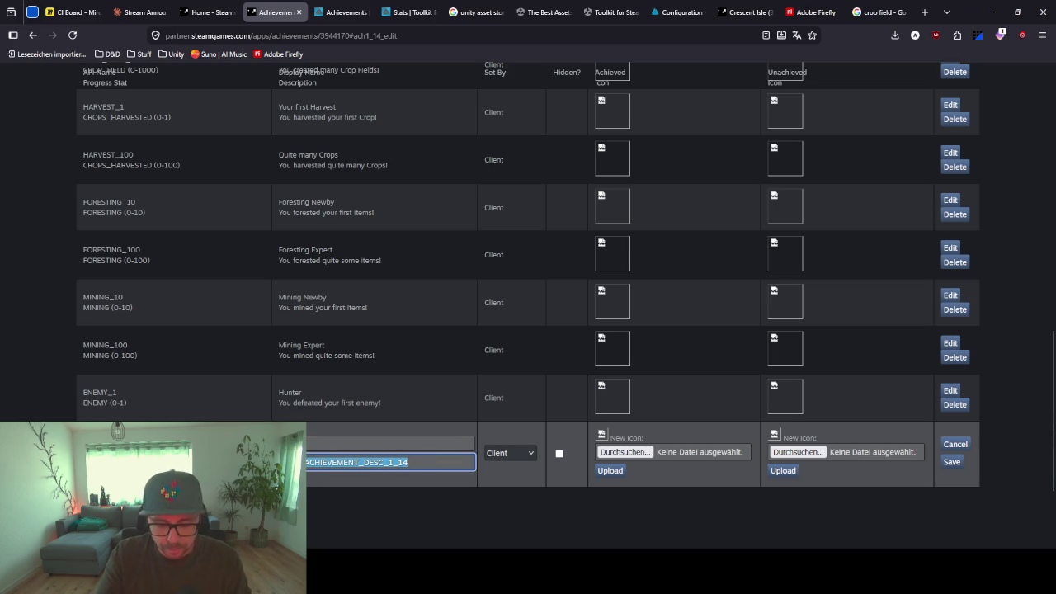
key("BackSpace")
type("ated quite some enemies!")
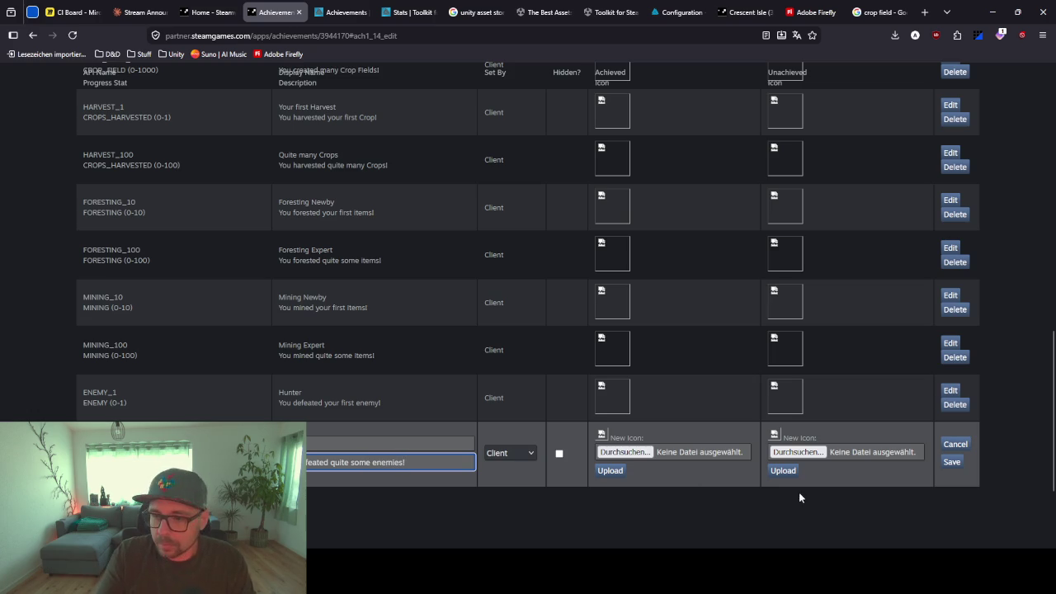
left_click(952, 463)
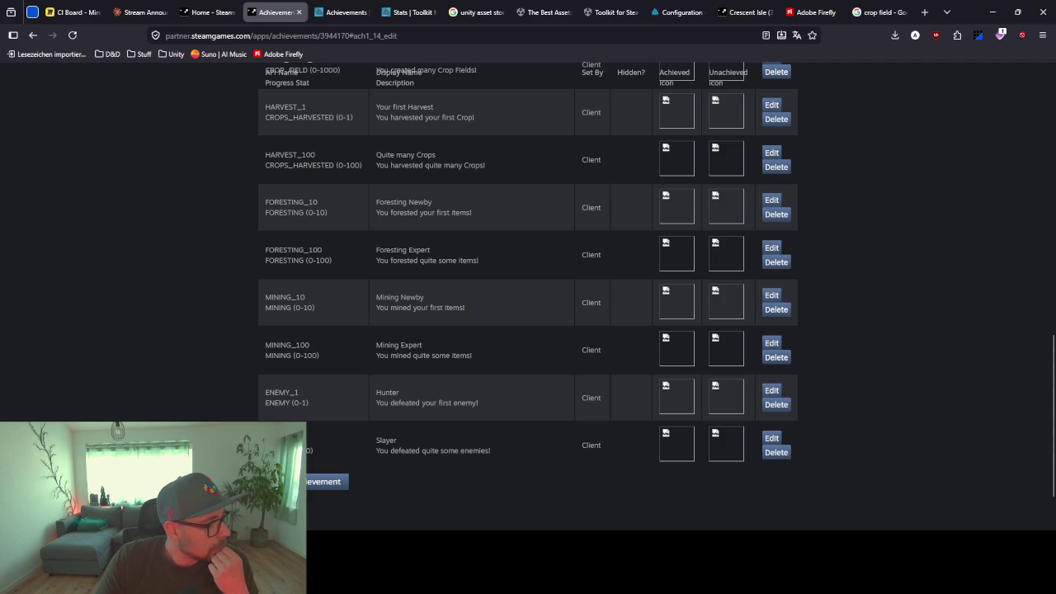
scroll(243, 335, "up", 2)
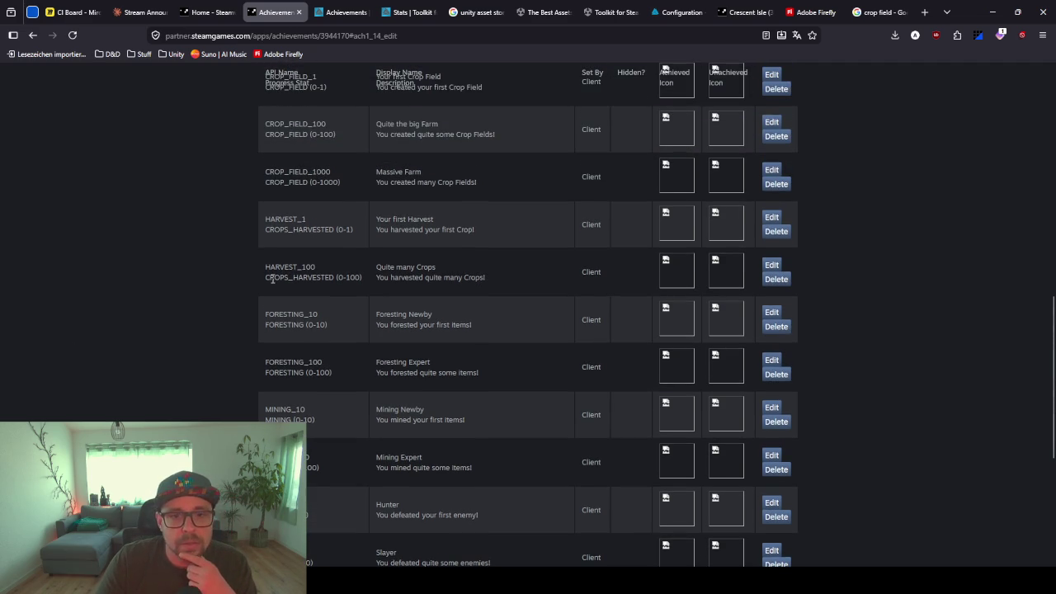
scroll(264, 244, "up", 2)
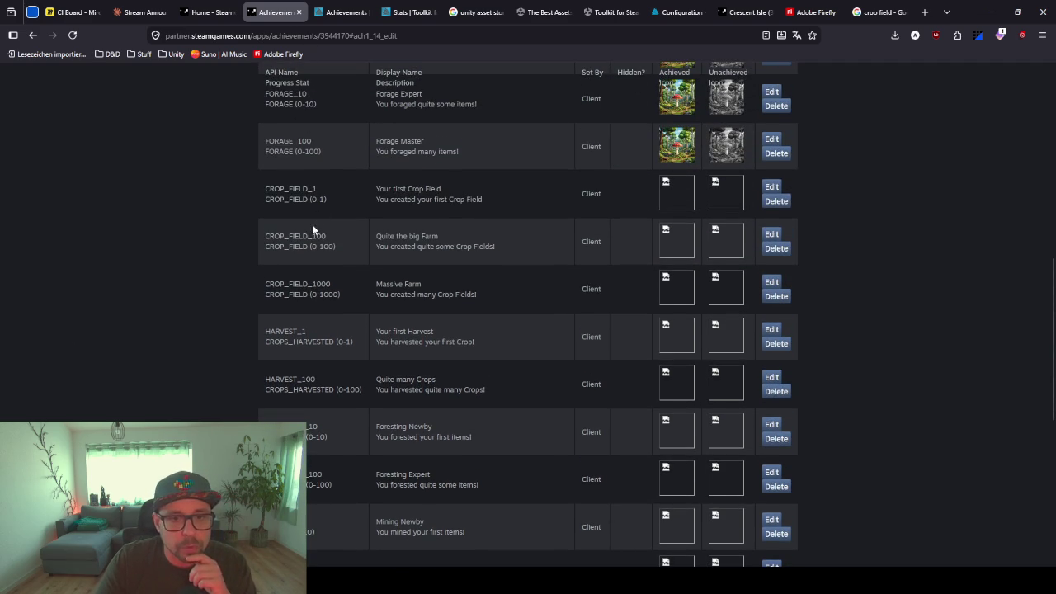
scroll(323, 261, "down", 2)
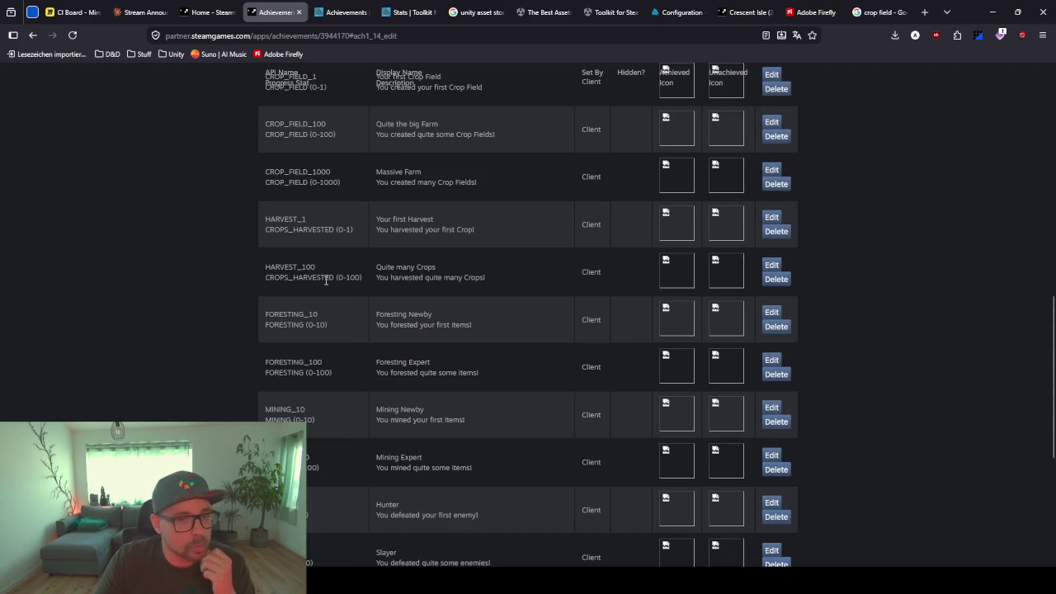
scroll(334, 379, "down", 2)
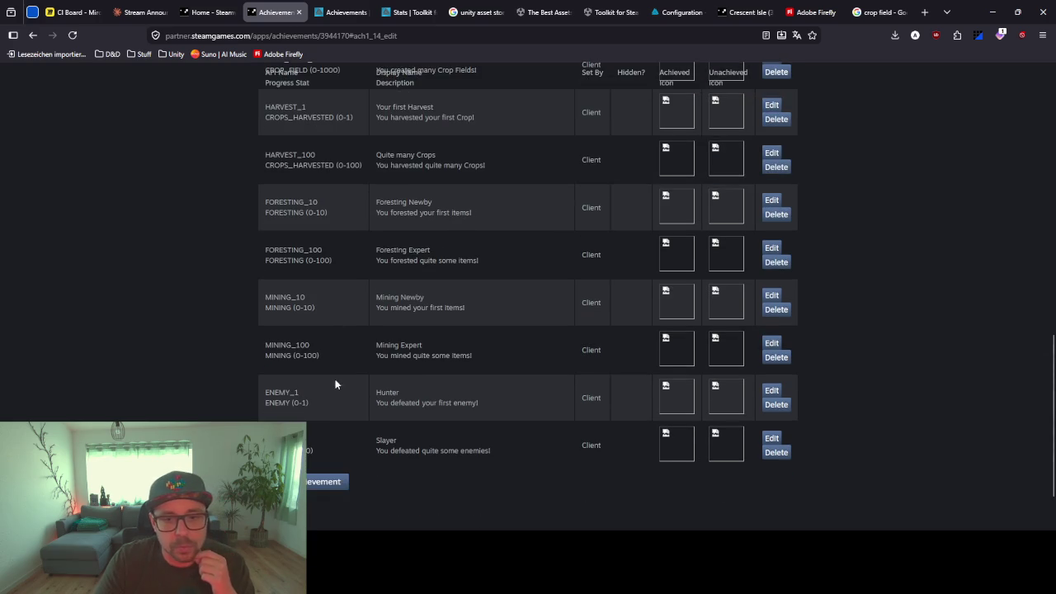
scroll(210, 360, "up", 12)
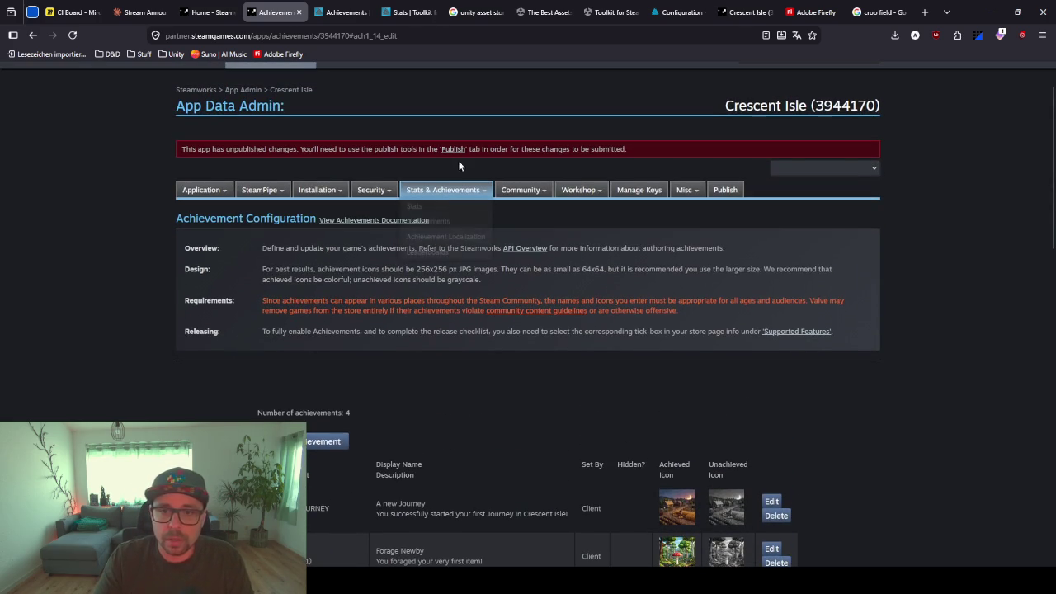
left_click(453, 149)
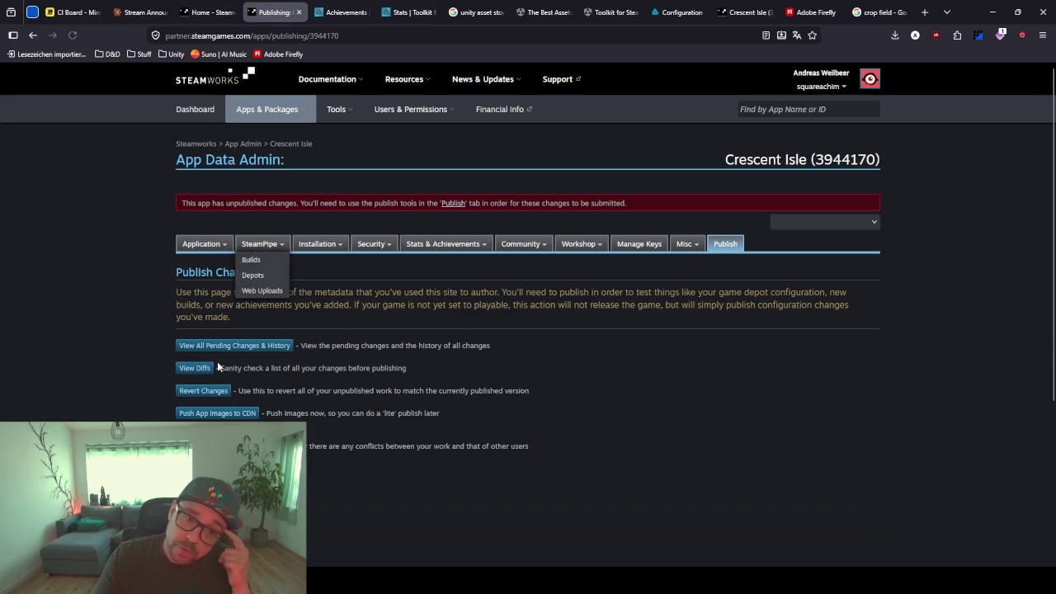
Publish the pending achievement changes to Steam, confirming with the displayed code
scroll(330, 429, "down", 2)
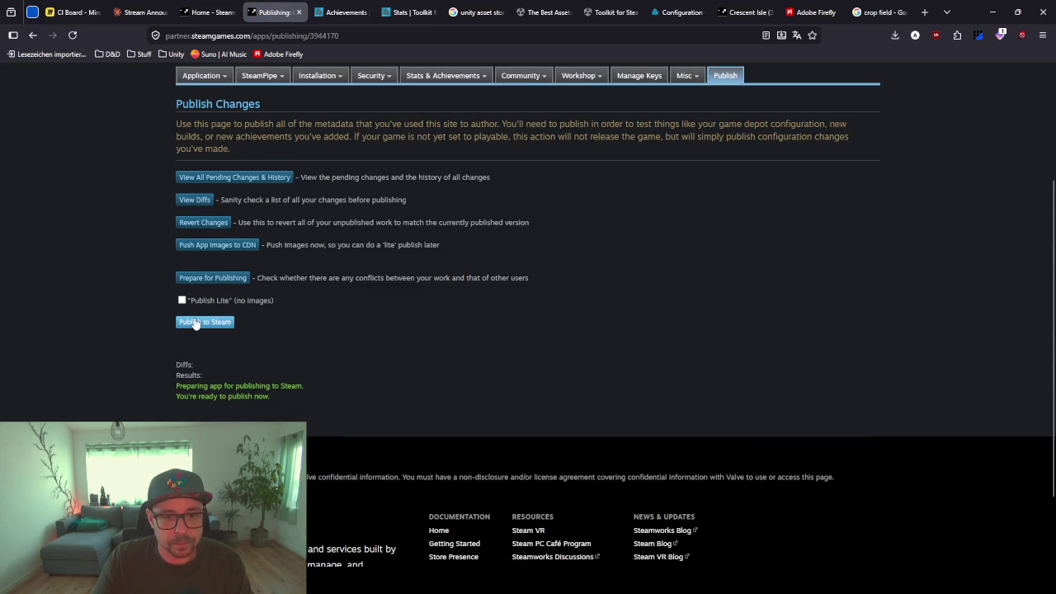
left_click(206, 322)
left_click(244, 357)
type("STEAMWORK")
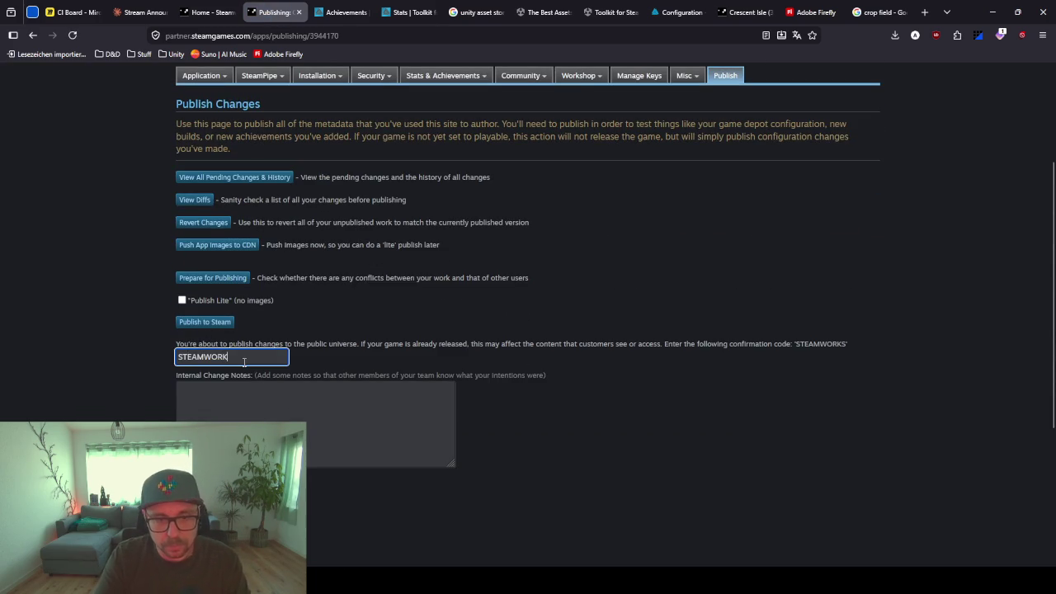
type("S")
key("Return")
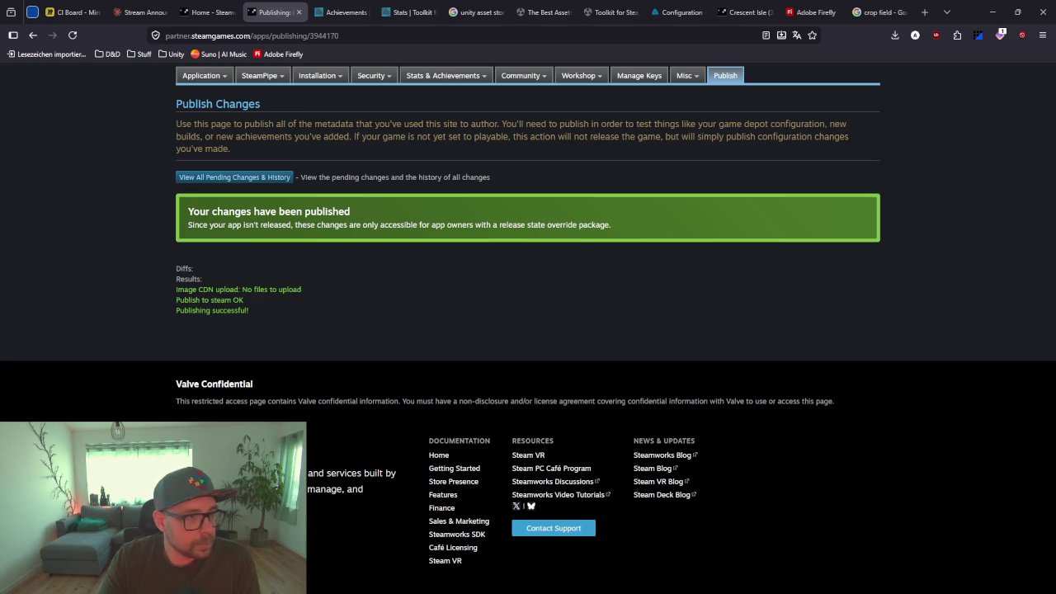
key("alt+Tab")
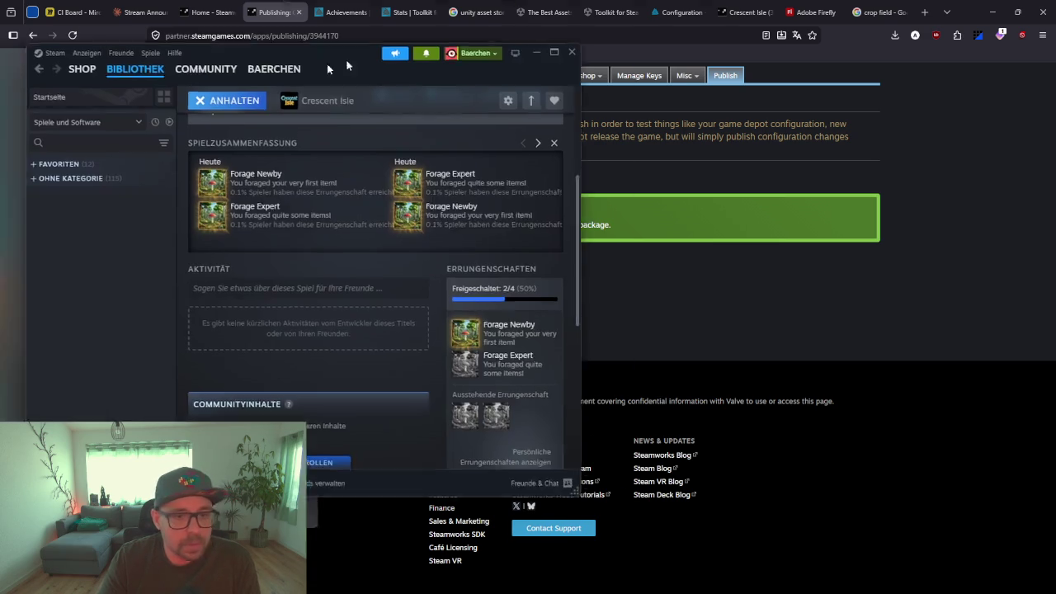
Find Crescent Isle's game page in the Steam library
scroll(569, 344, "down", 5)
scroll(528, 325, "up", 10)
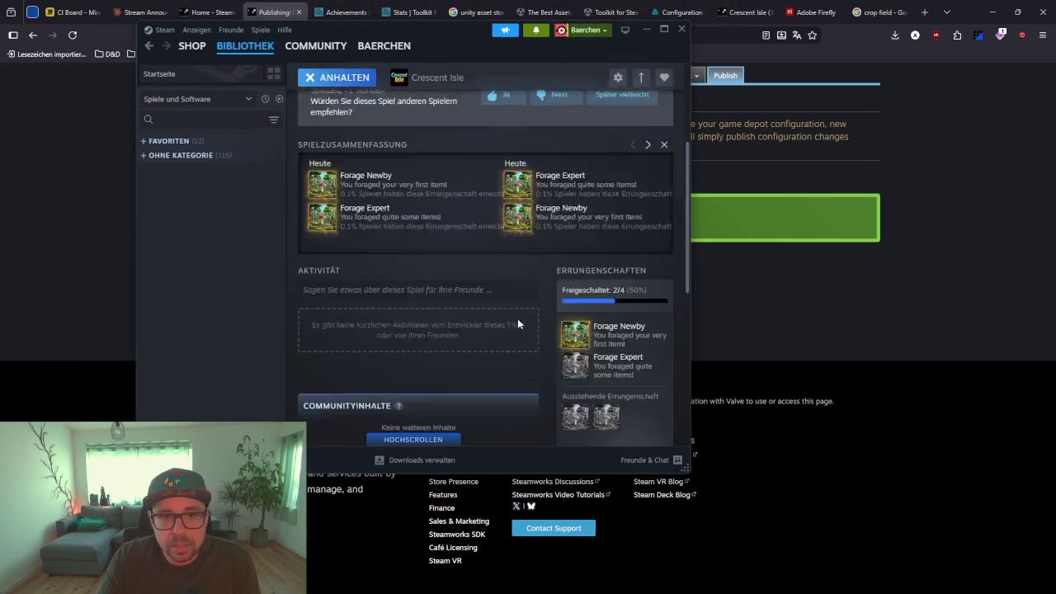
left_click(245, 52)
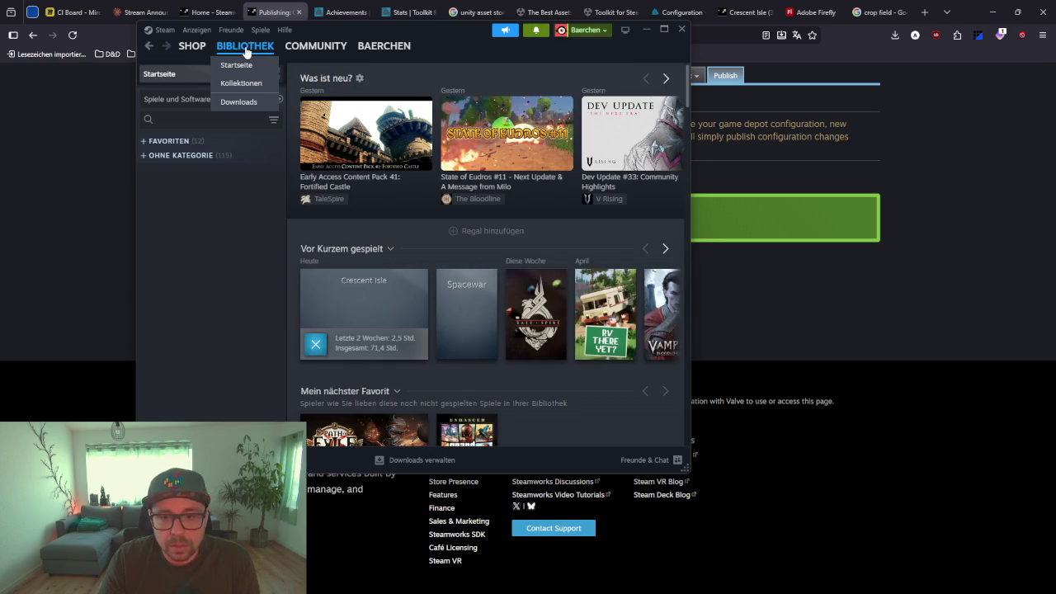
left_click(389, 291)
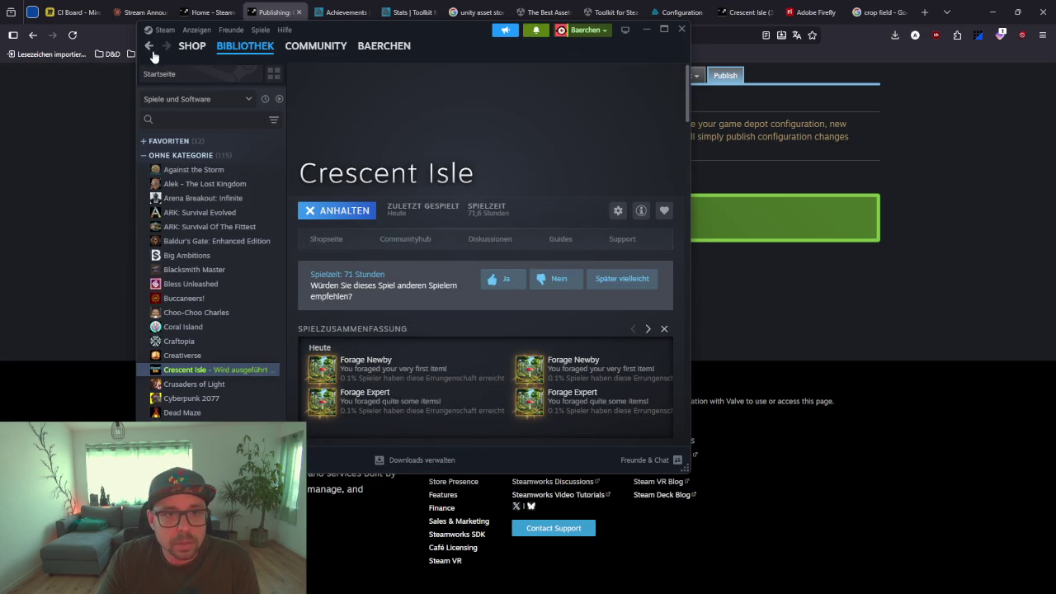
right_click(209, 370)
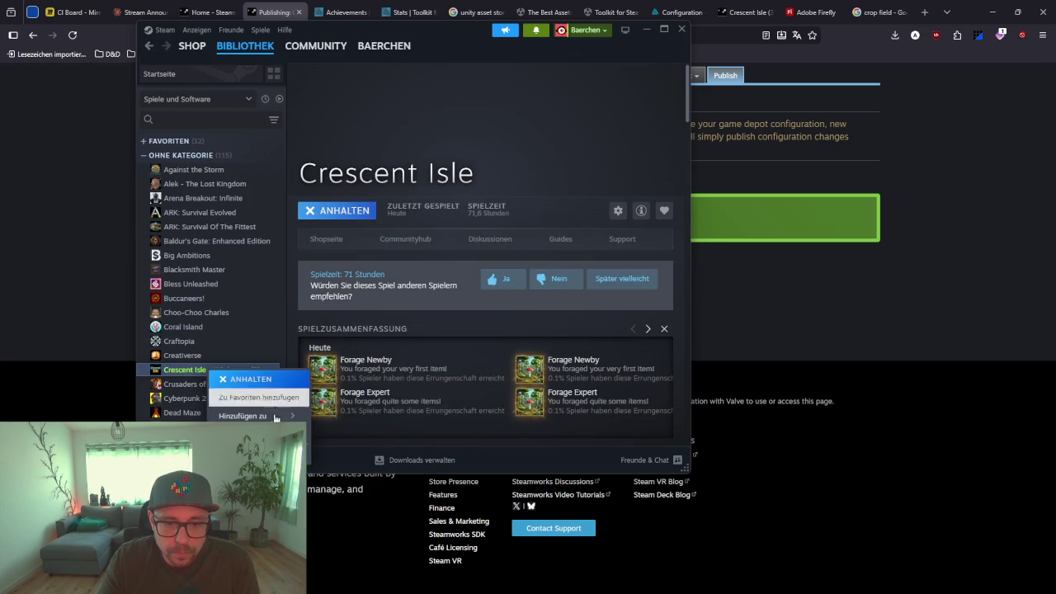
mouse_move(252, 434)
left_click(433, 142)
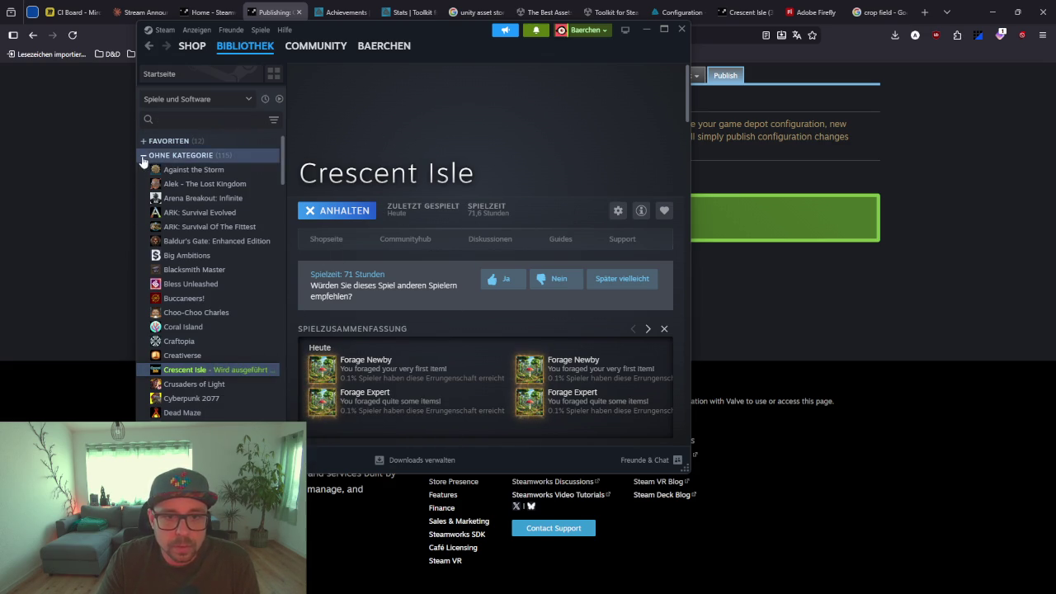
left_click(174, 156)
scroll(466, 256, "down", 3)
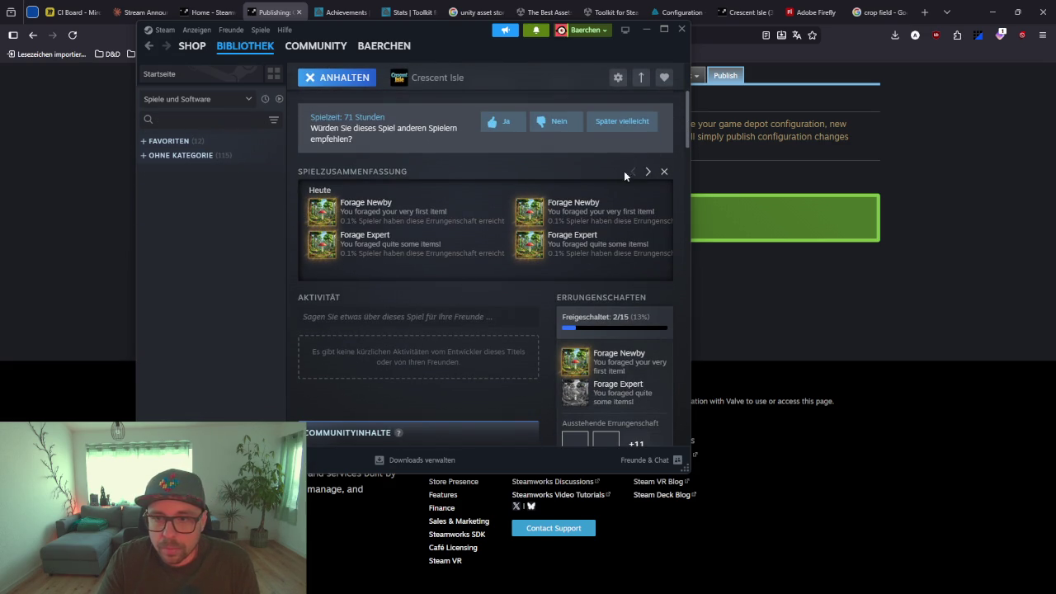
scroll(628, 326, "down", 3)
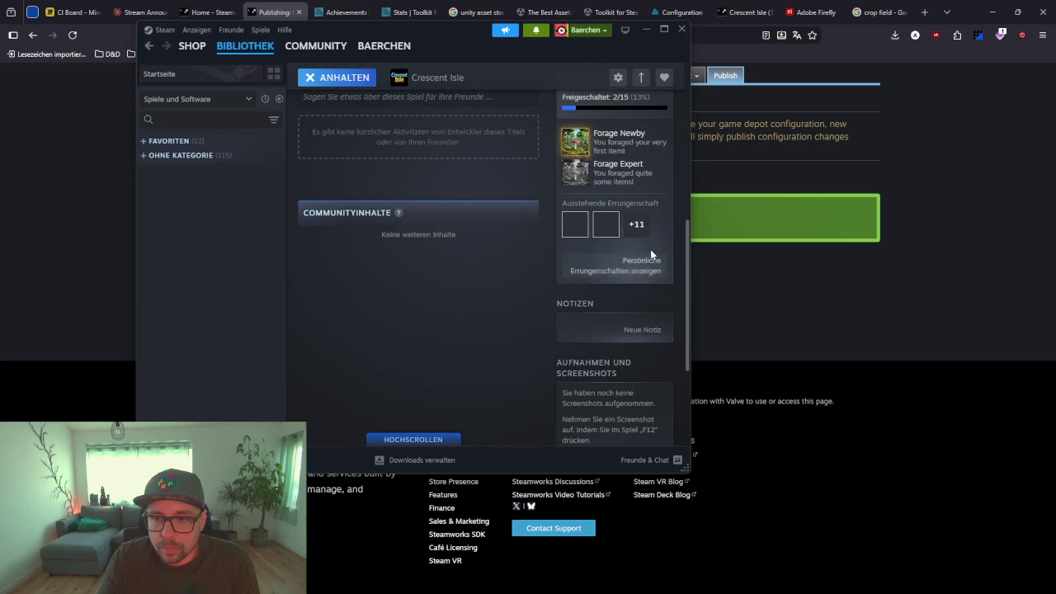
Confirm Crescent Isle's achievements show 2 of 15 unlocked, then move Steam off screen
left_click(652, 262)
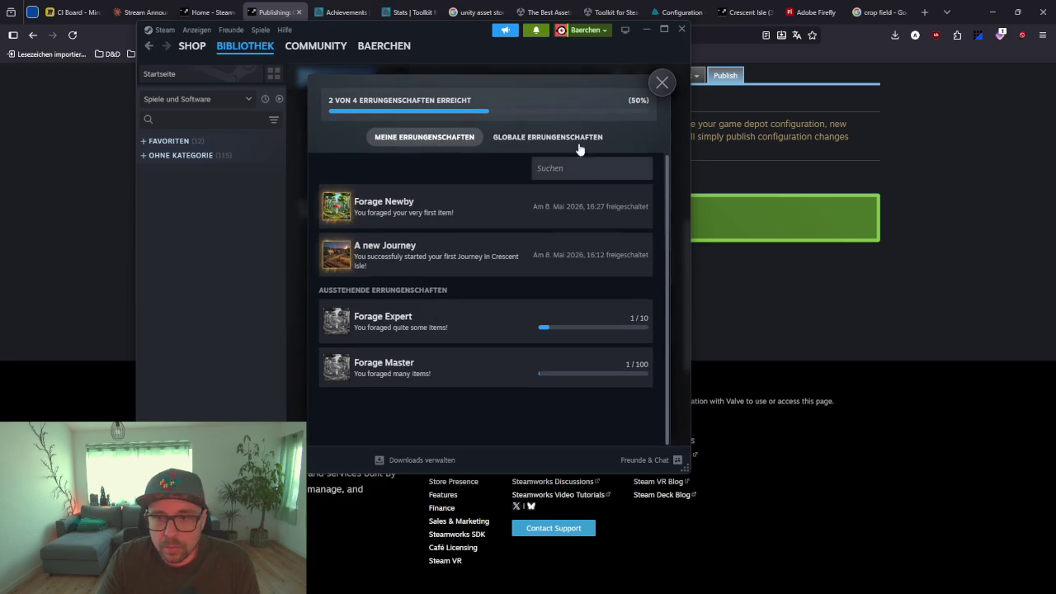
left_click(535, 137)
left_click(462, 138)
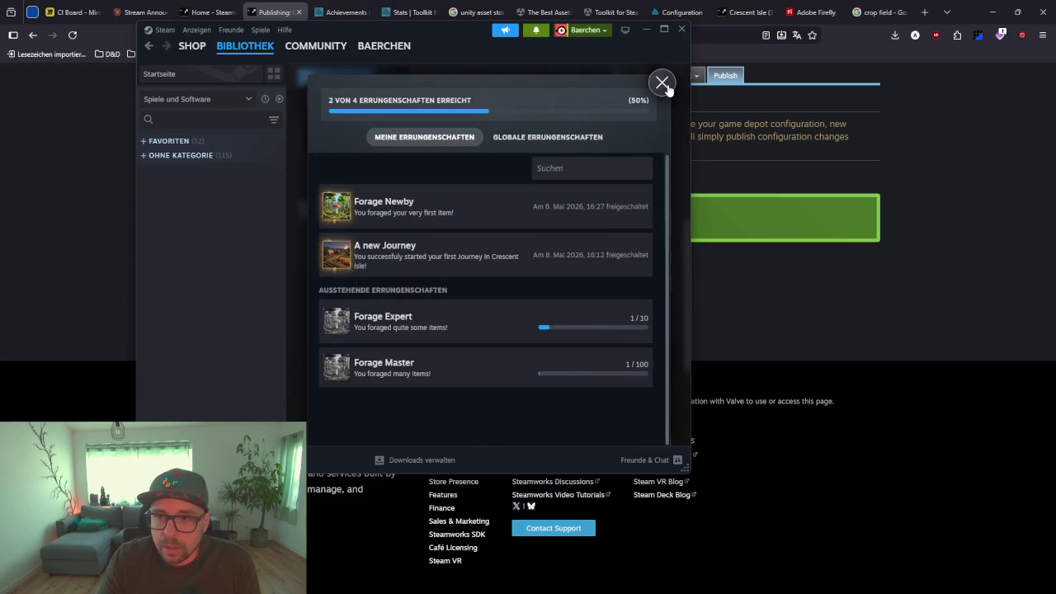
left_click(662, 83)
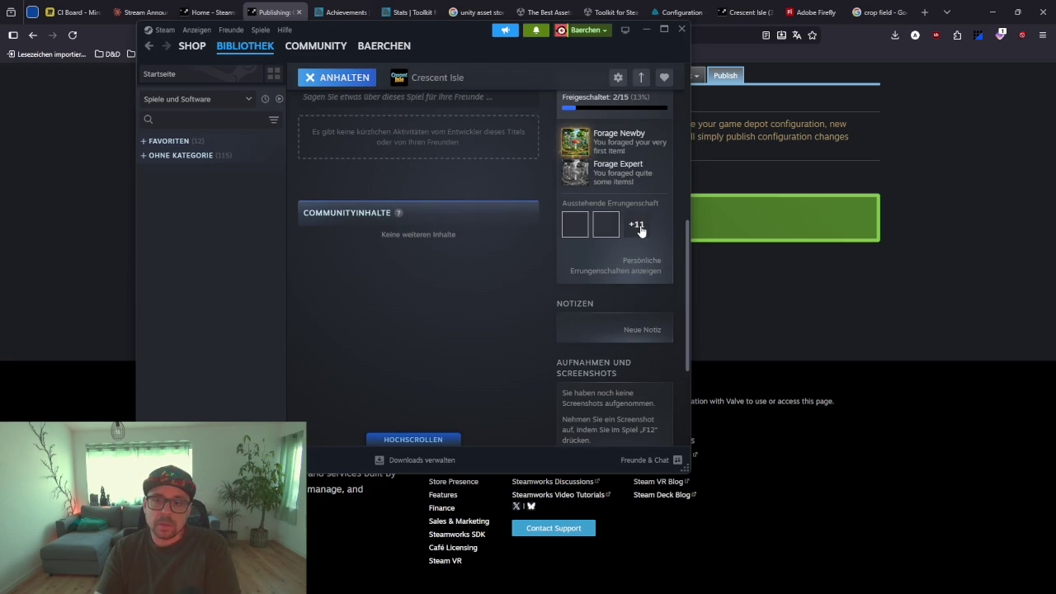
scroll(639, 232, "up", 2)
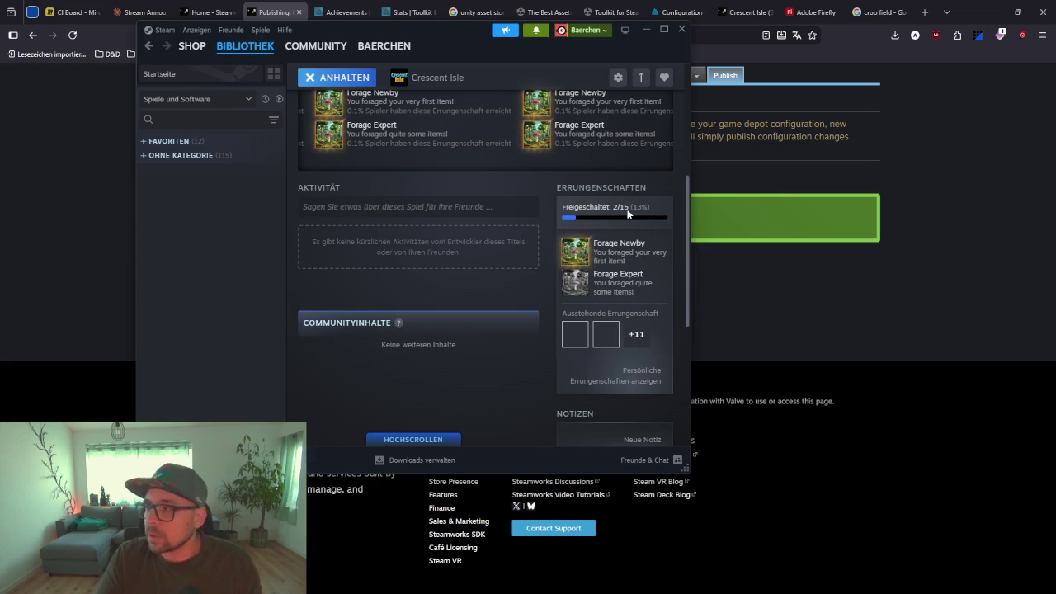
mouse_move(504, 62)
left_mouse_down()
mouse_move(288, 84)
mouse_move(0, 91)
left_mouse_up()
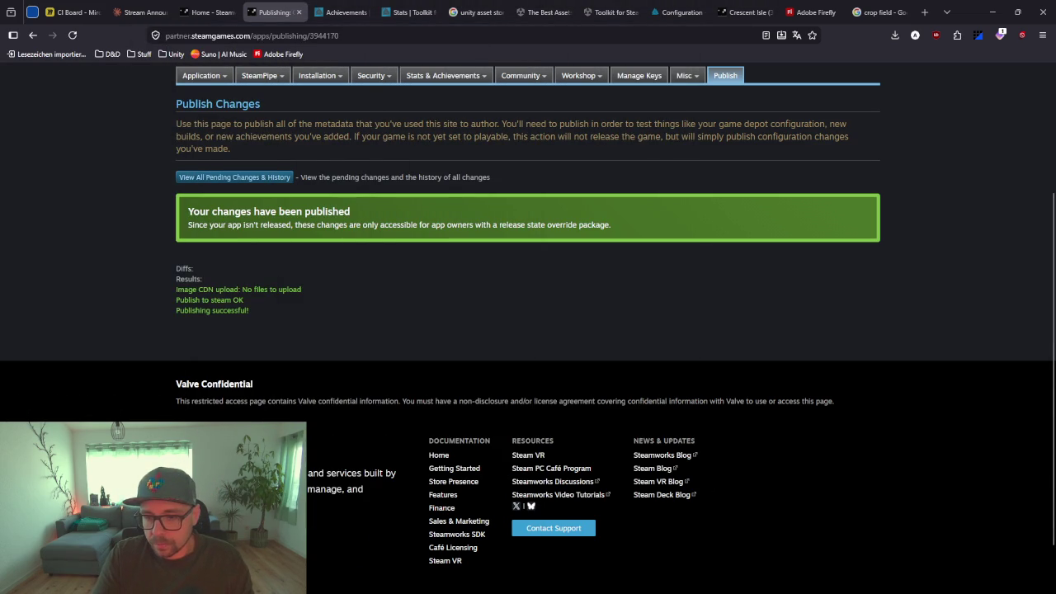
key("alt+Tab")
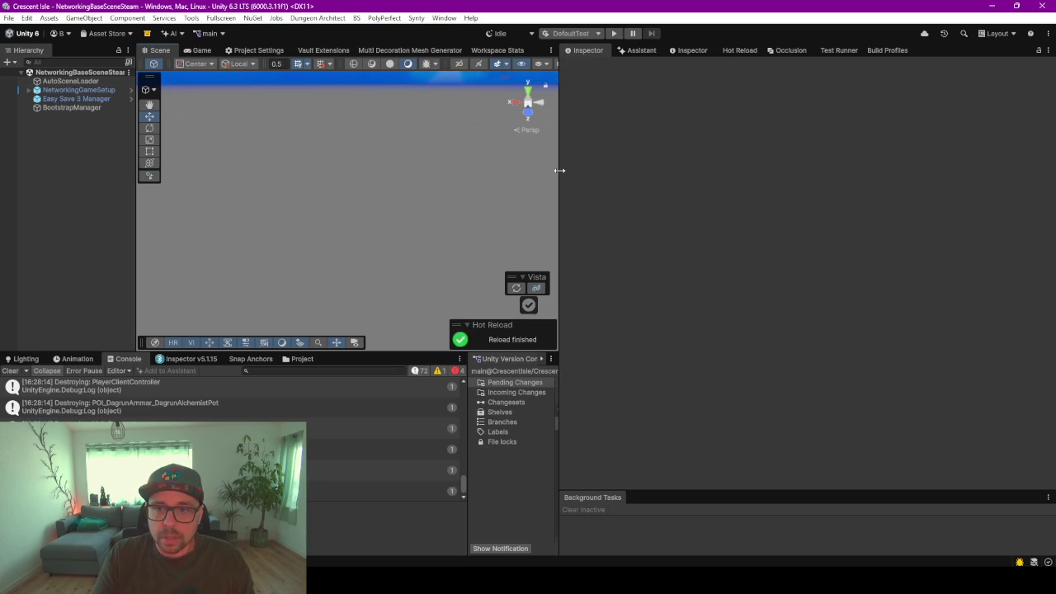
left_click_drag(559, 170, 615, 175)
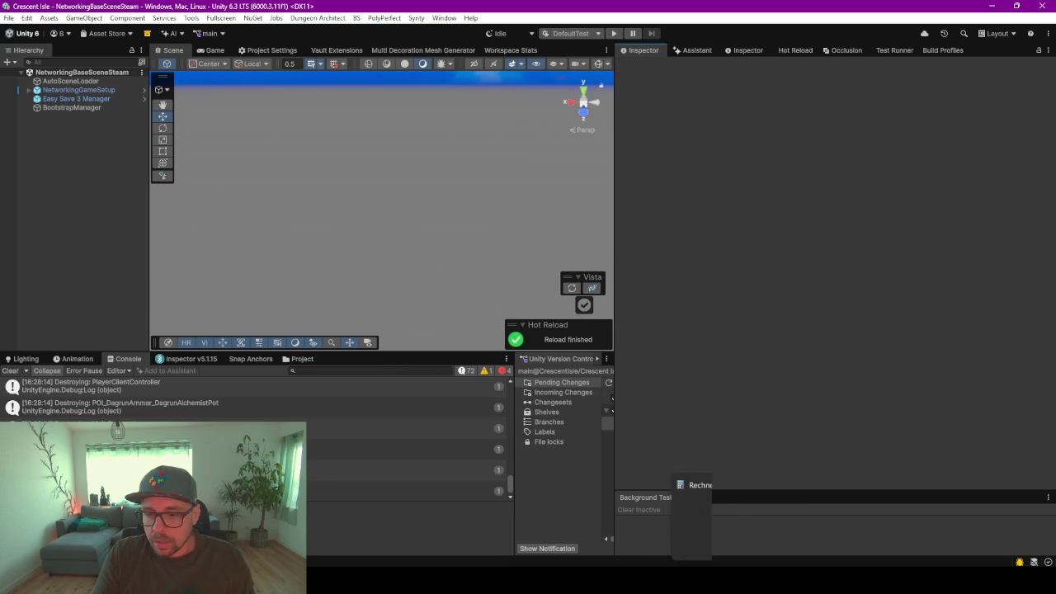
left_click(676, 556)
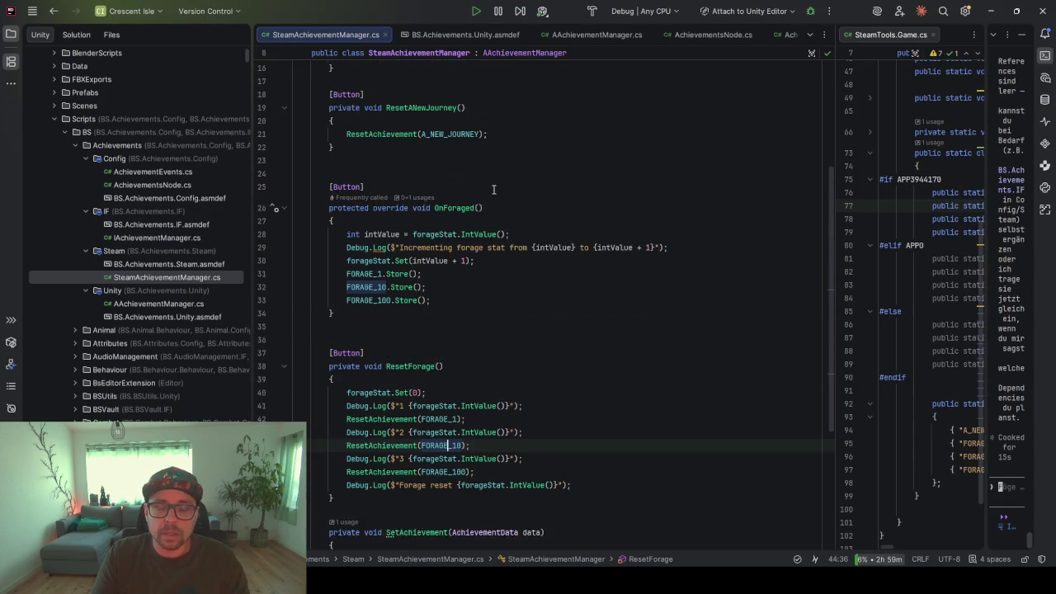
scroll(493, 190, "up", 5)
left_click(585, 176)
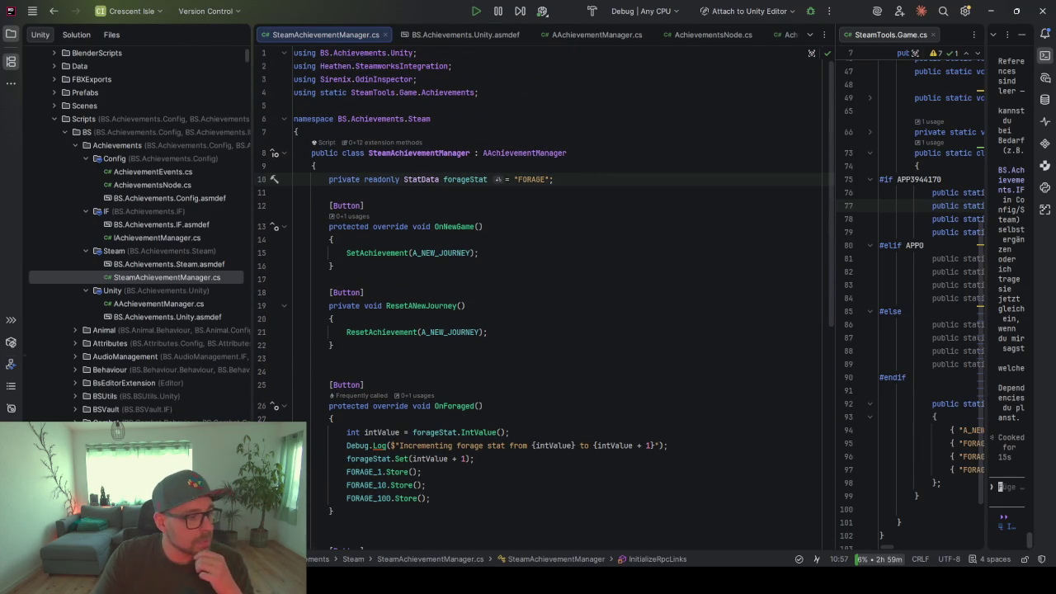
key("alt+Tab")
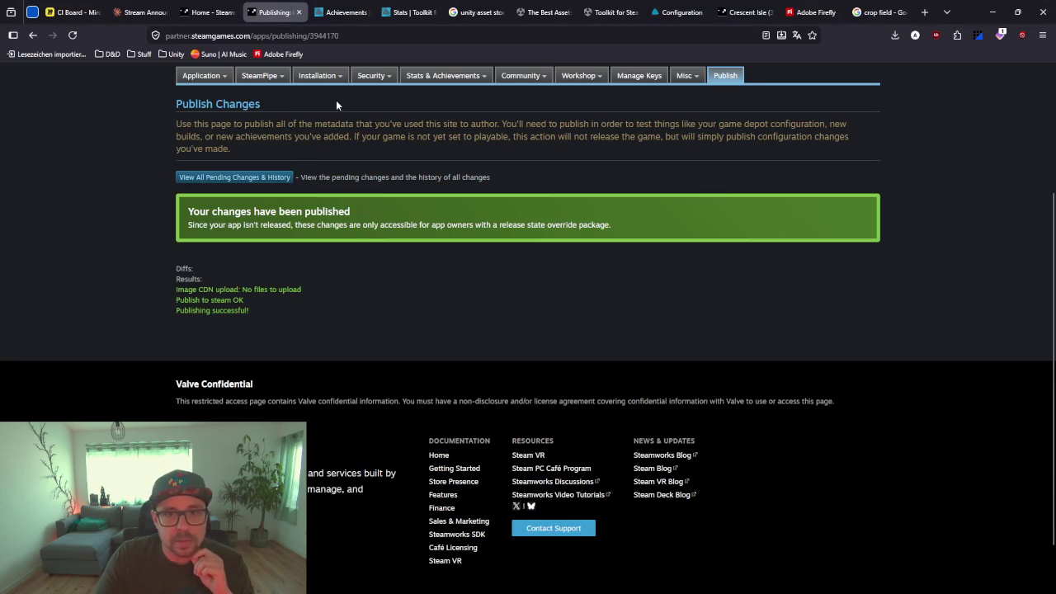
Check the six INT stats on the Steamworks Stats page, then return to SteamAchievementManager.cs
scroll(328, 113, "up", 3)
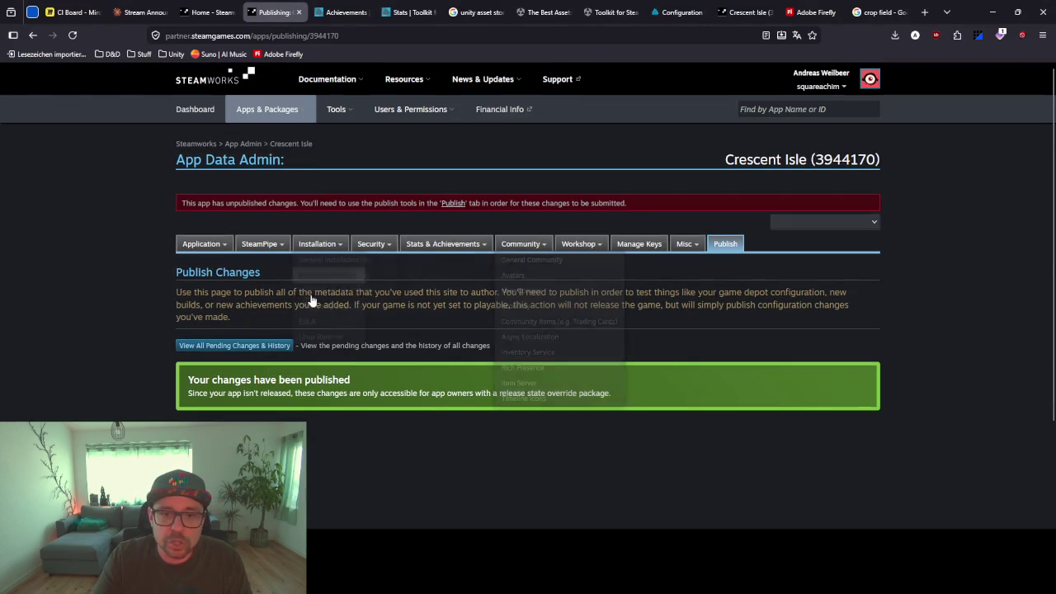
mouse_move(476, 244)
left_click(460, 261)
scroll(438, 330, "down", 3)
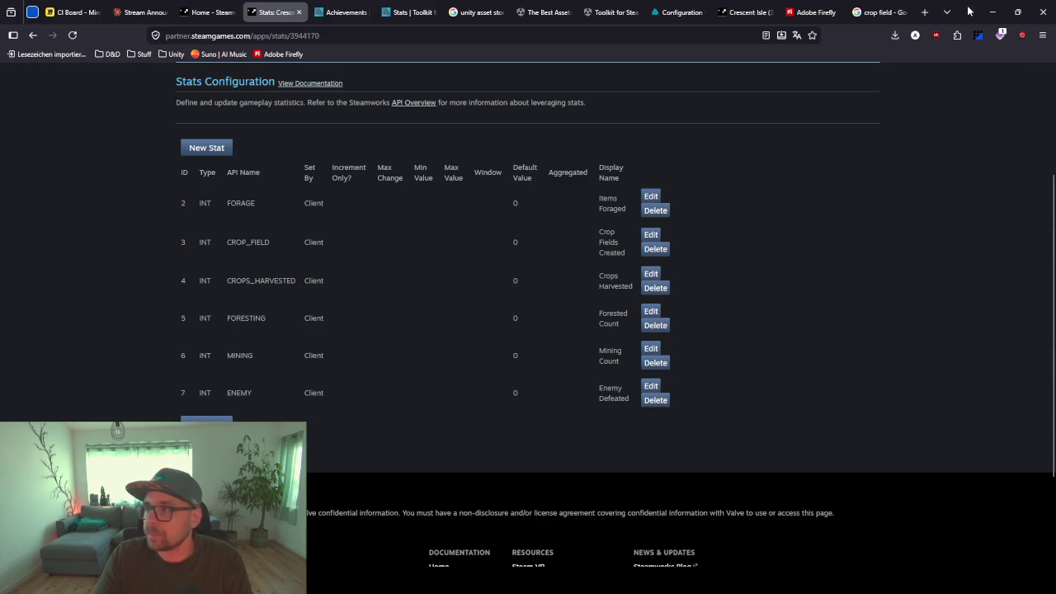
left_click(992, 11)
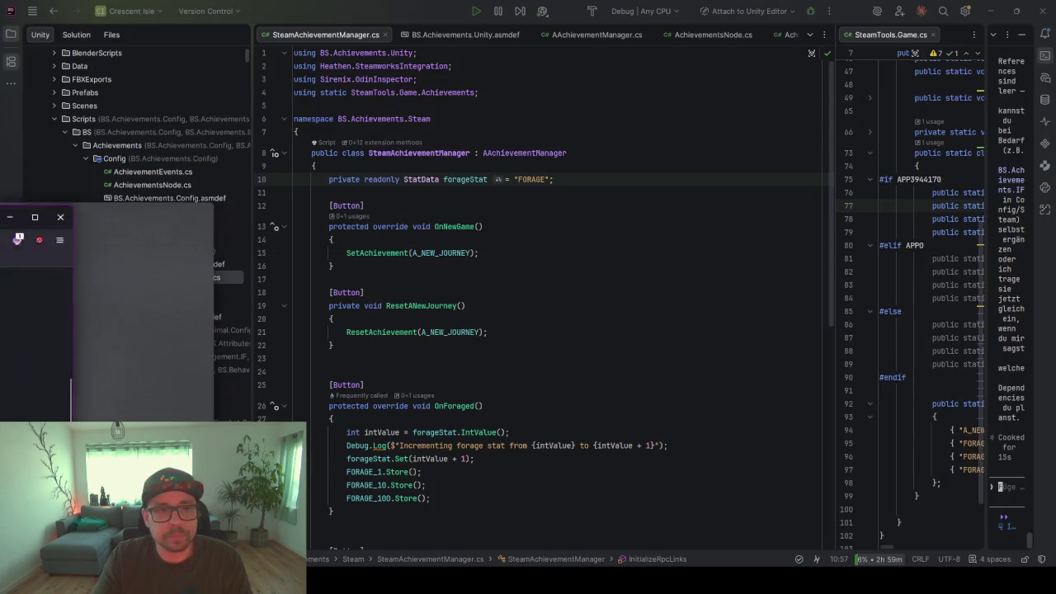
left_click(569, 182)
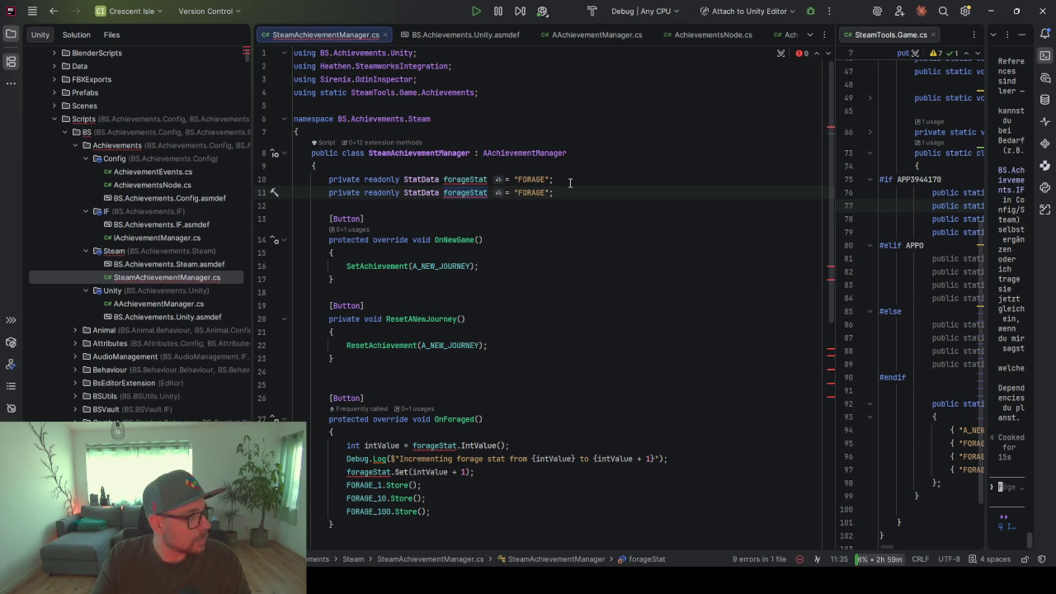
Duplicate the forageStat declaration and set the copies' ids to CROP_FIELD, CROPS_HARVESTED, FORESTING, MINING and ENEMY
key("ctrl+d")
key("ctrl+d")
key("ctrl+d")
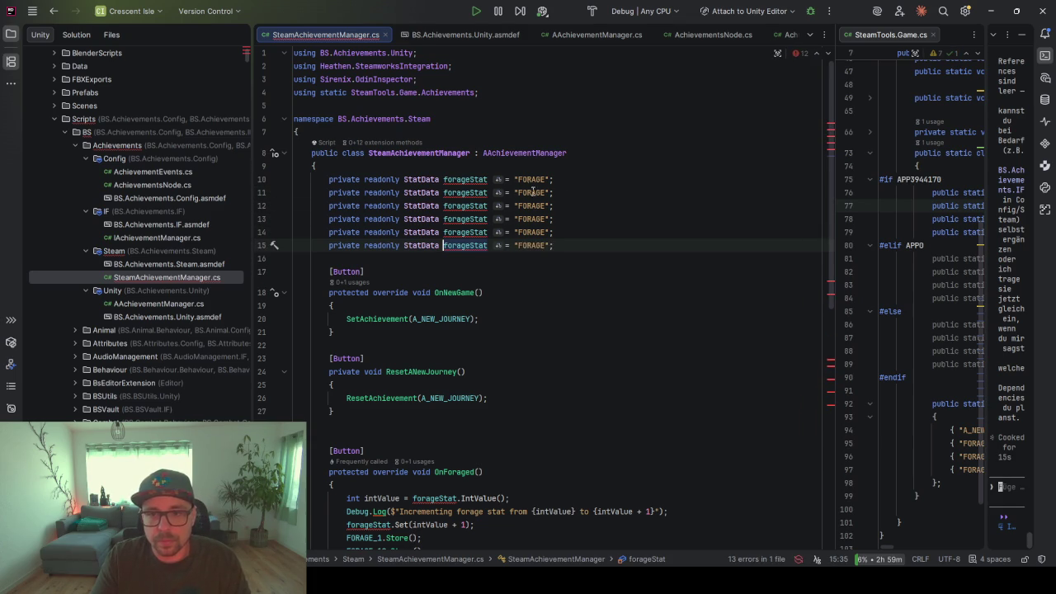
double_click(533, 192)
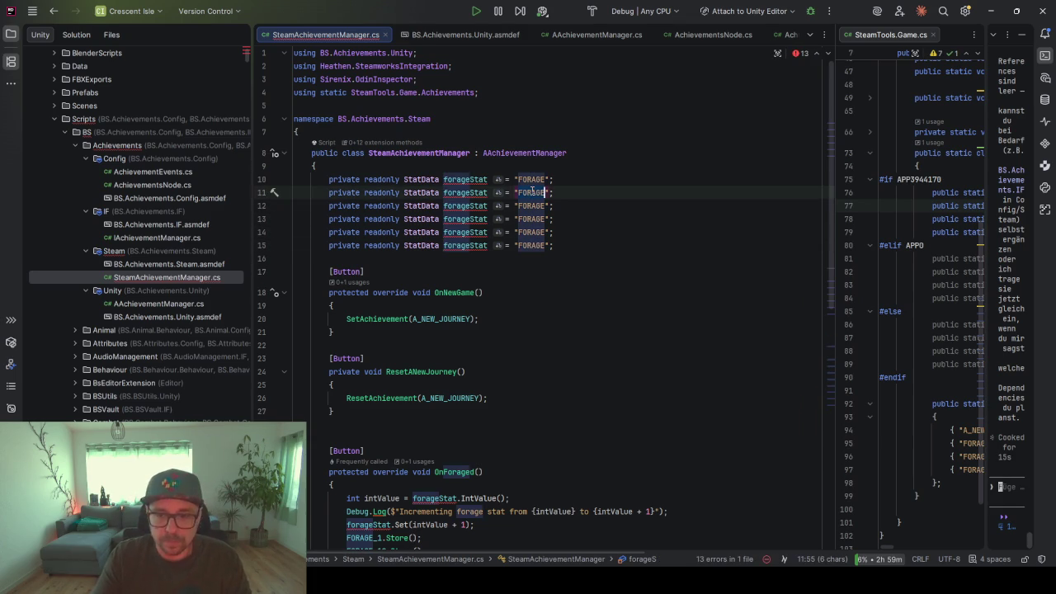
type("CROP_FIELD")
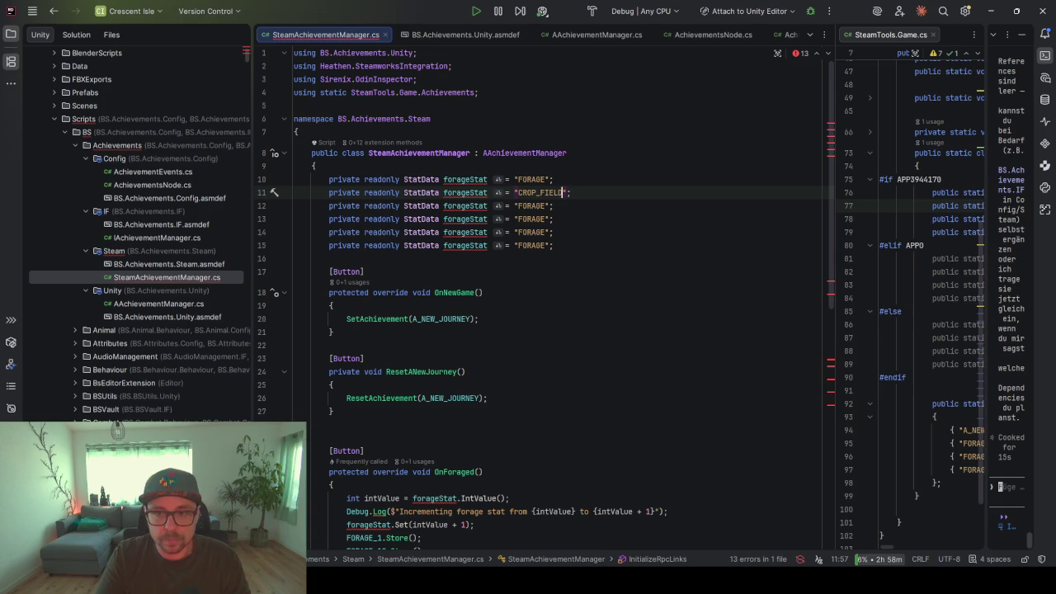
double_click(533, 206)
type("CROPS_")
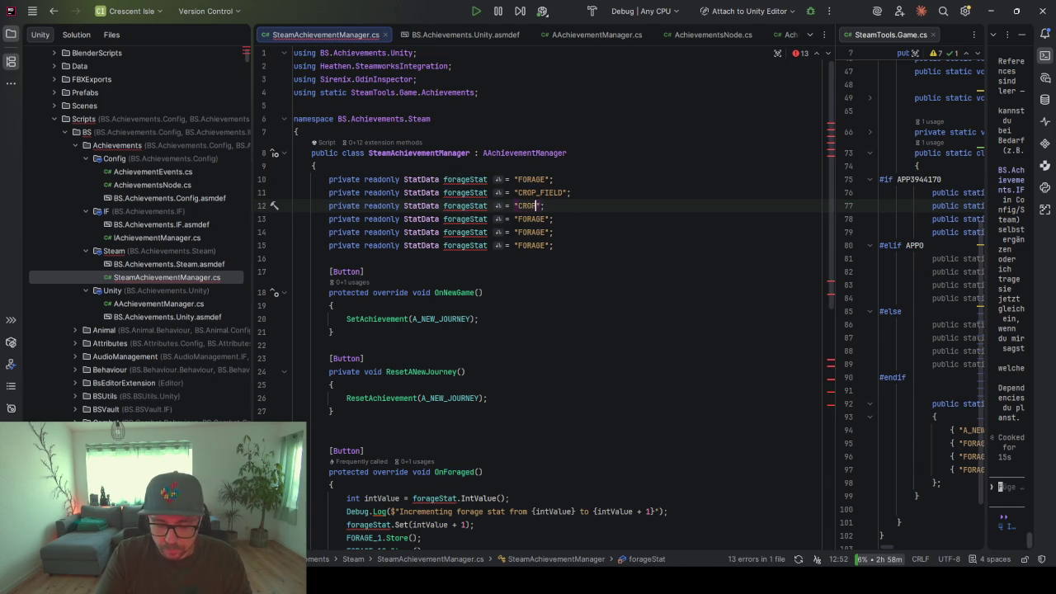
type("HARVESTED")
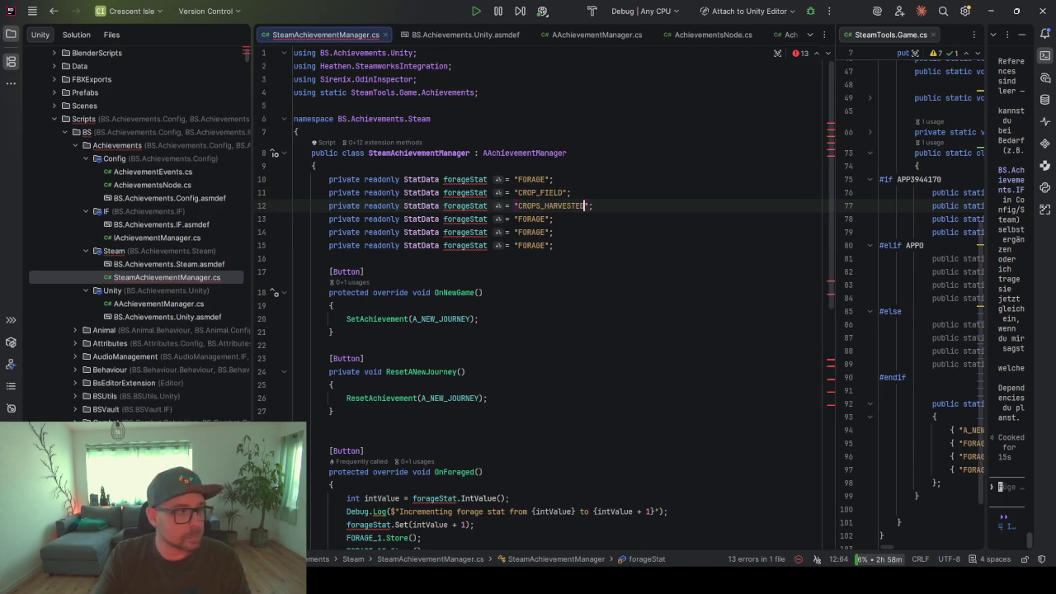
double_click(532, 218)
type("FORESTING")
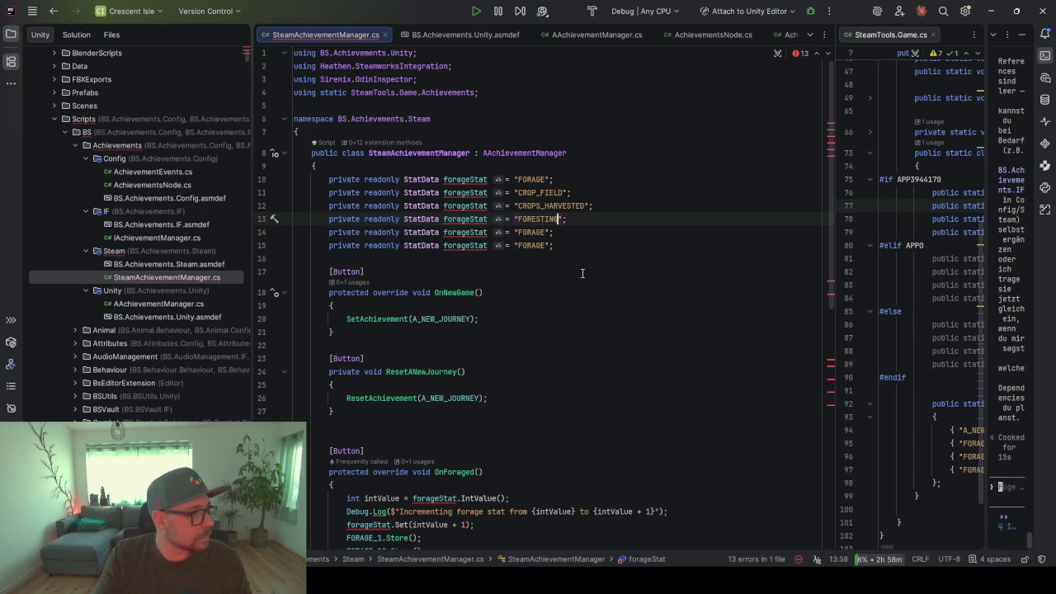
double_click(532, 232)
type("MINING")
double_click(547, 245)
type("ENEMY")
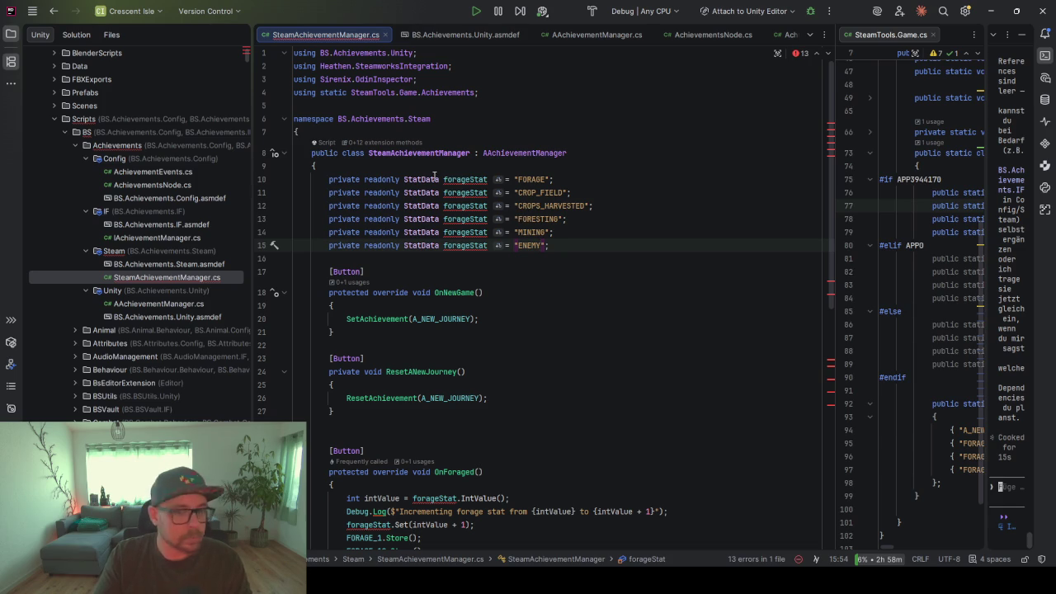
Rename the copies to cropFieldStat, cropsHarvestedStat, forestingStat, miningStat and enemyStat, then sort the declarations
double_click(466, 193)
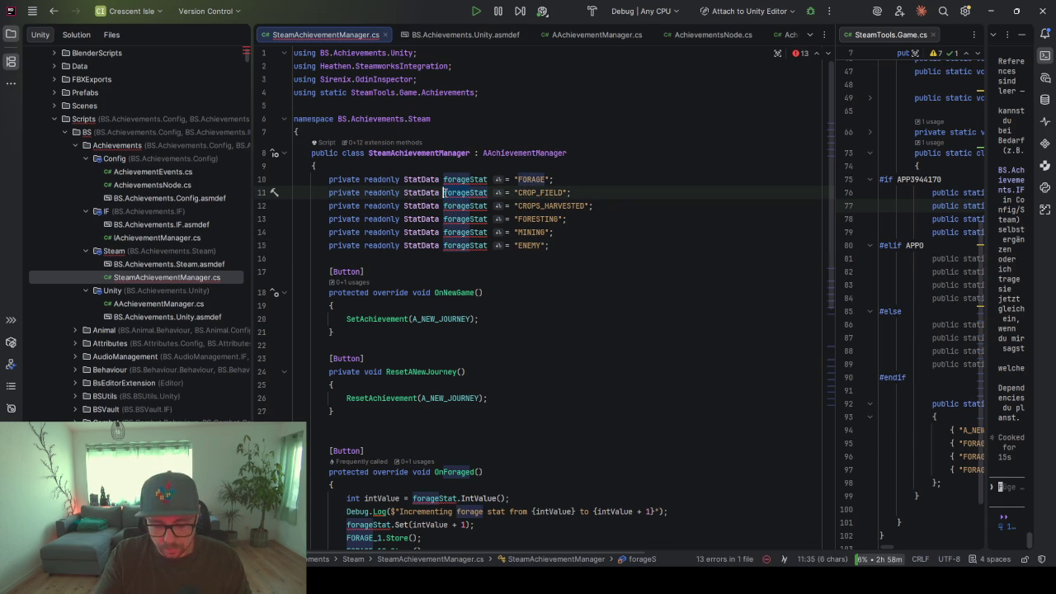
type("cropField")
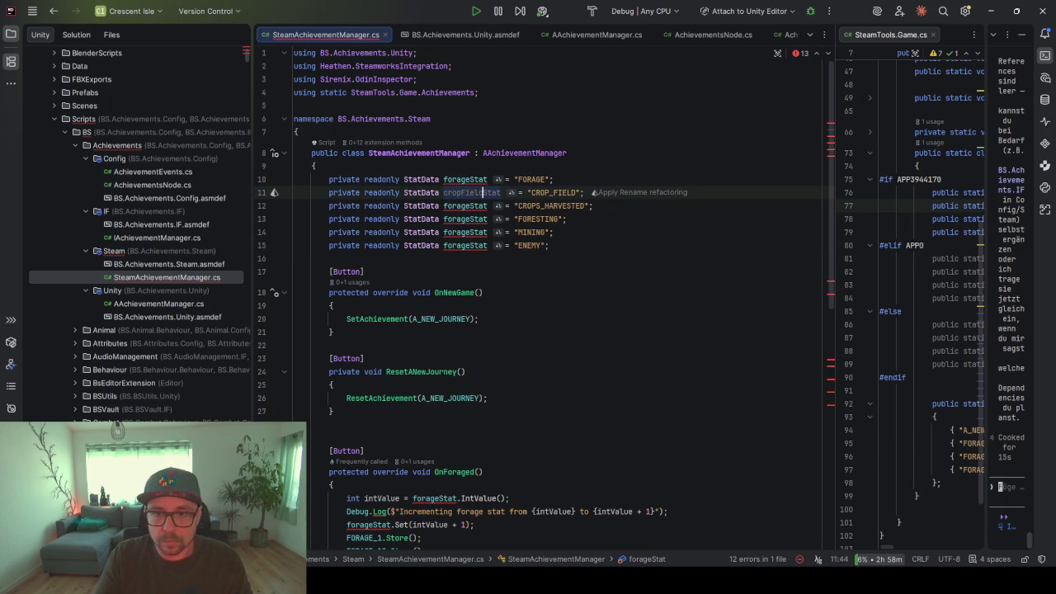
left_click_drag(469, 206, 444, 206)
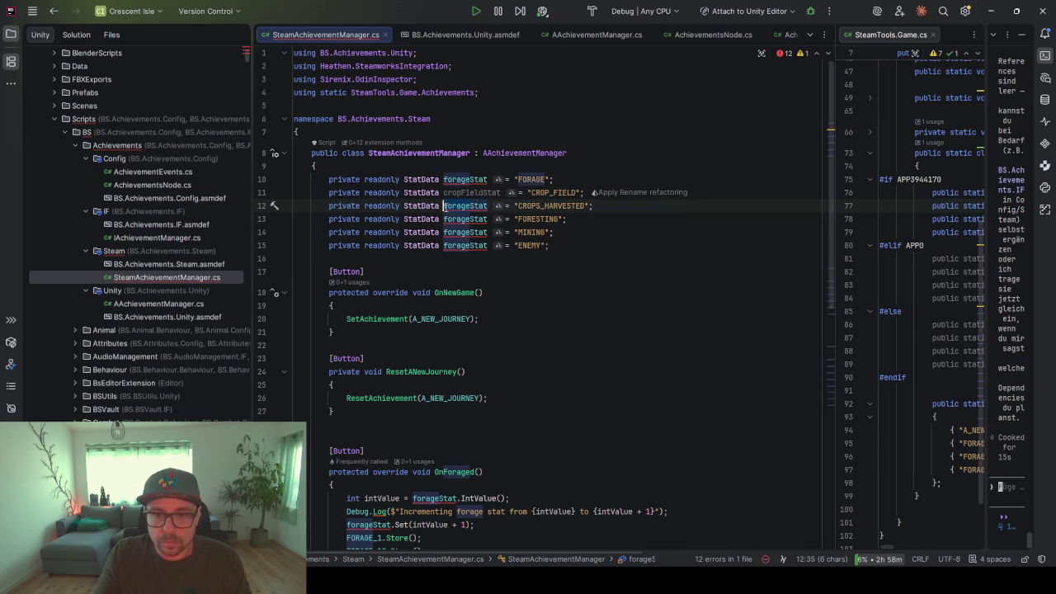
type("cropsHarvested")
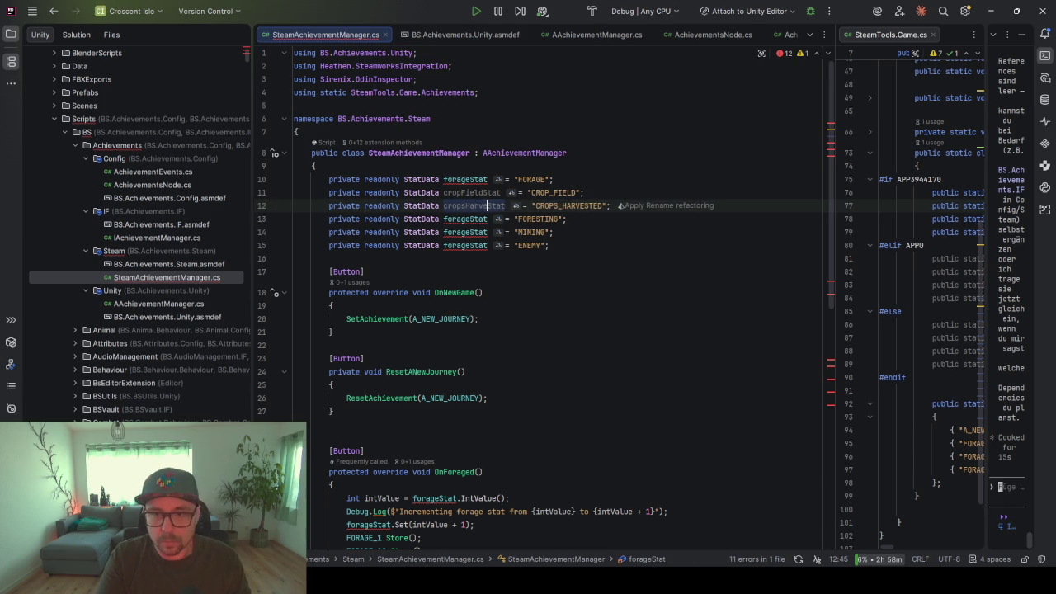
left_click_drag(469, 218, 444, 219)
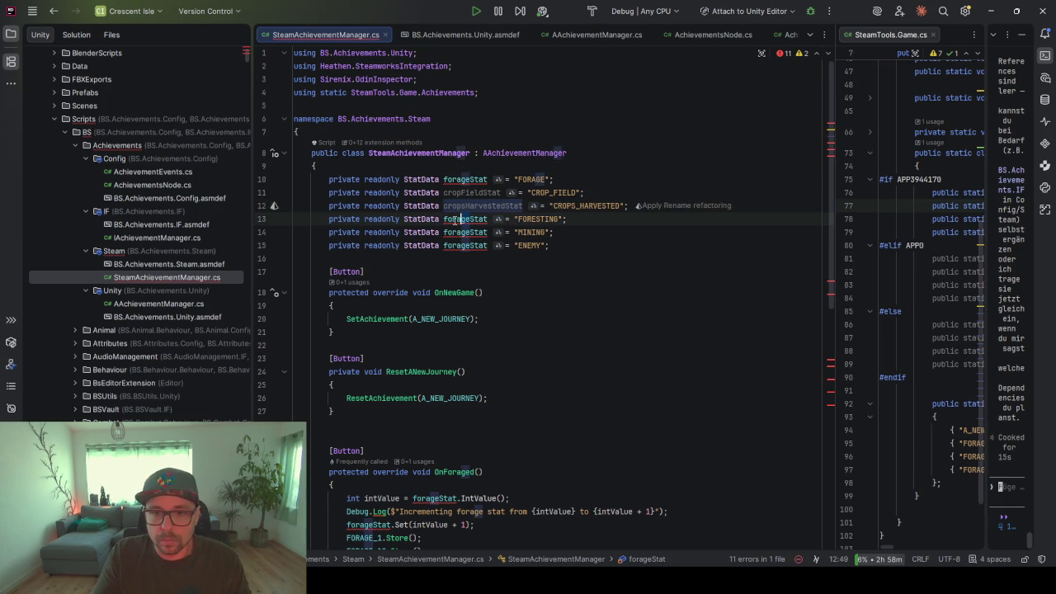
type("foresting")
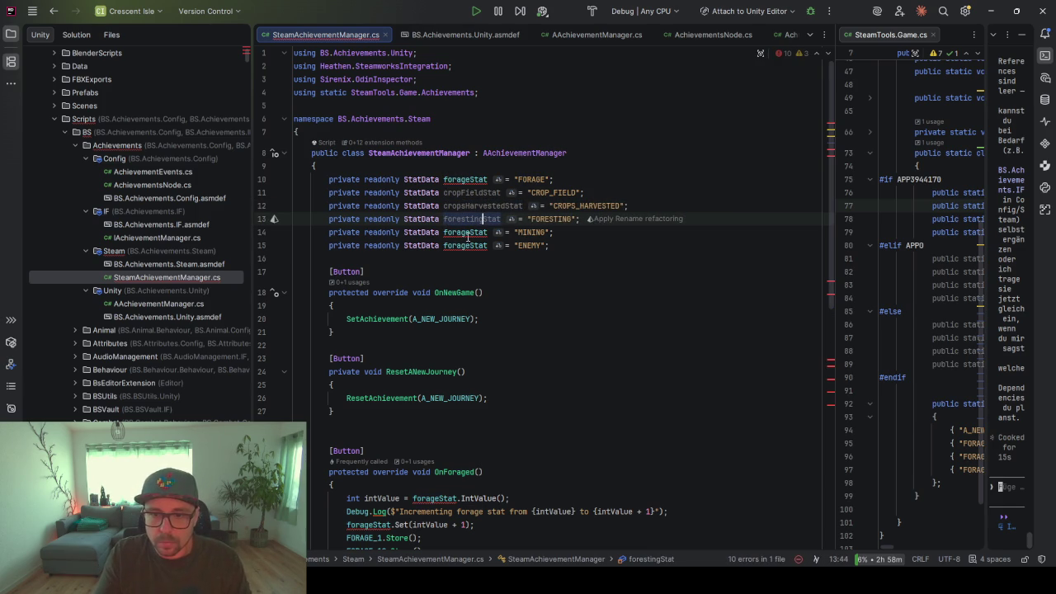
left_click_drag(469, 231, 444, 232)
type("mining")
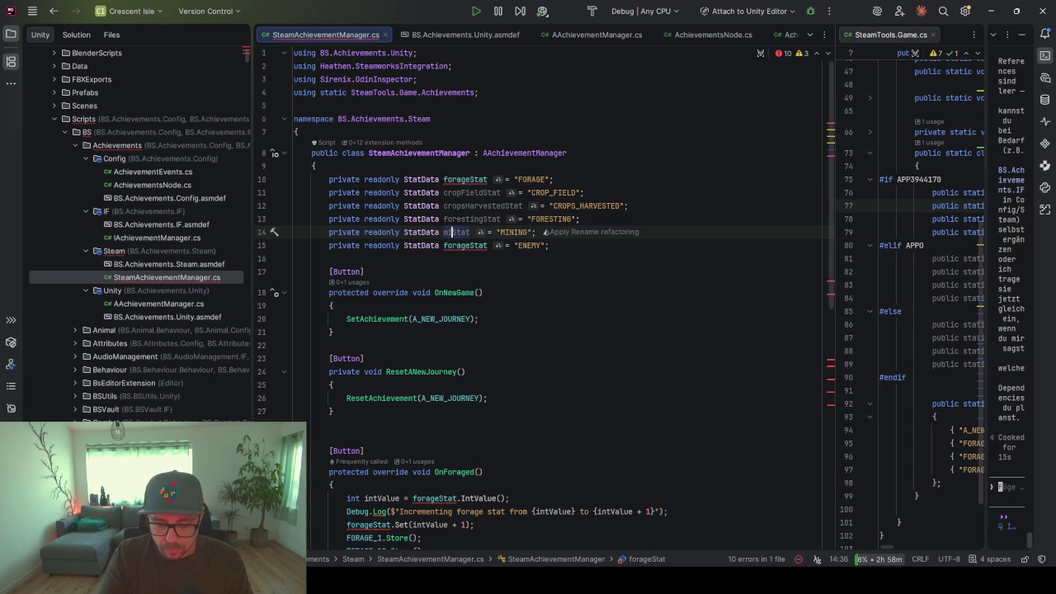
left_click_drag(469, 246, 444, 246)
type("enemy")
left_click(521, 262)
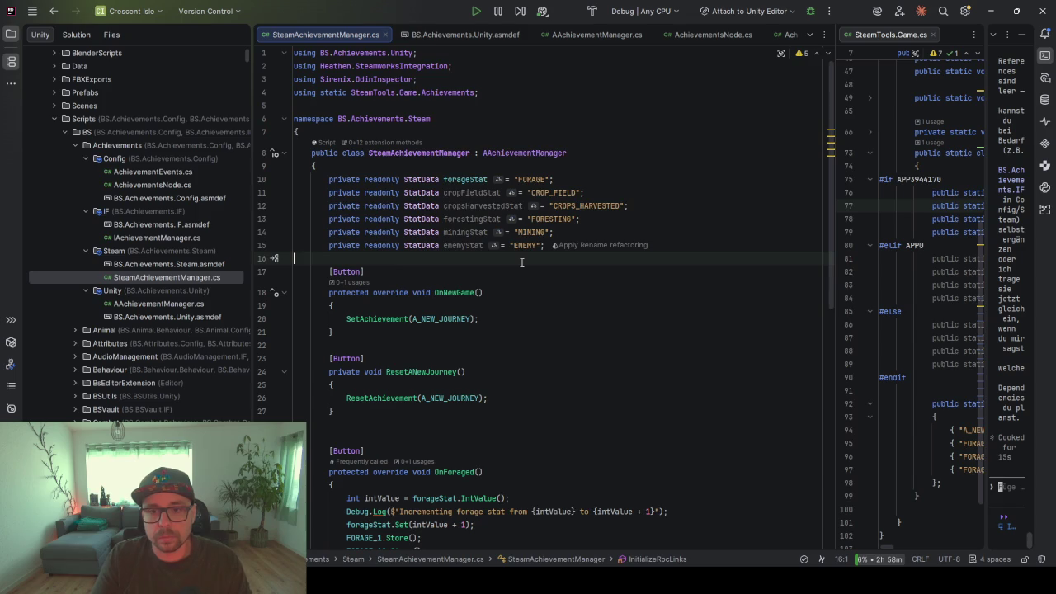
key("ctrl+alt+l")
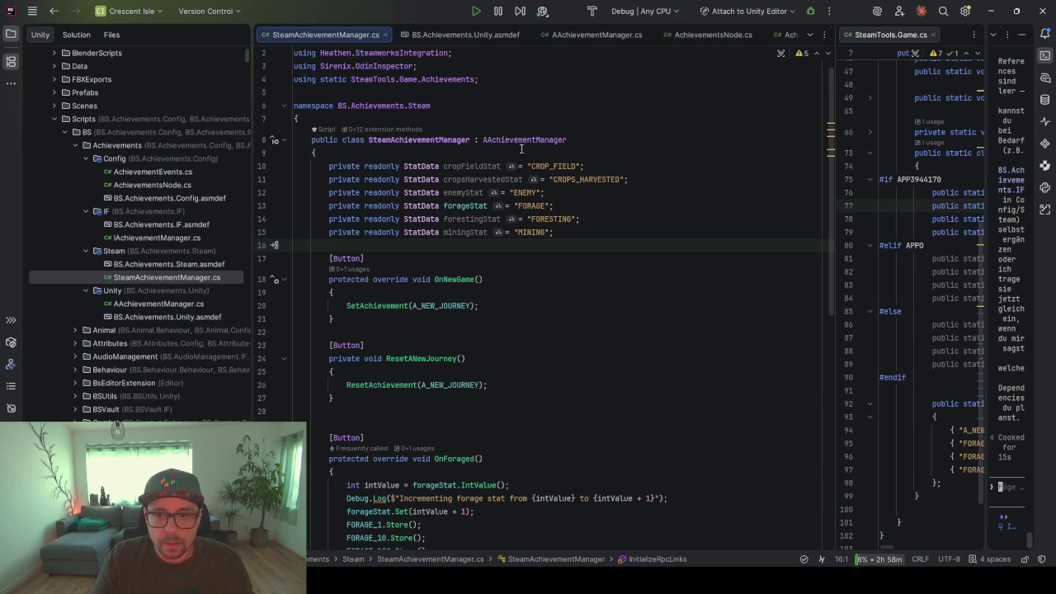
In AAchievementManager, add 'protected abstract void OnCropField();' below the OnForaged declaration
left_click(520, 142, "ctrl")
scroll(513, 409, "down", 3)
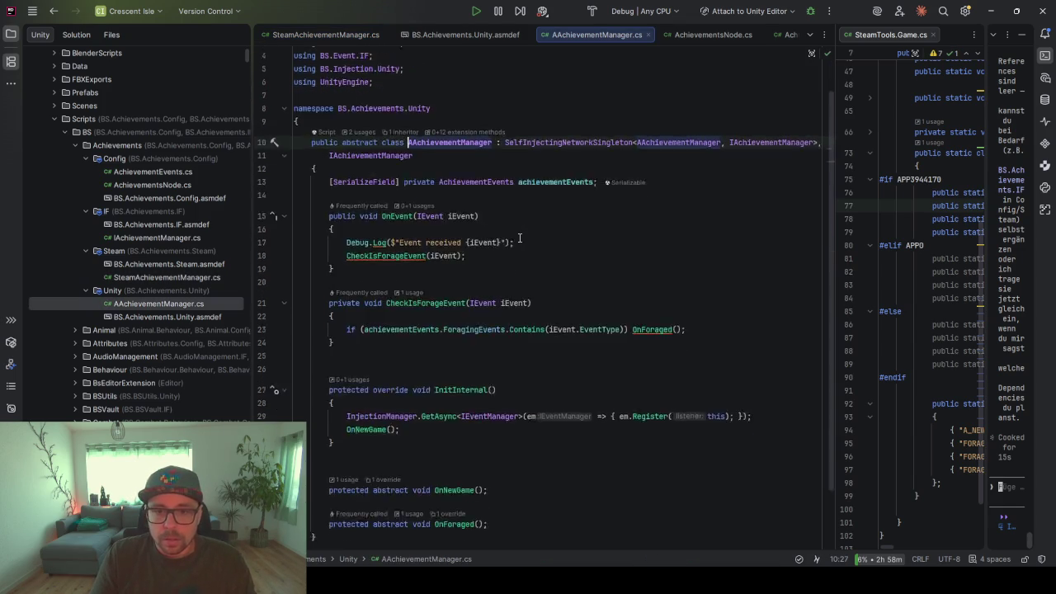
left_click(507, 453)
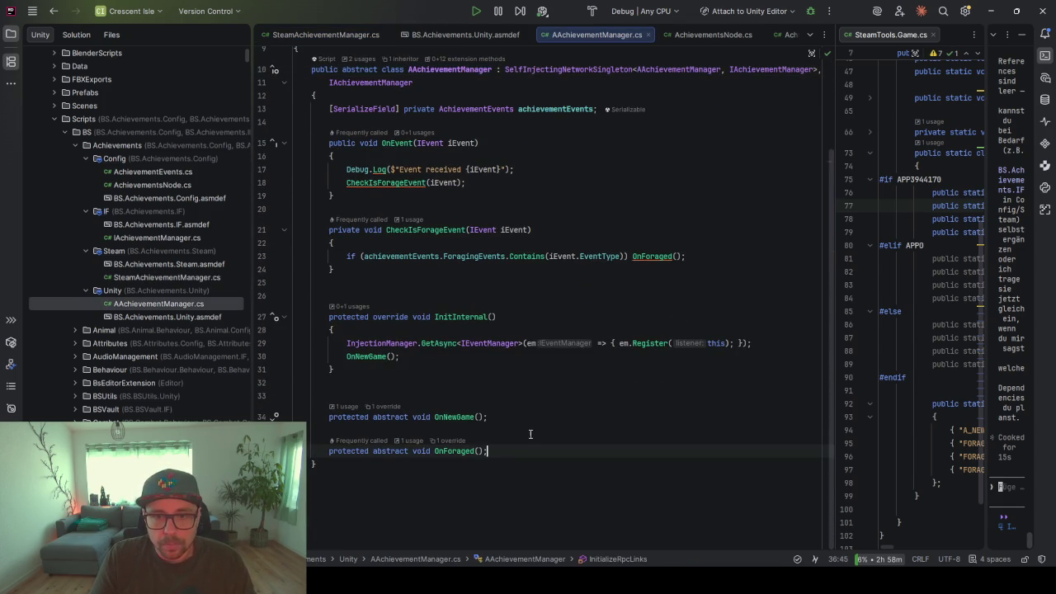
key("Return")
key("Return")
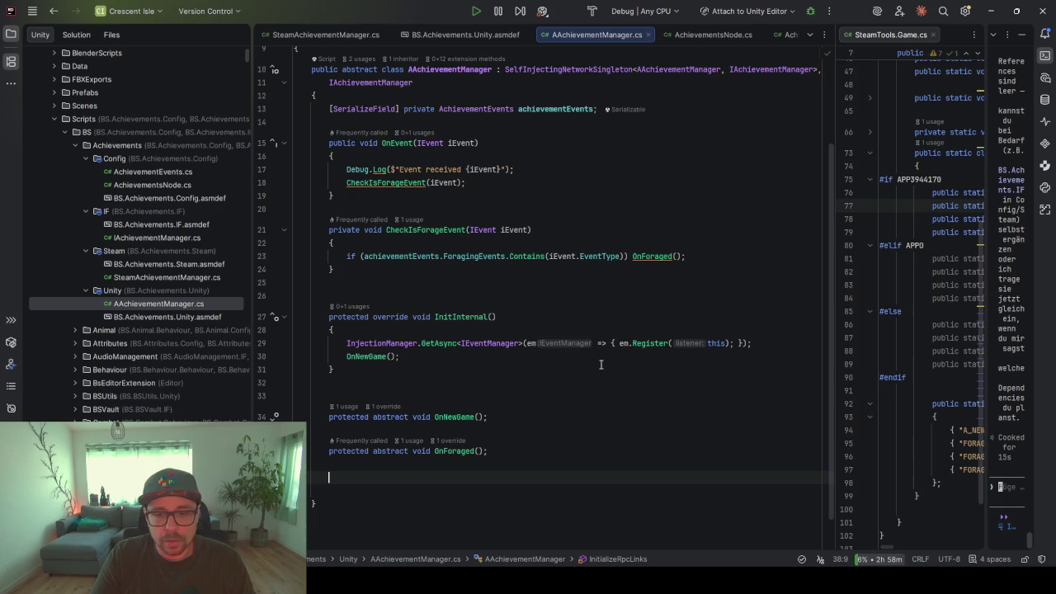
scroll(506, 273, "down", 1)
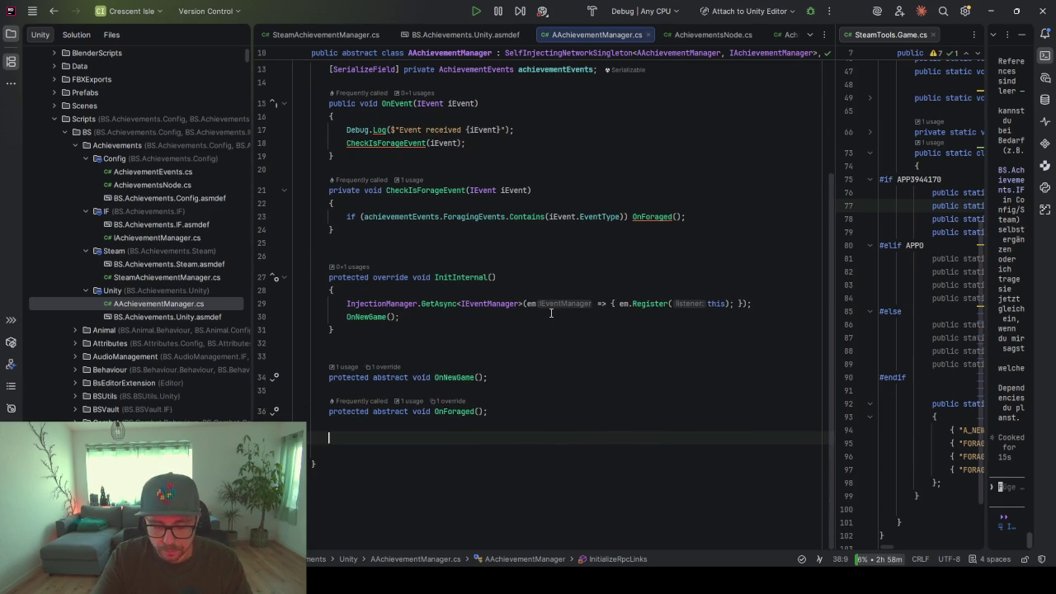
type("prote")
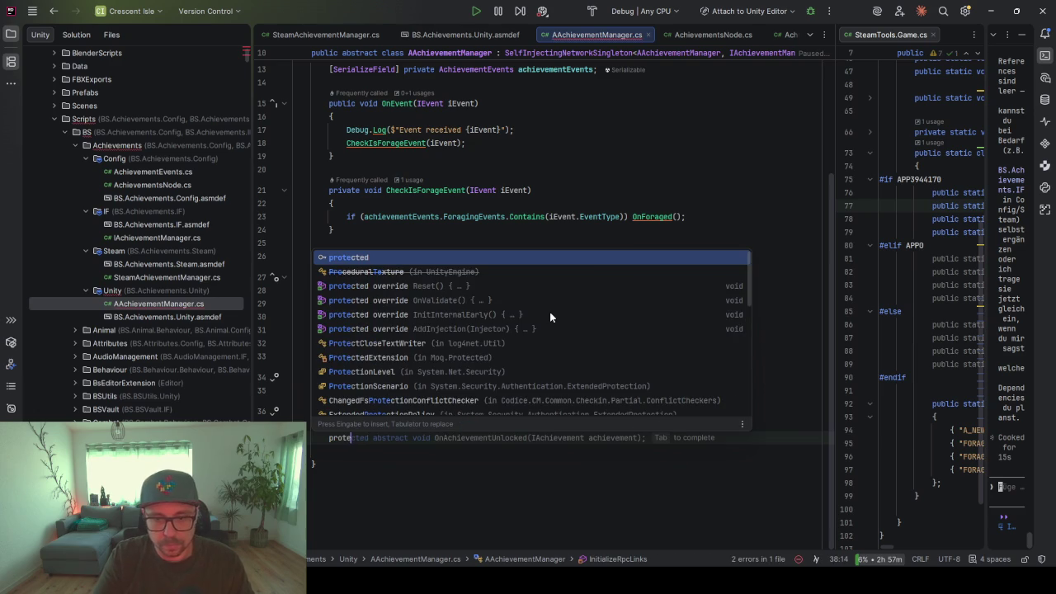
key("Tab")
mouse_move(663, 437)
left_mouse_down()
mouse_move(473, 426)
mouse_move(434, 438)
left_mouse_up()
key("BackSpace")
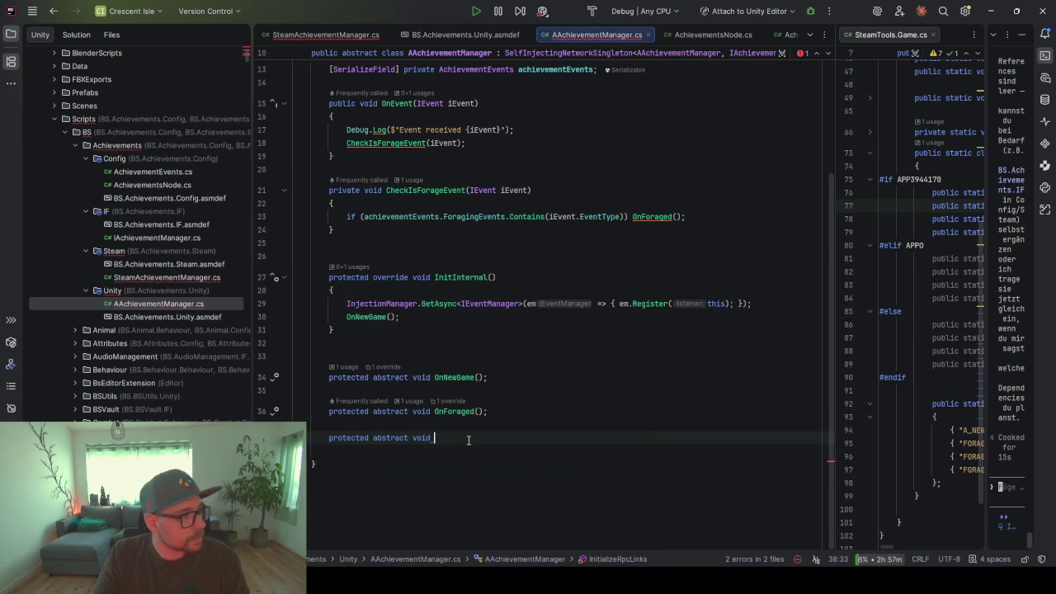
type("OnC")
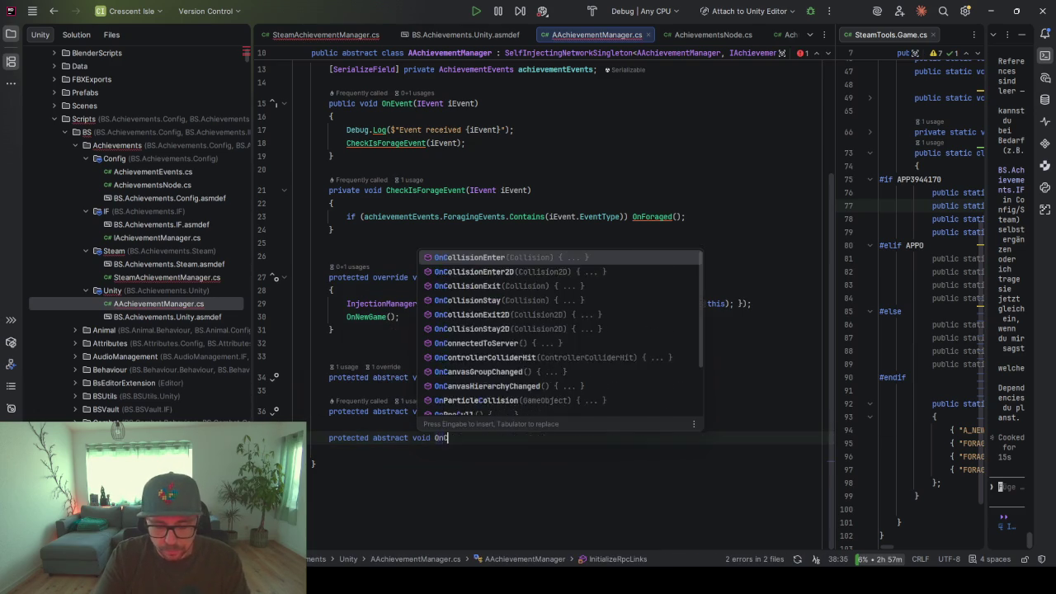
type("ropField();")
Add abstract OnCropHarvested() and OnForesting() method declarations
key("Return")
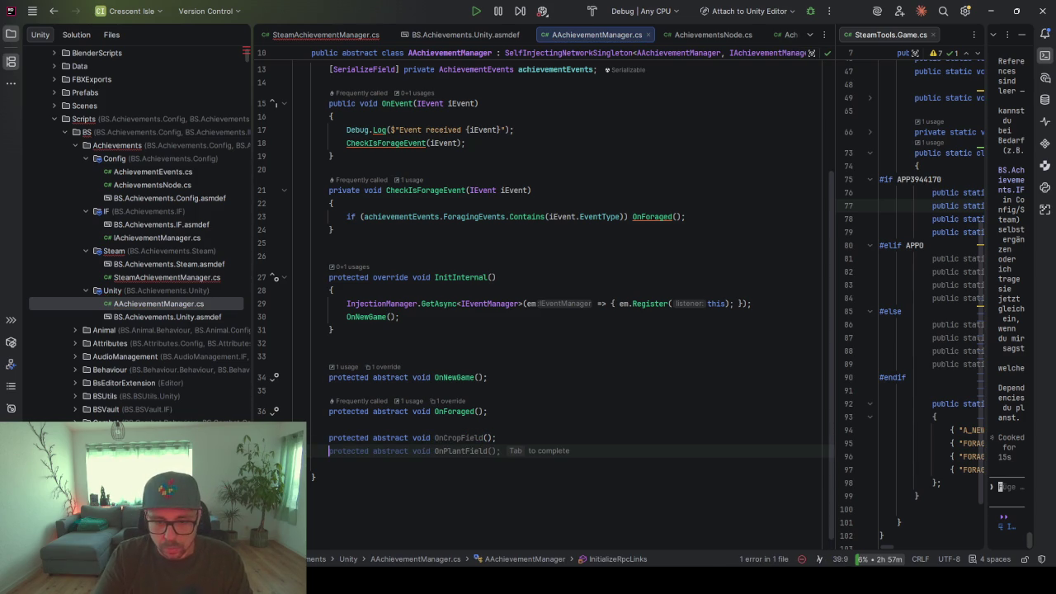
key("Tab")
key("BackSpace")
key("BackSpace")
key("BackSpace")
key("ctrl+BackSpace")
type("OnCropHarvested(")
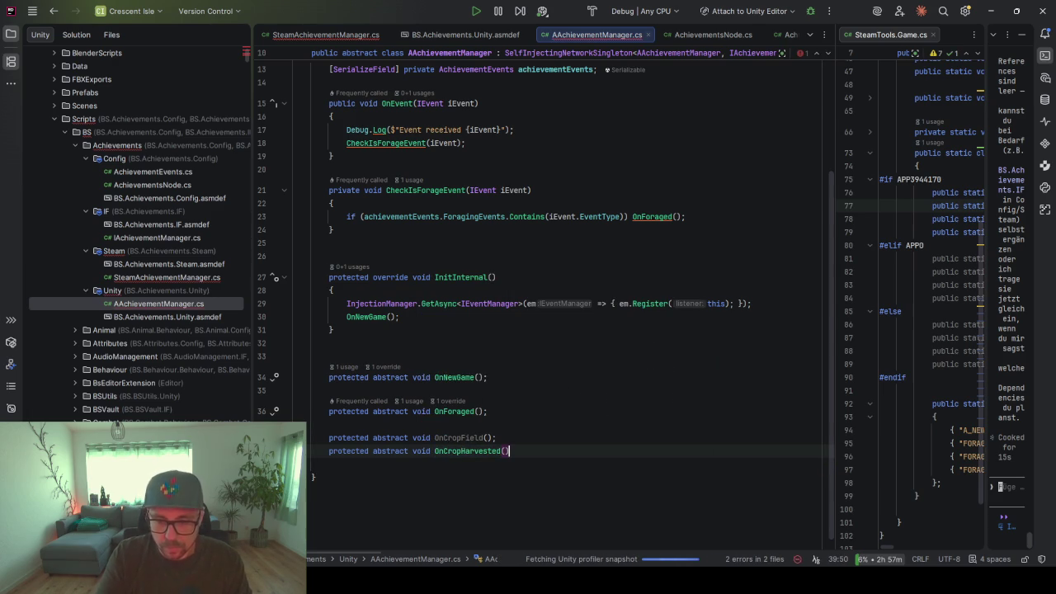
type(");")
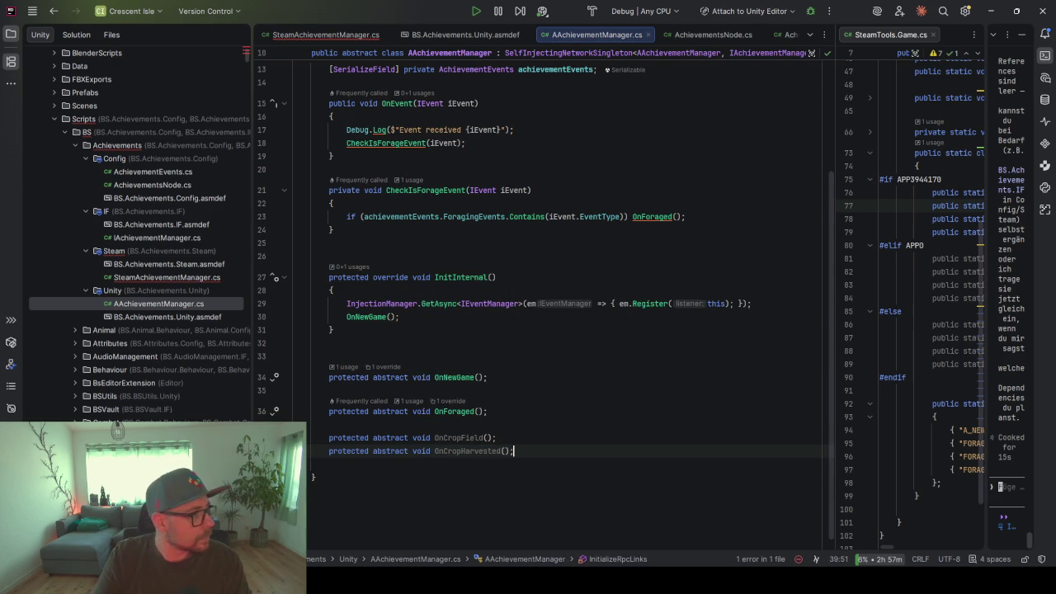
key("Return")
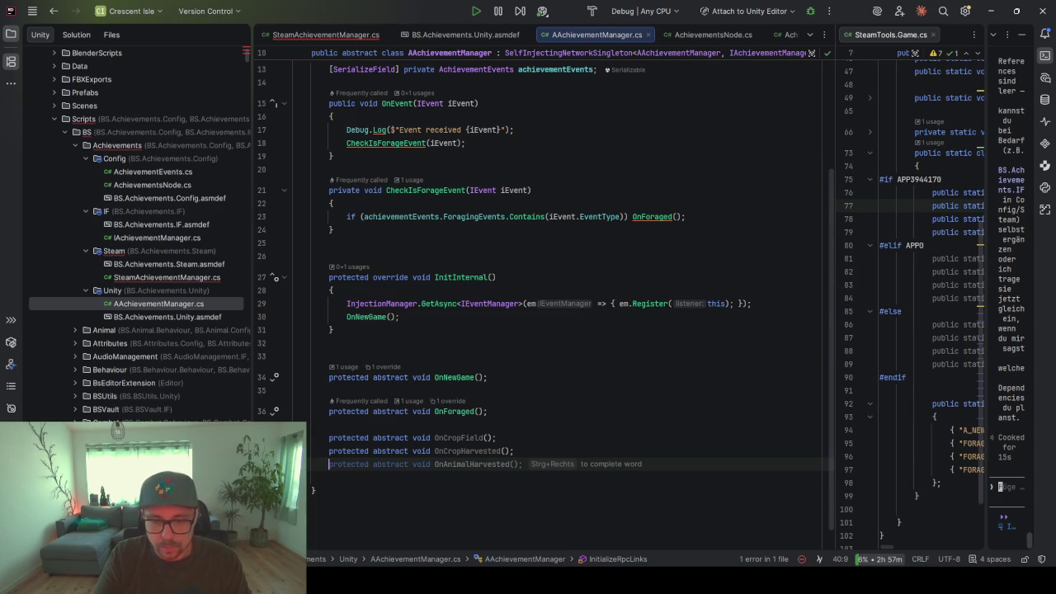
key("Escape")
type("protected abstract void ")
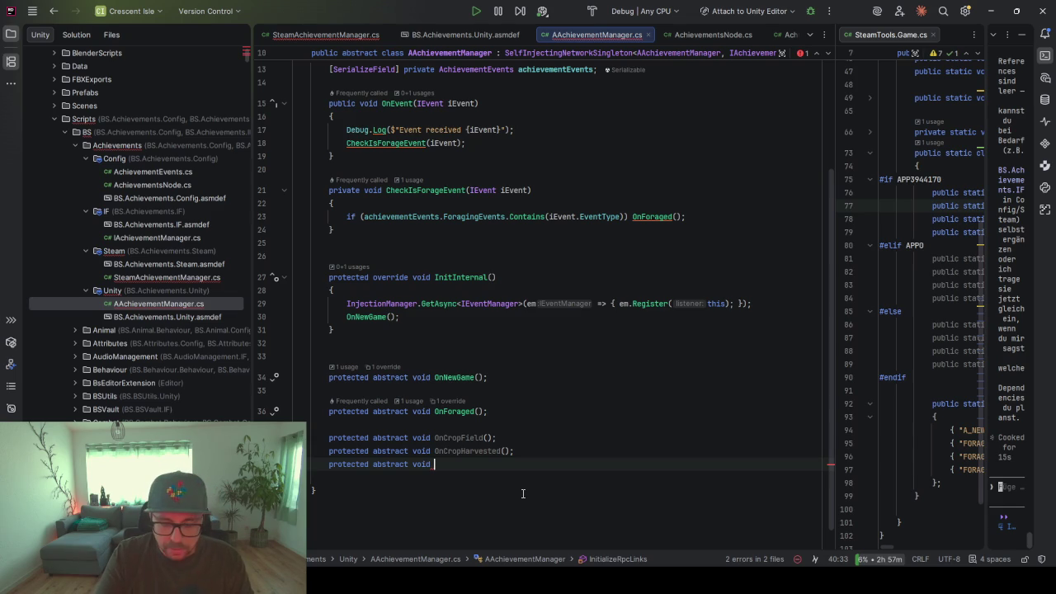
type("OnForesting")
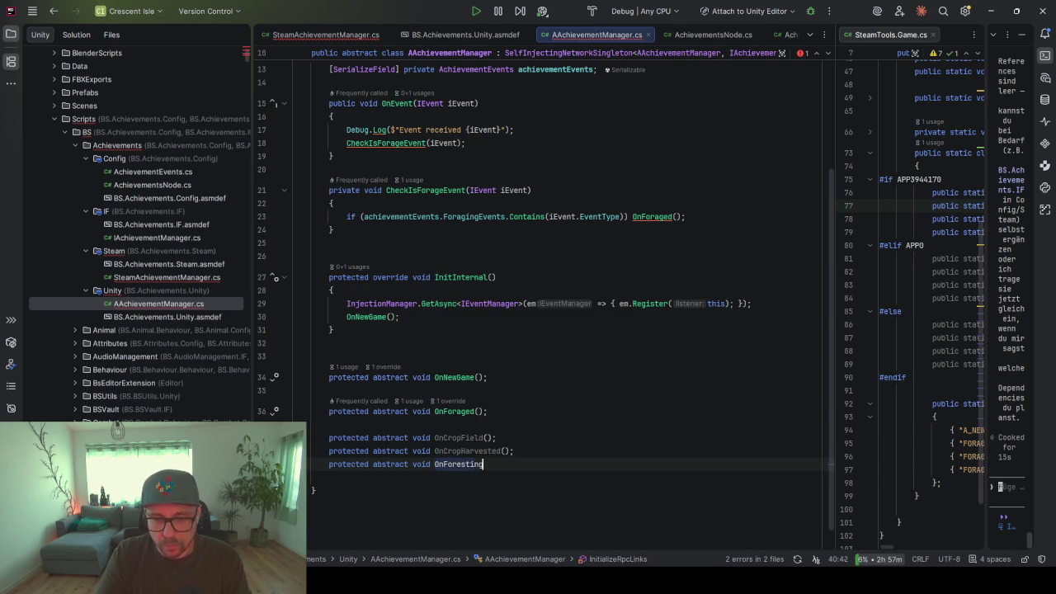
type("();")
key("Return")
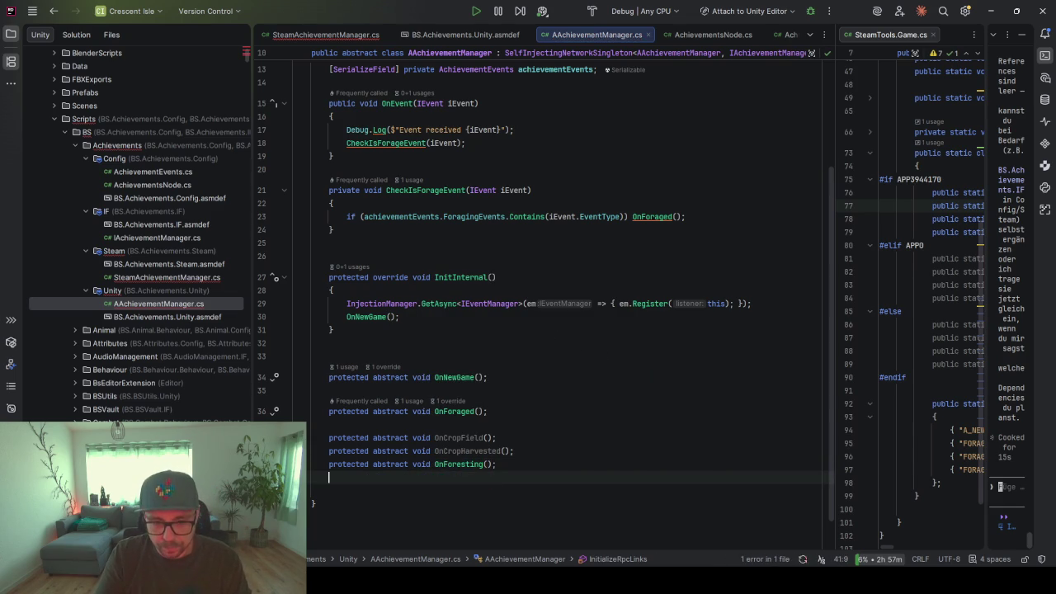
Add 'protected abstract void OnMining();' and 'protected abstract void OnEnemy();' declarations
type("protected abstract void OnM")
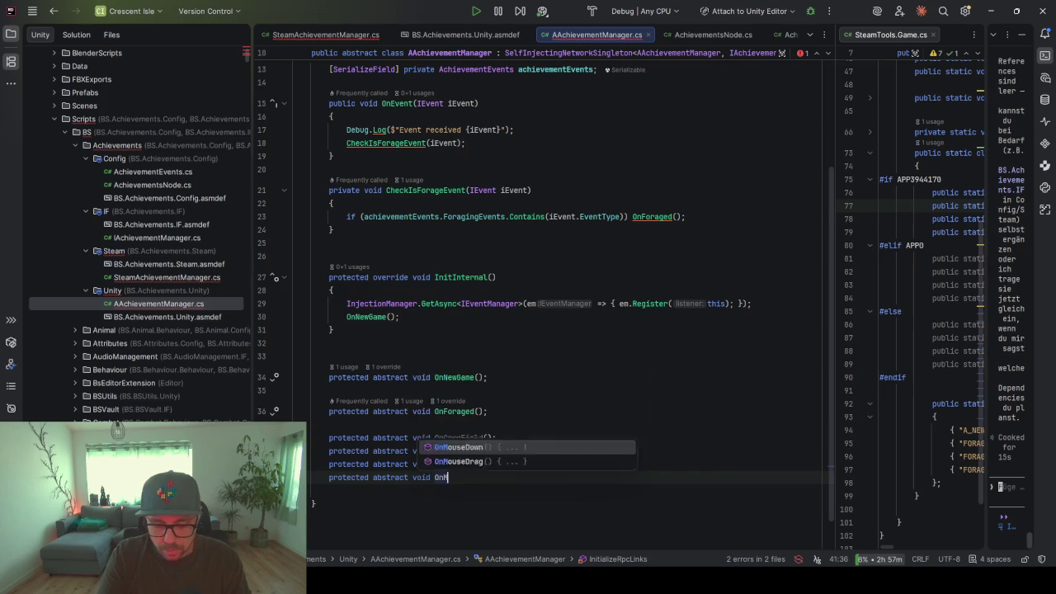
type("inig()")
key("BackSpace")
key("BackSpace")
type("ng")
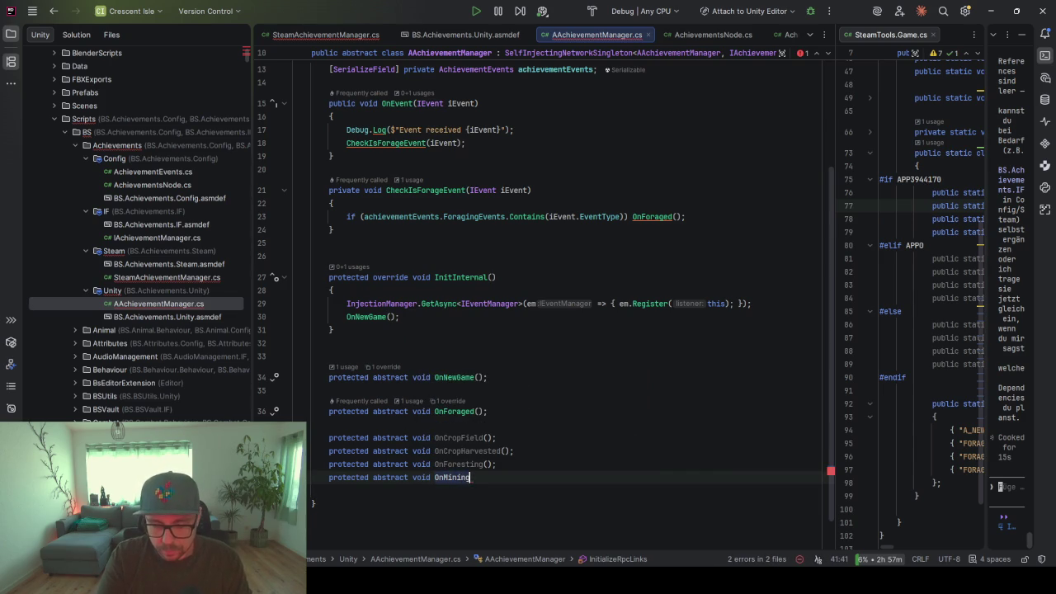
type("();")
key("Return")
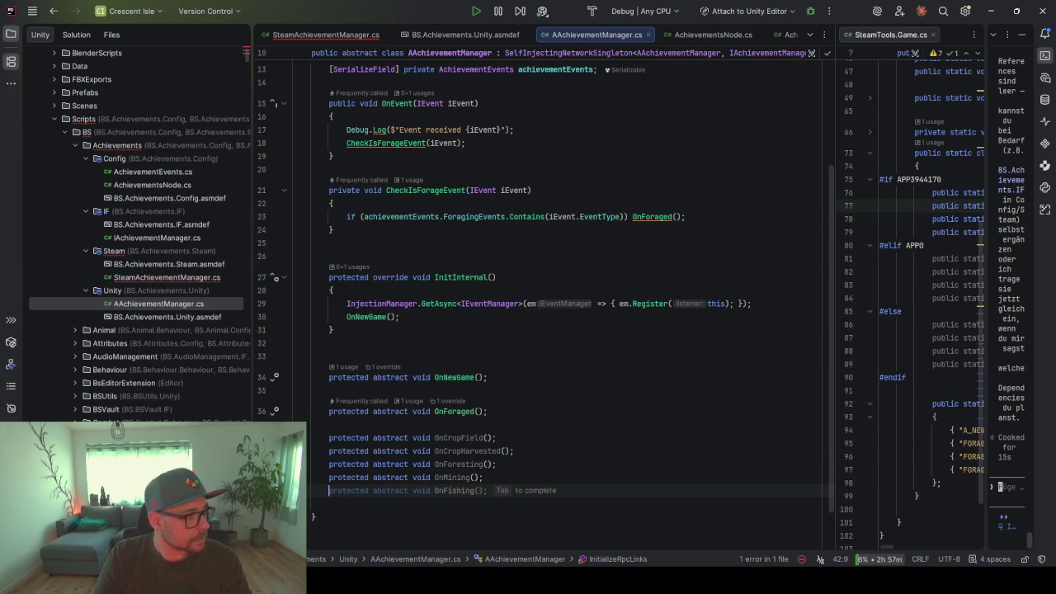
type("protected abstract void OnEnem")
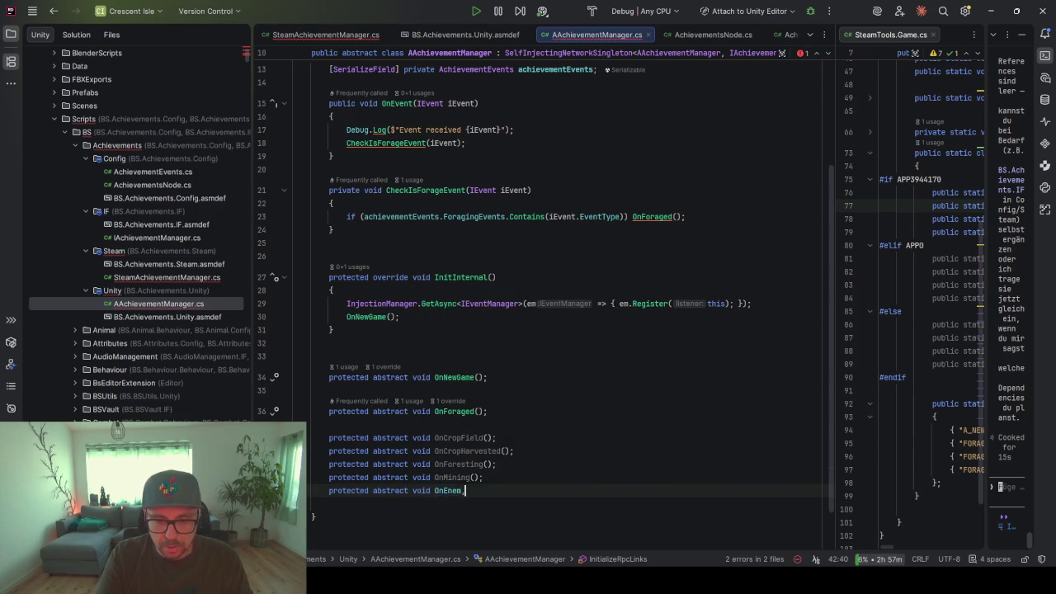
type("y();")
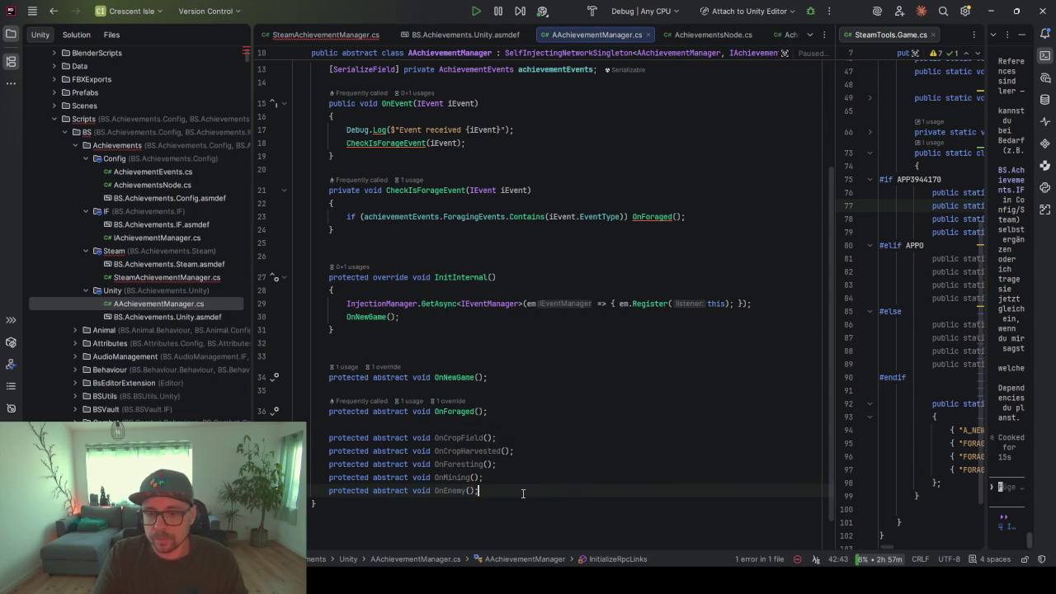
scroll(509, 456, "up", 3)
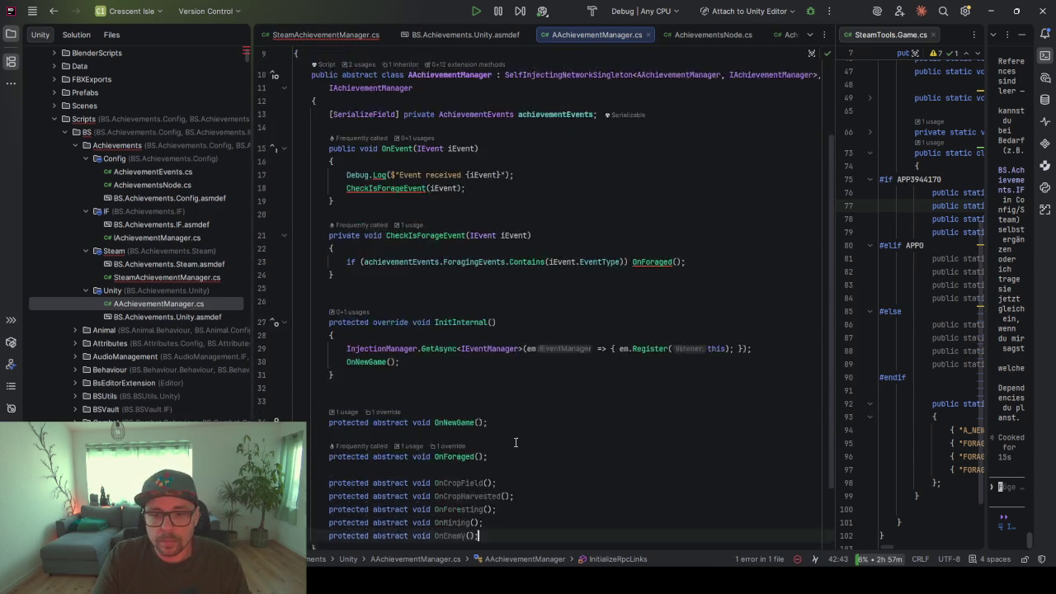
scroll(516, 443, "up", 1)
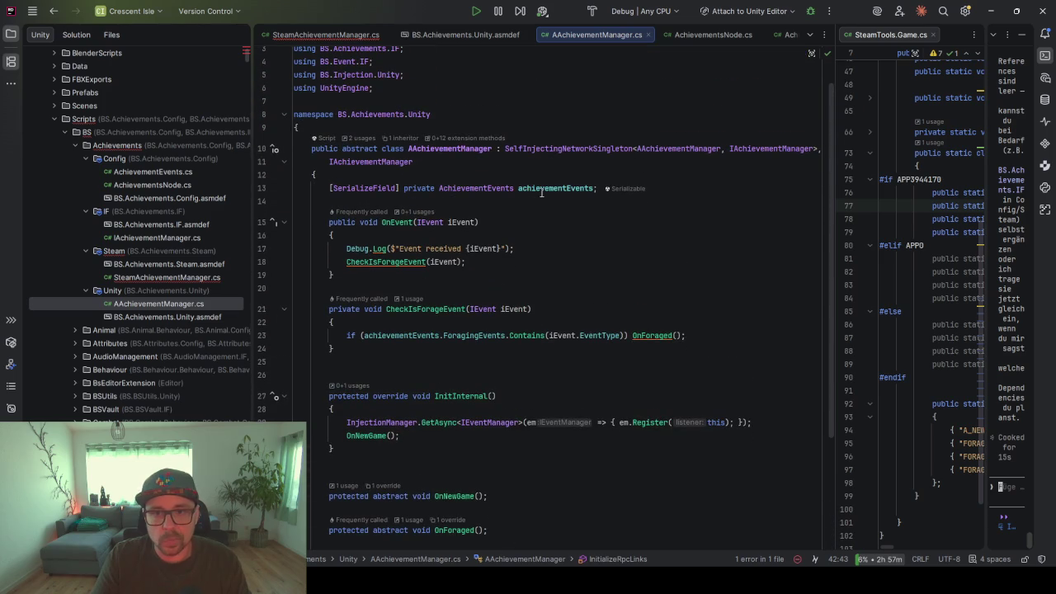
double_click(132, 280)
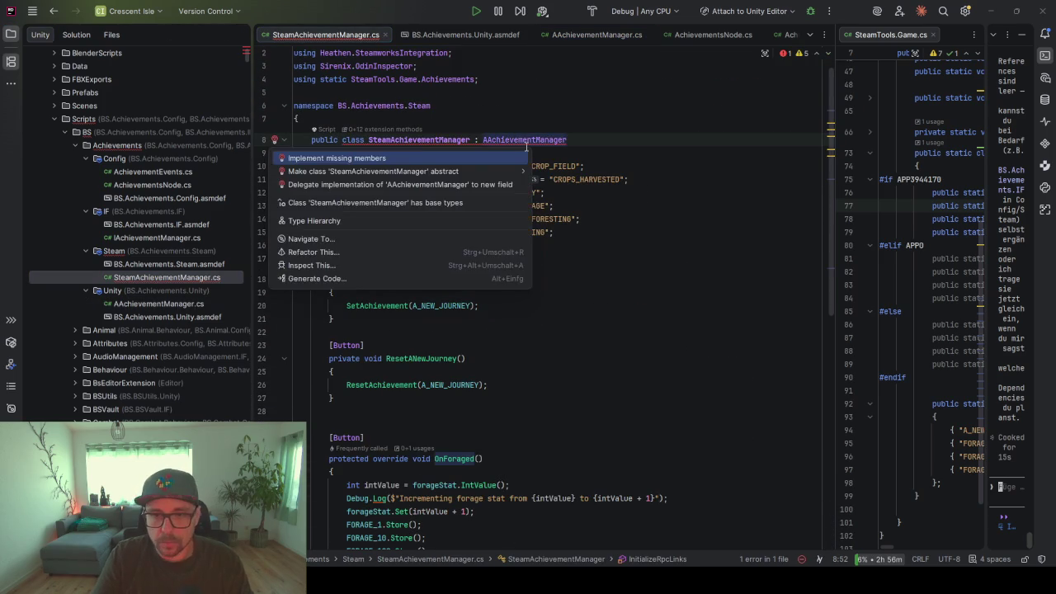
Generate overrides for the five new event methods and clear OnCropField's placeholder exception
key("Return")
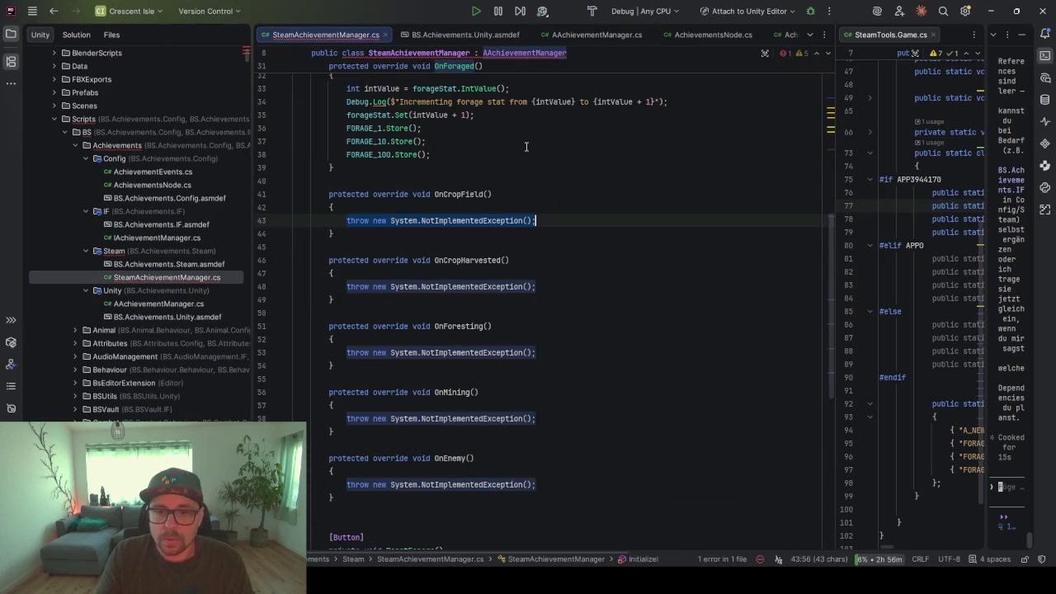
scroll(566, 291, "up", 4)
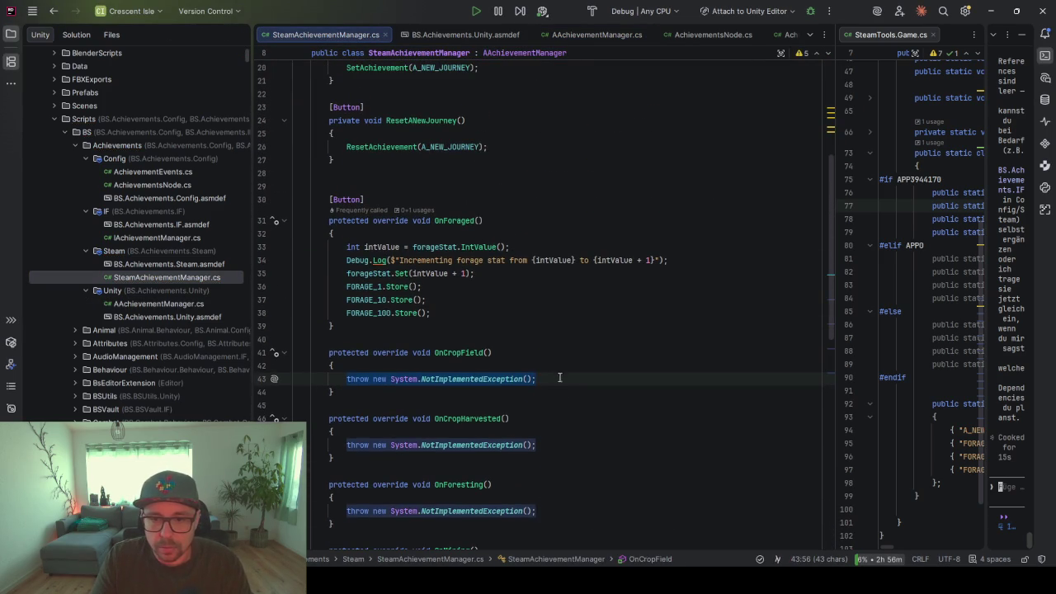
key("shift+Home")
key("BackSpace")
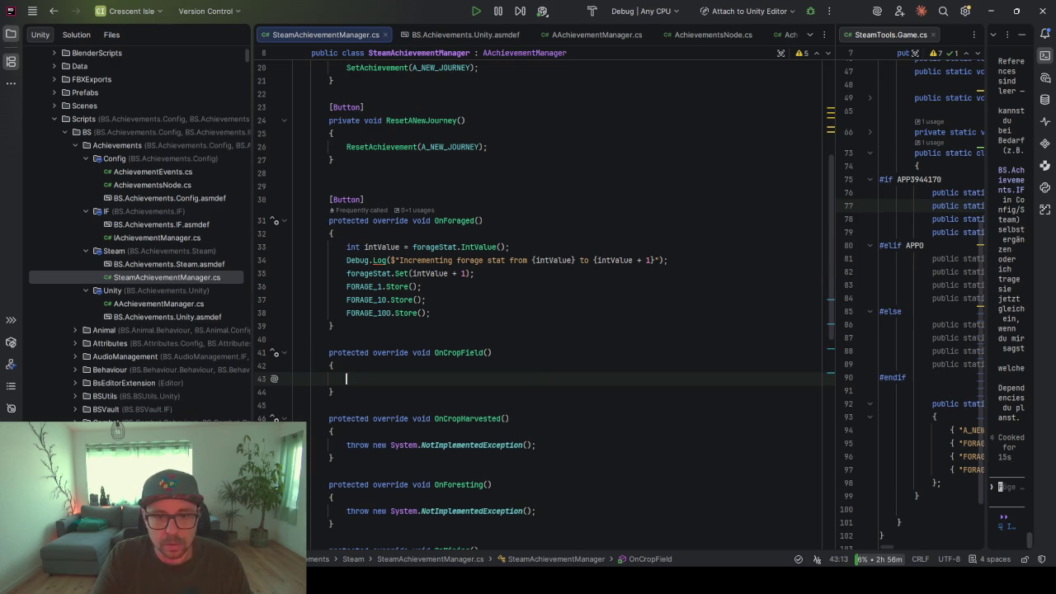
key("ctrl+space")
key("Escape")
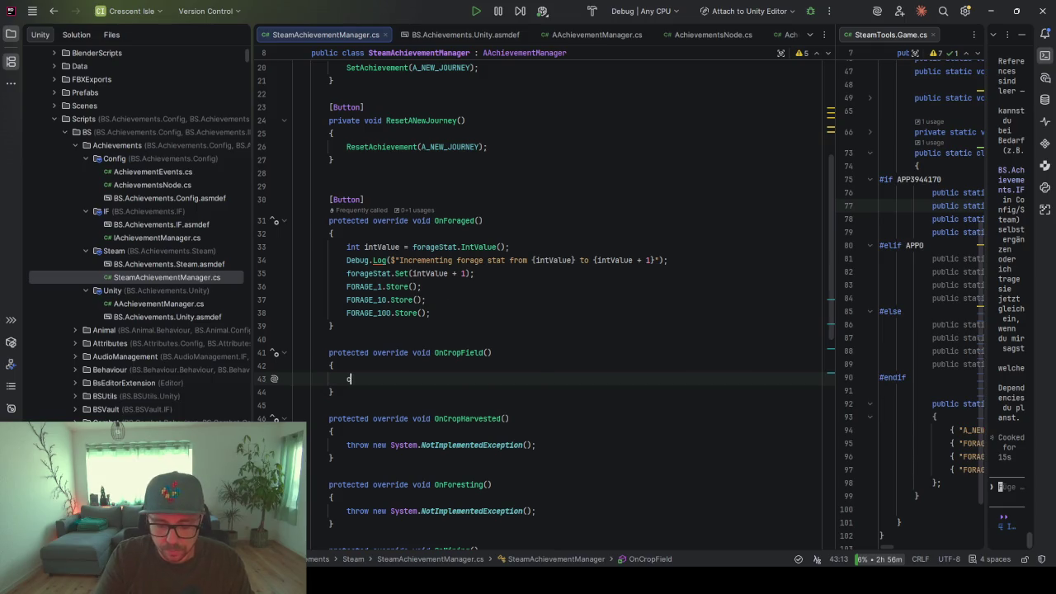
type("c")
key("Return")
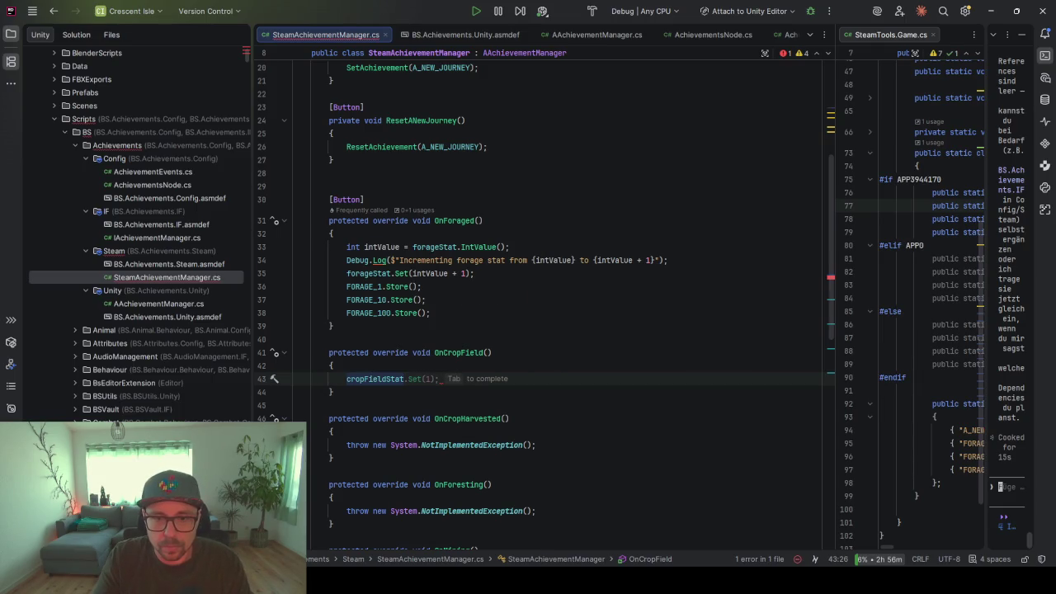
key("Escape")
left_click_drag(499, 273, 480, 236)
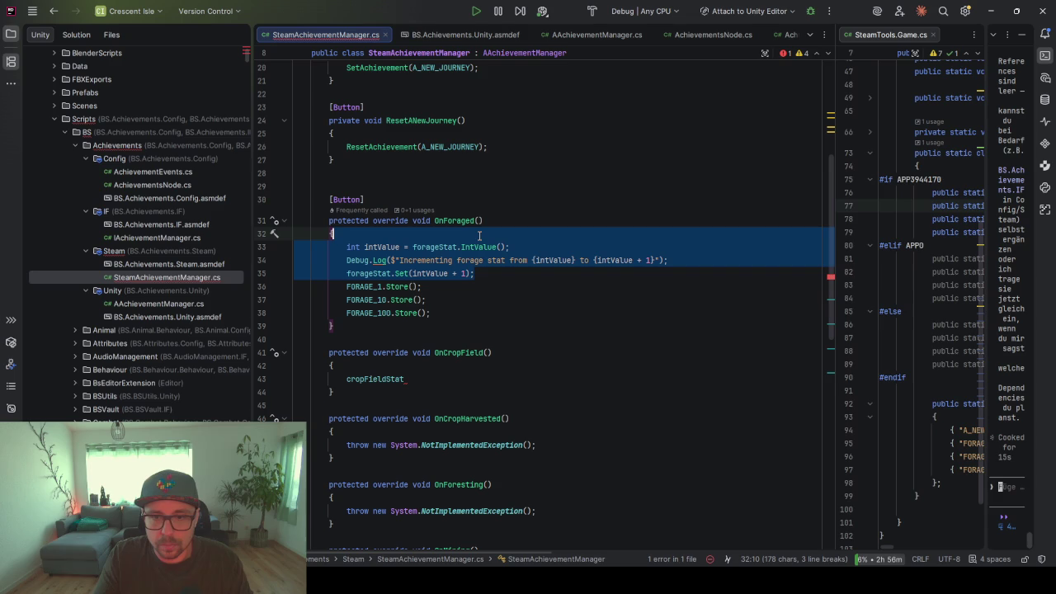
key("ctrl+shift+BackSpace")
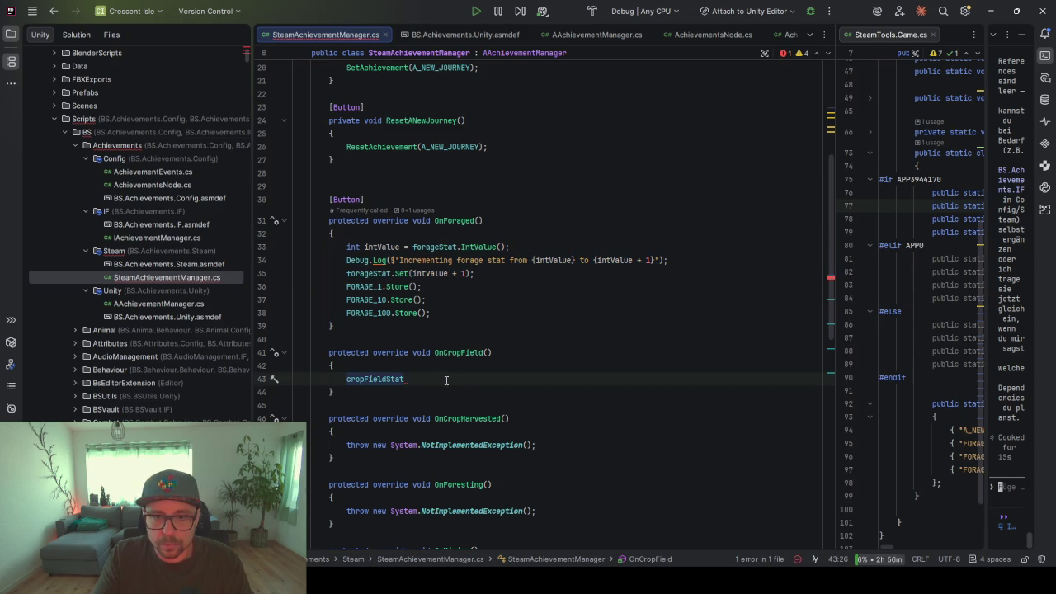
Delete the unfinished cropFieldStat line from OnCropField after reviewing OnForaged's stat logic
left_click(462, 247)
left_click(367, 324)
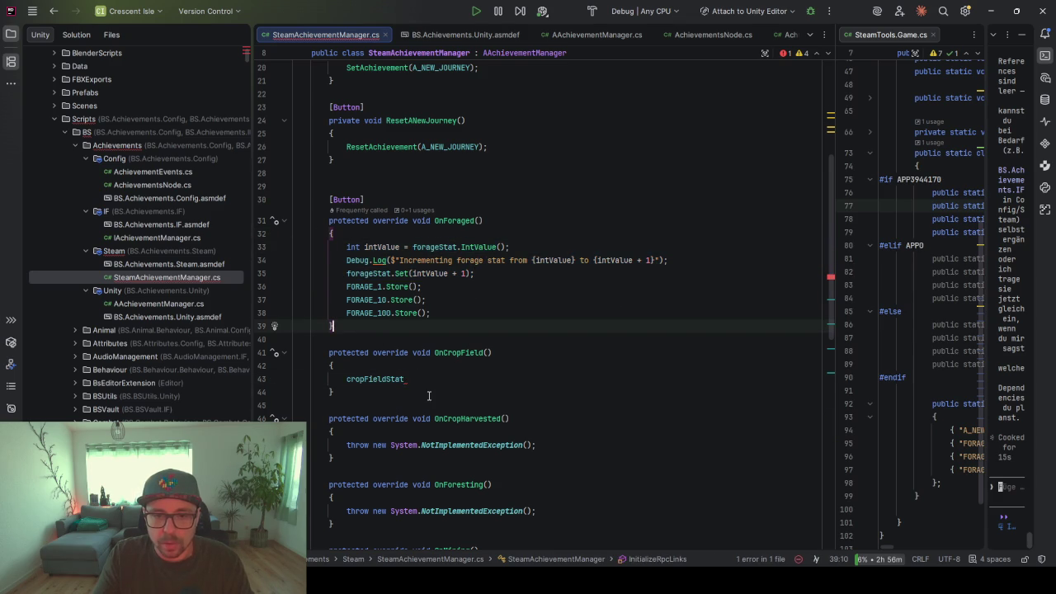
scroll(422, 383, "down", 7)
scroll(412, 272, "up", 4)
scroll(410, 256, "up", 1)
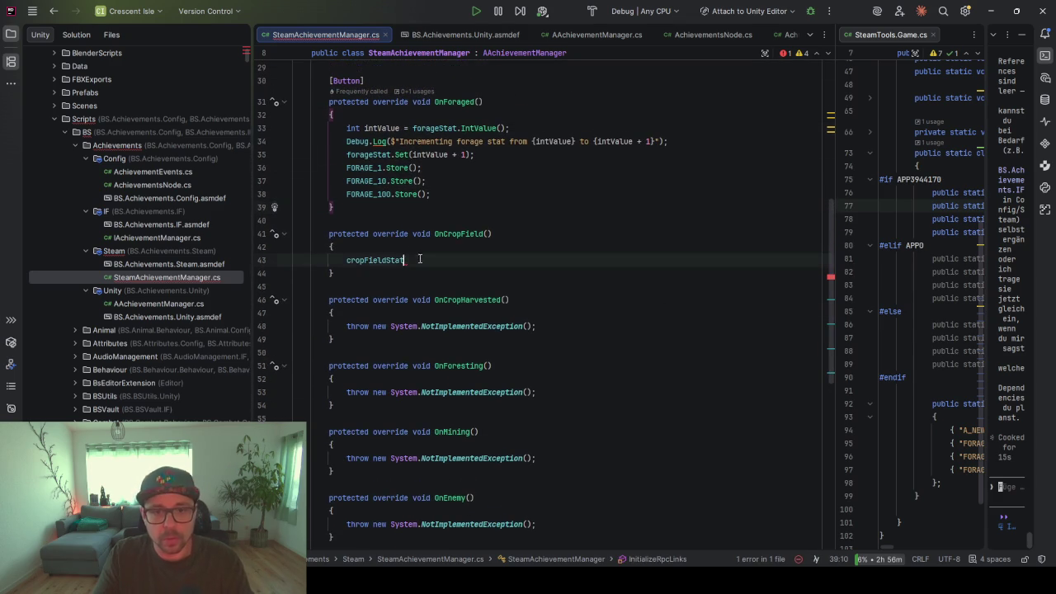
triple_click(410, 259)
key("BackSpace")
key("Up")
key("Up")
key("Up")
scroll(428, 334, "down", 6)
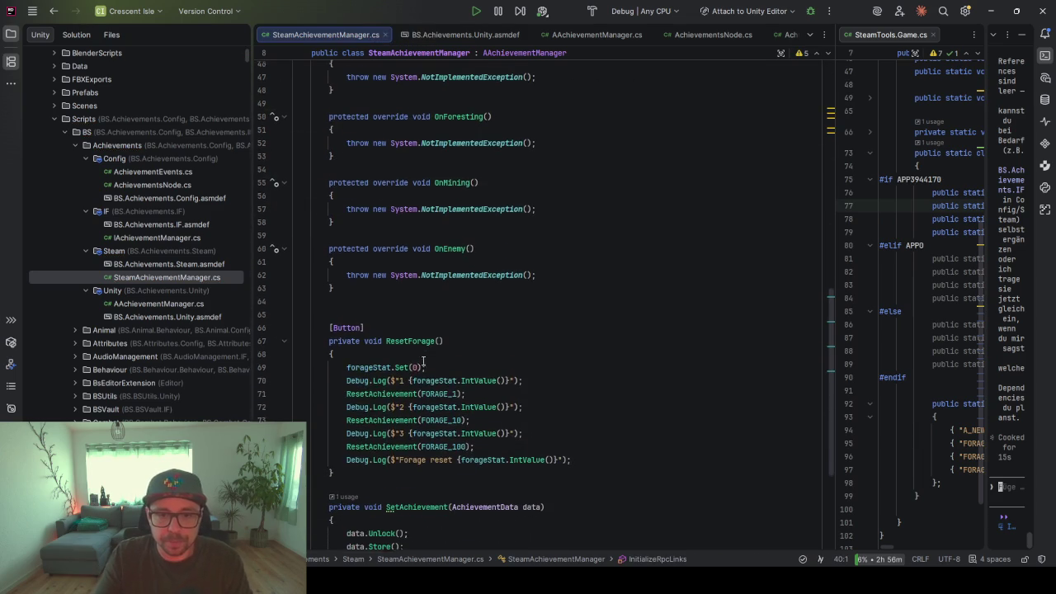
scroll(491, 304, "up", 10)
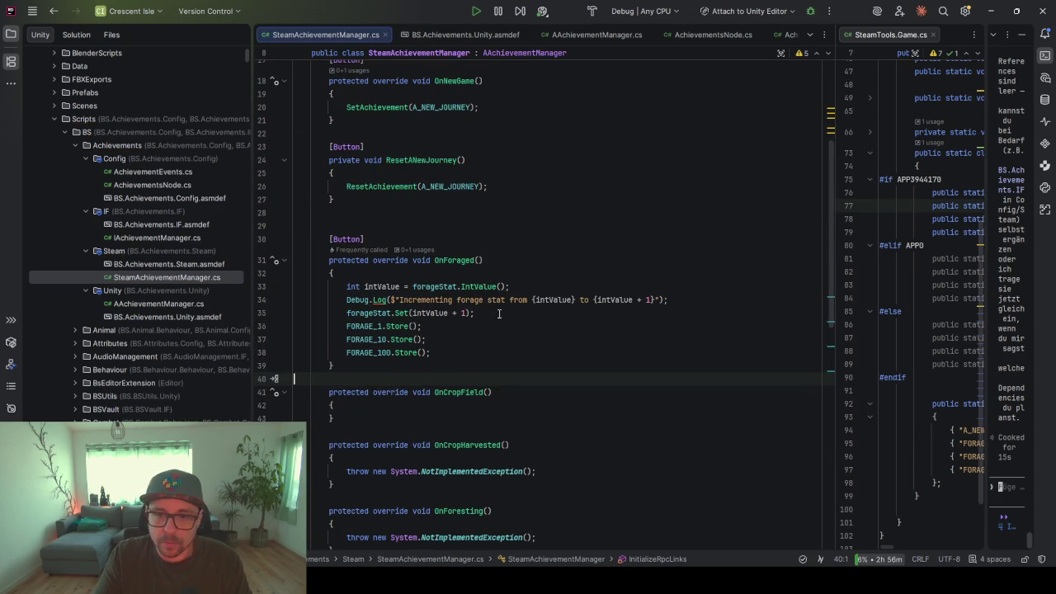
left_click_drag(500, 316, 347, 287)
scroll(409, 356, "down", 6)
scroll(409, 356, "down", 7)
scroll(429, 346, "up", 4)
Add a private IncrementStat(StatData stat) helper method after OnEnemy
left_click(449, 330)
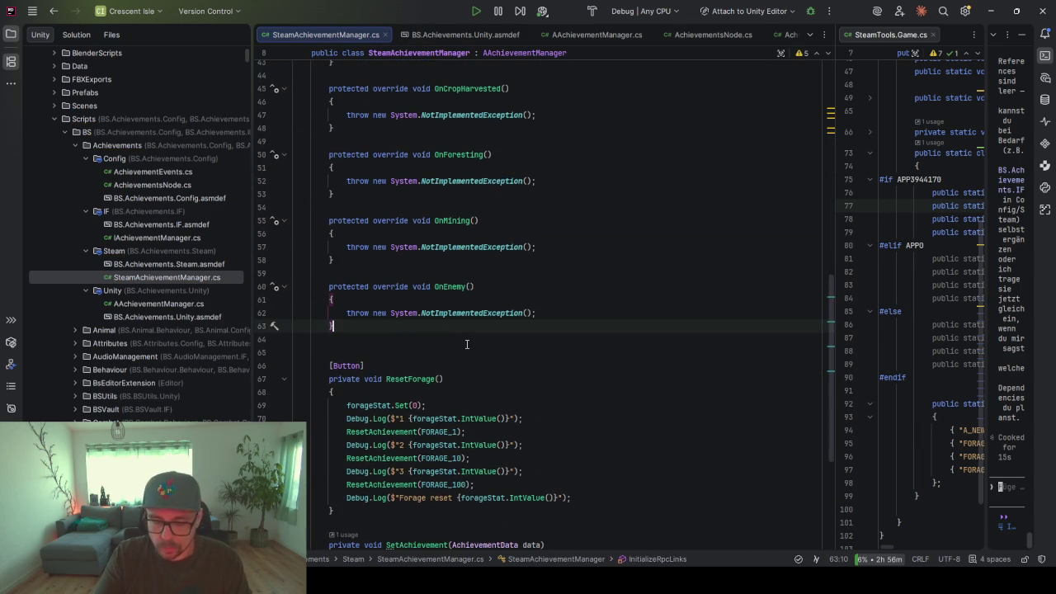
key("Return")
key("Return")
type("private ")
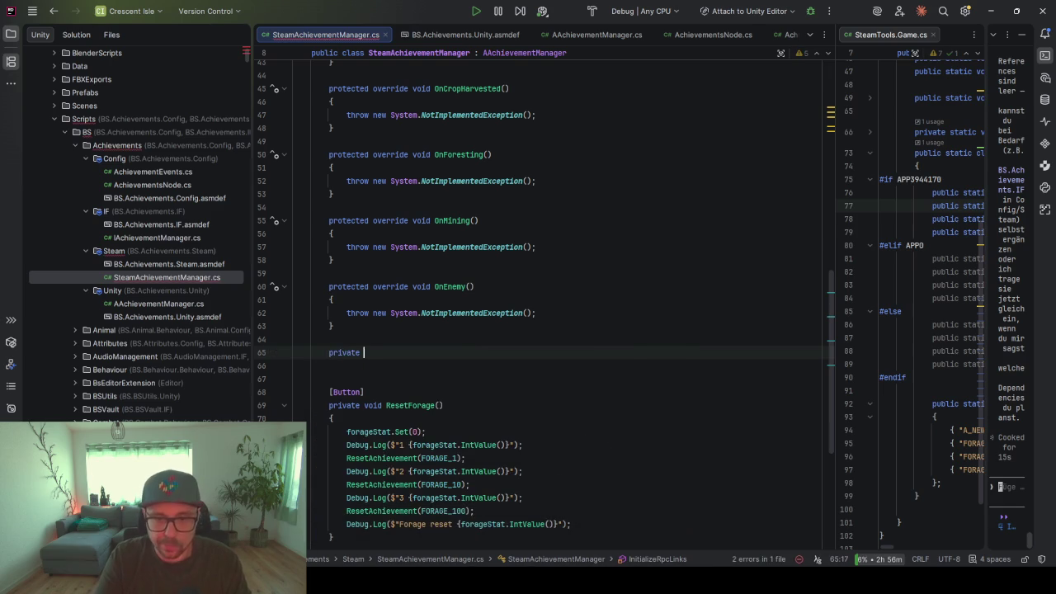
type("void I")
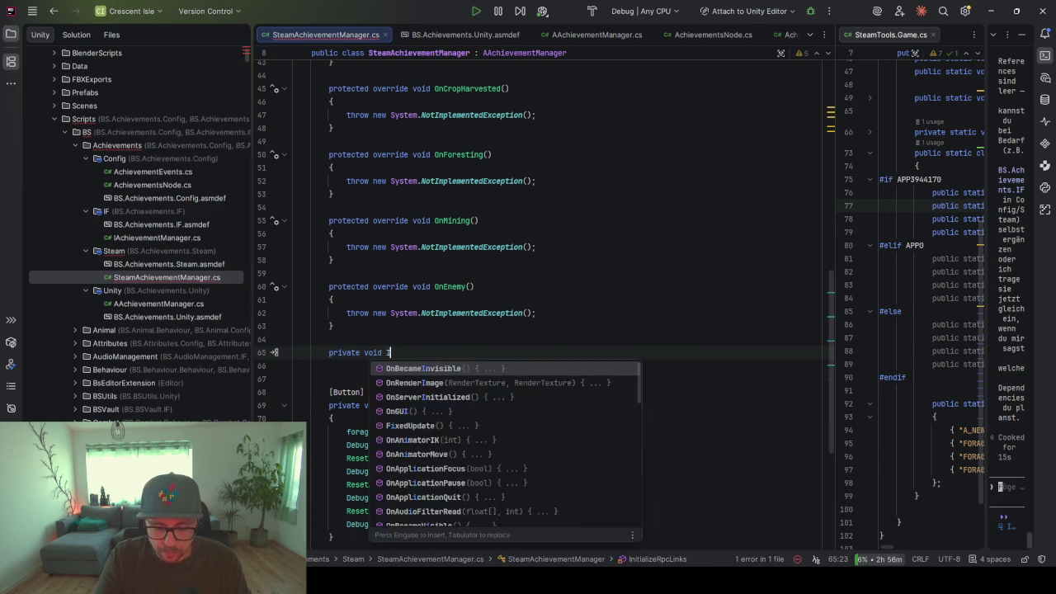
type("ncremennt")
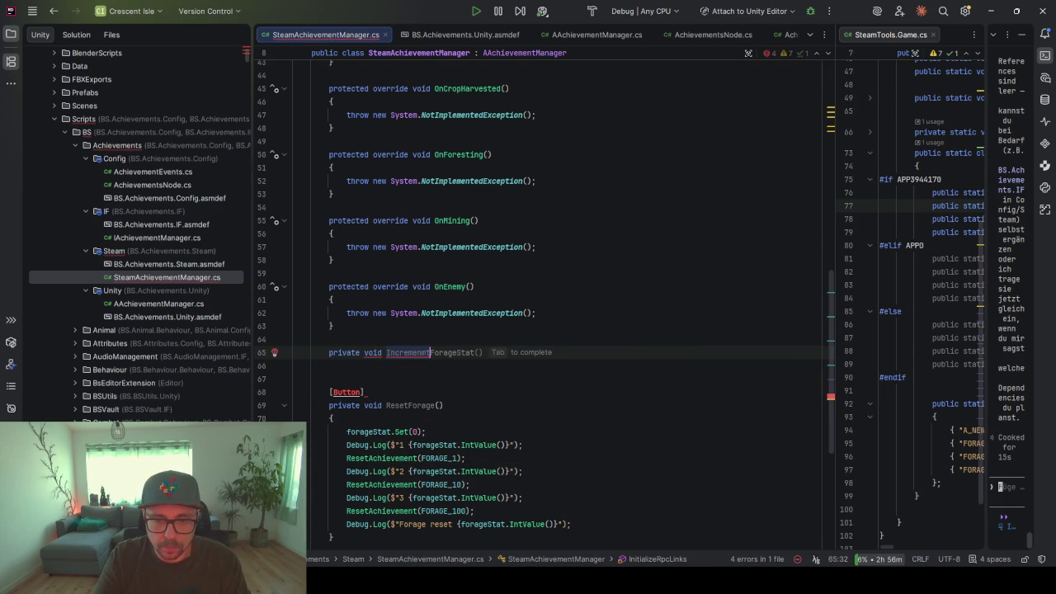
key("BackSpace")
key("BackSpace")
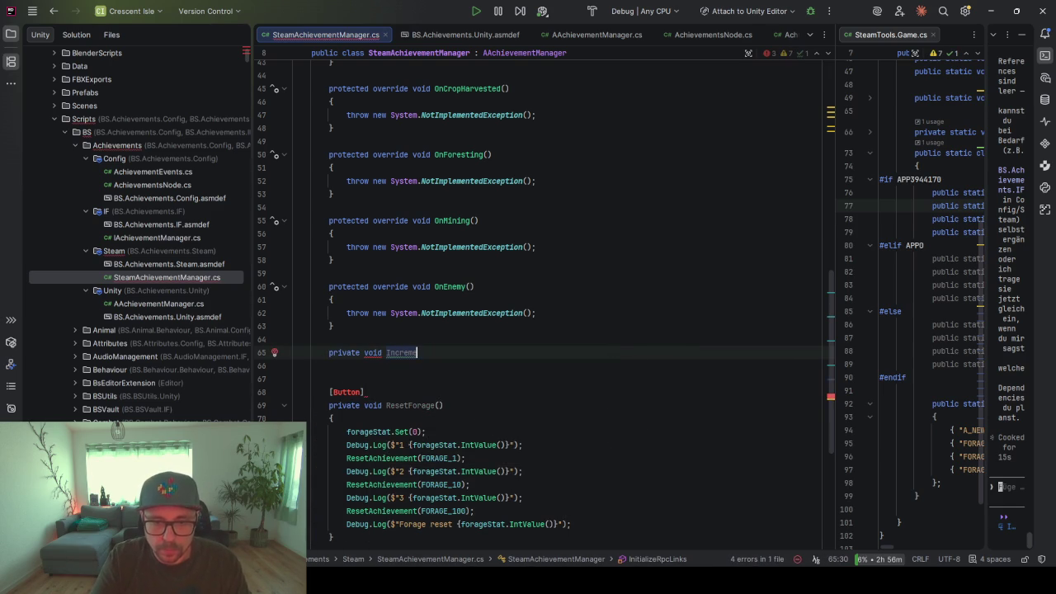
type("ntStat")
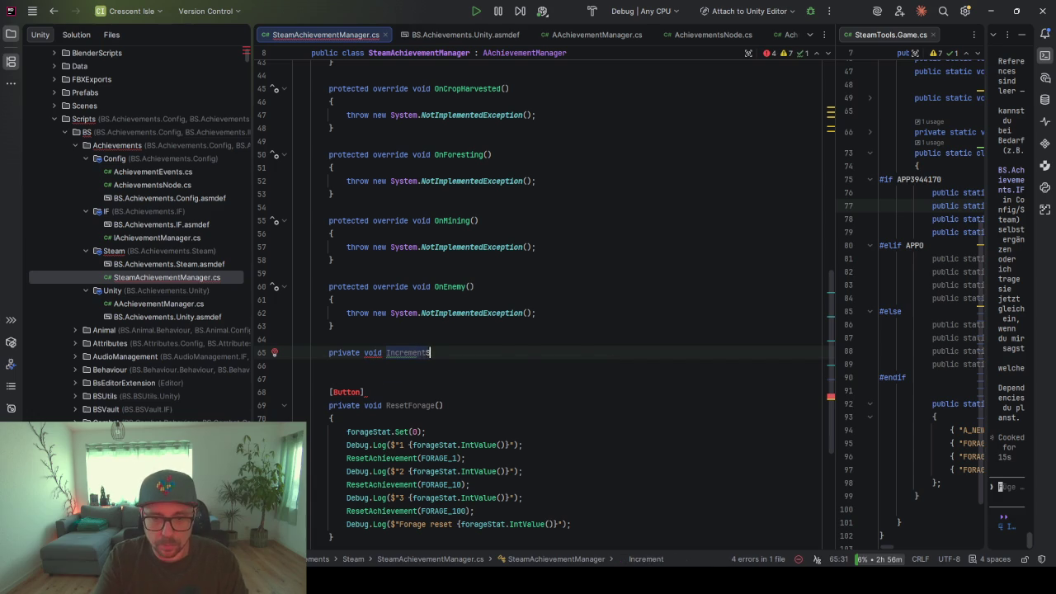
key("Tab")
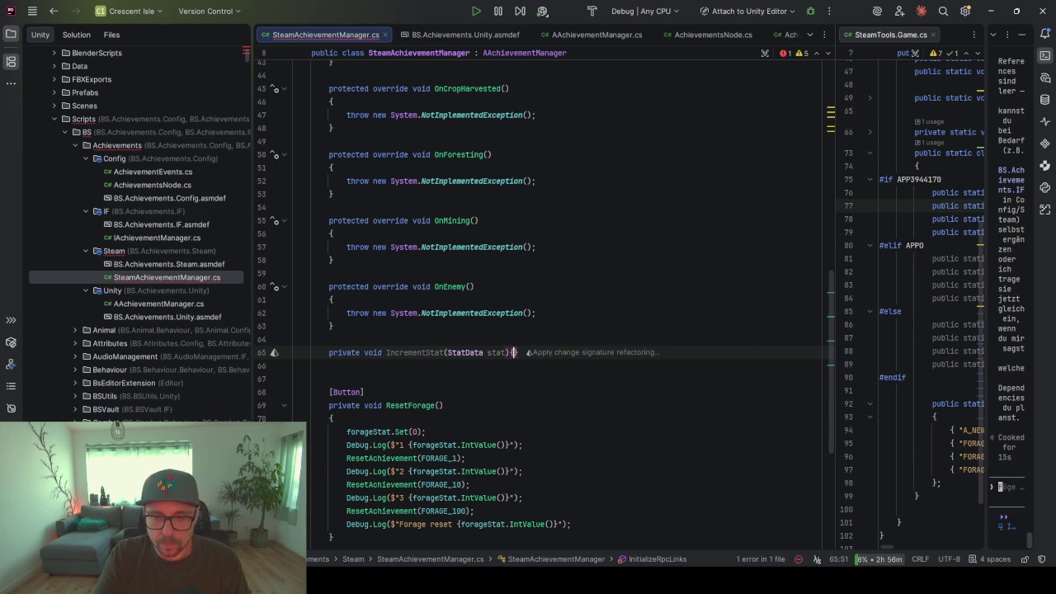
key("Return")
key("Tab")
key("Tab")
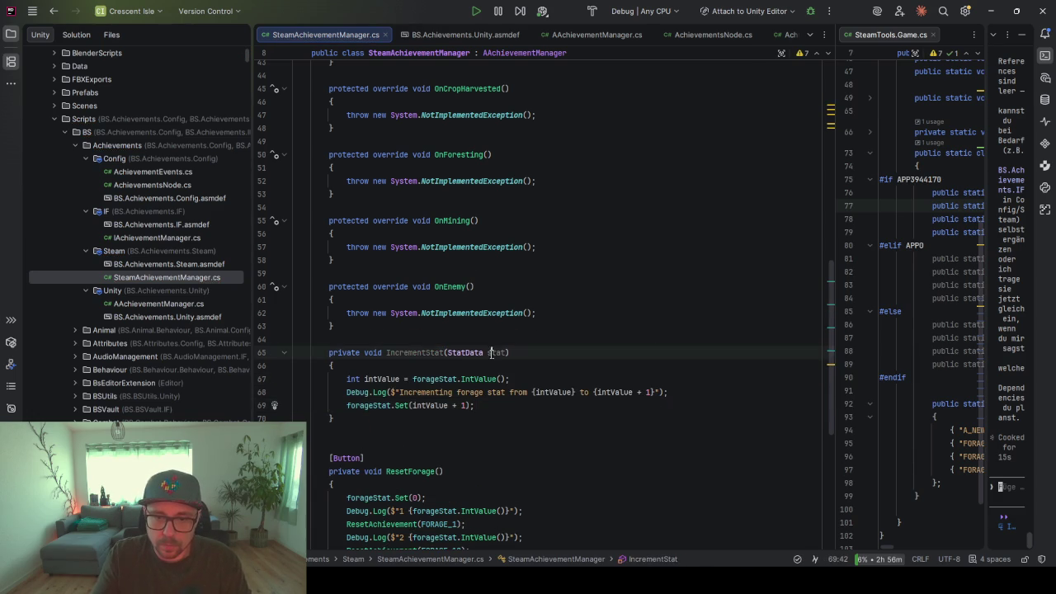
Make IncrementStat use the stat parameter instead of forageStat and remove the forage Debug.Log line
double_click(420, 379)
type("stat")
double_click(369, 405)
type("stat")
left_click(670, 393)
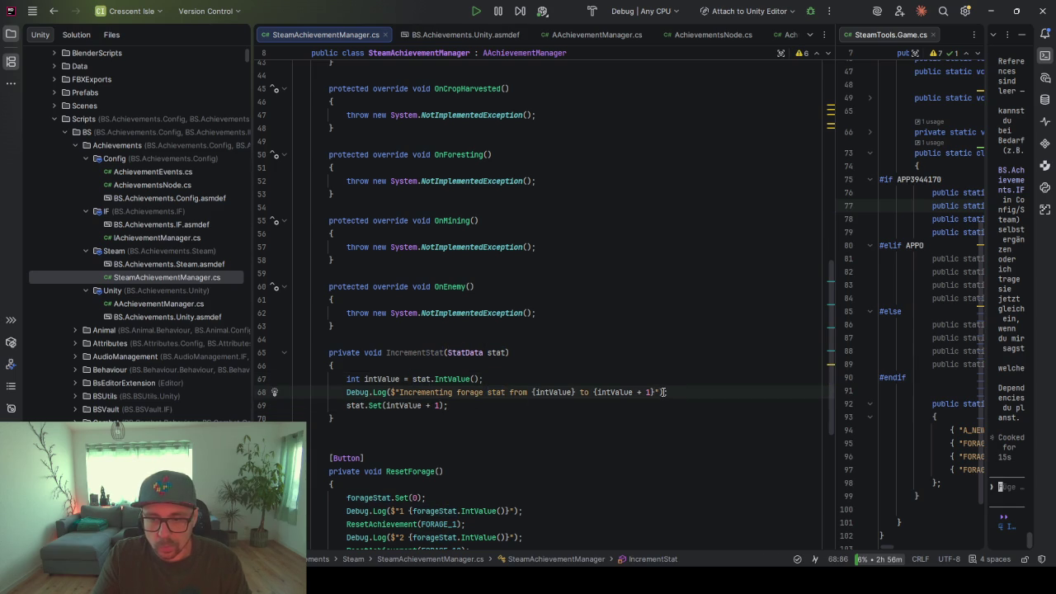
left_click_drag(673, 389, 673, 382)
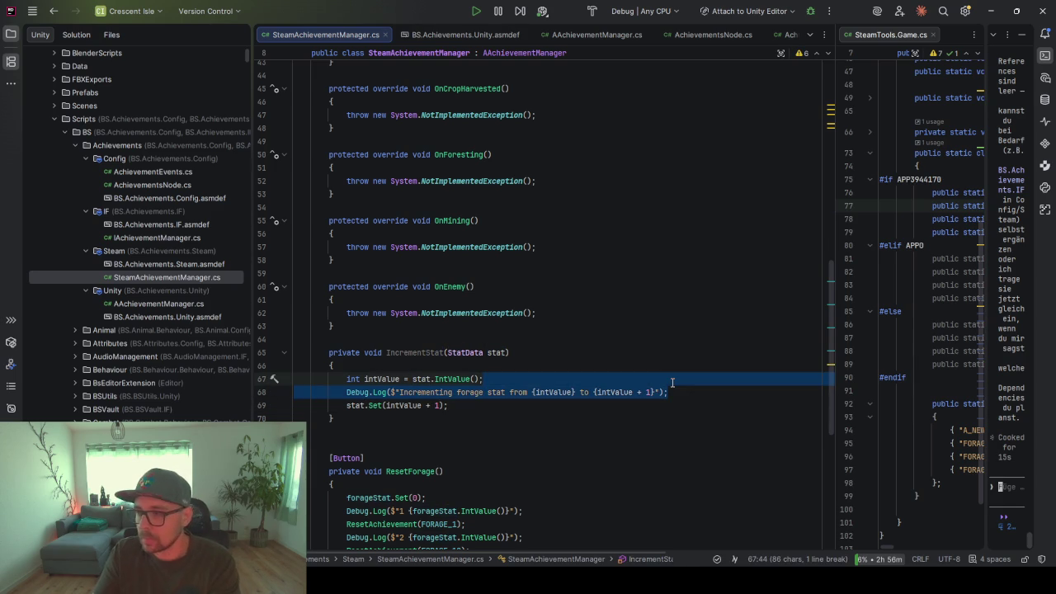
key("Delete")
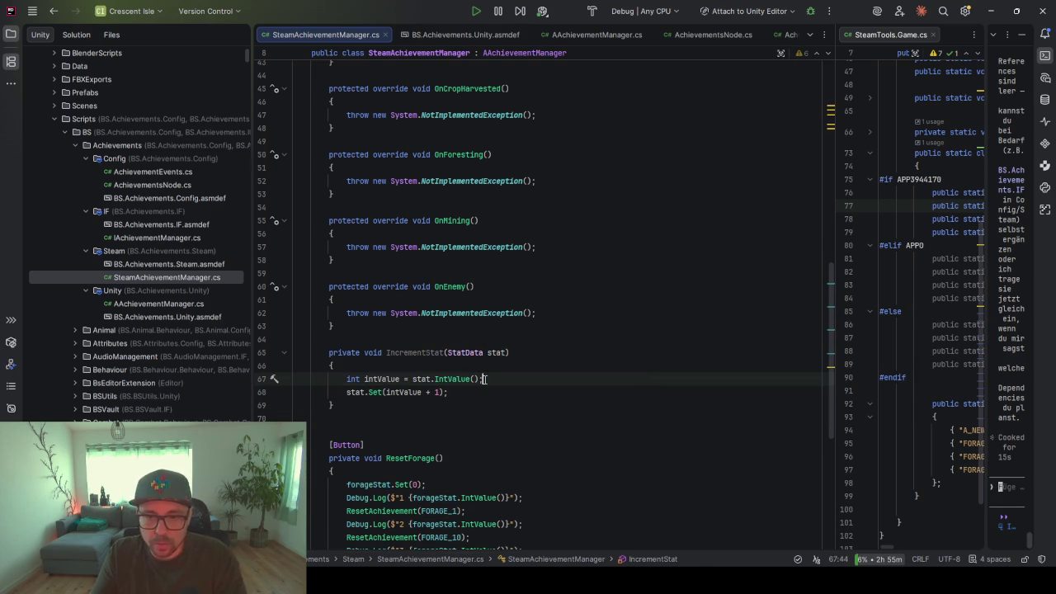
Inline the value so IncrementStat calls stat.Set(stat.IntValue() + 1), deleting the intValue declaration
left_click(383, 379, "shift")
key("ctrl+c")
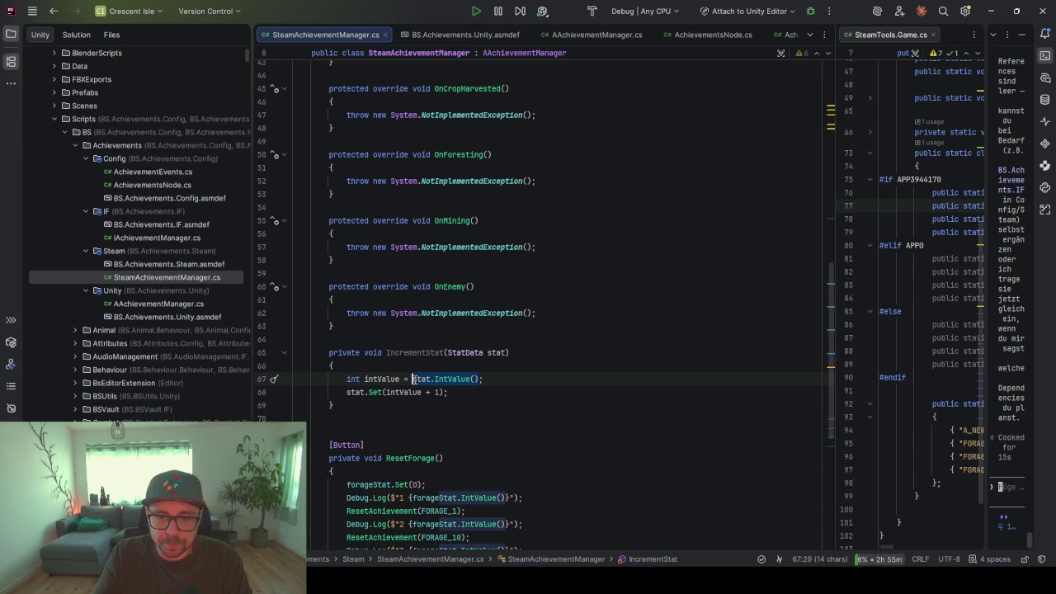
double_click(413, 392)
key("ctrl+v")
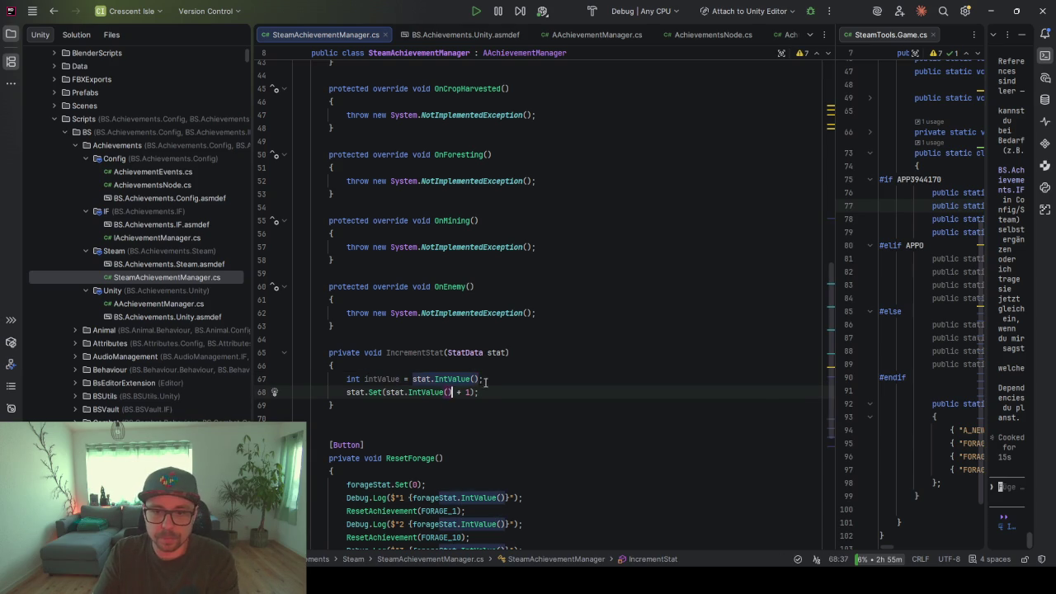
left_click_drag(487, 379, 414, 363)
key("BackSpace")
double_click(414, 354)
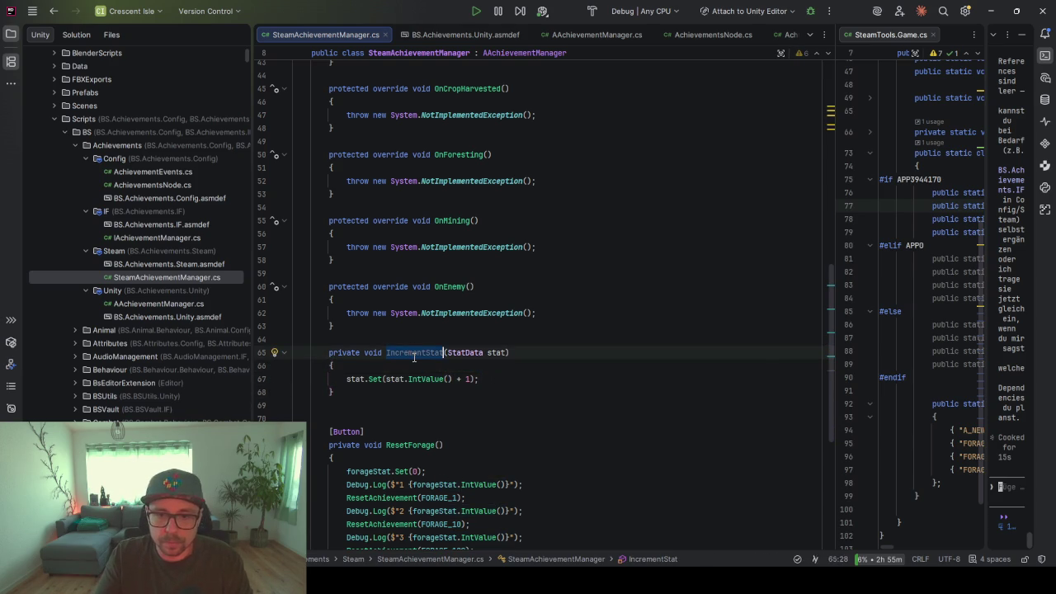
scroll(412, 359, "up", 5)
key("ctrl+c")
left_click(401, 274)
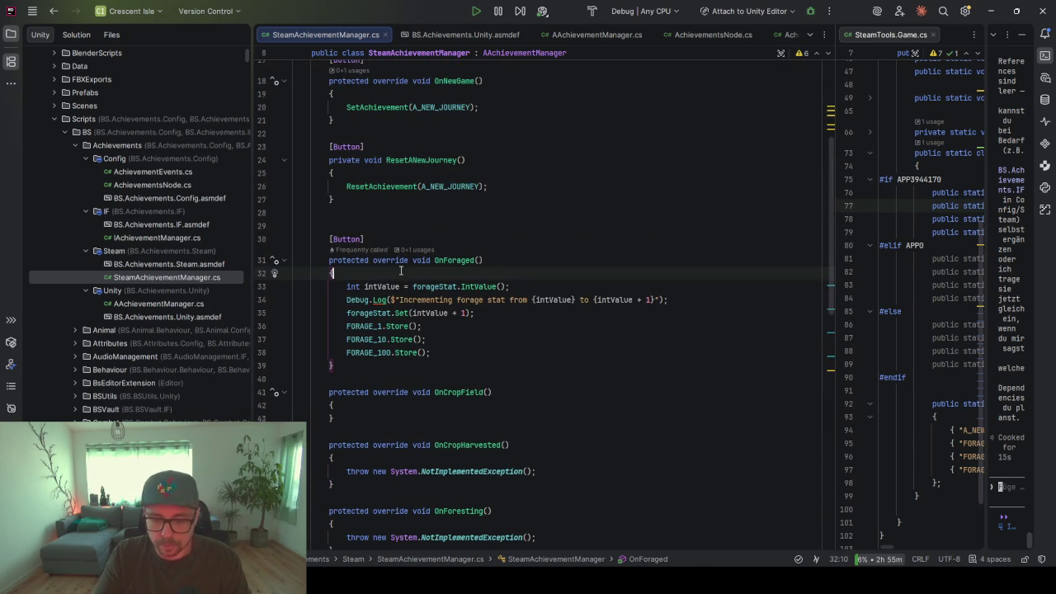
Replace OnForaged's old forage-counting lines with IncrementStat(forageStat)
key("Return")
key("ctrl+v")
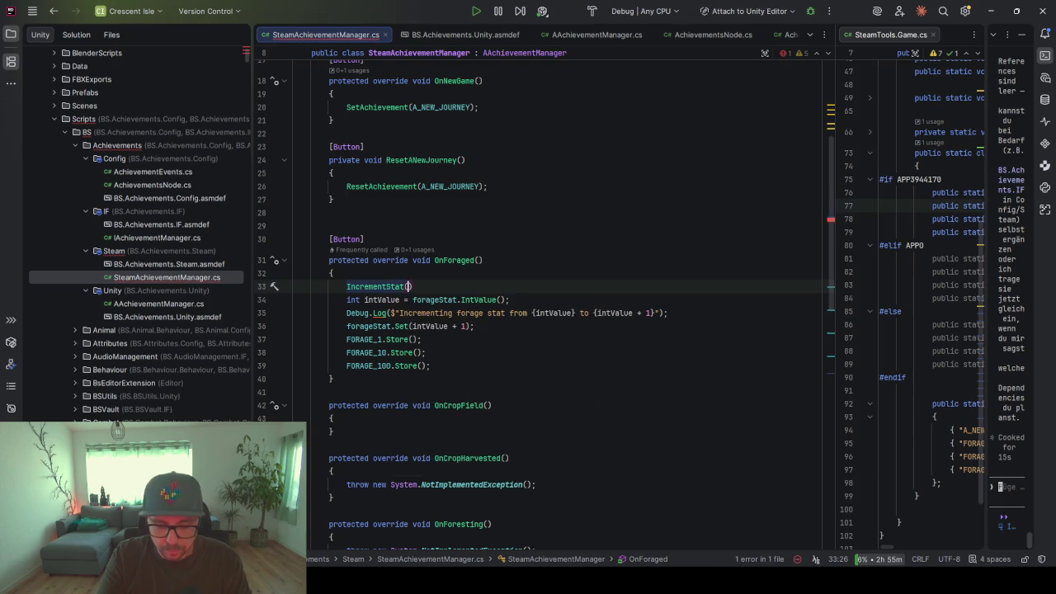
type("for")
type(")")
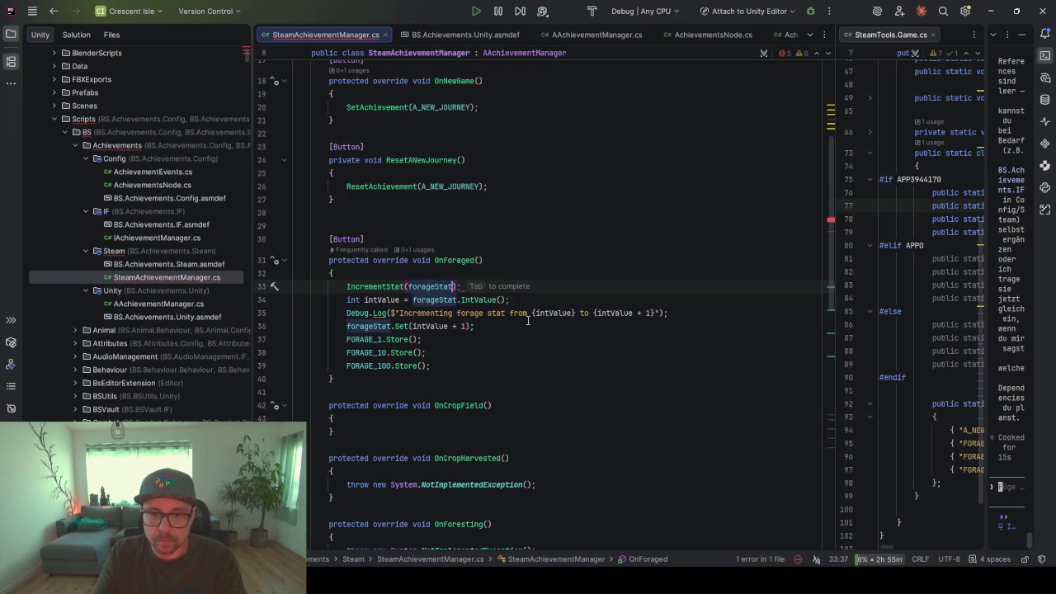
left_click(511, 378)
left_click(471, 360)
mouse_move(485, 366)
left_mouse_down()
mouse_move(495, 301)
mouse_move(523, 293)
left_mouse_up()
key("BackSpace")
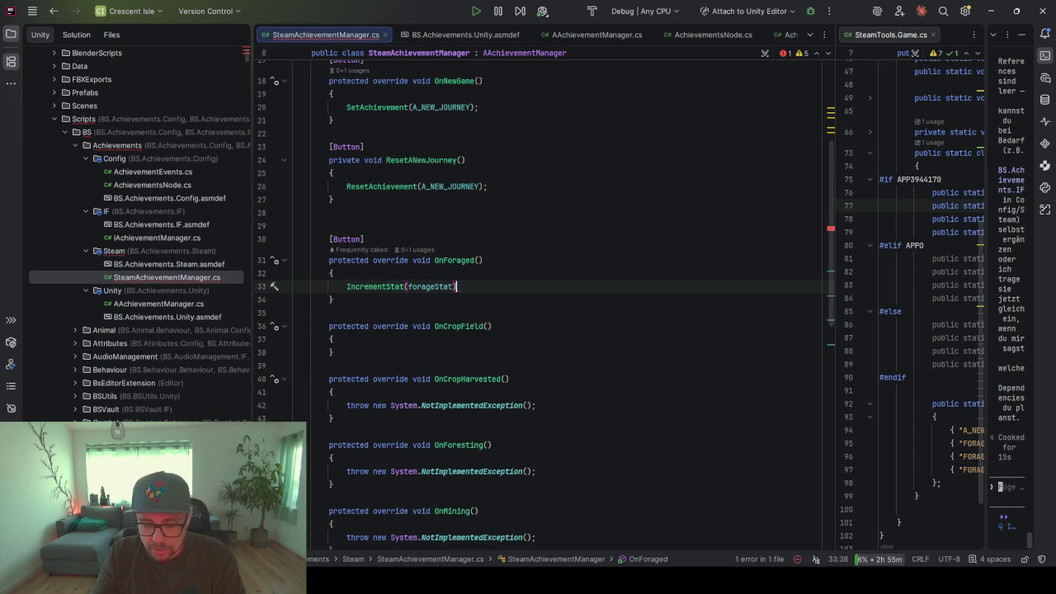
type(";")
Have OnCropField, OnCropHarvested and OnForesting call IncrementStat with cropFieldStat, cropsHarvestedStat and forestingStat
left_click(382, 345)
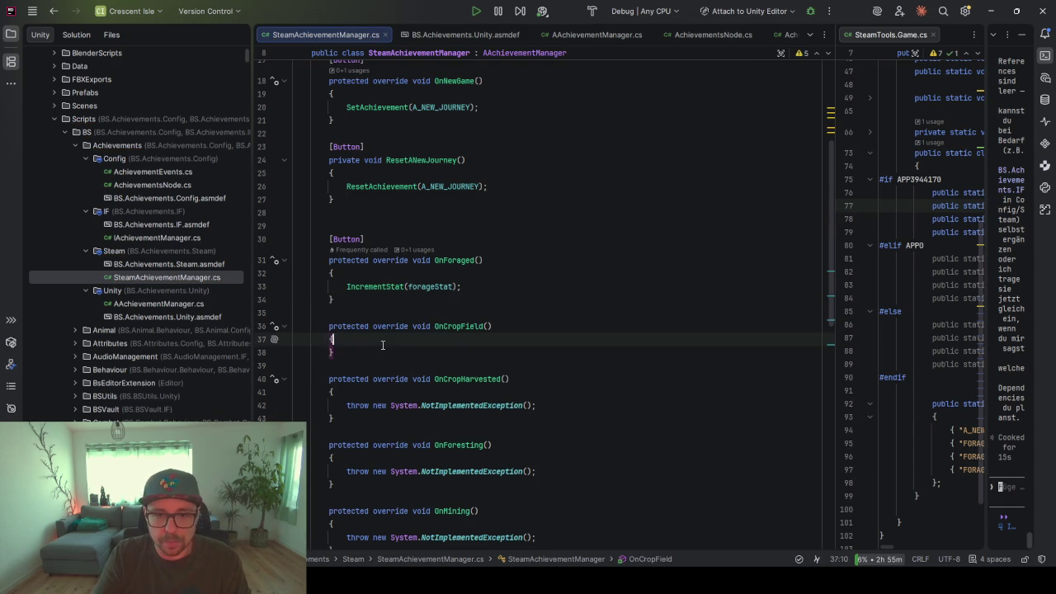
key("Return")
key("Tab")
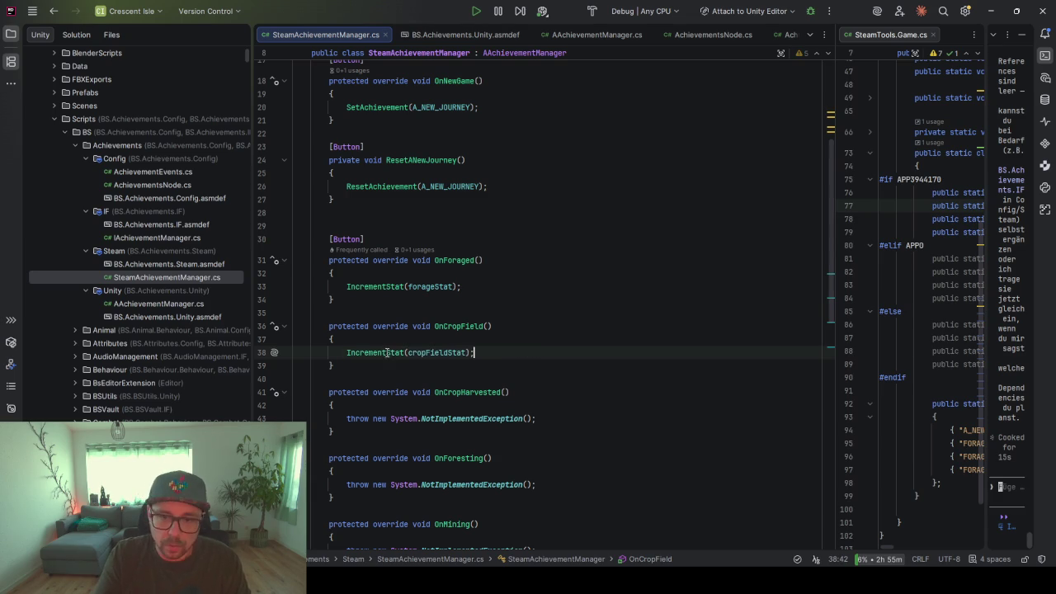
triple_click(549, 417)
key("BackSpace")
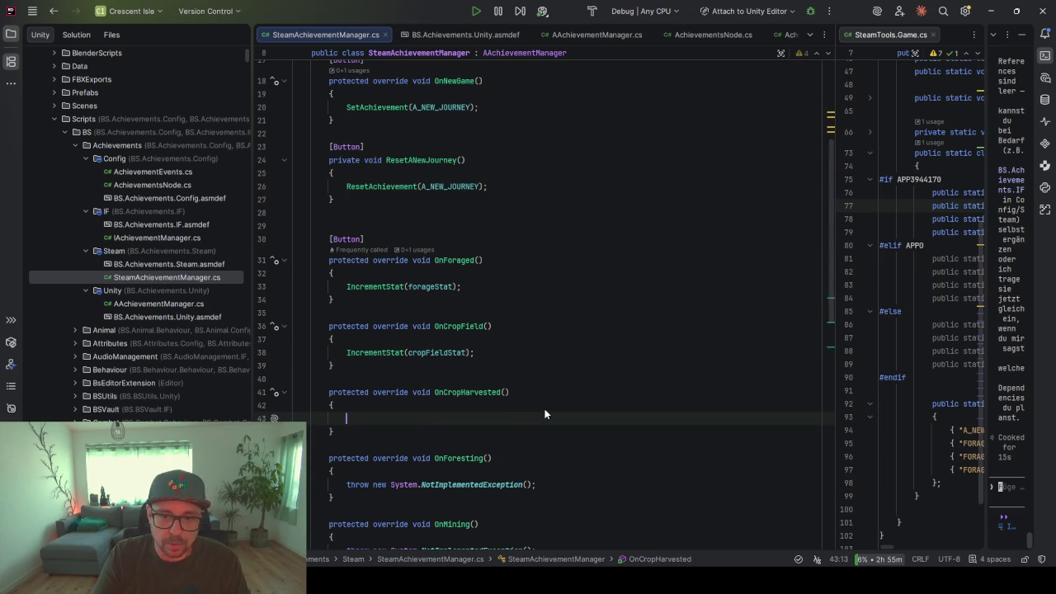
type("IncrementStat(cropsHarvestedStat);")
key("Tab")
scroll(545, 414, "down", 2)
scroll(544, 414, "down", 2)
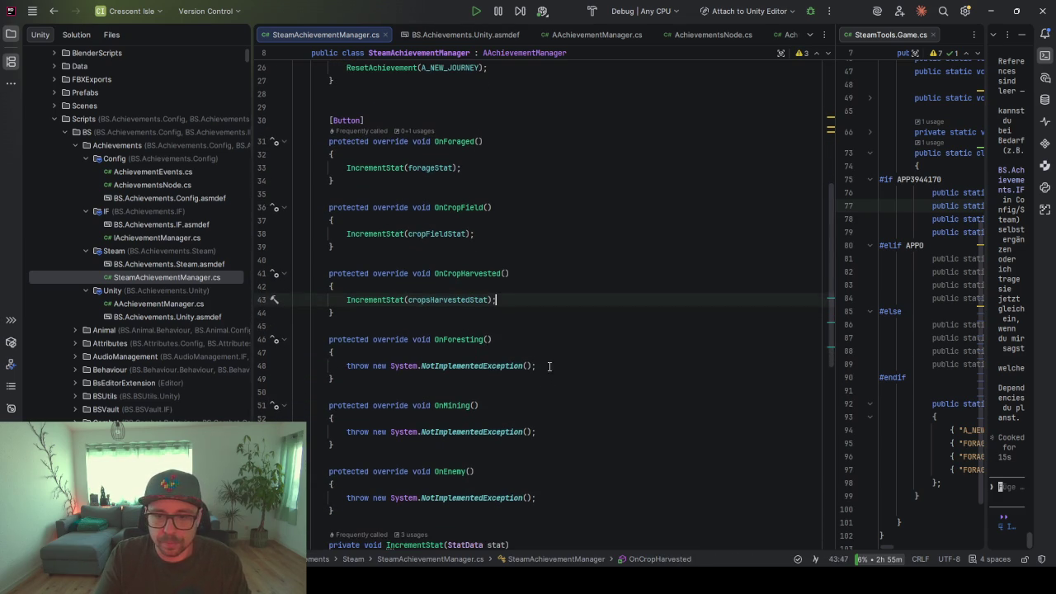
triple_click(546, 366)
key("BackSpace")
key("Tab")
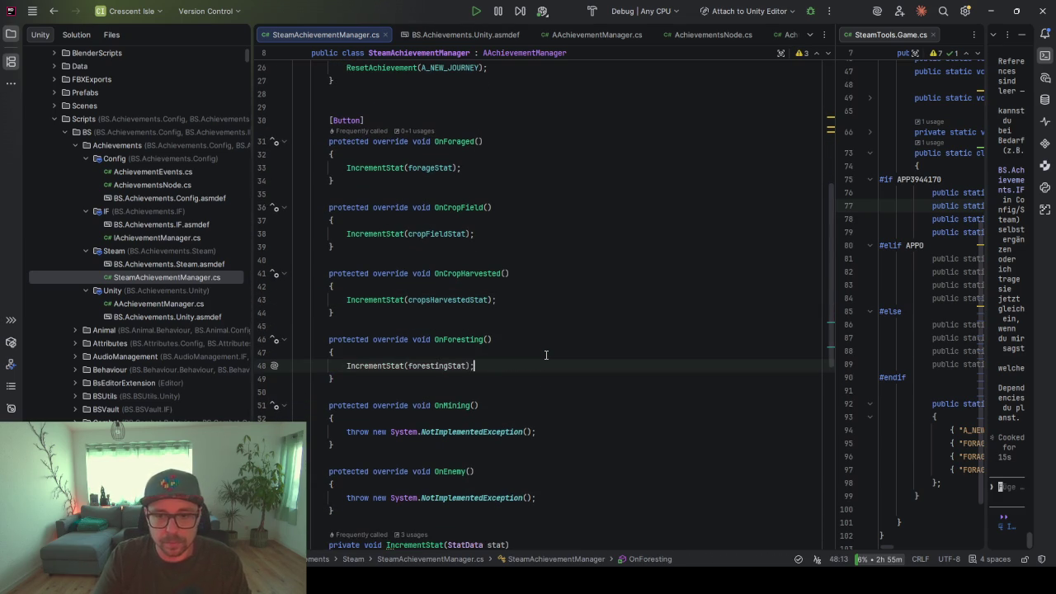
Replace the OnMining and OnEnemy exceptions with IncrementStat(miningStat) and IncrementStat(enemyStat)
left_click_drag(545, 432, 557, 421)
key("BackSpace")
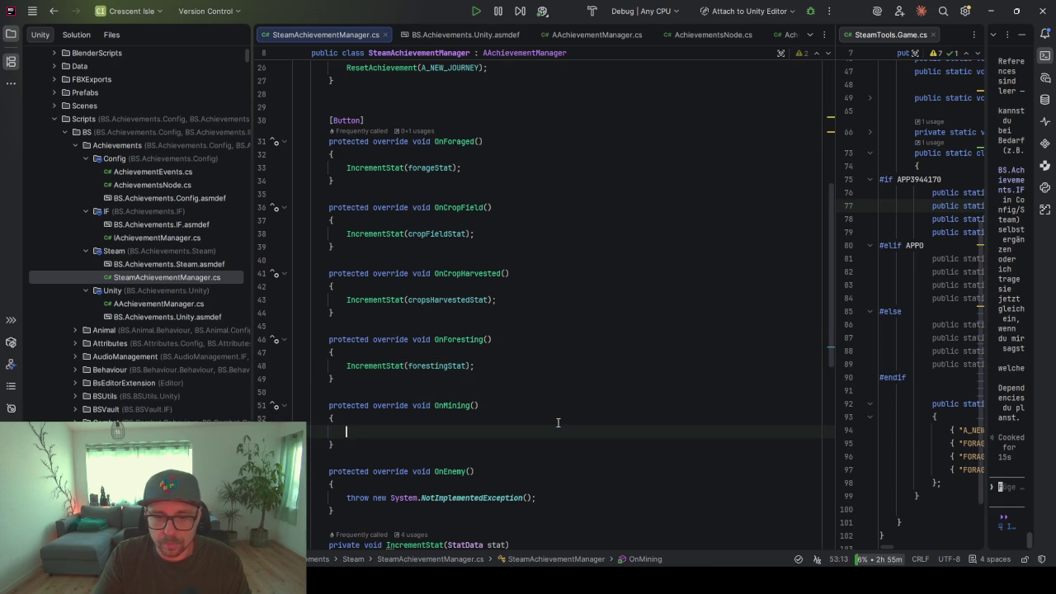
key("Tab")
scroll(558, 423, "down", 2)
left_click(547, 418)
key("shift+Home")
key("BackSpace")
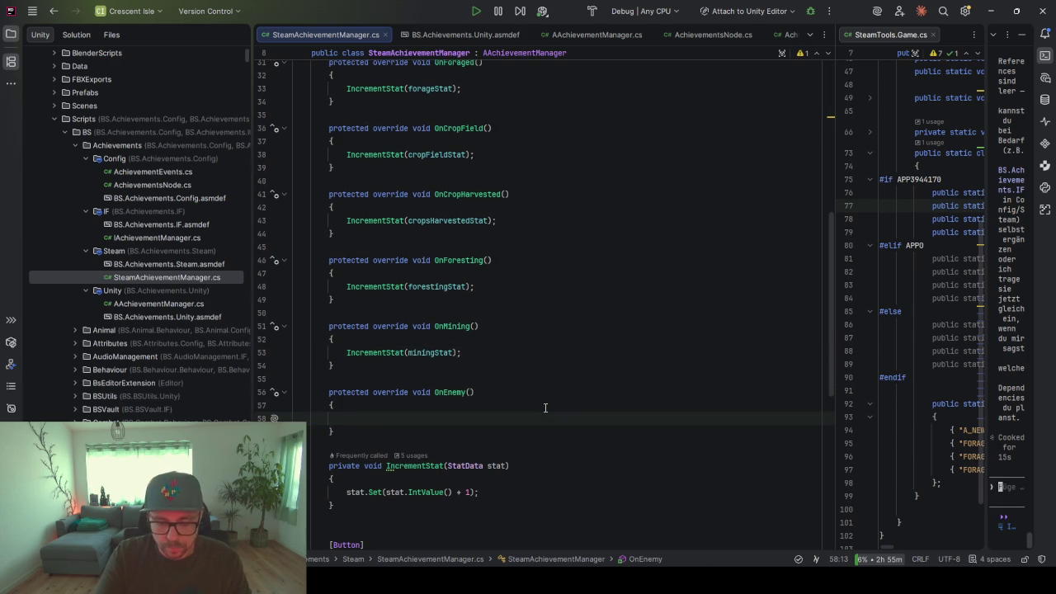
type("In")
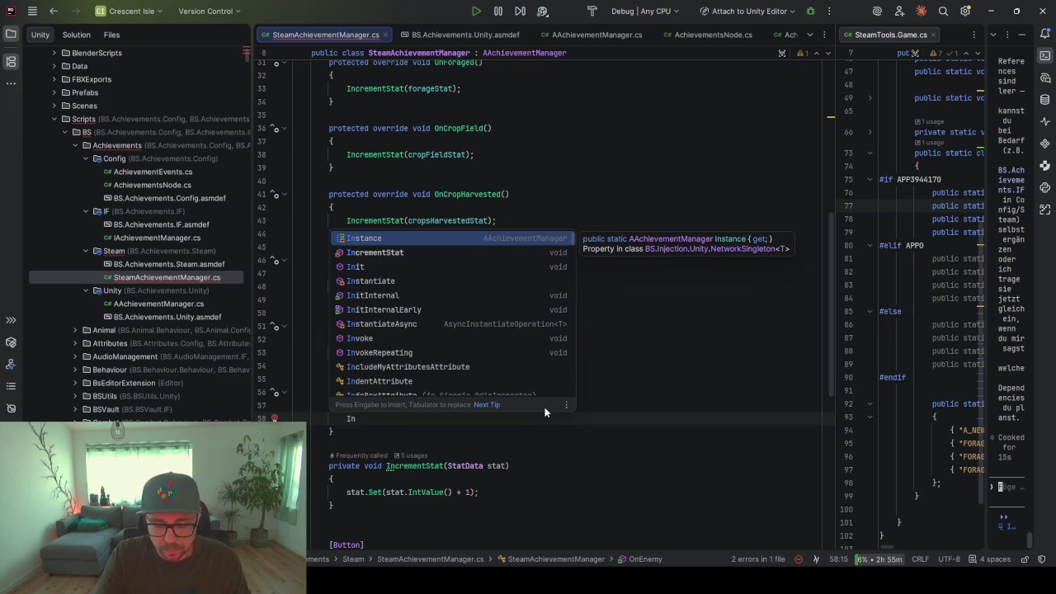
type("cre")
key("Return")
type("entStat(ene);")
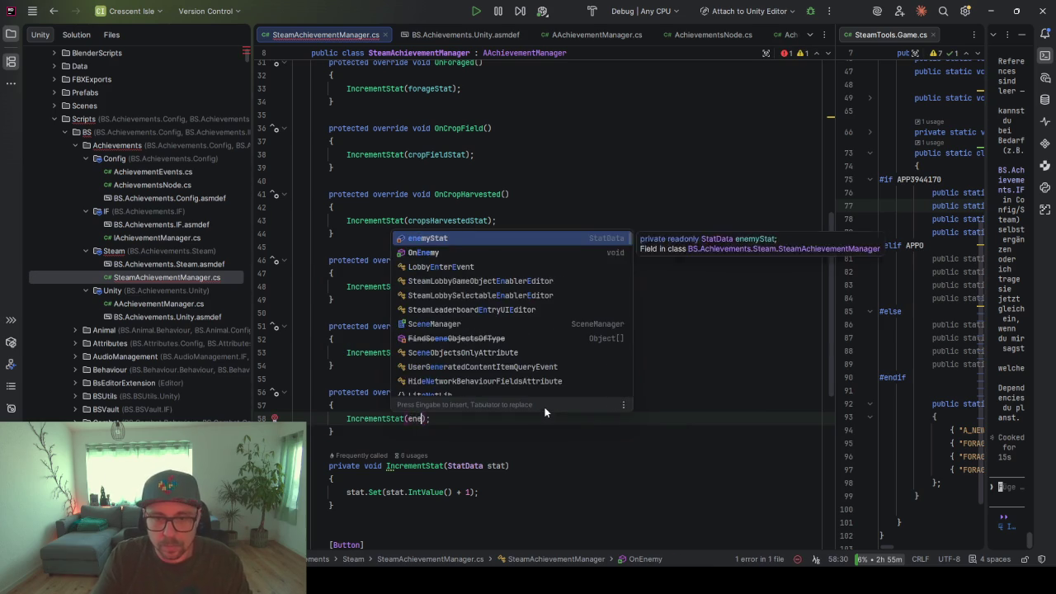
key("Return")
key("End")
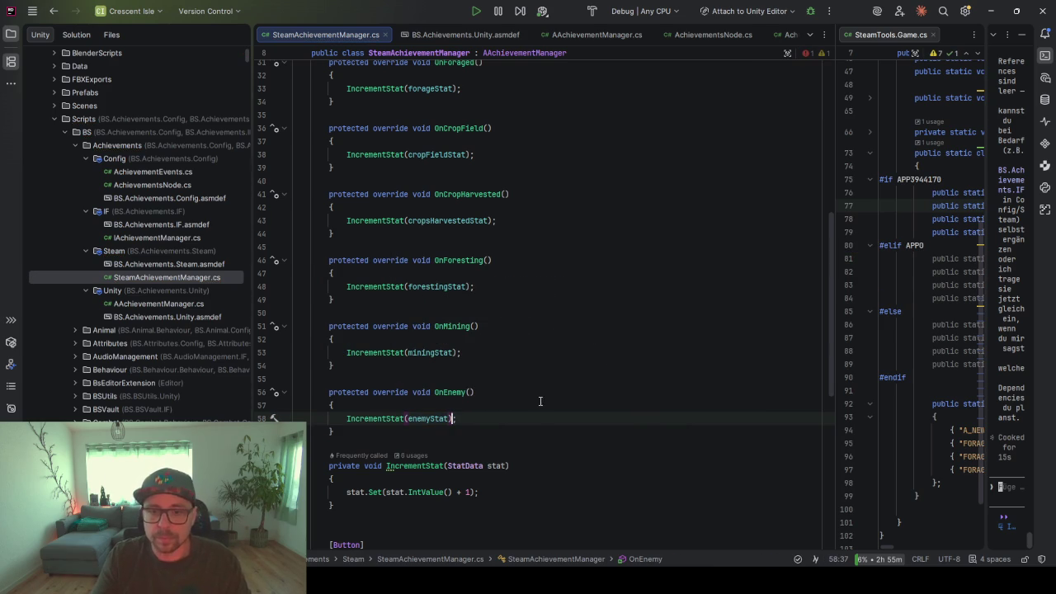
scroll(540, 403, "up", 4)
scroll(538, 399, "up", 4)
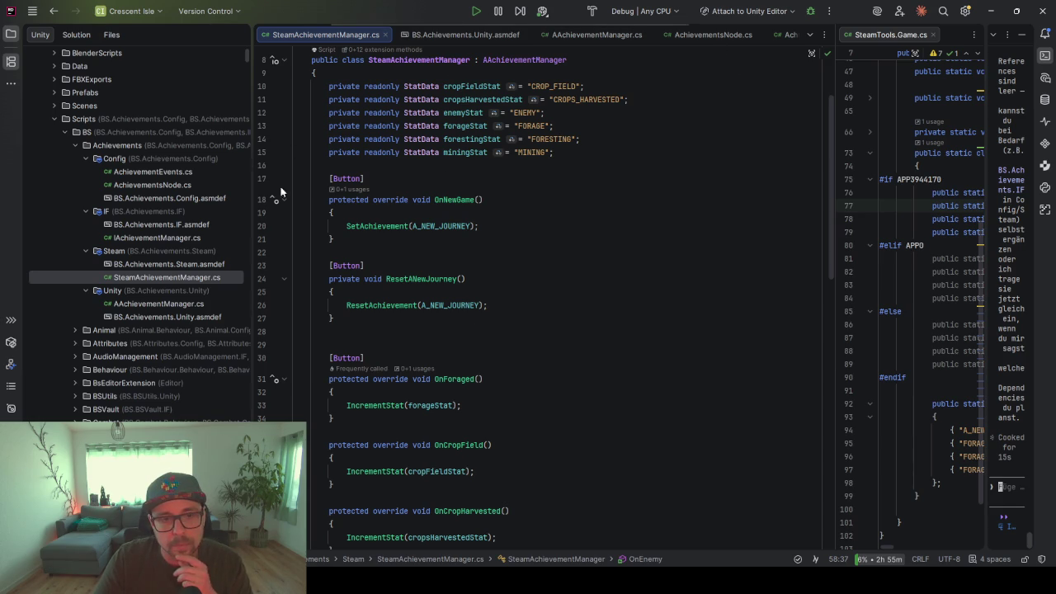
In AchievementEvents.cs, duplicate the foragingEvents field and rename the copy to cropFieldEvents
double_click(142, 173)
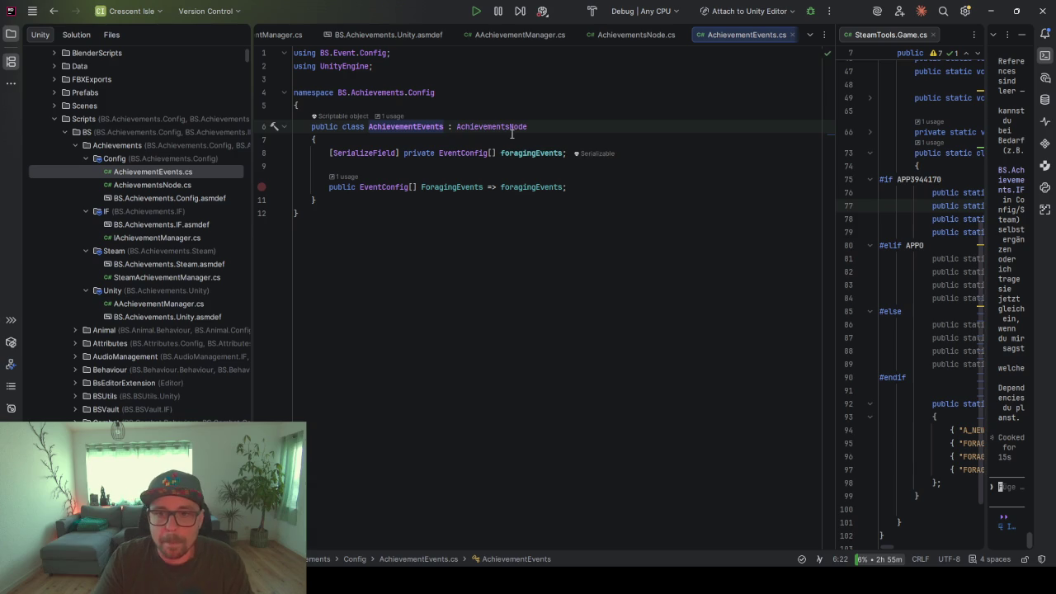
left_click(569, 154)
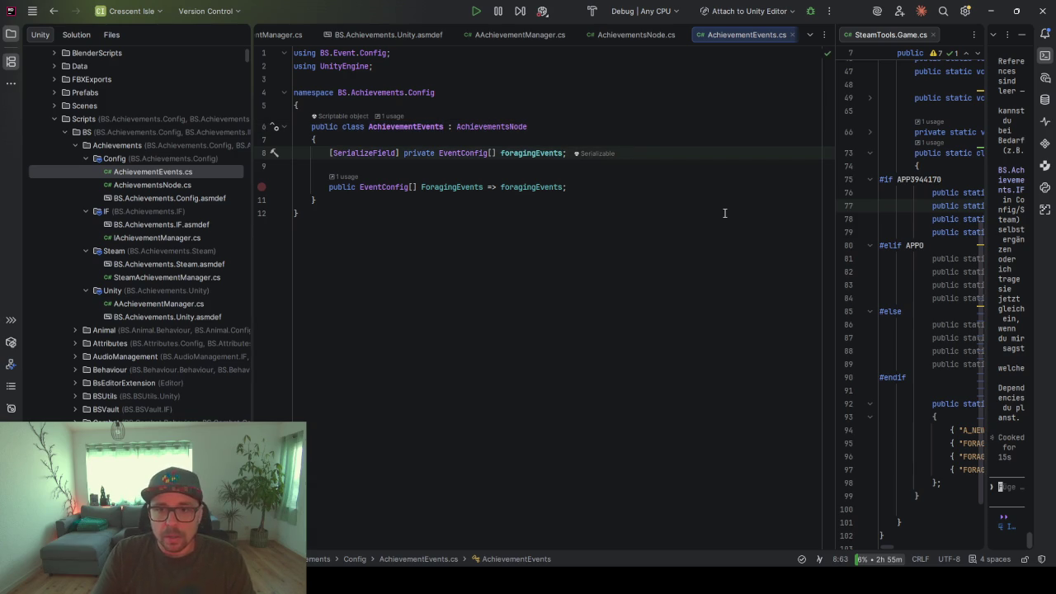
key("ctrl+d")
key("ctrl+Left")
key("ctrl+Left")
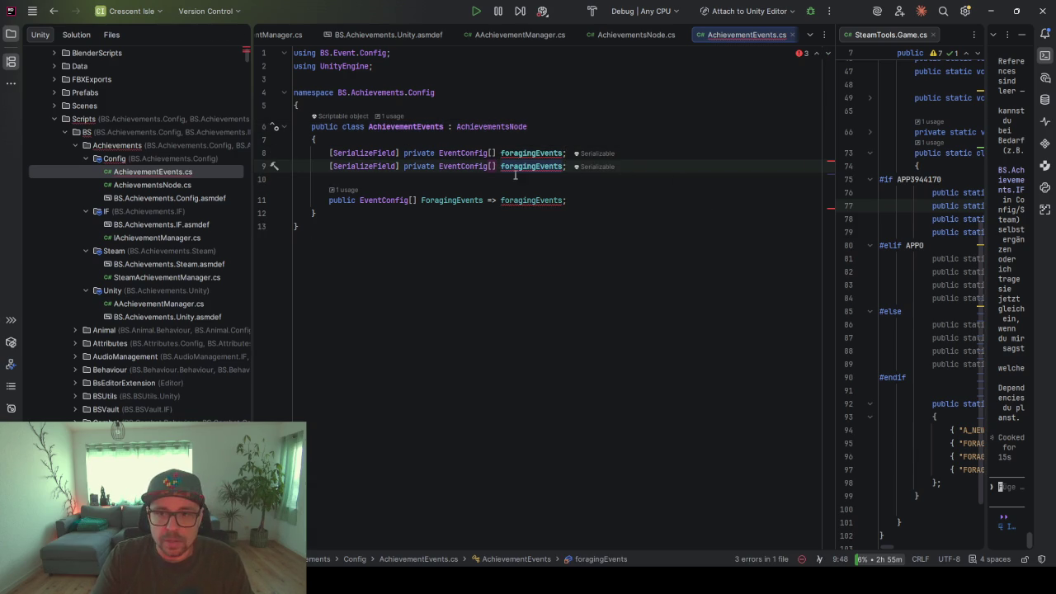
key("ctrl+shift+Right")
type("cropField")
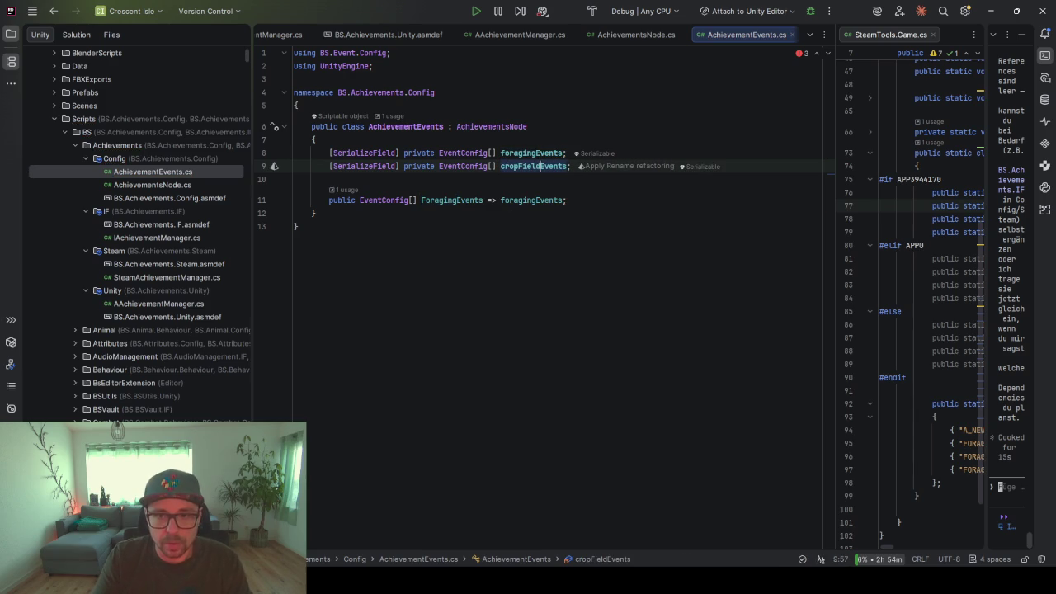
type("s")
key("BackSpace")
key("ctrl+Right")
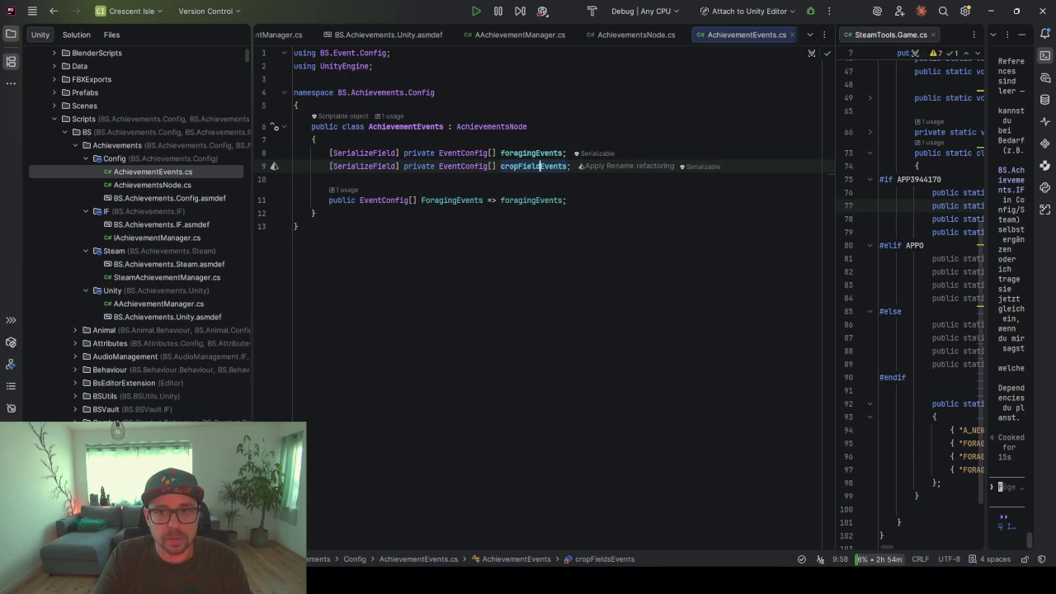
key("End")
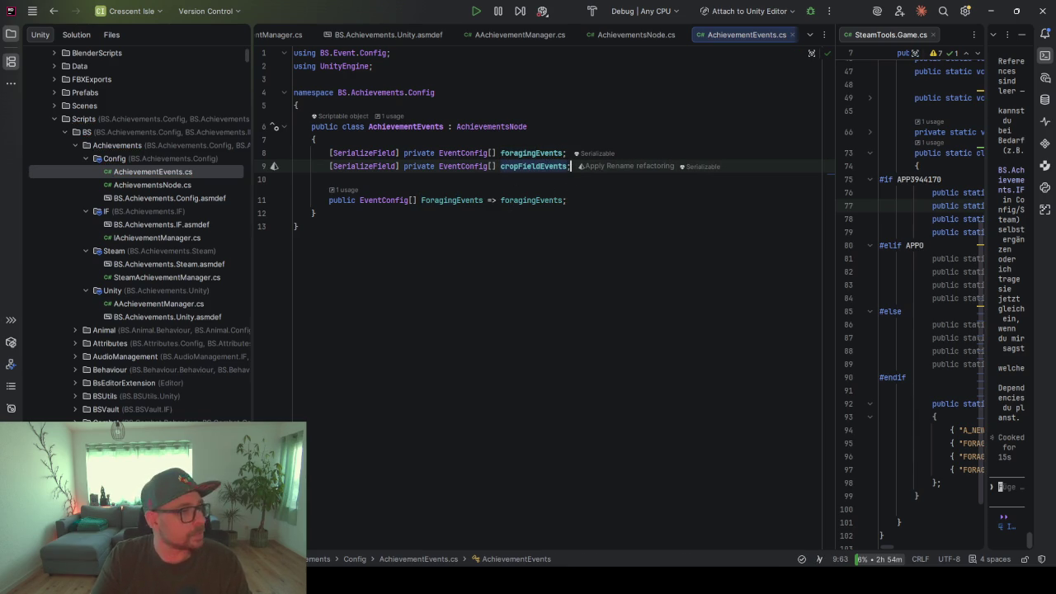
key("Return")
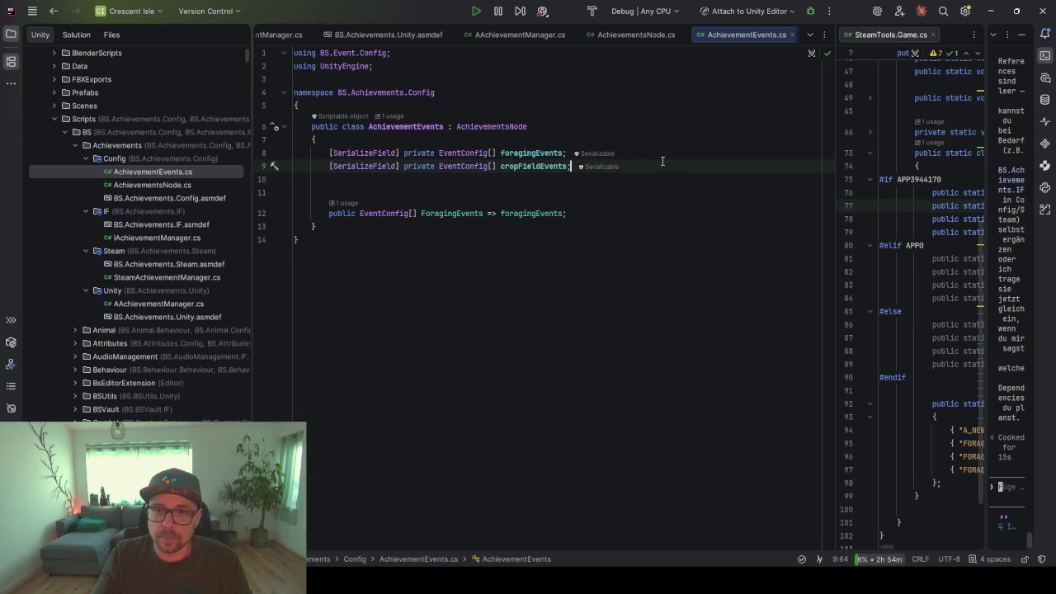
Duplicate the field again for cropHarvestedEvents and forestingEvents
left_click_drag(662, 166, 662, 156)
key("Down")
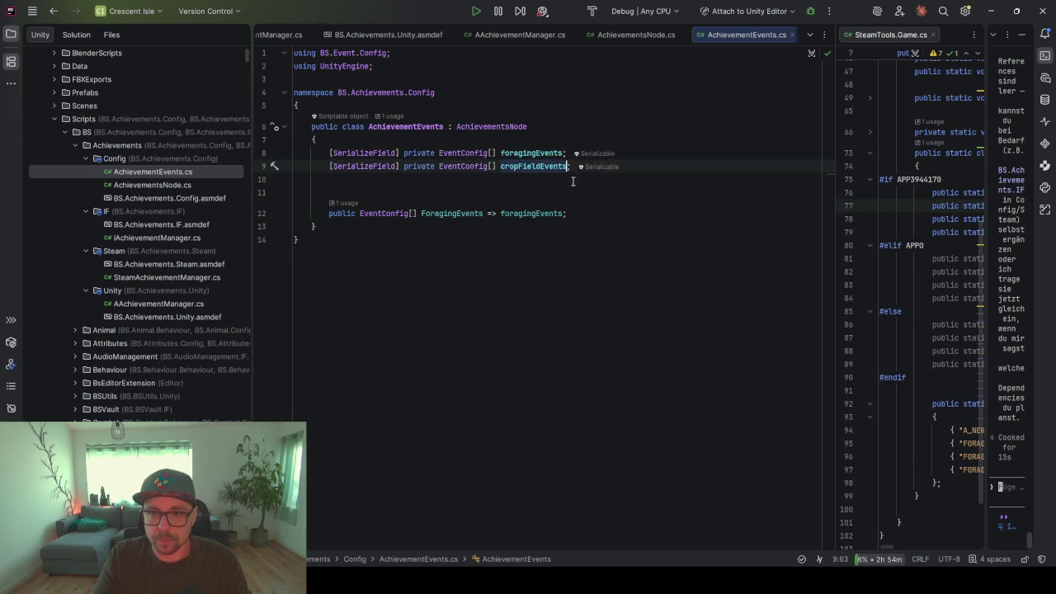
key("ctrl+d")
double_click(532, 179)
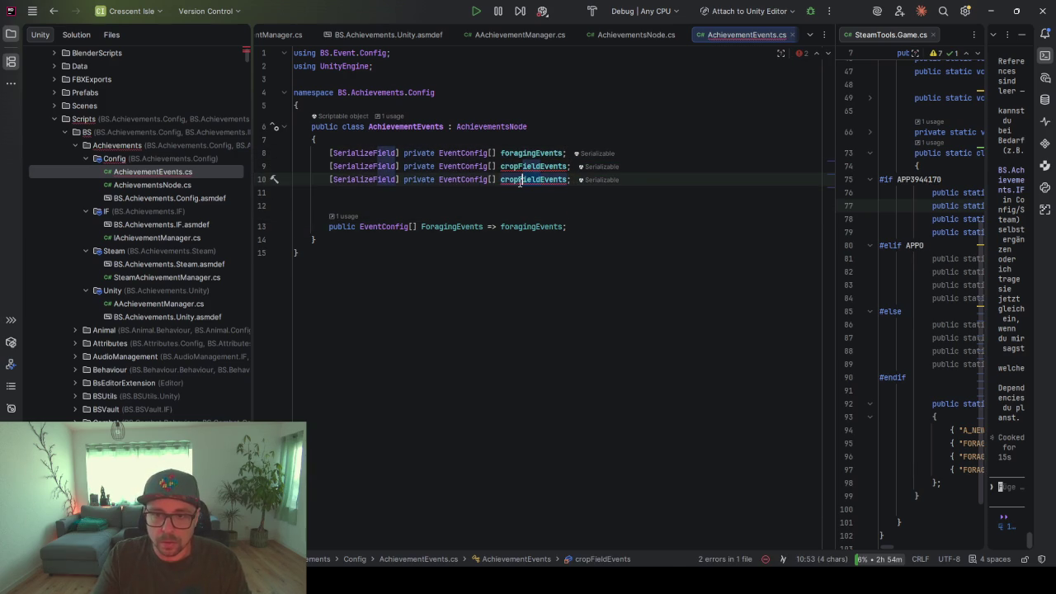
type("He")
key("BackSpace")
type("arvested")
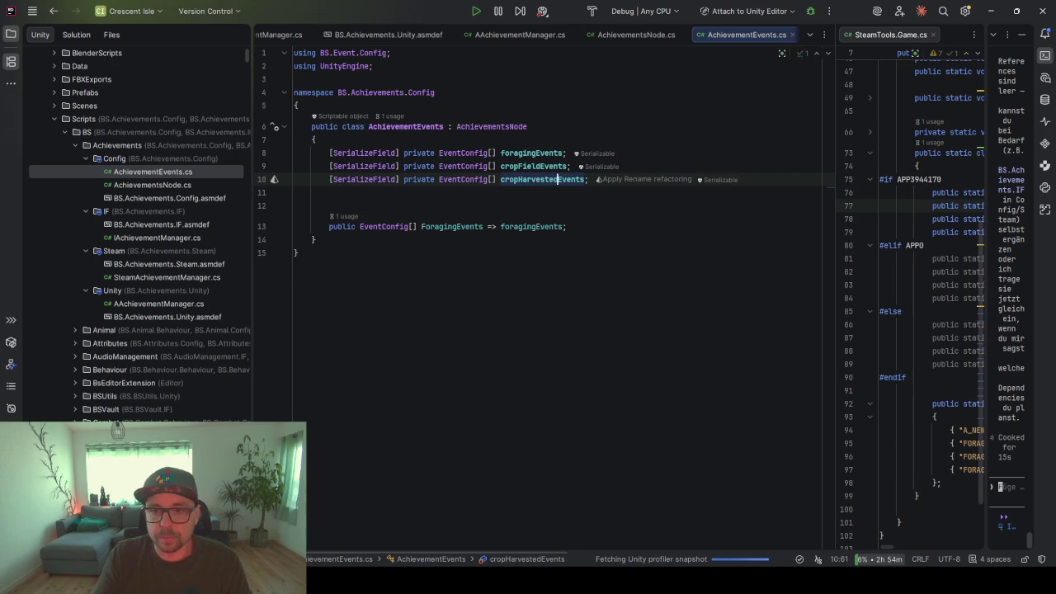
key("ctrl+d")
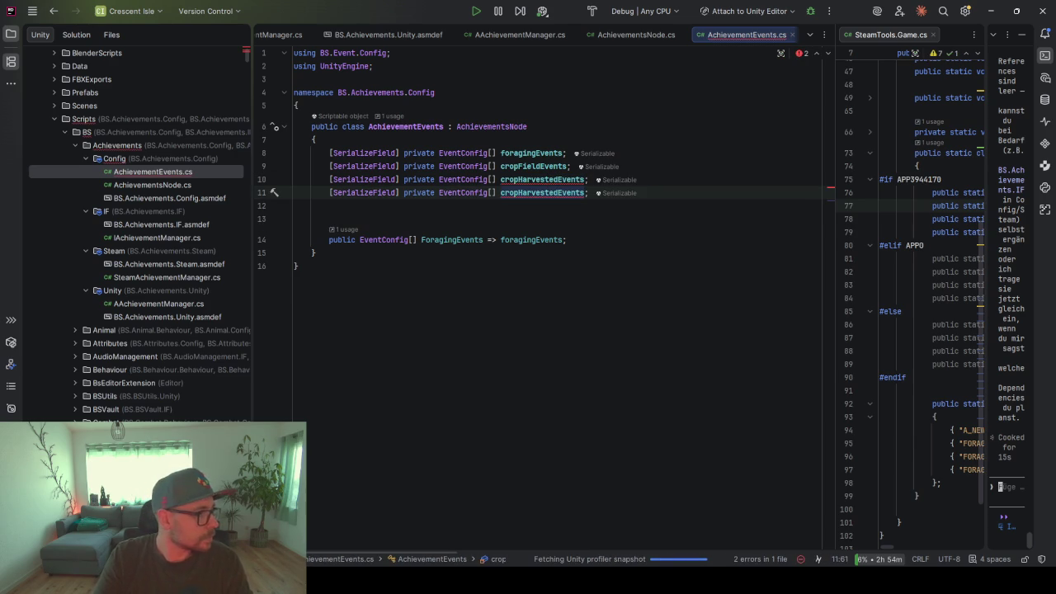
key("BackSpace")
key("BackSpace")
key("BackSpace")
key("BackSpace")
key("BackSpace")
key("BackSpace")
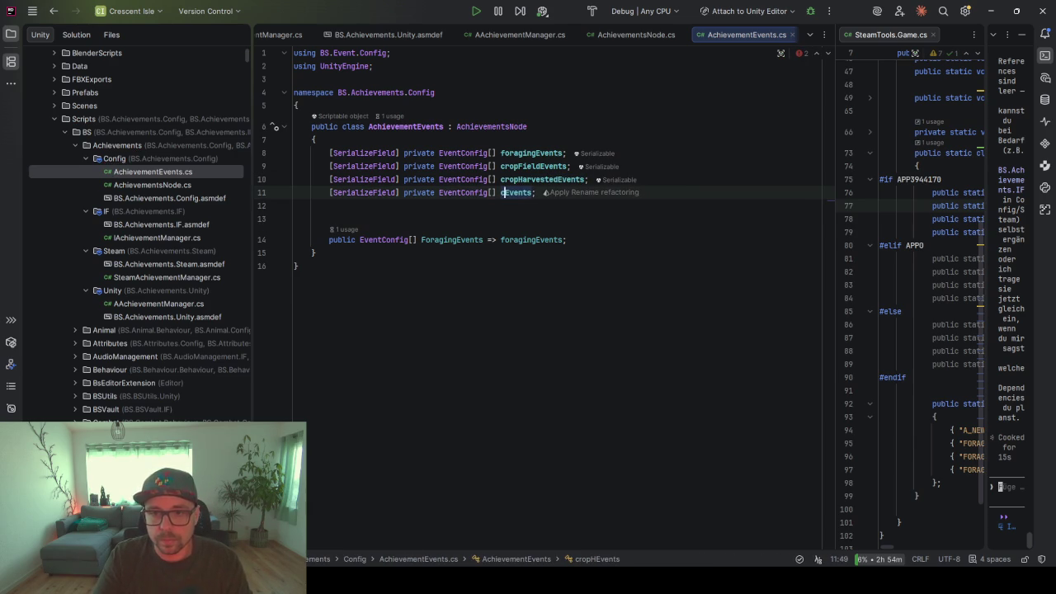
type("oresting")
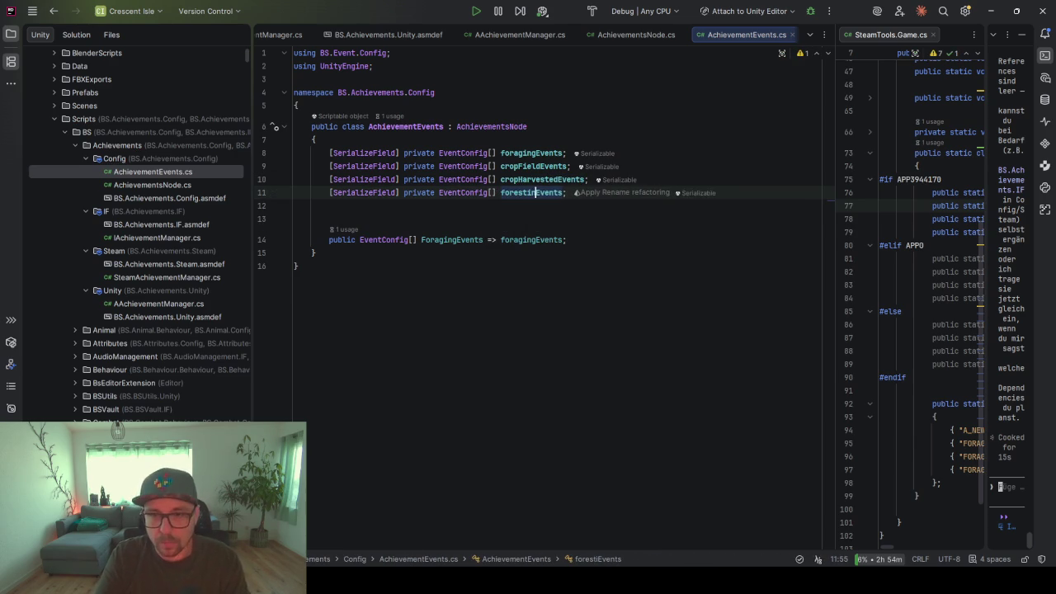
Add miningEvents and enemyEvents fields as further duplicates
key("ctrl+d")
key("BackSpace")
key("BackSpace")
key("BackSpace")
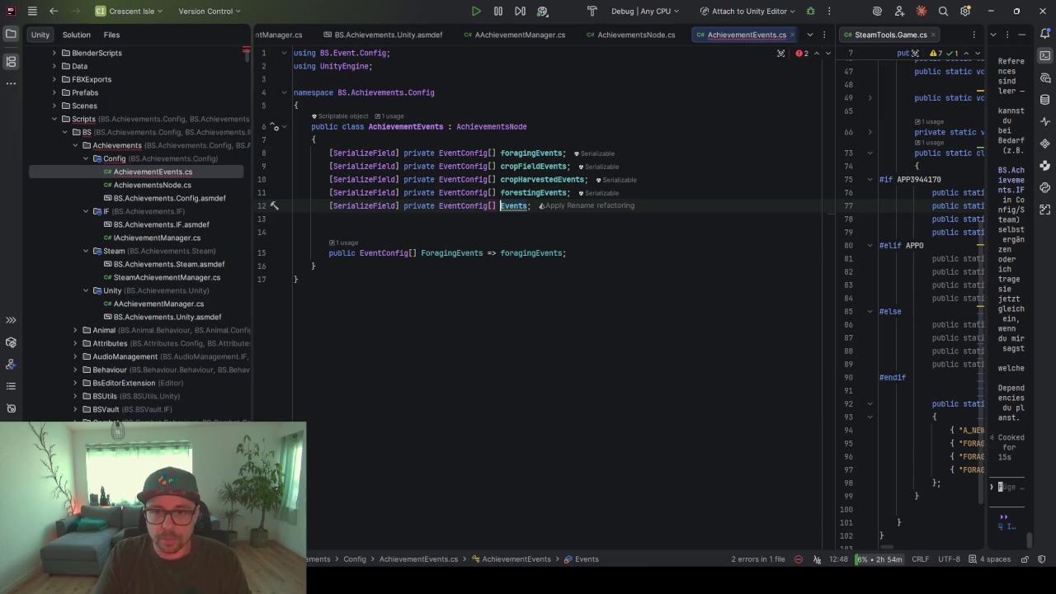
type("mining")
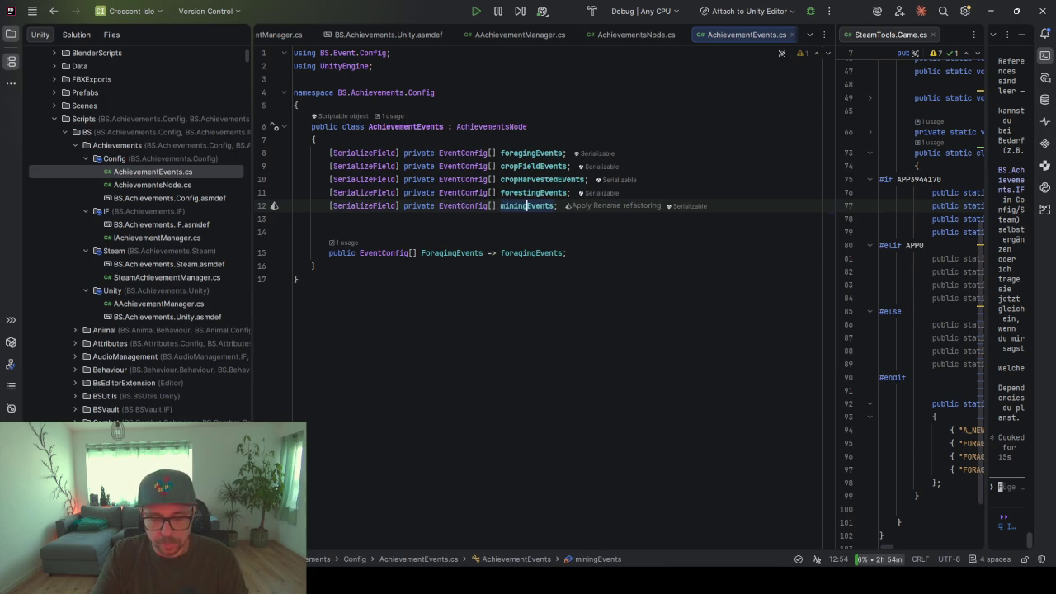
key("ctrl+d")
key("BackSpace")
key("BackSpace")
key("BackSpace")
type("enemyEvents;")
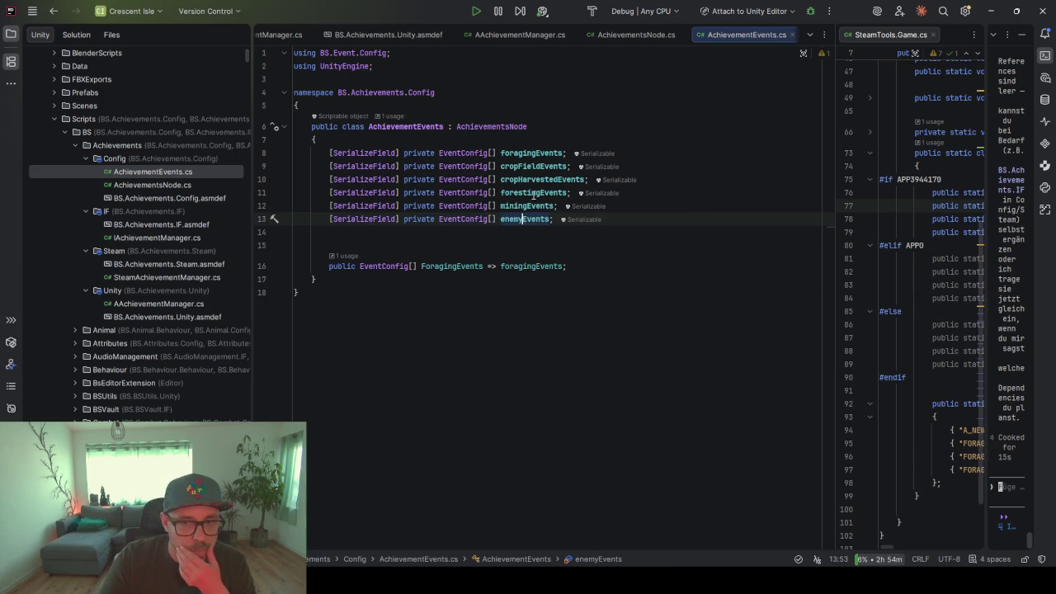
Start a rename of cropFieldEvents, then cancel it and keep the name
left_click_drag(535, 221, 521, 166)
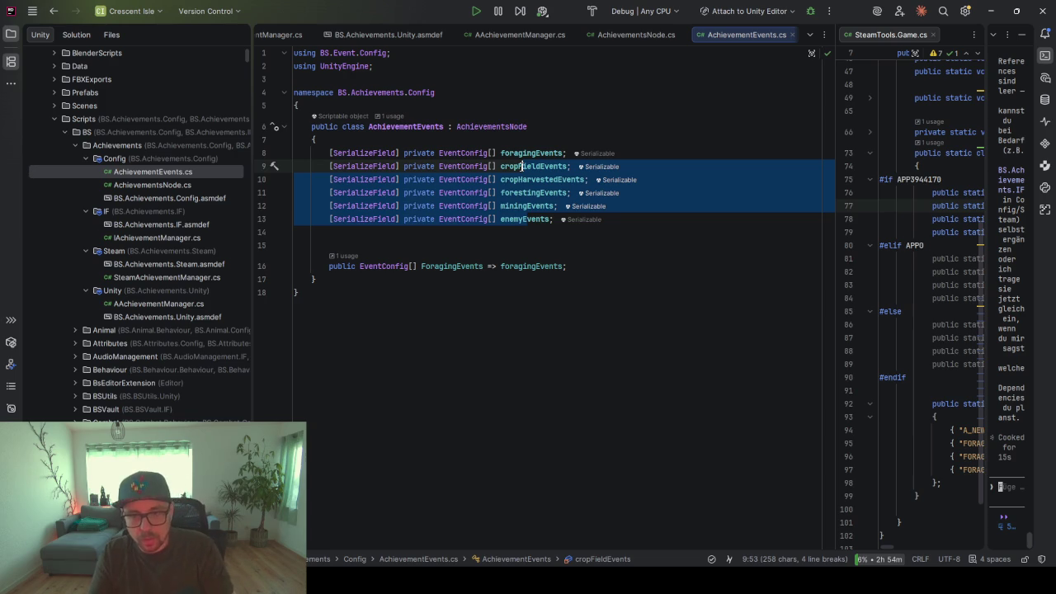
key("ctrl+shift+r")
key("Return")
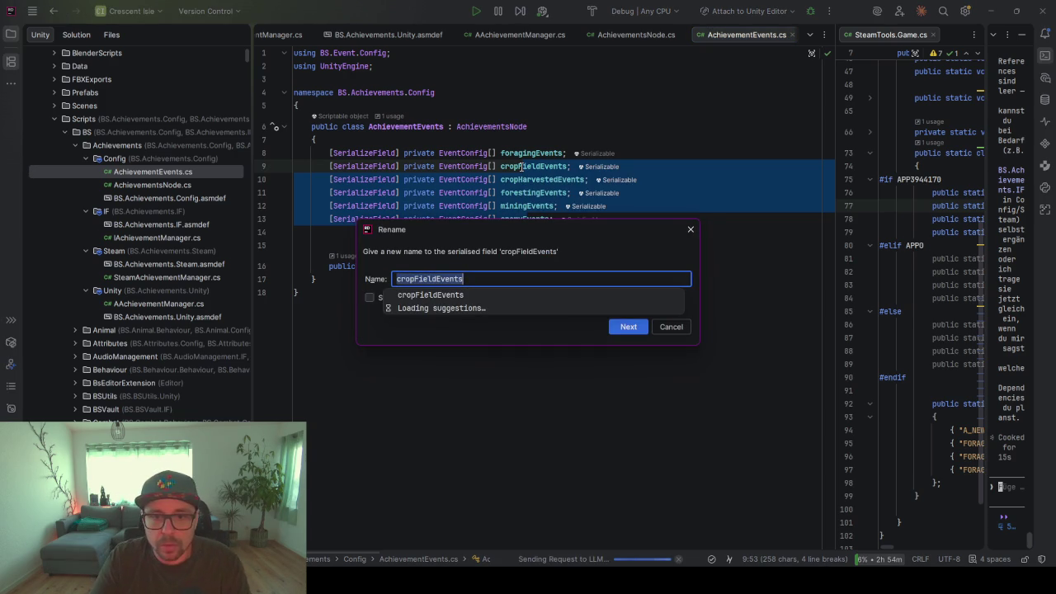
key("Escape")
key("Escape")
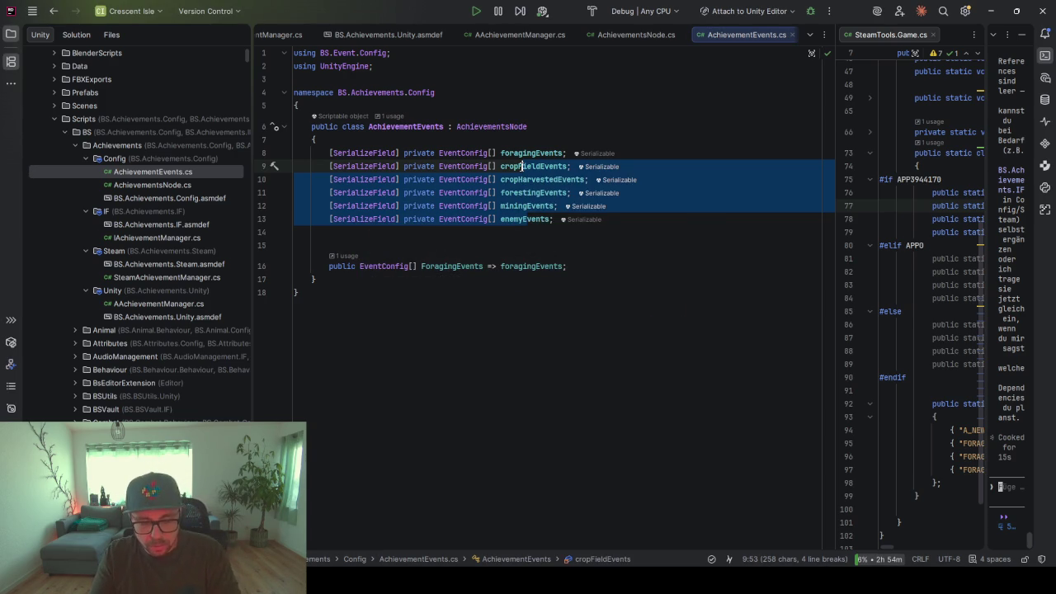
Try Encapsulate Field on cropFieldEvents, then cancel without changes
left_click(521, 167)
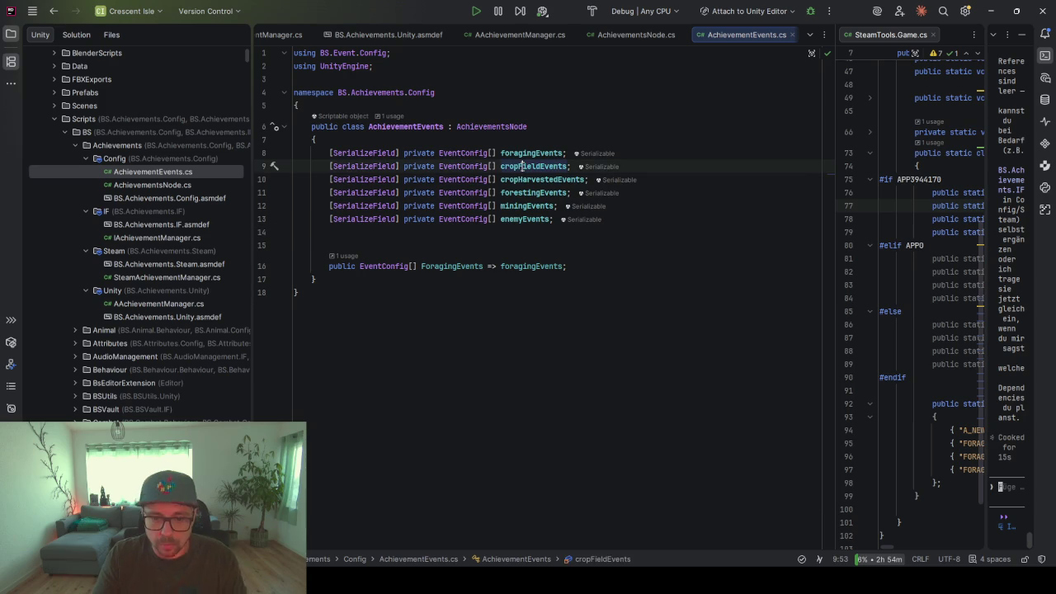
key("ctrl+r")
key("e")
key("Escape")
Have the AI generate read-only properties for the five new event fields and accept all
left_click_drag(552, 220, 514, 166)
key("ctrl+backslash")
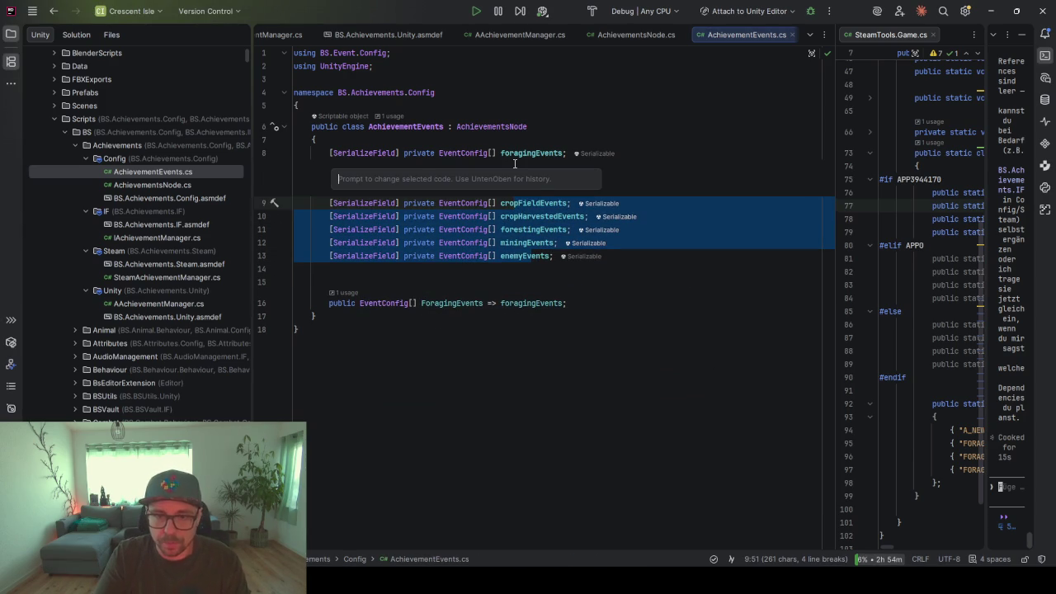
type("crteate a read only back")
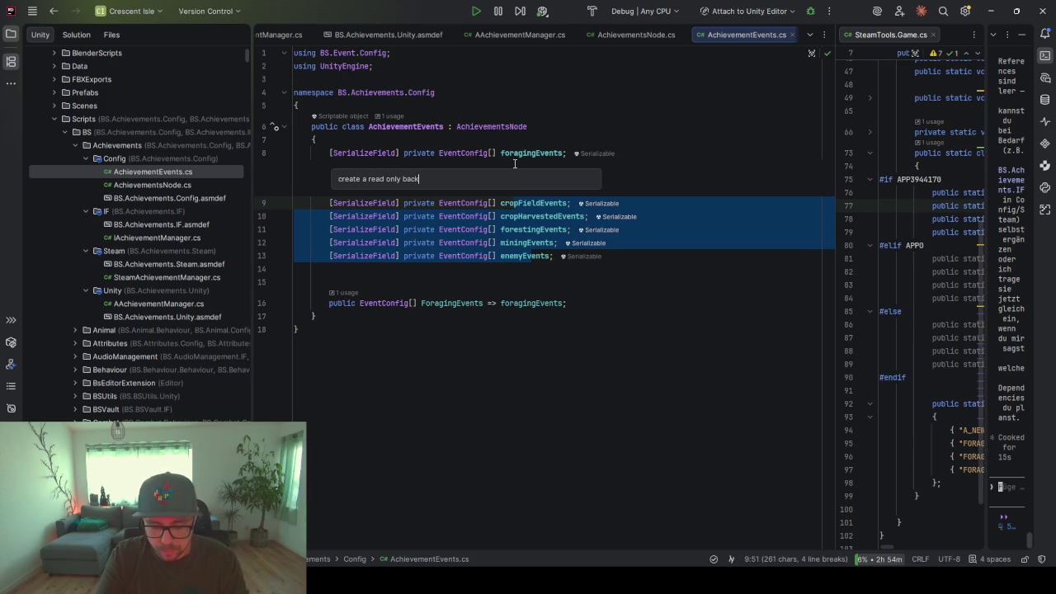
type("field")
key("Return")
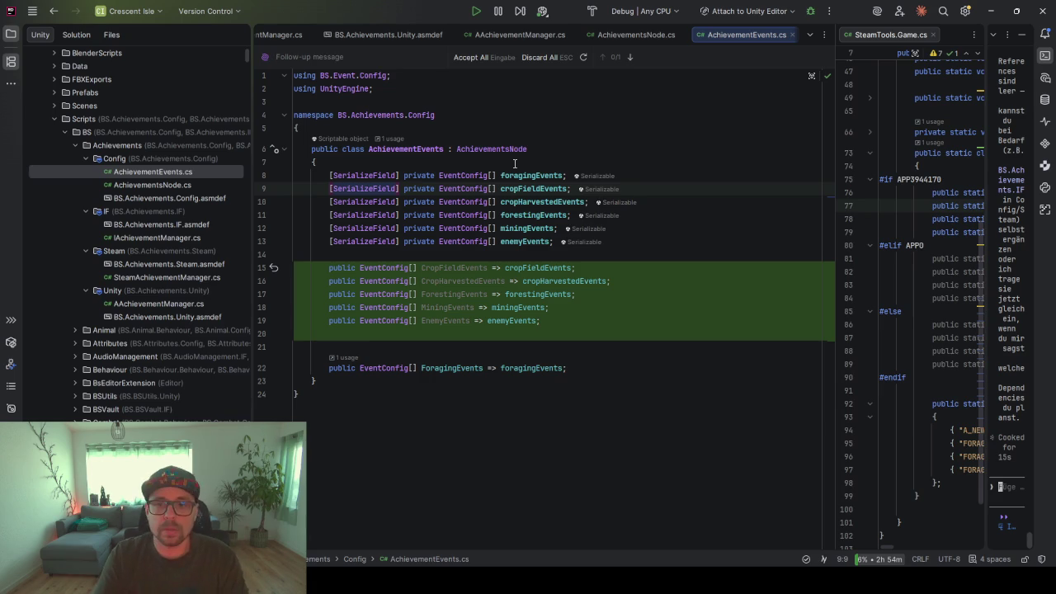
left_click(467, 60)
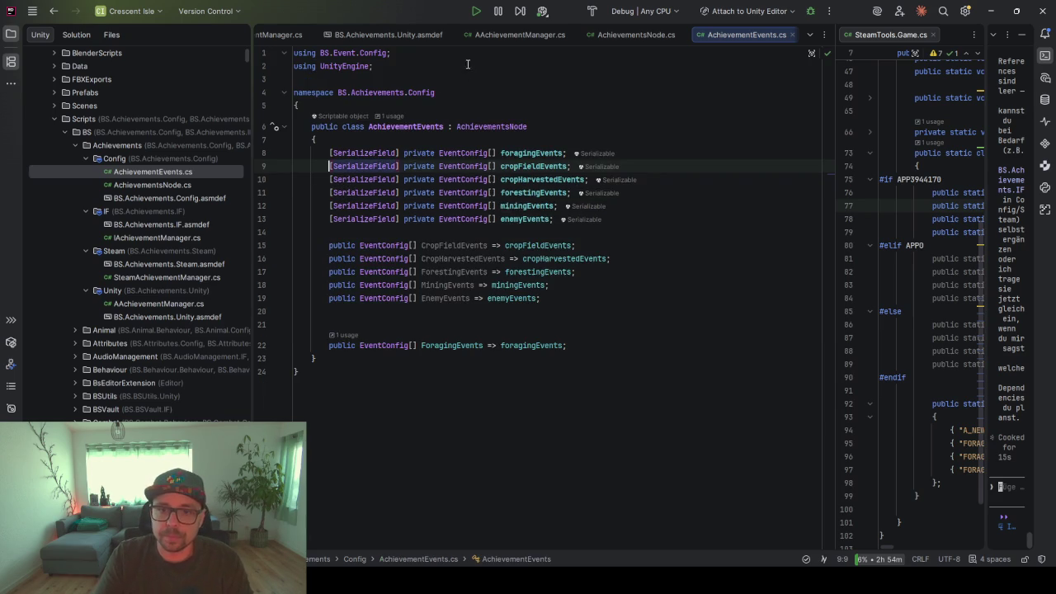
left_click(623, 297)
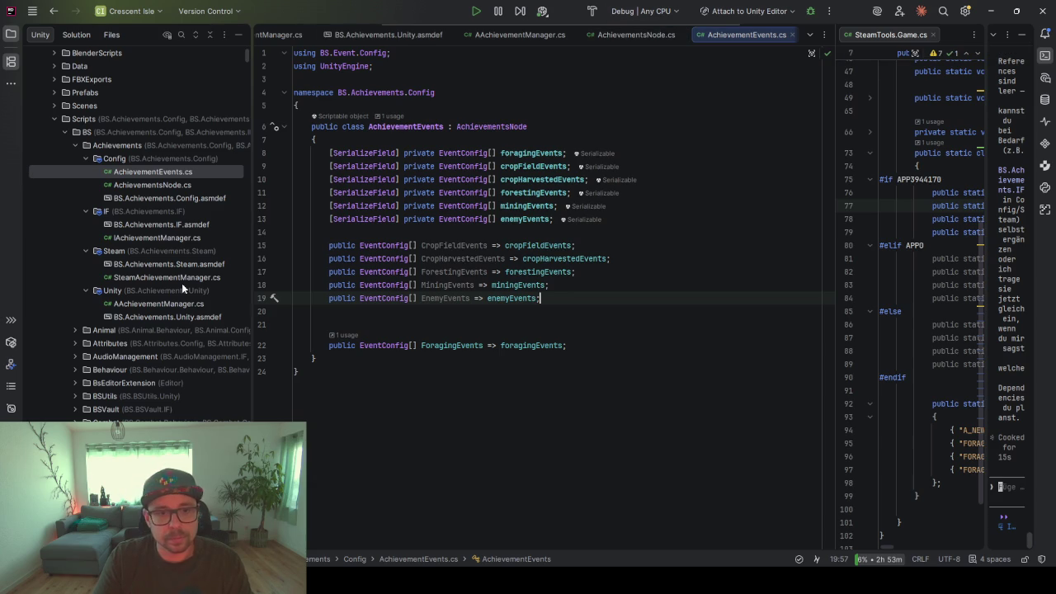
double_click(157, 277)
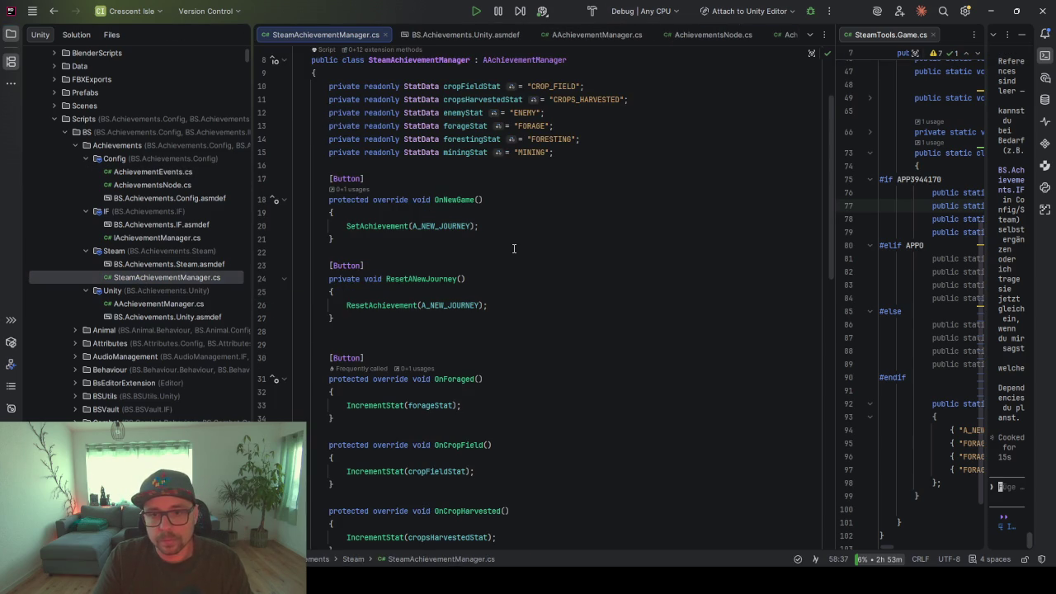
Open AAchievementManager.cs and inspect OnEvent and its CheckIsForageEvent call
scroll(503, 262, "down", 7)
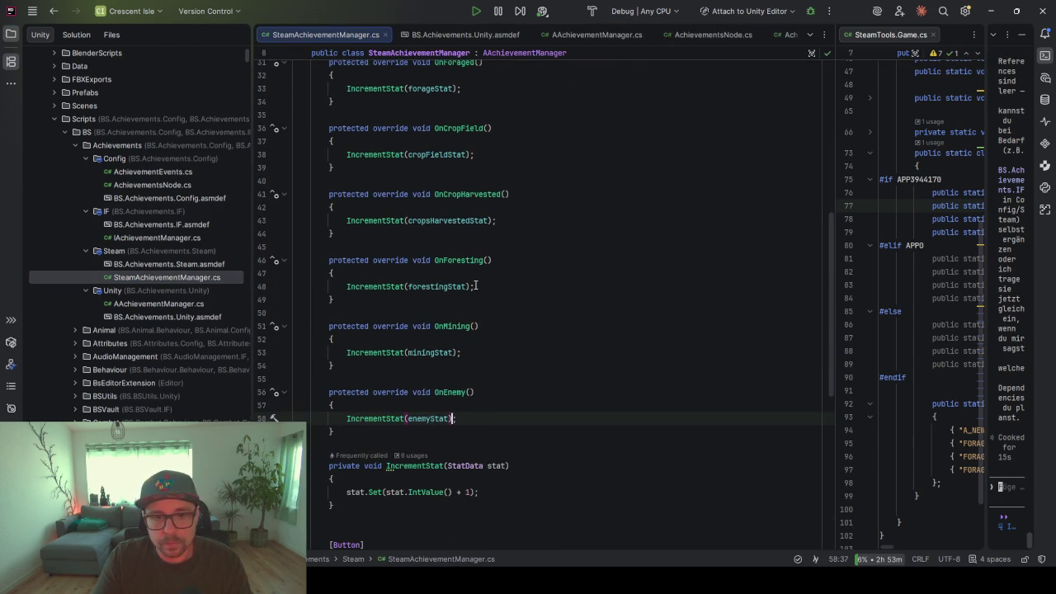
double_click(148, 305)
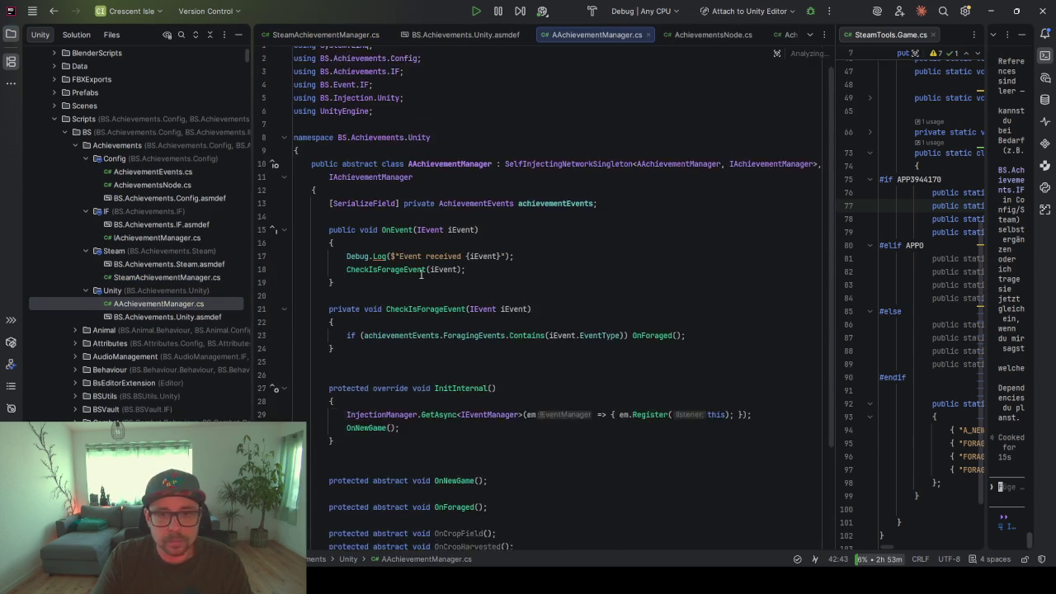
left_click(485, 257)
left_click(553, 271)
scroll(535, 277, "down", 2)
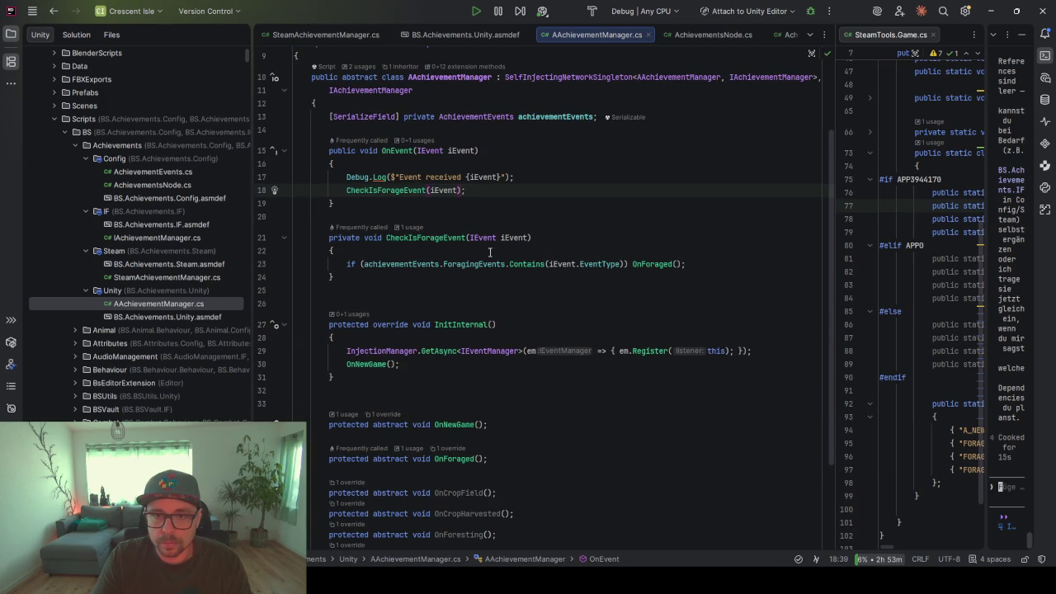
scroll(487, 276, "up", 2)
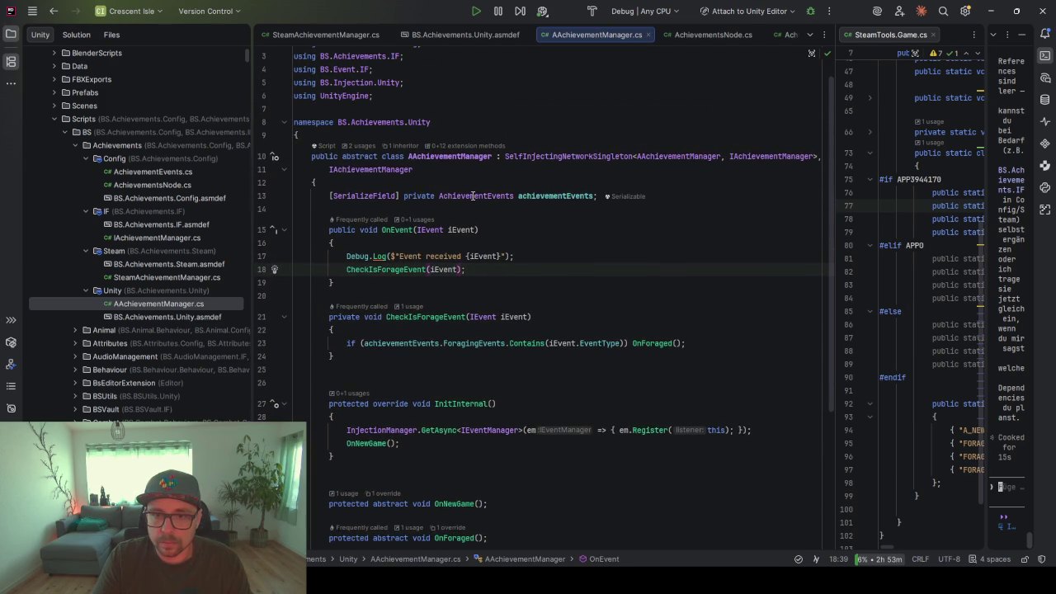
left_click(534, 216)
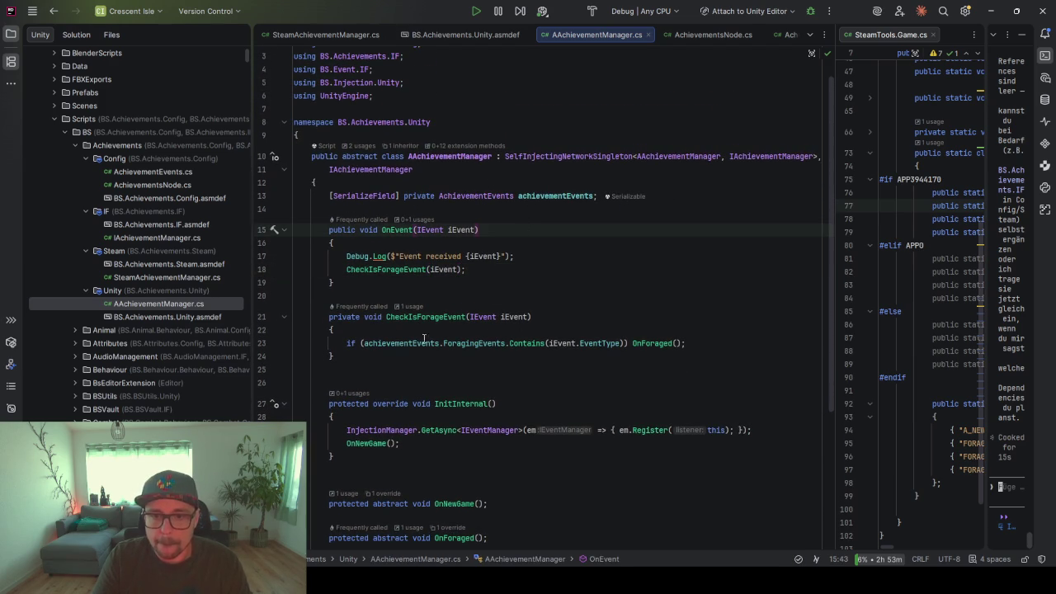
left_click(423, 270)
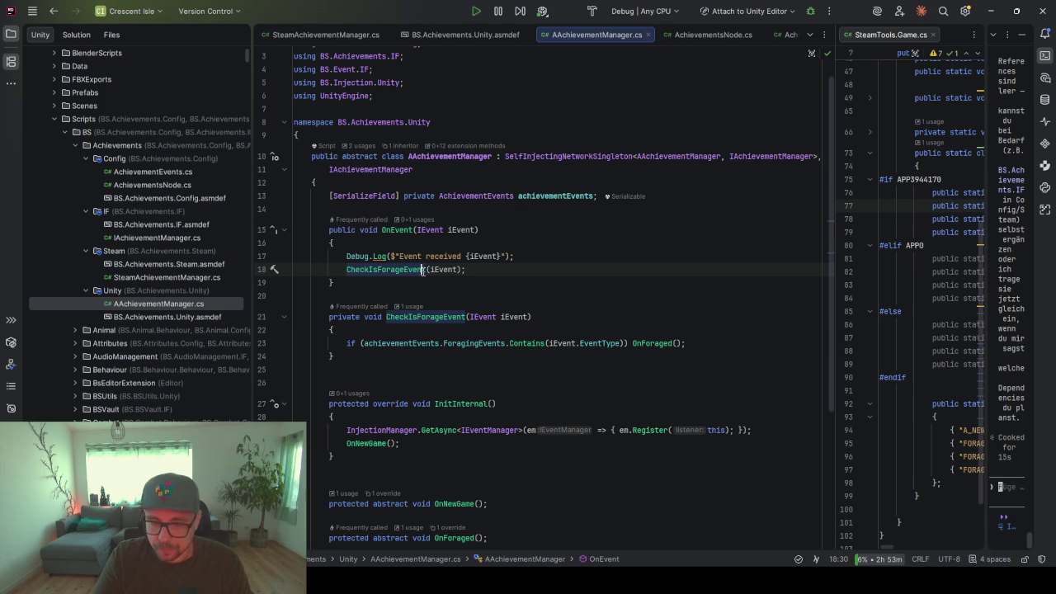
key("ctrl+backslash")
Have the AI add crop field, crop harvested, foresting, mining and enemy checks to OnEvent, then accept them
type("imple")
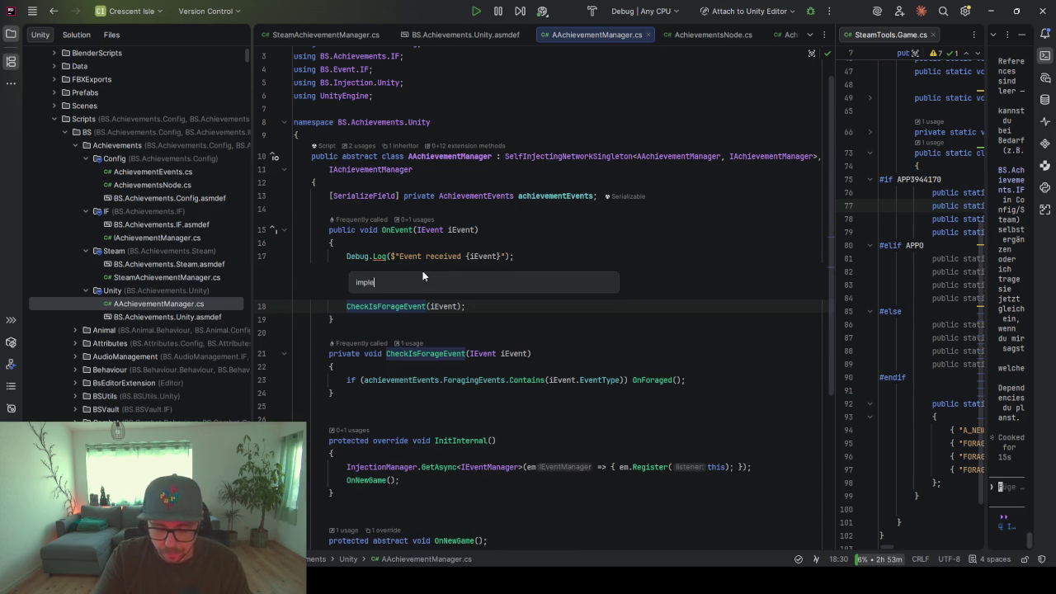
type("ment the otehr")
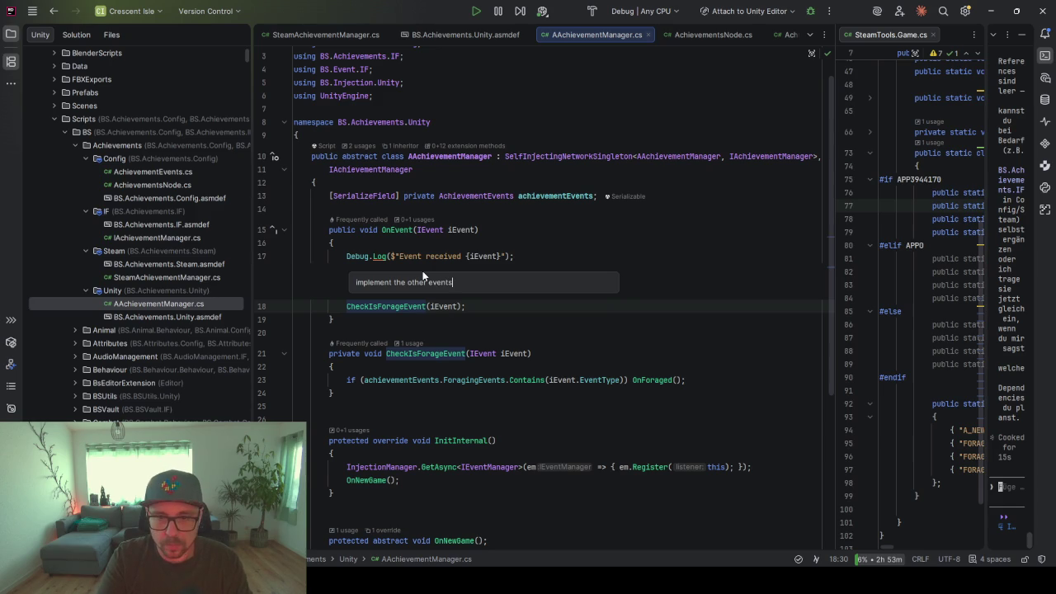
type("in AchievementEvents")
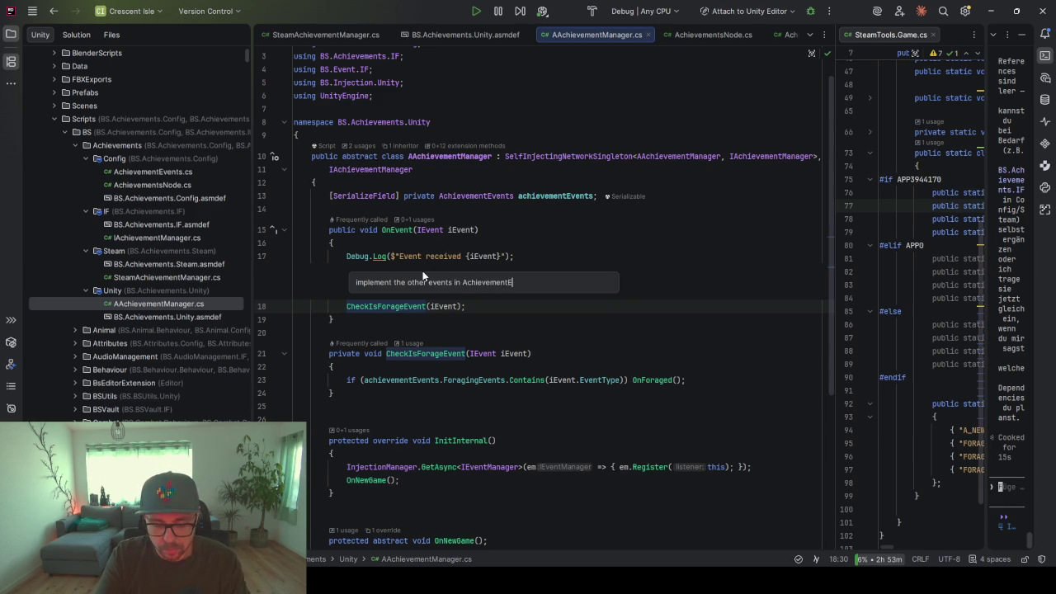
key("Return")
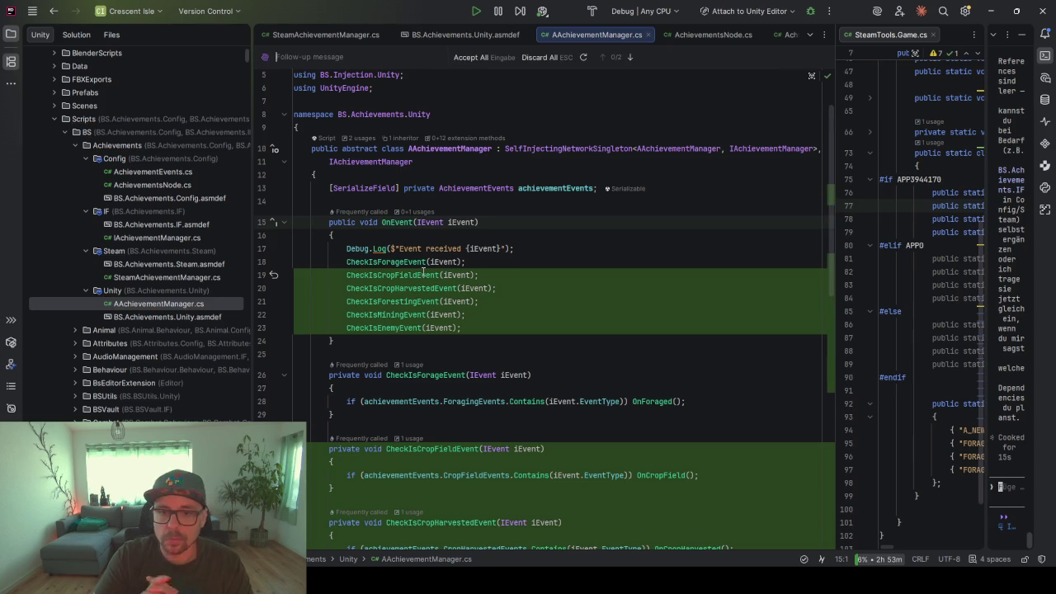
scroll(423, 271, "down", 10)
scroll(462, 288, "down", 3)
scroll(512, 247, "up", 10)
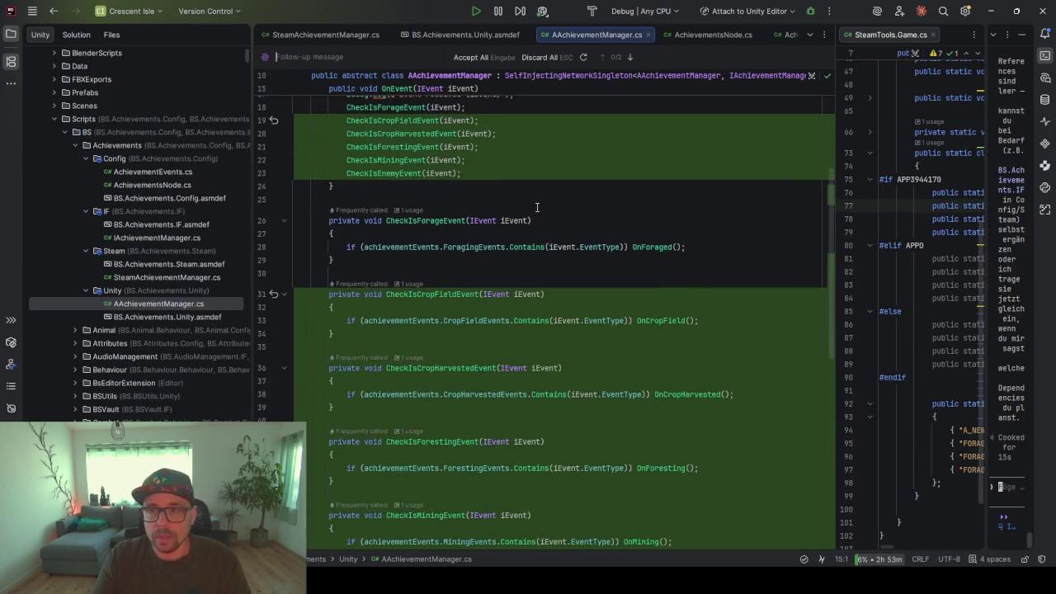
scroll(536, 207, "up", 2)
key("Return")
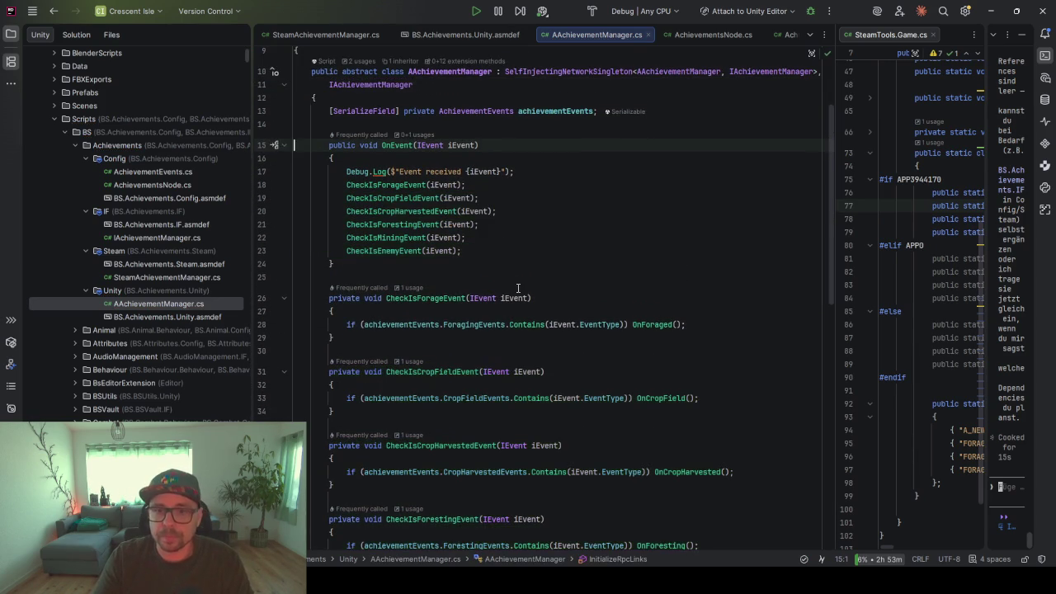
scroll(516, 284, "down", 10)
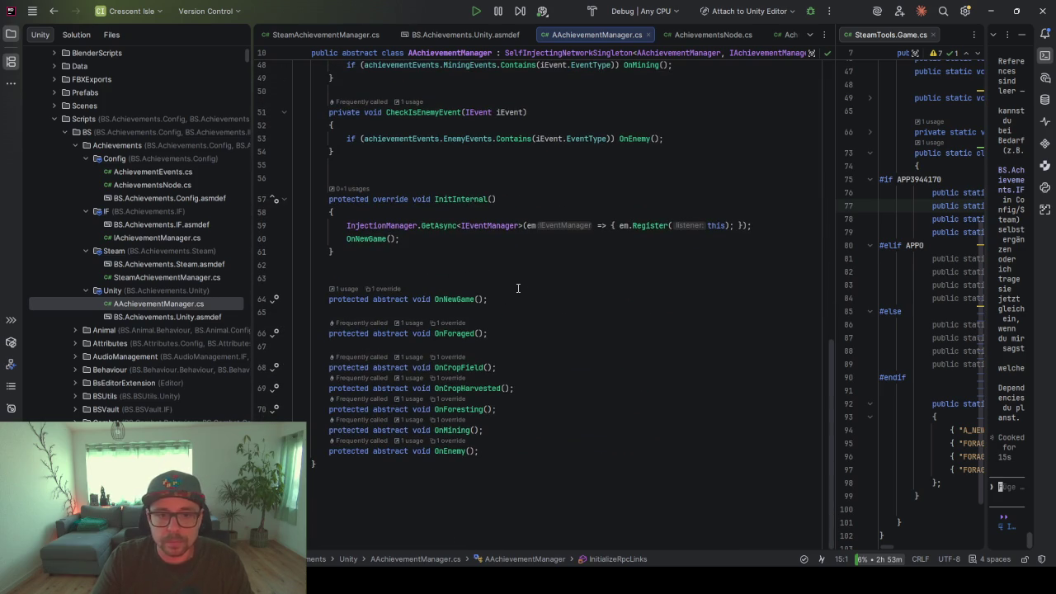
left_click(445, 256)
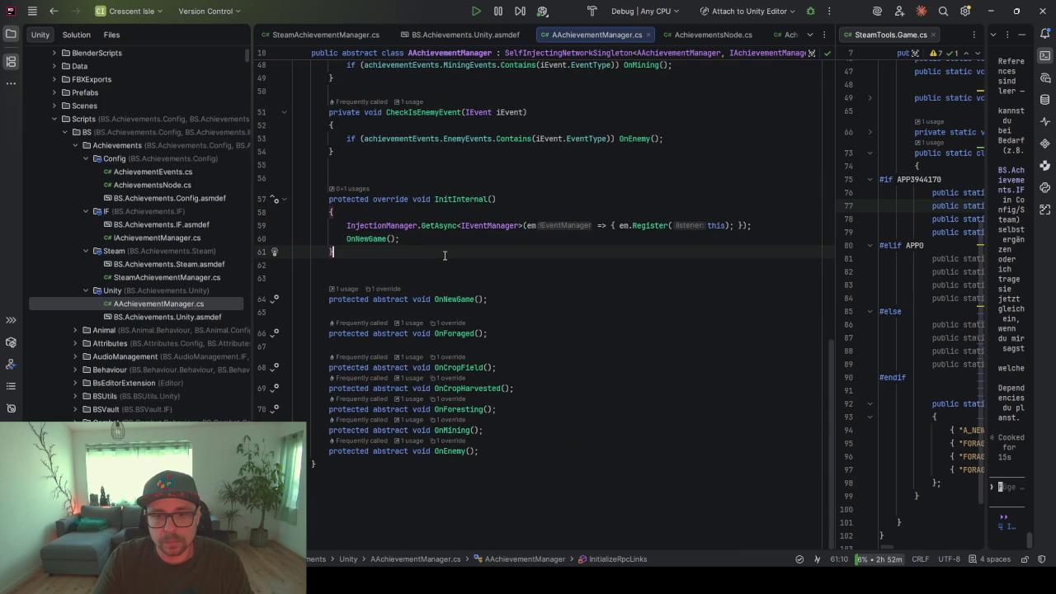
scroll(444, 255, "up", 12)
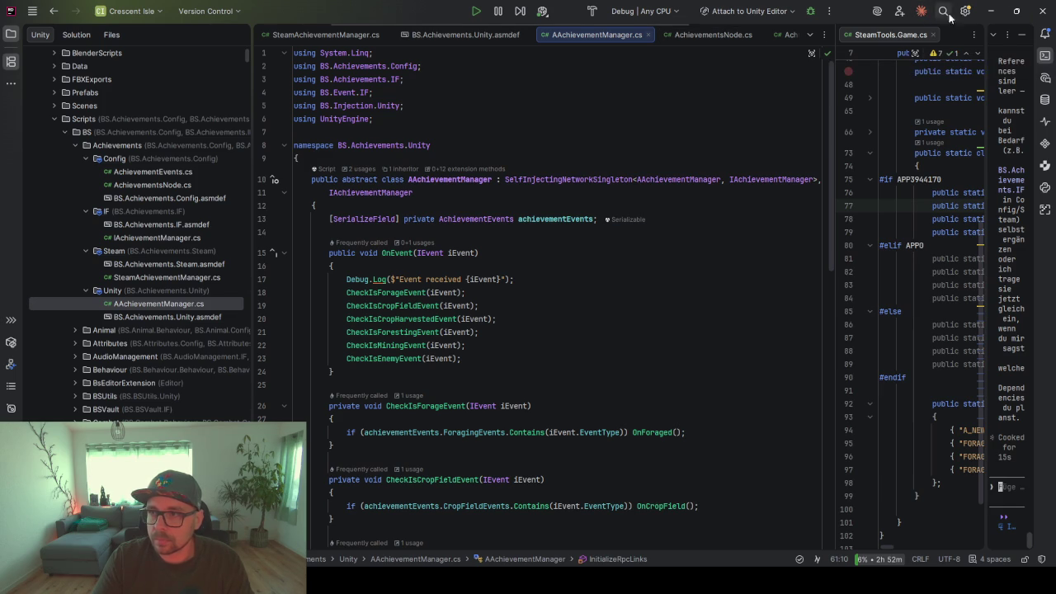
left_click(991, 10)
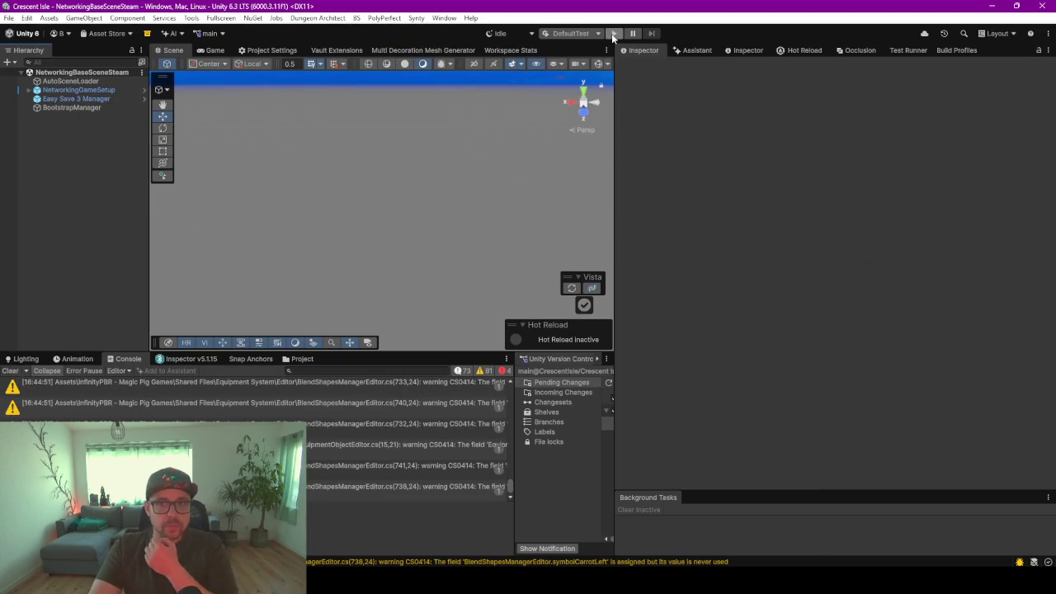
Start Play mode, open the Steamworks project settings, and switch to Rider
left_click(612, 33)
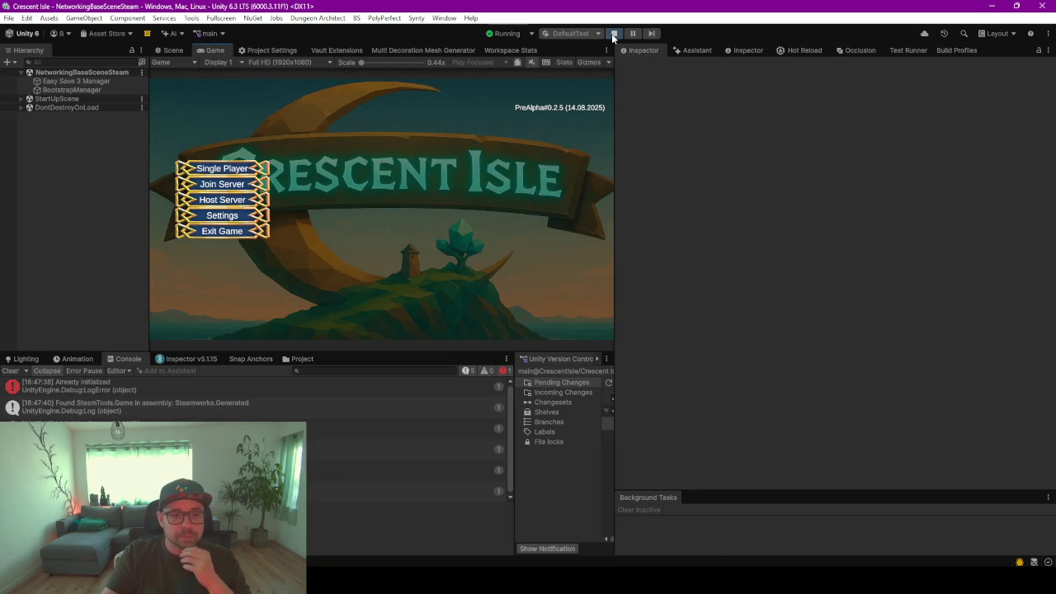
left_click(264, 49)
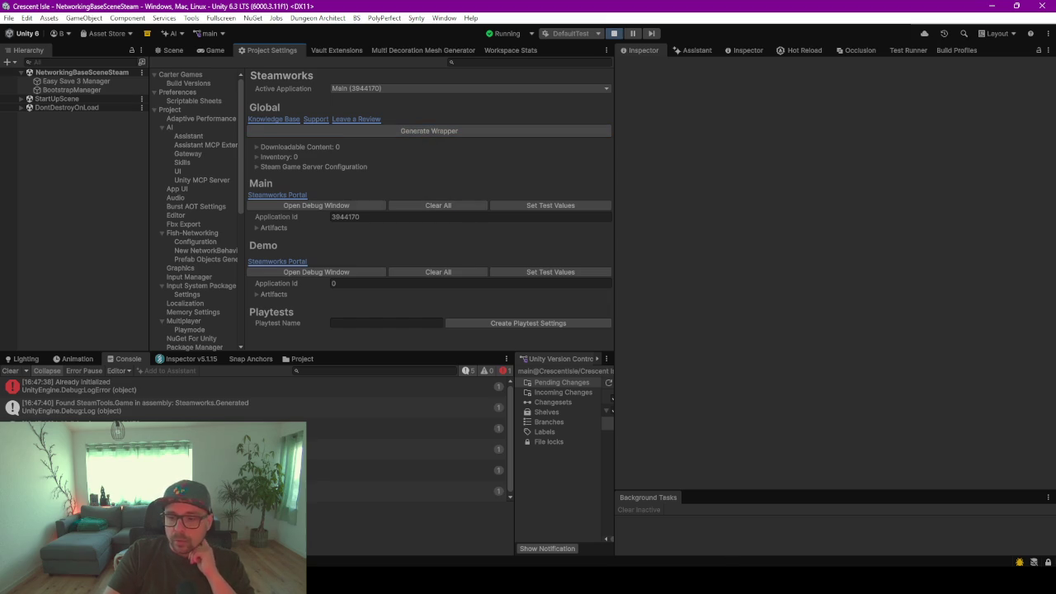
key("alt+Tab")
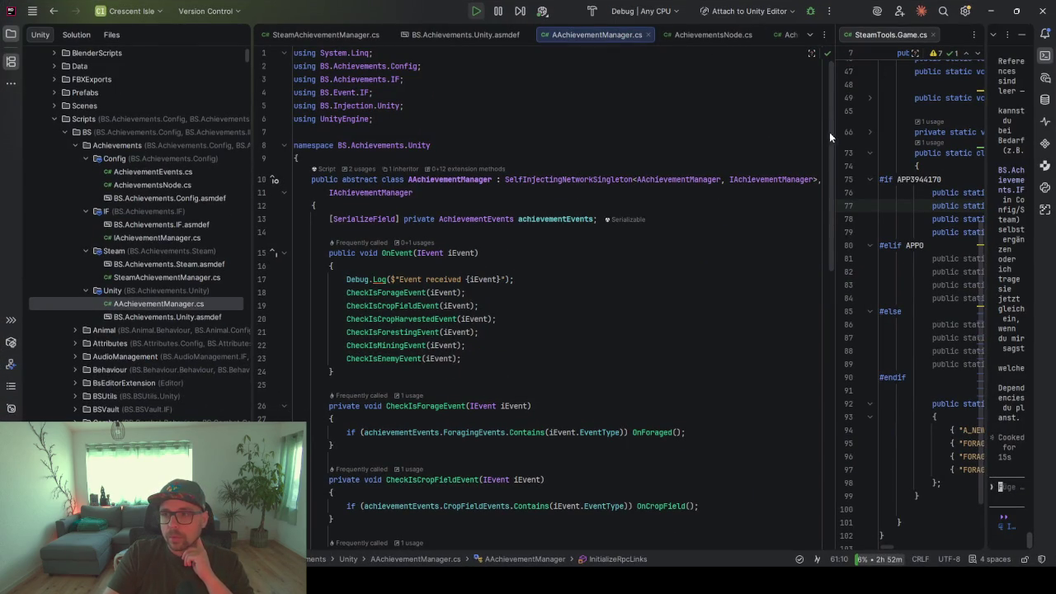
Widen the SteamTools.Game.cs pane and select its FORAGE achievement lines before returning to Unity
left_click_drag(837, 137, 467, 138)
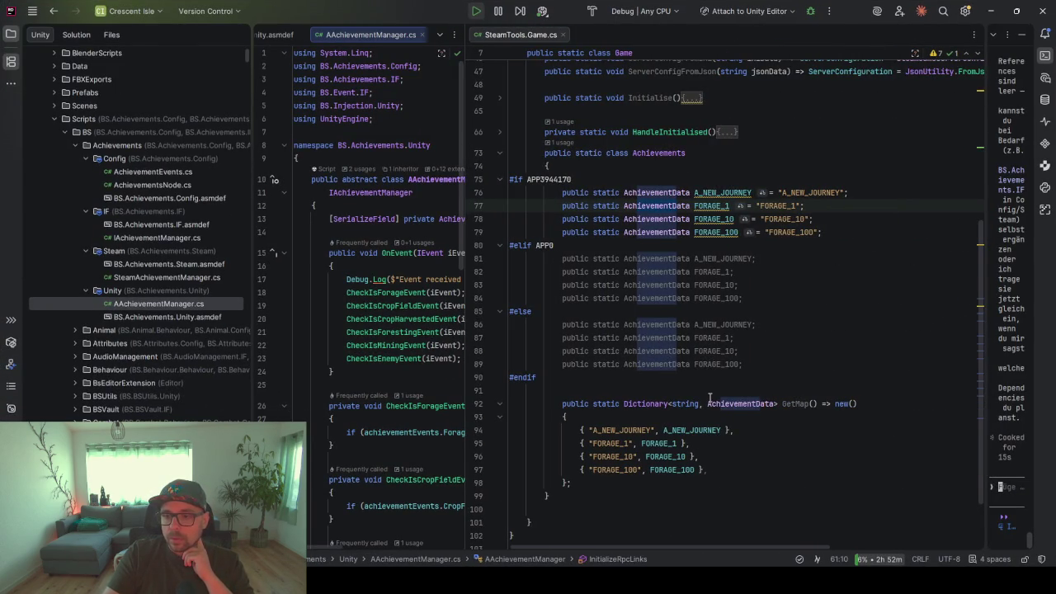
left_click(773, 284)
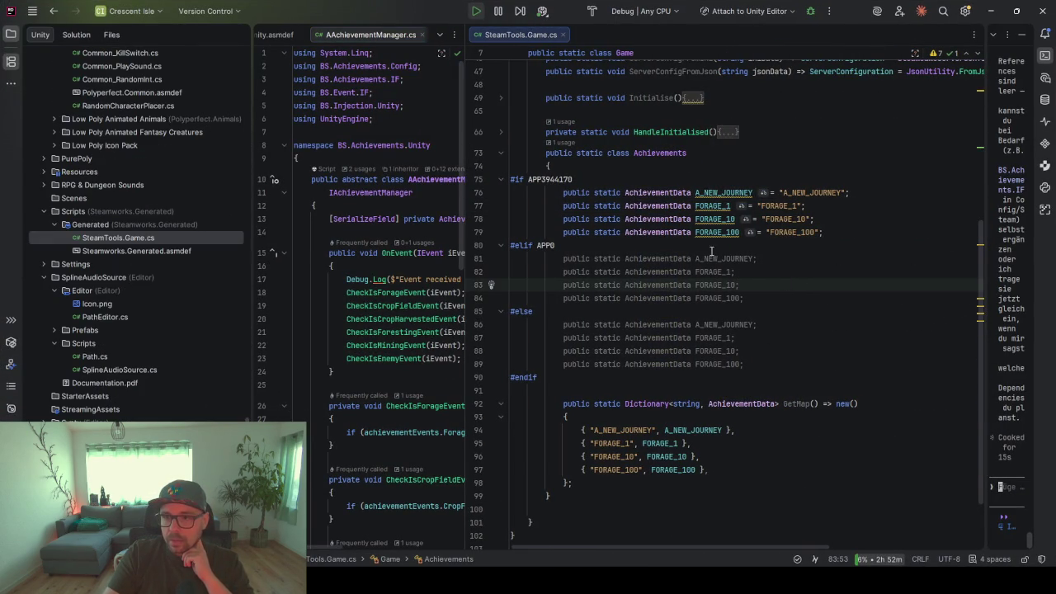
left_click_drag(856, 231, 851, 205)
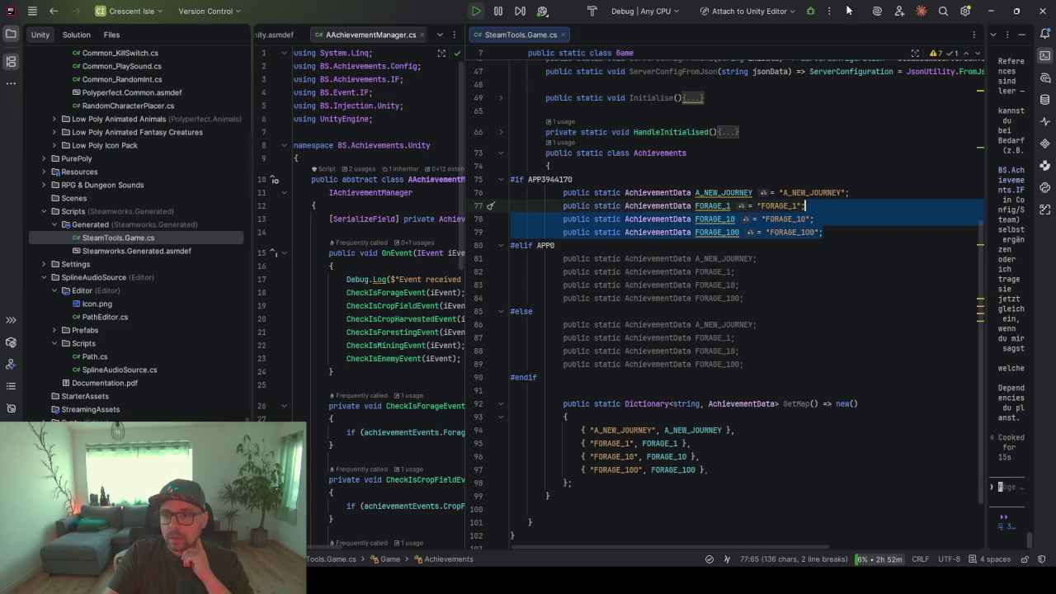
key("alt+Tab")
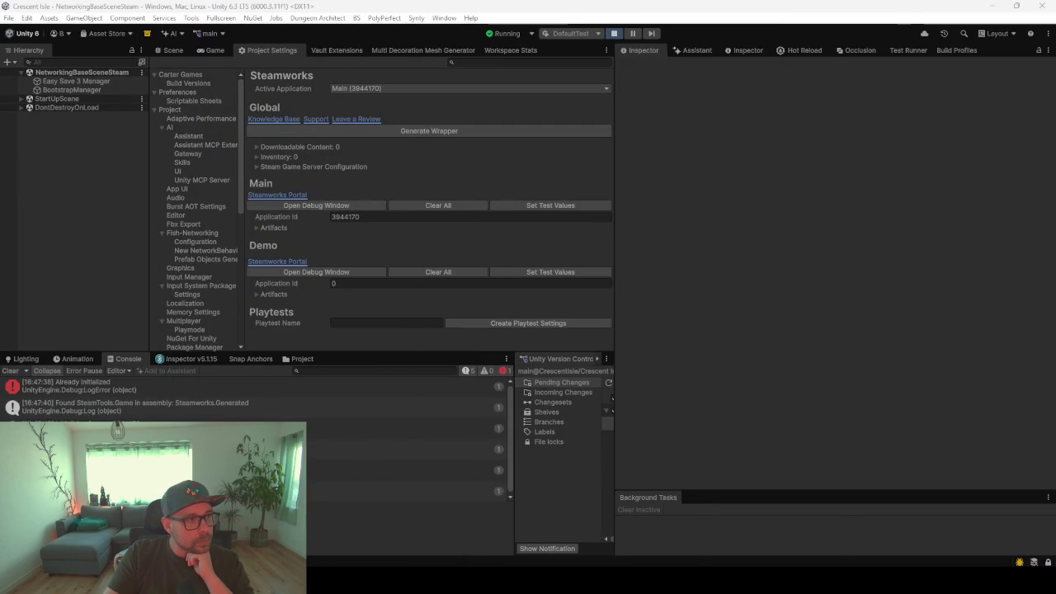
Regenerate the Steamworks wrapper and expand Main > Artifacts > Achievements to view all 15
left_click(386, 130)
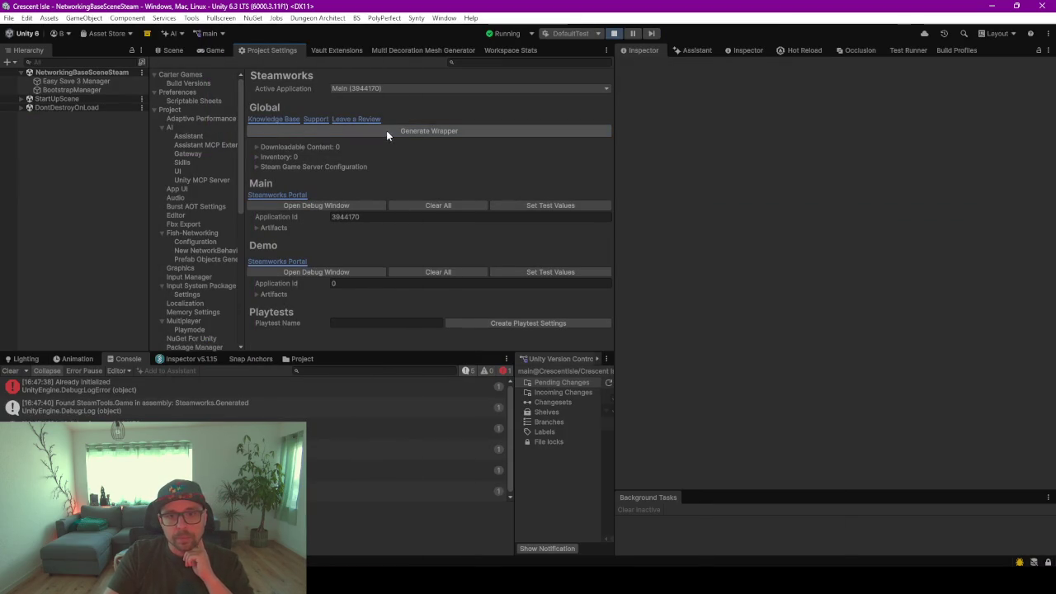
left_click(258, 228)
left_click(265, 267)
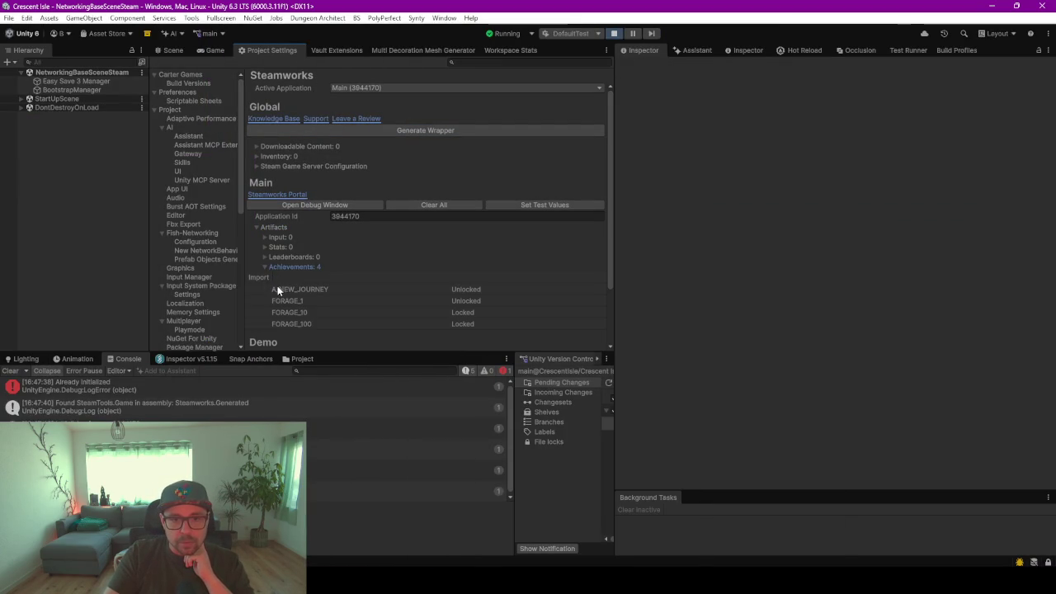
scroll(340, 284, "down", 5)
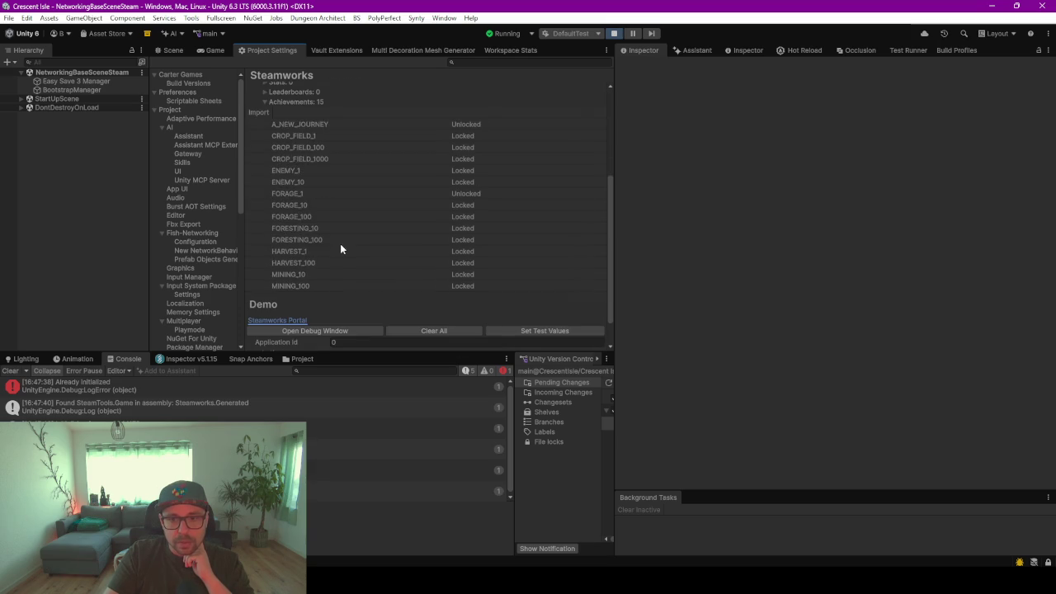
scroll(340, 258, "up", 5)
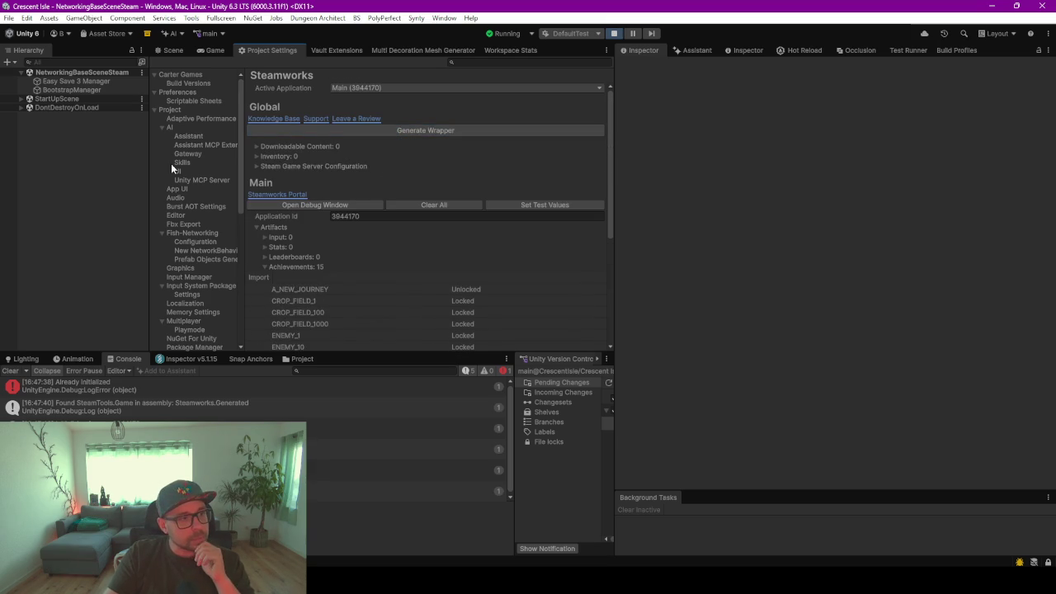
key("alt+Tab")
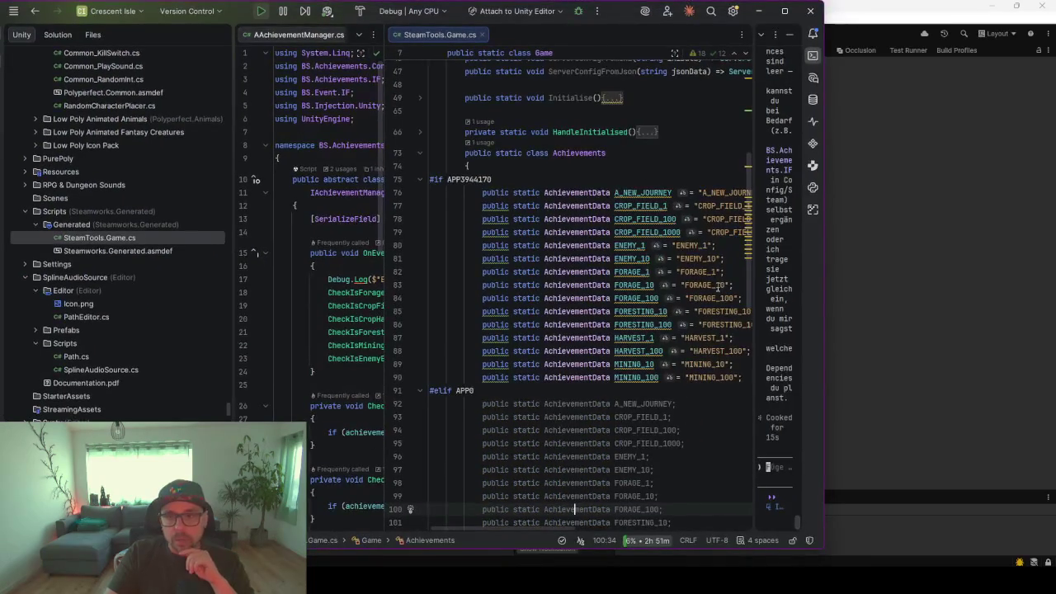
Select the newly generated achievement declarations and stop Unity's Play mode
left_click_drag(745, 377, 575, 245)
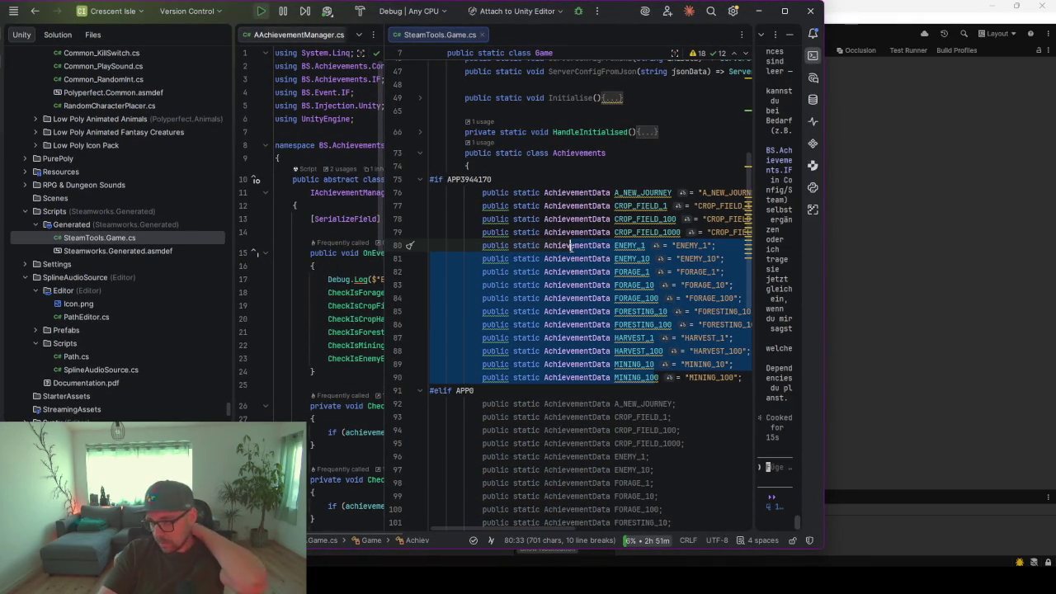
key("alt+Tab")
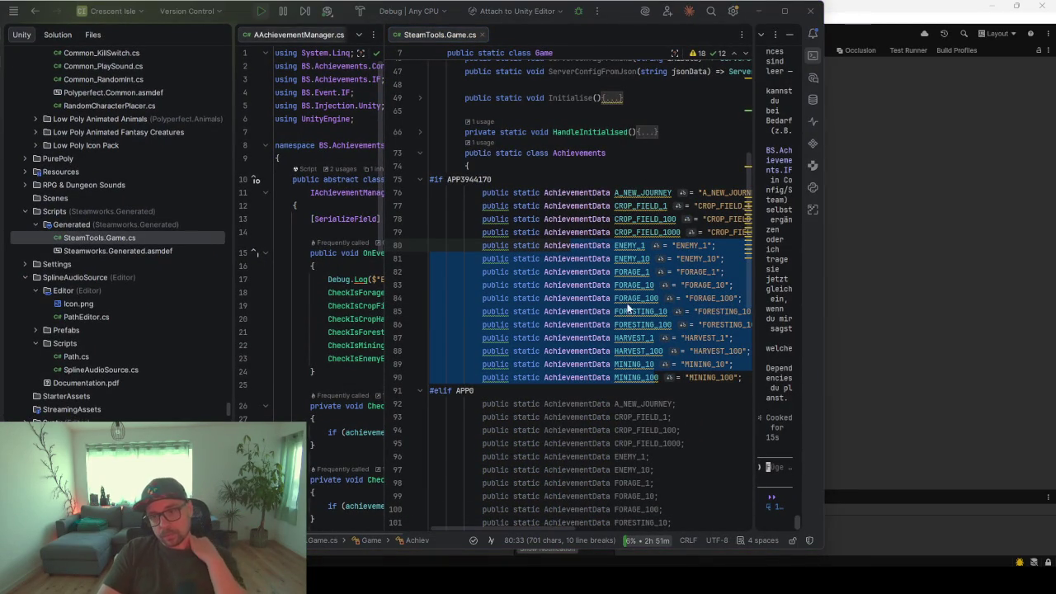
key("alt+Tab")
key("alt+Tab")
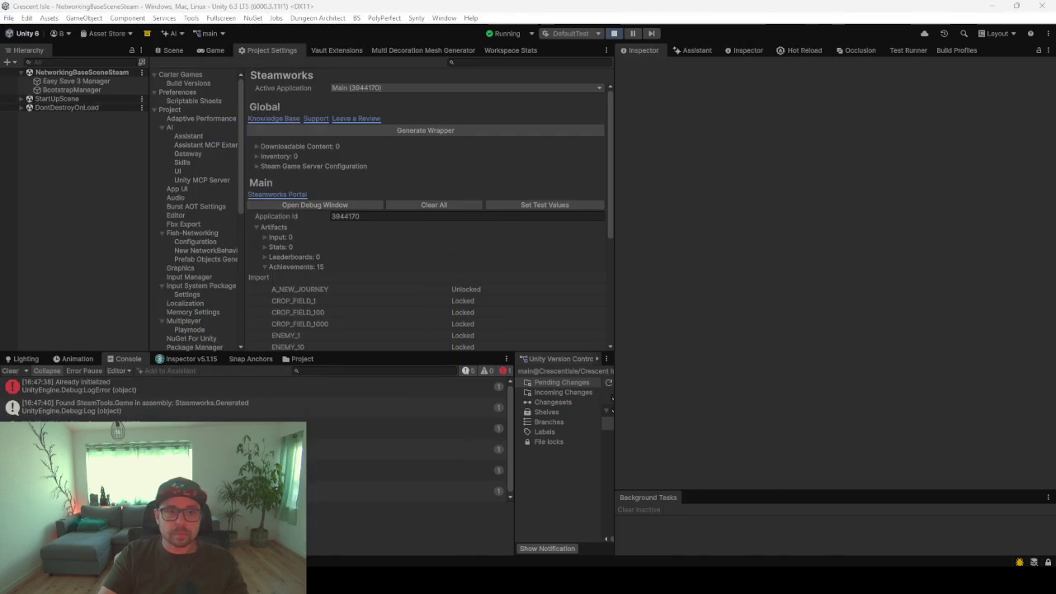
left_click(613, 33)
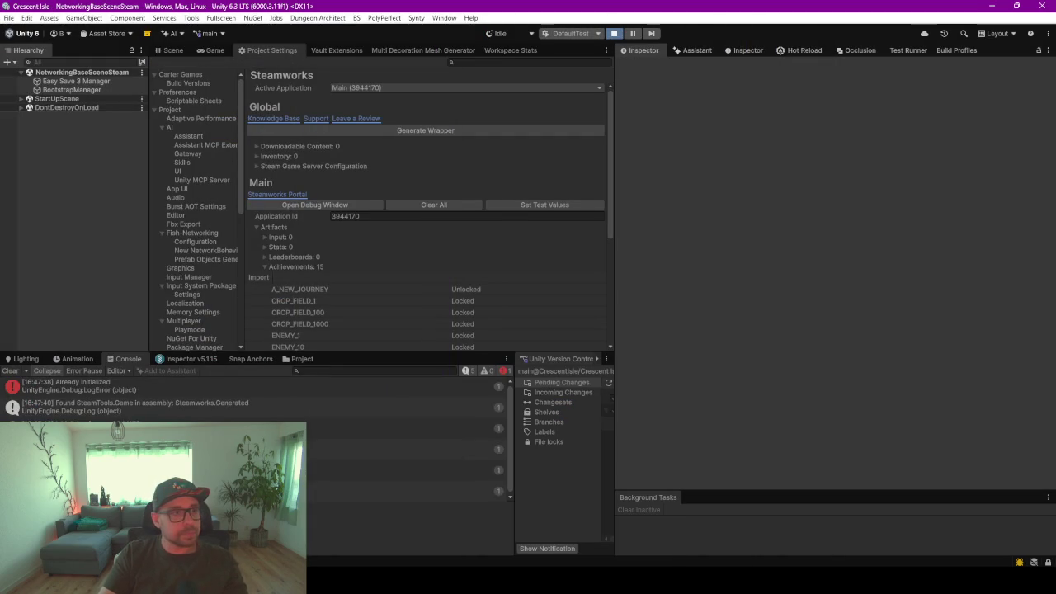
key("alt+Tab")
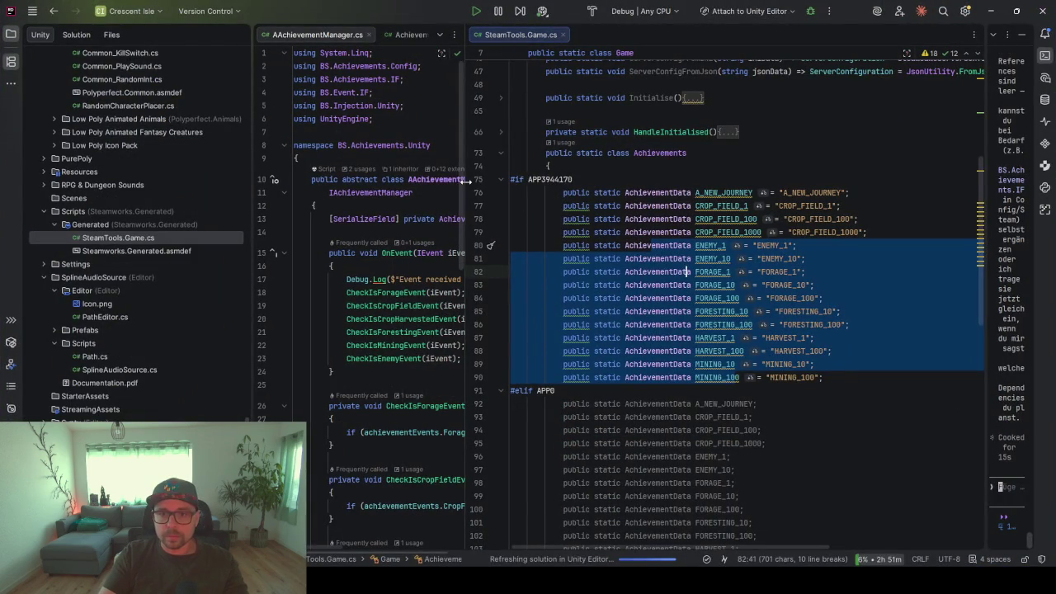
Scroll SteamTools.Game.cs to the GetMap dictionary listing all 15 achievements
left_click_drag(467, 182, 532, 183)
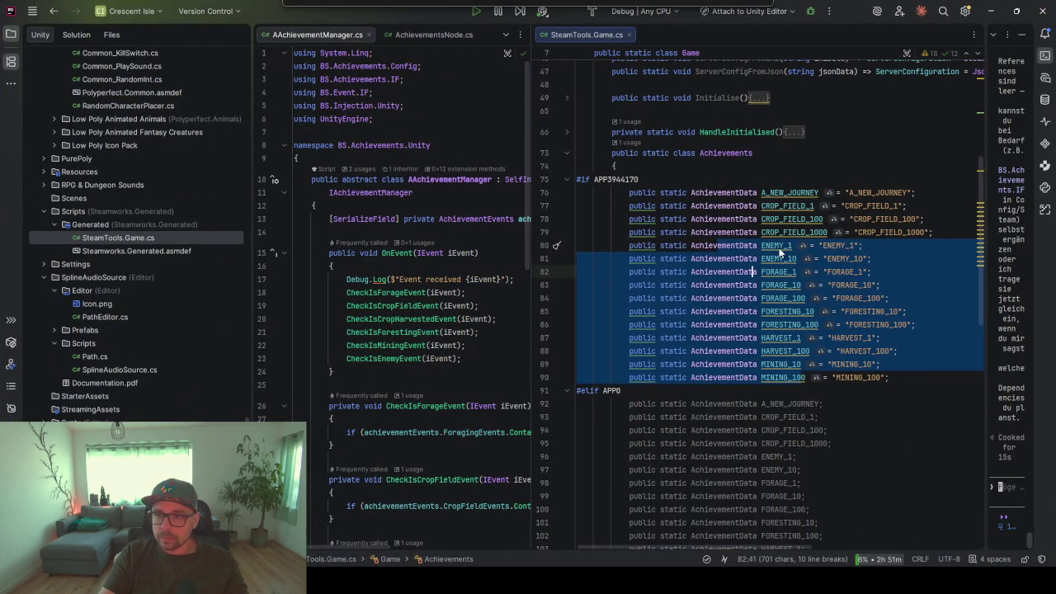
scroll(779, 248, "down", 2)
scroll(779, 252, "down", 10)
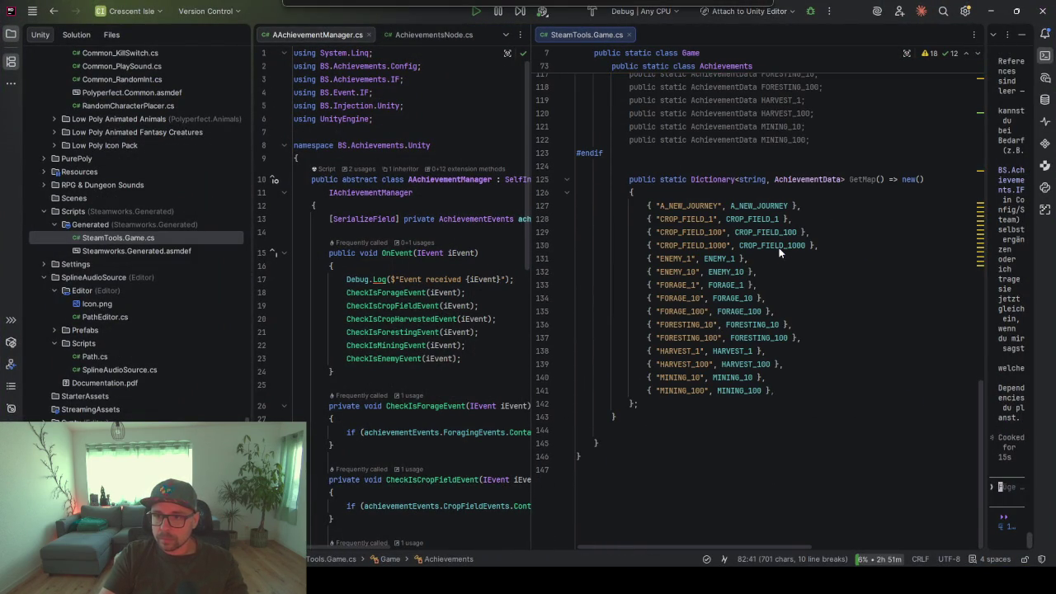
double_click(862, 179)
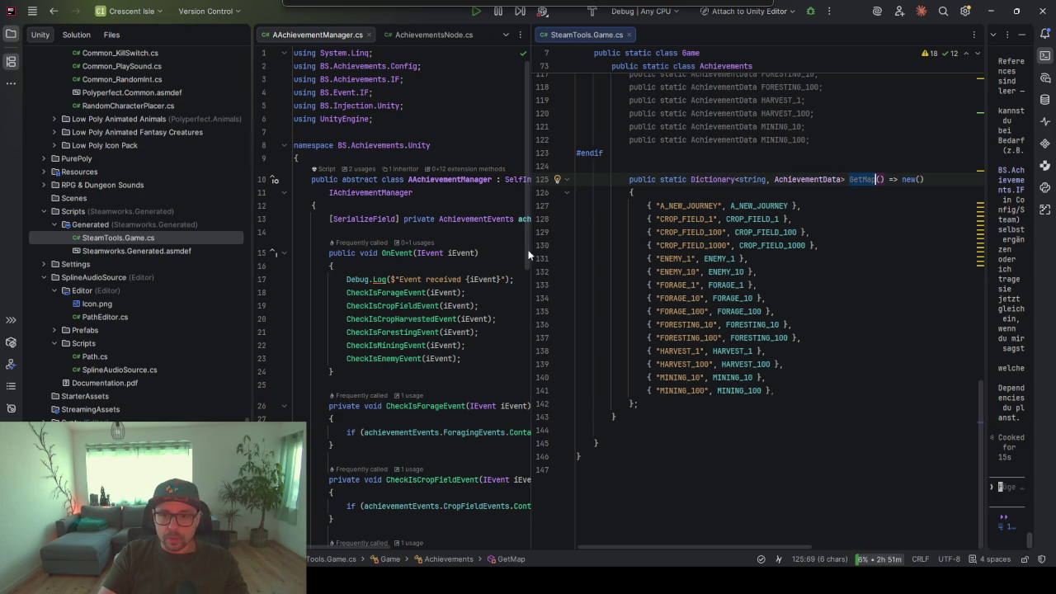
left_click_drag(530, 250, 625, 250)
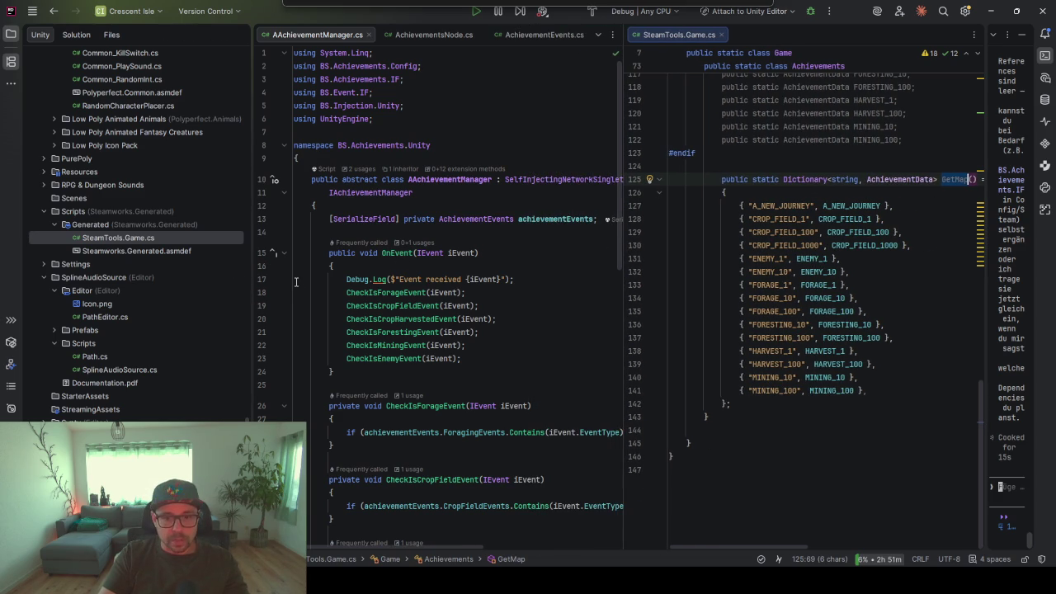
scroll(295, 282, "down", 2)
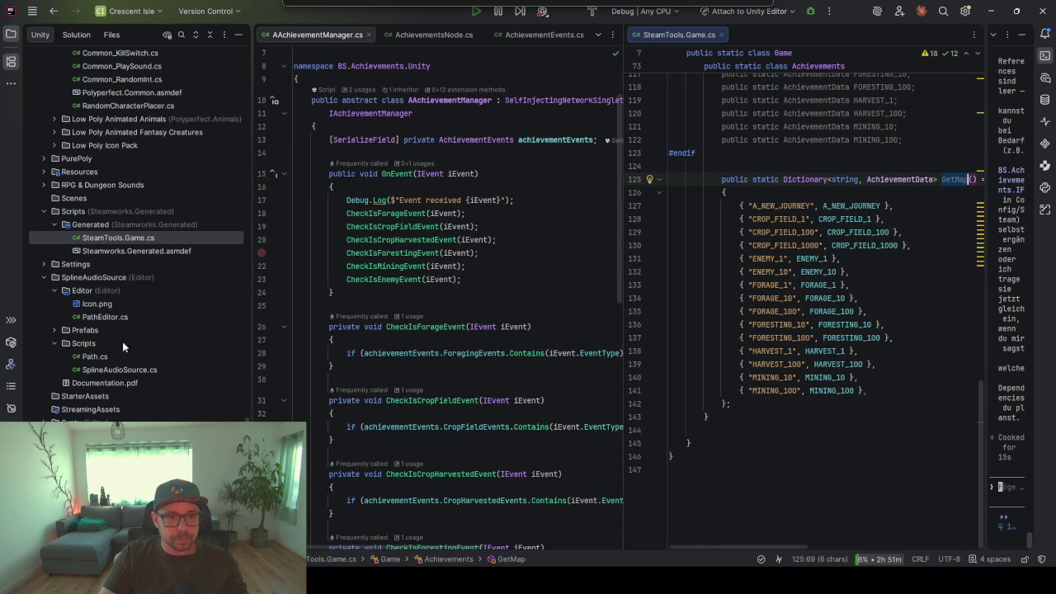
left_click(307, 36)
double_click(141, 212)
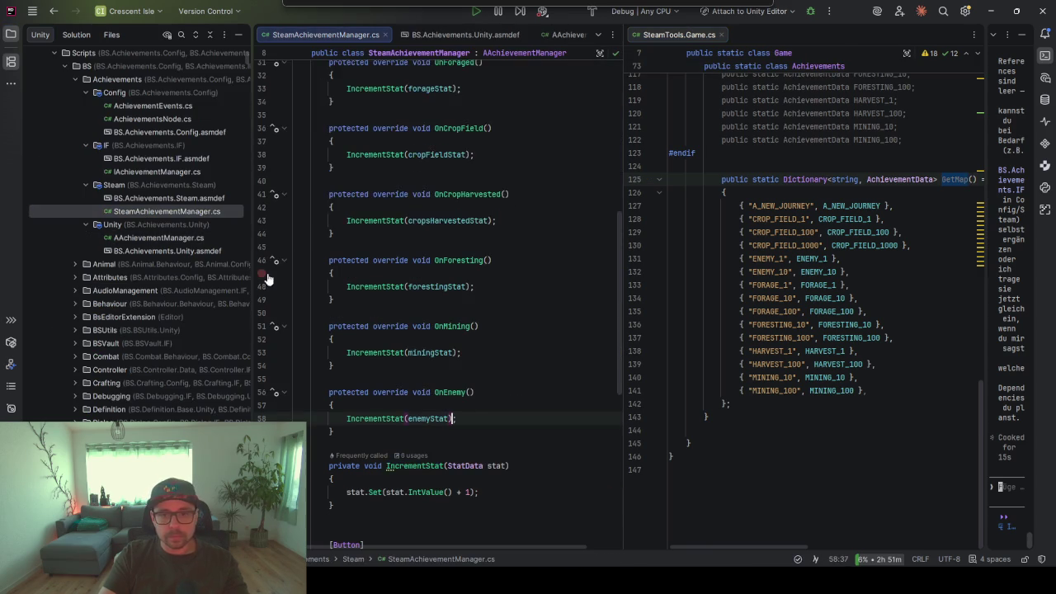
scroll(486, 345, "down", 10)
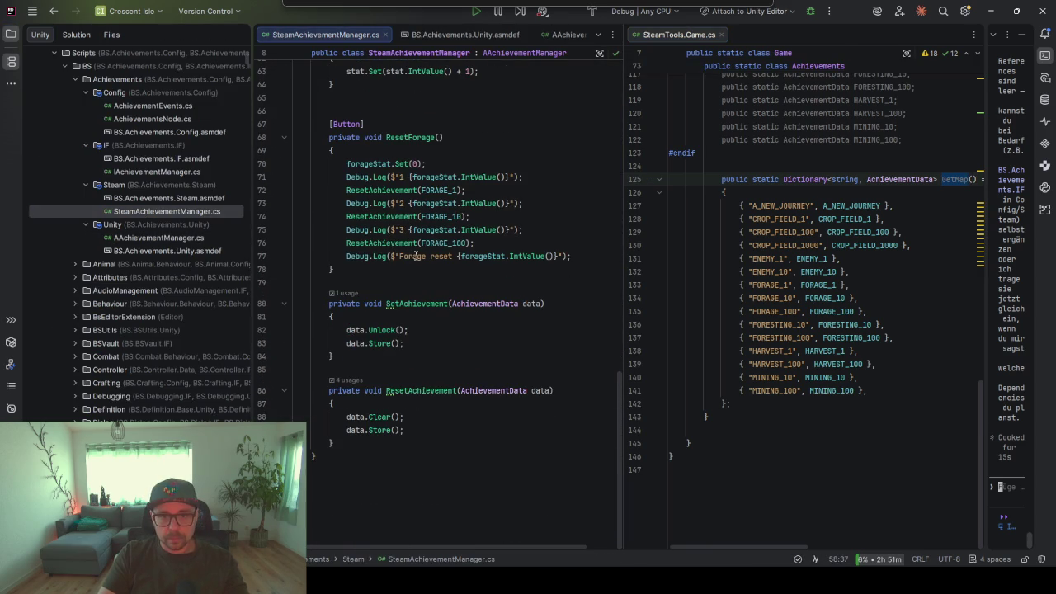
scroll(389, 363, "up", 7)
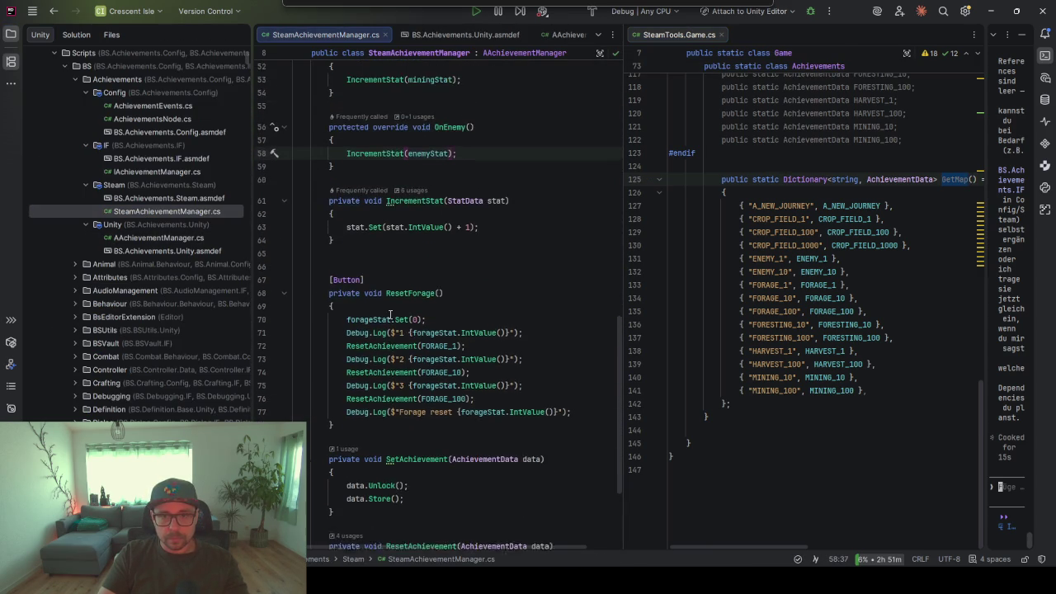
scroll(380, 298, "up", 9)
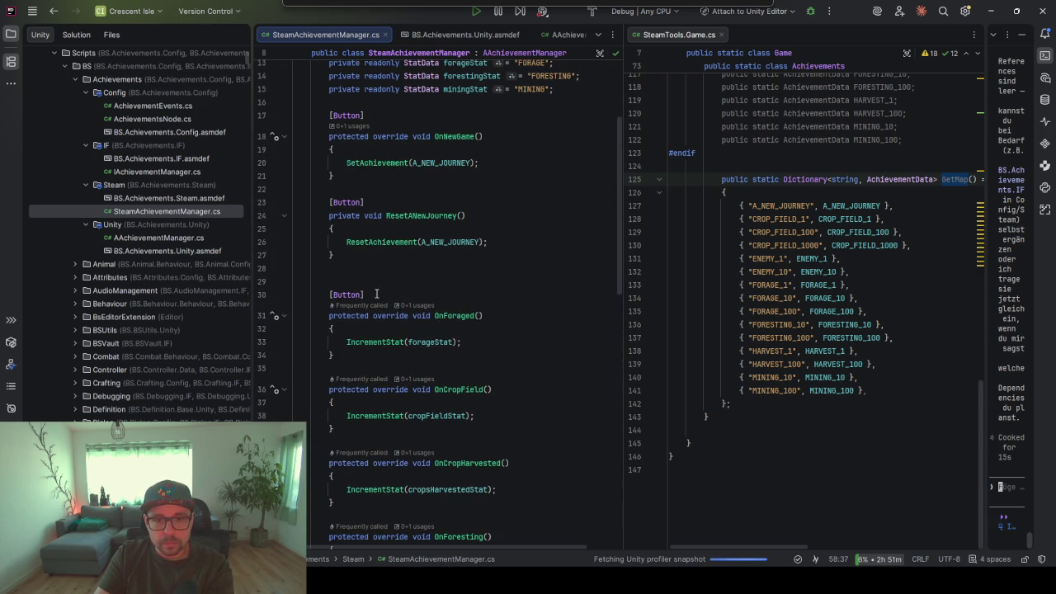
left_click_drag(380, 295, 314, 282)
left_click(382, 290)
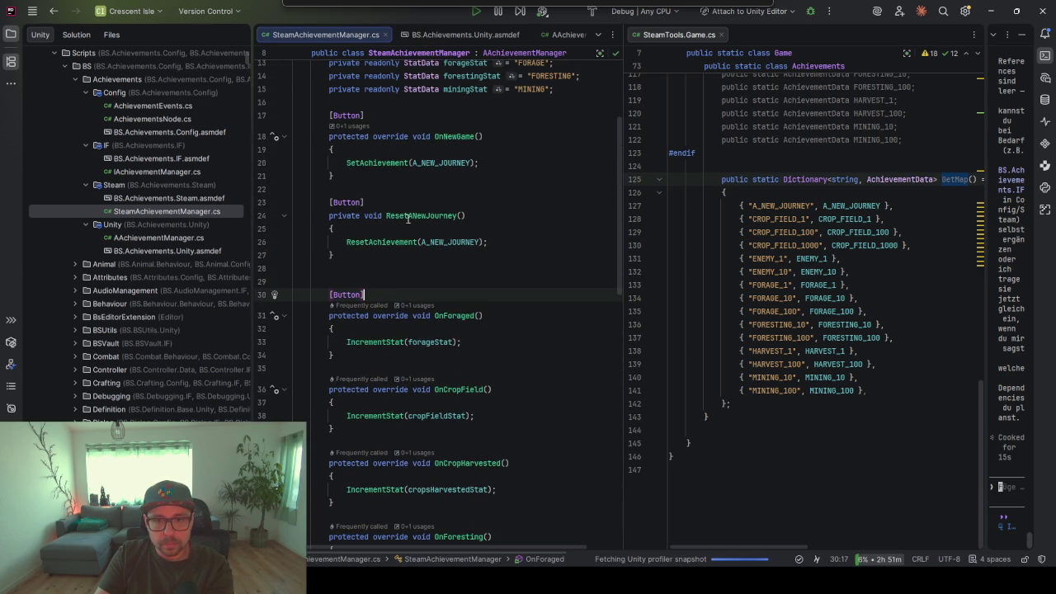
scroll(382, 289, "up", 2)
left_click_drag(373, 334, 373, 260)
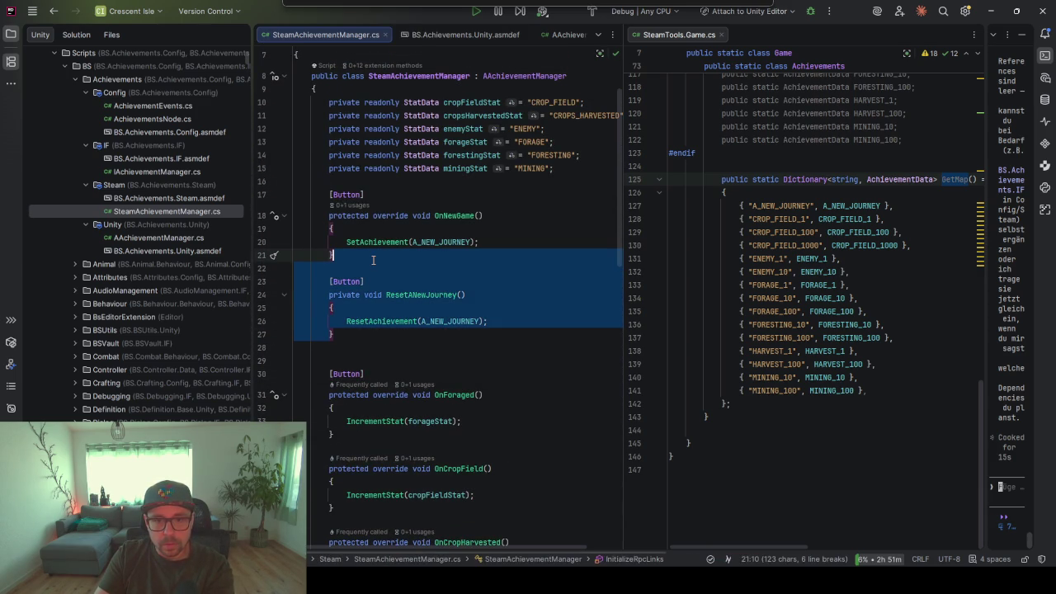
key("Delete")
left_click_drag(377, 307, 377, 284)
key("ctrl+c")
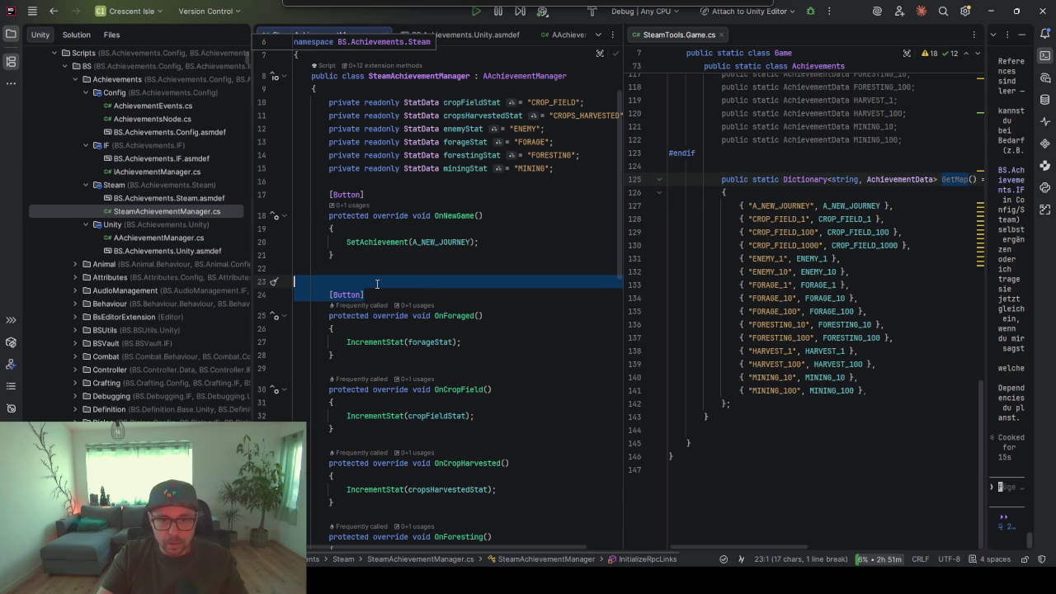
left_click(364, 368)
key("ctrl+v")
scroll(364, 364, "down", 3)
left_click(353, 377)
key("ctrl+v")
left_click(353, 384)
key("ctrl+v")
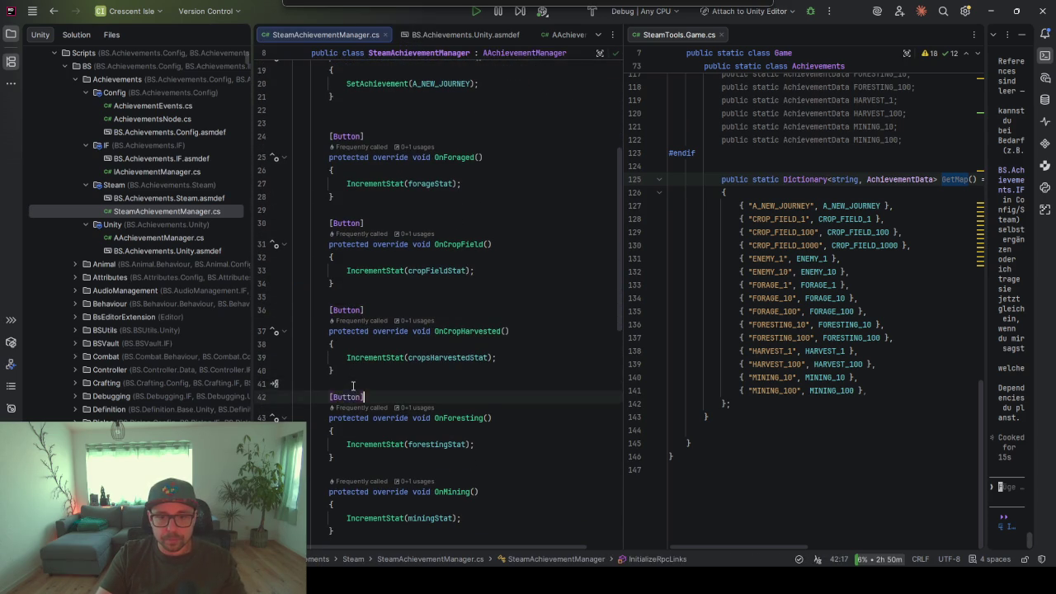
scroll(353, 385, "down", 2)
left_click(353, 387)
key("ctrl+v")
scroll(353, 388, "down", 2)
left_click(353, 394)
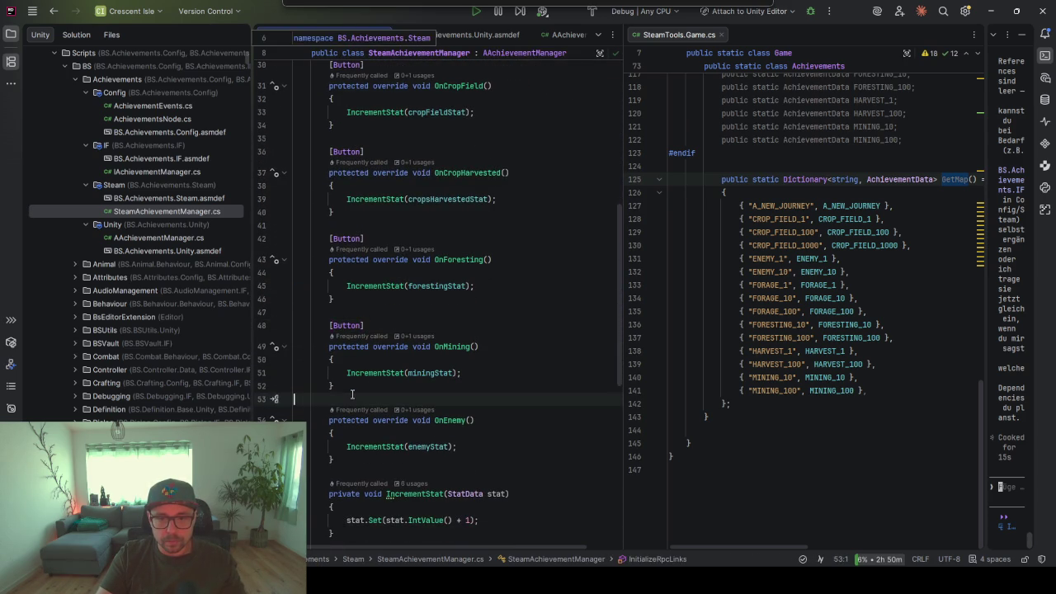
key("ctrl+v")
scroll(346, 368, "down", 2)
left_click(343, 364)
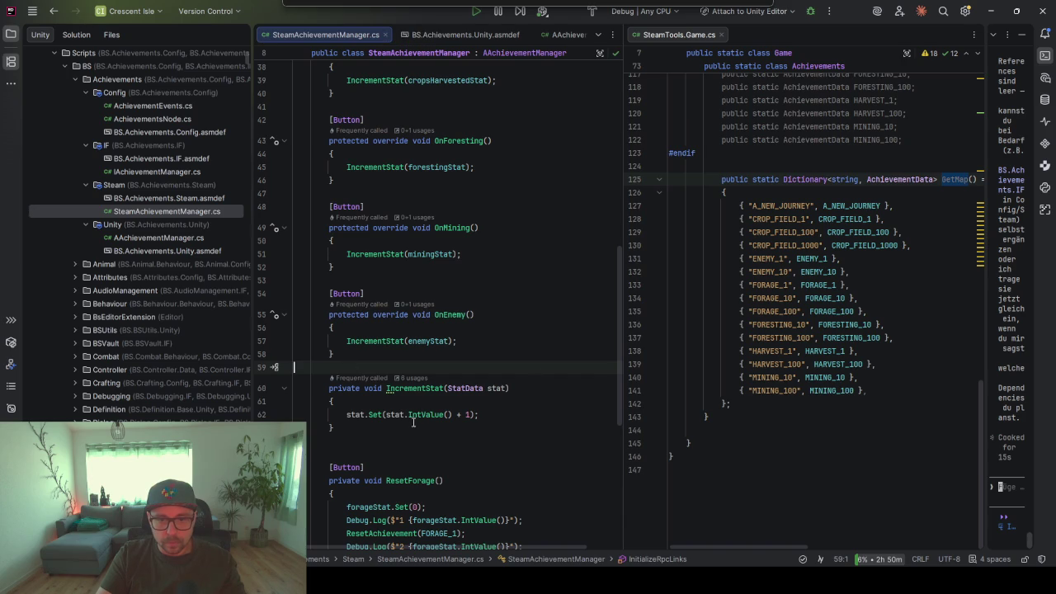
scroll(413, 422, "down", 3)
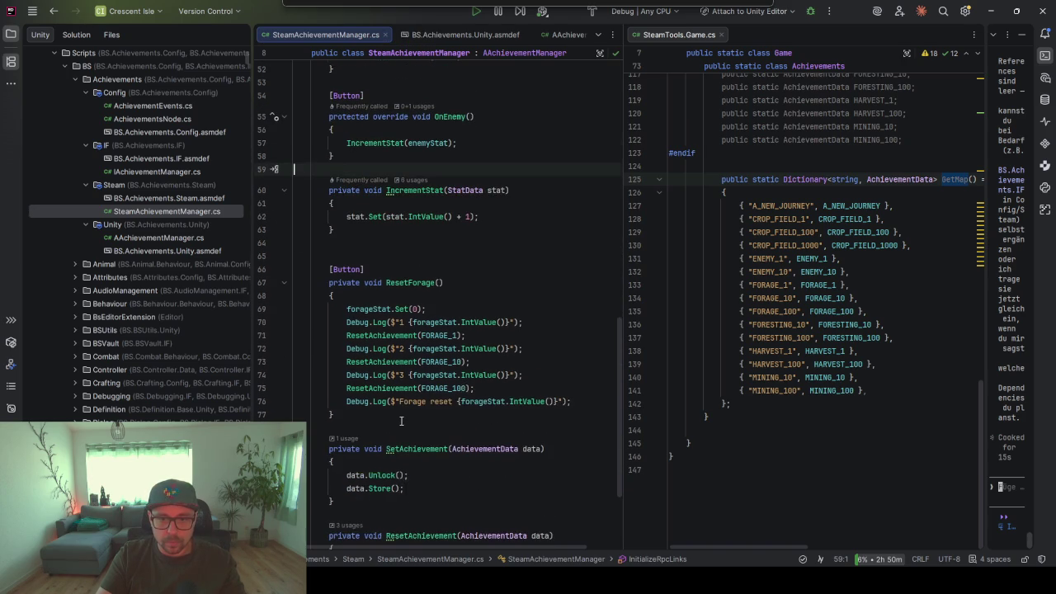
scroll(401, 421, "down", 3)
scroll(443, 262, "up", 3)
left_click_drag(438, 296, 407, 296)
Rename ResetForage to ResetAll and add a foreach over GetMap() calling ResetAchievement
type("All(")
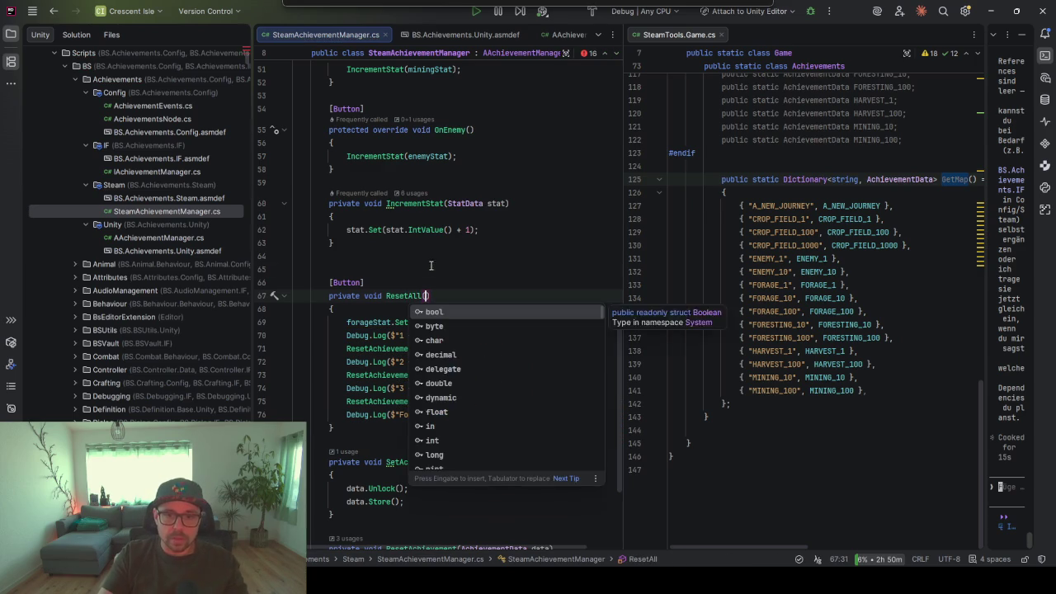
left_click(430, 266)
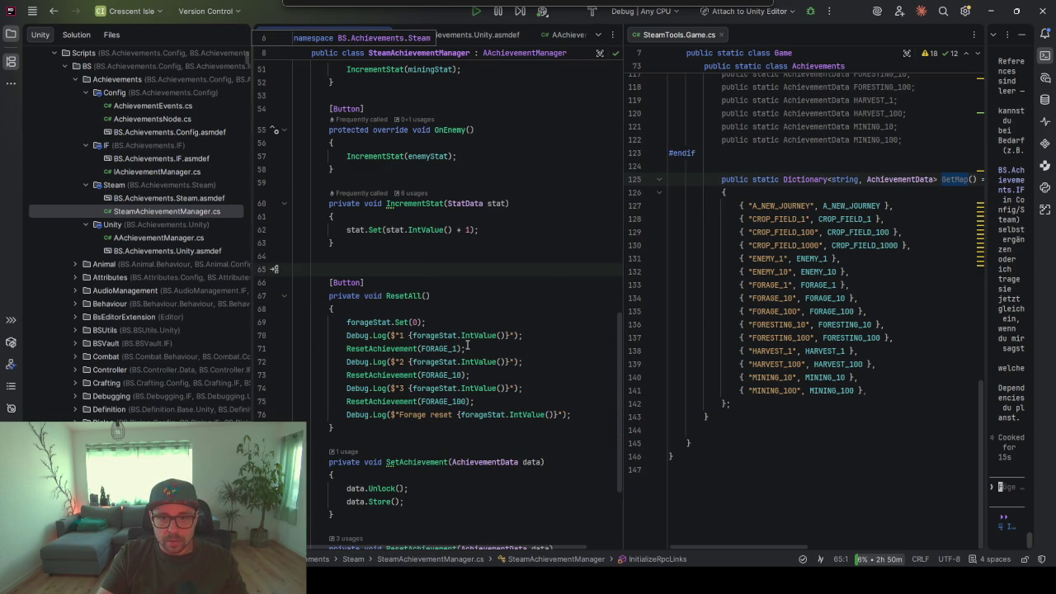
left_click(420, 307)
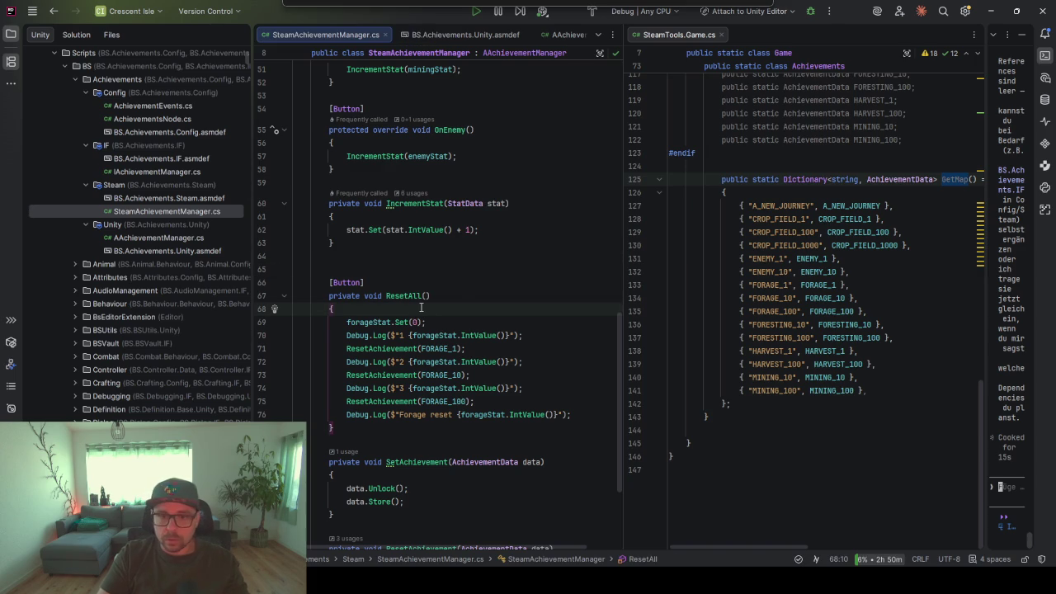
key("Return")
type("Get")
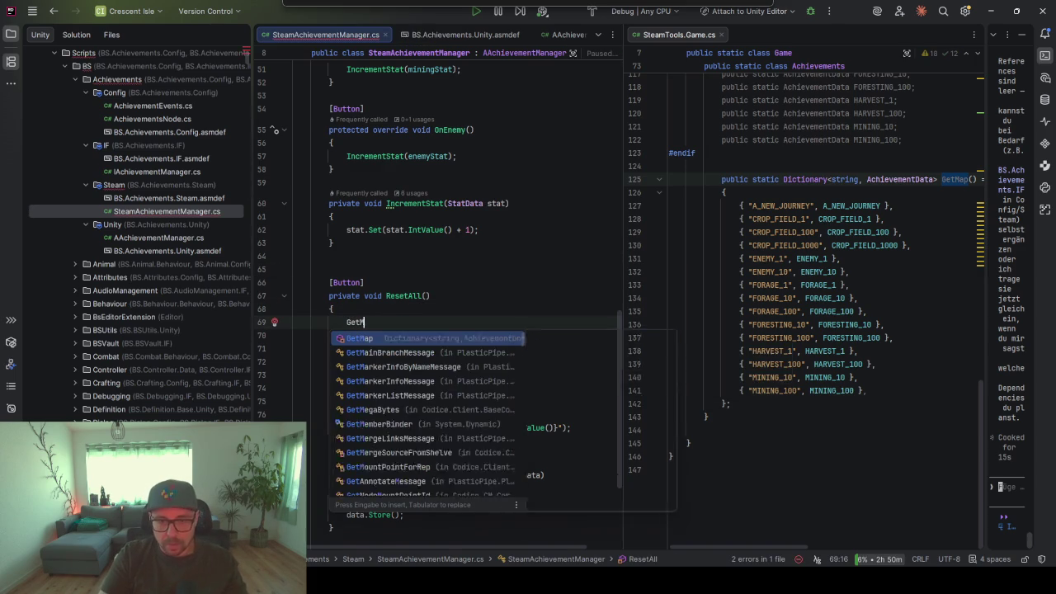
type("M")
key("Return")
type(".")
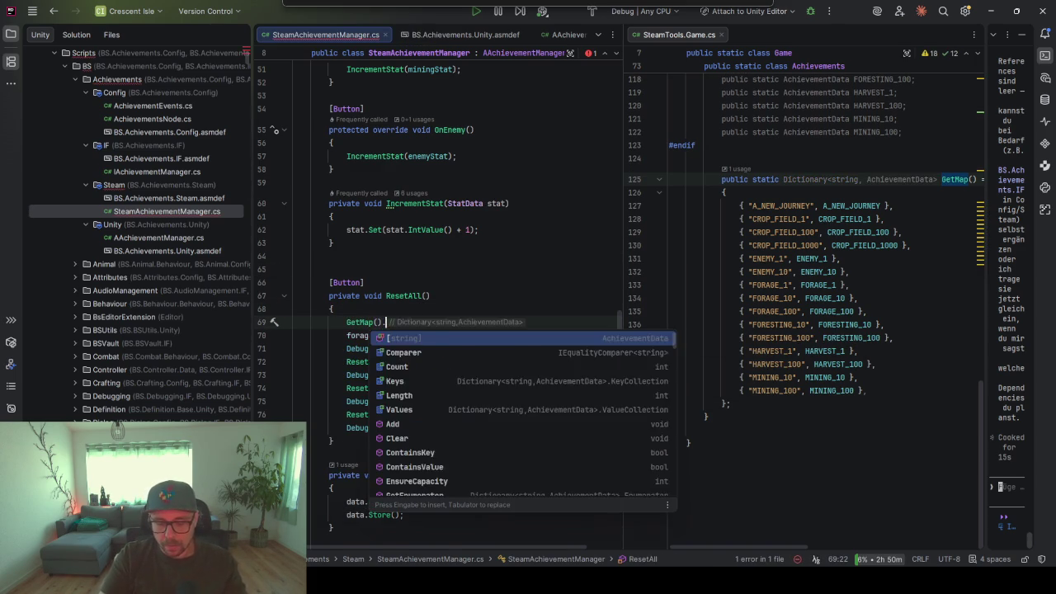
type("foreach")
key("Return")
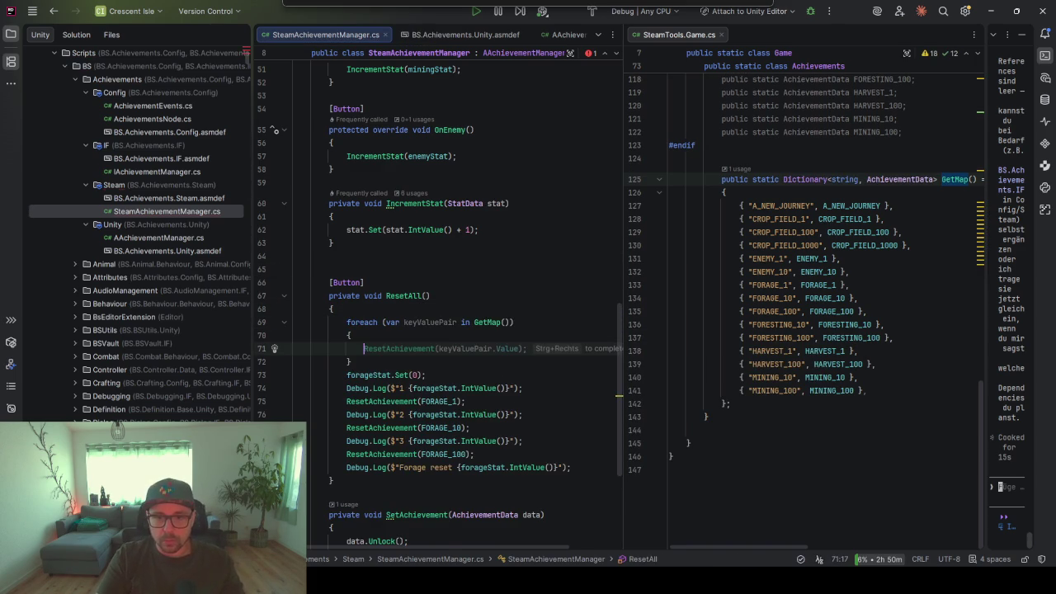
key("Tab")
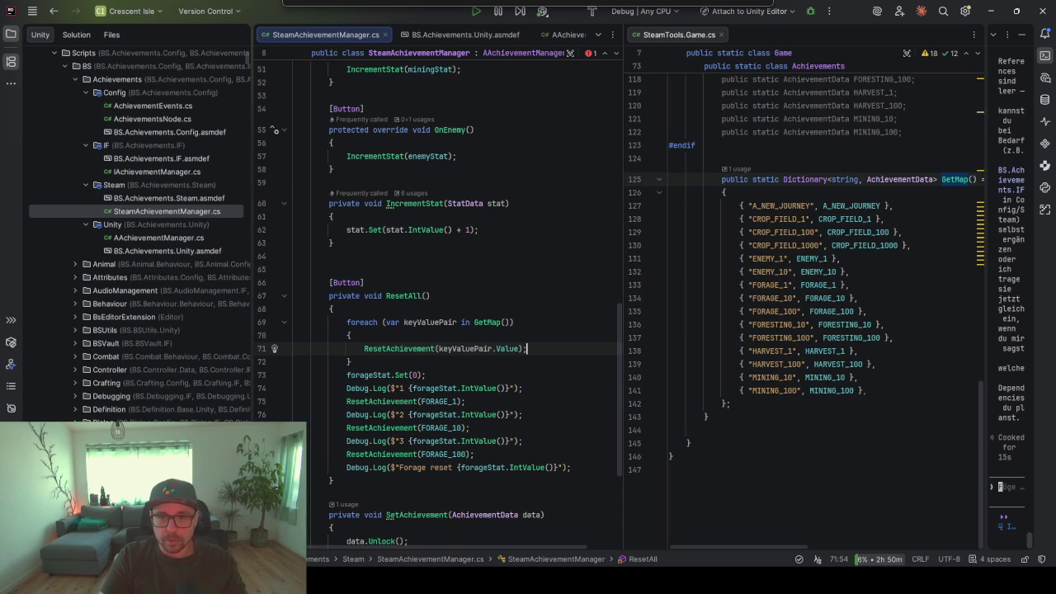
Replace the forage-only reset lines with AI-generated Set(0) calls for all six stats, then reformat
key("Down")
key("Down")
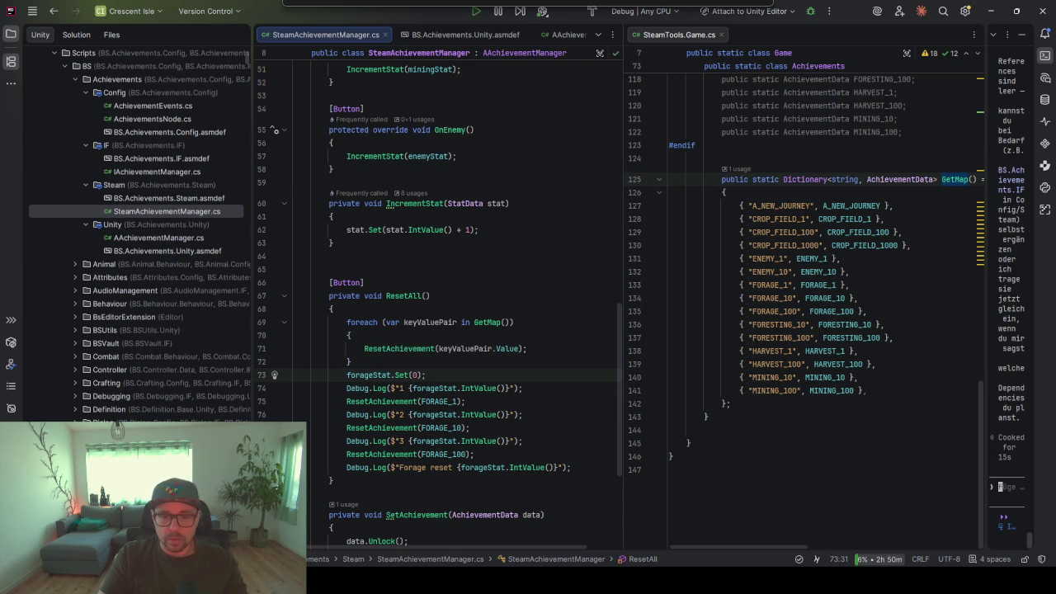
mouse_move(583, 468)
left_mouse_down()
mouse_move(347, 387)
mouse_move(491, 379)
mouse_move(346, 388)
left_mouse_up()
key("BackSpace")
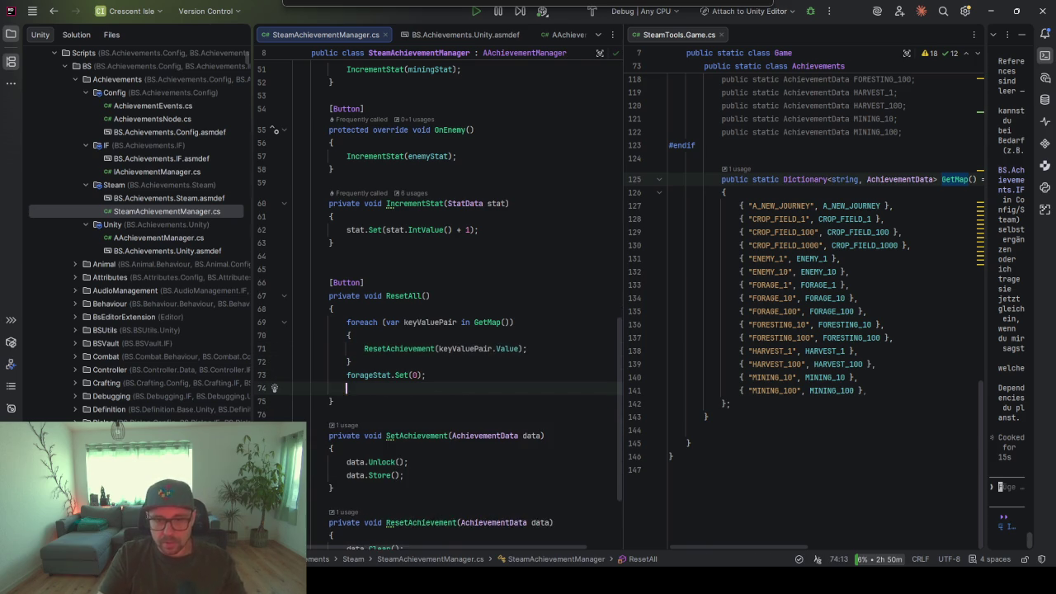
key("ctrl+backslash")
type("set all stats to")
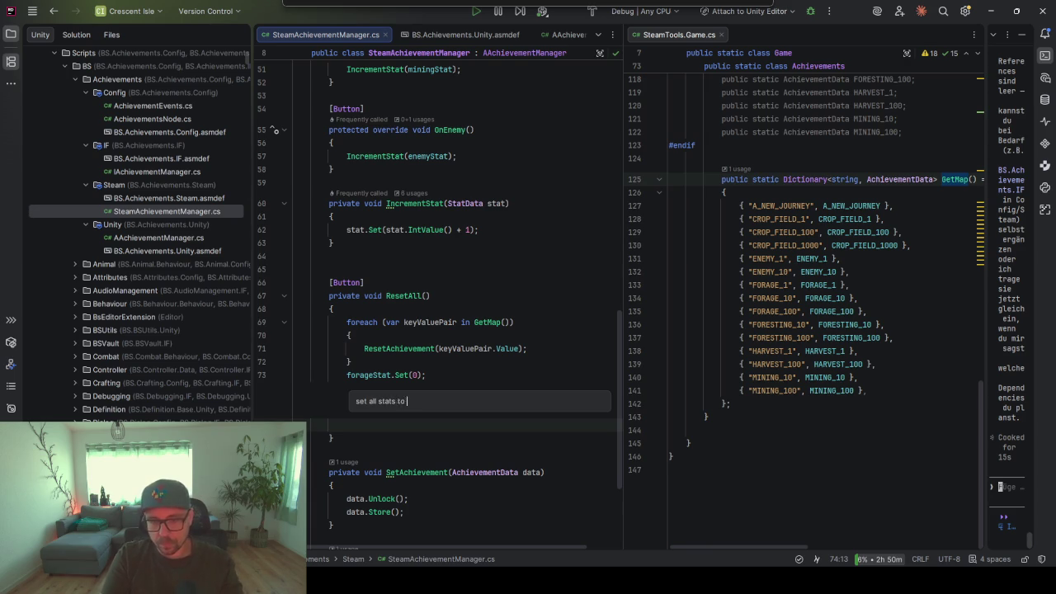
key("Return")
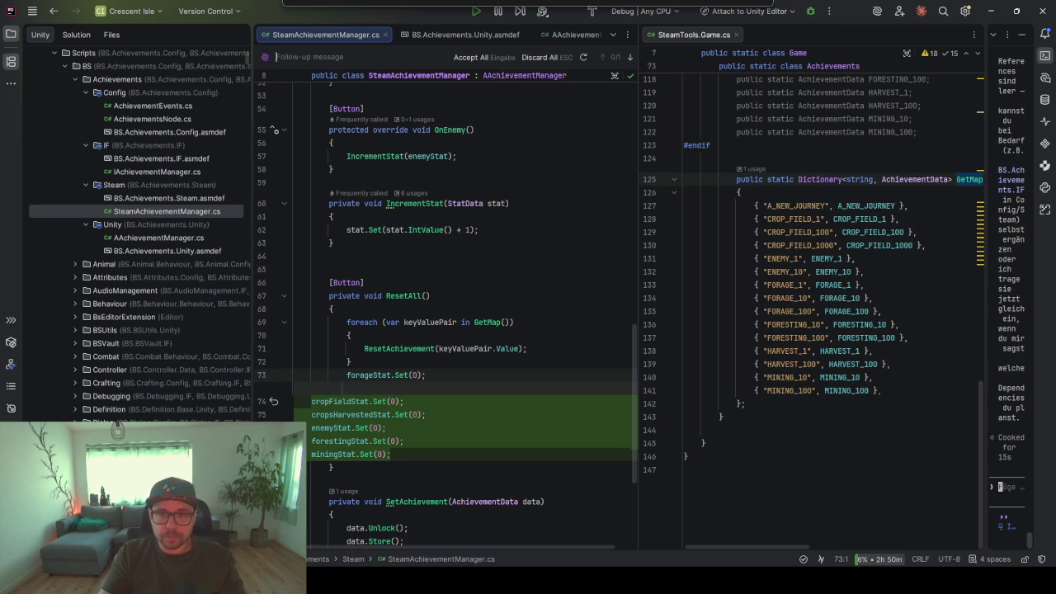
left_click(471, 57)
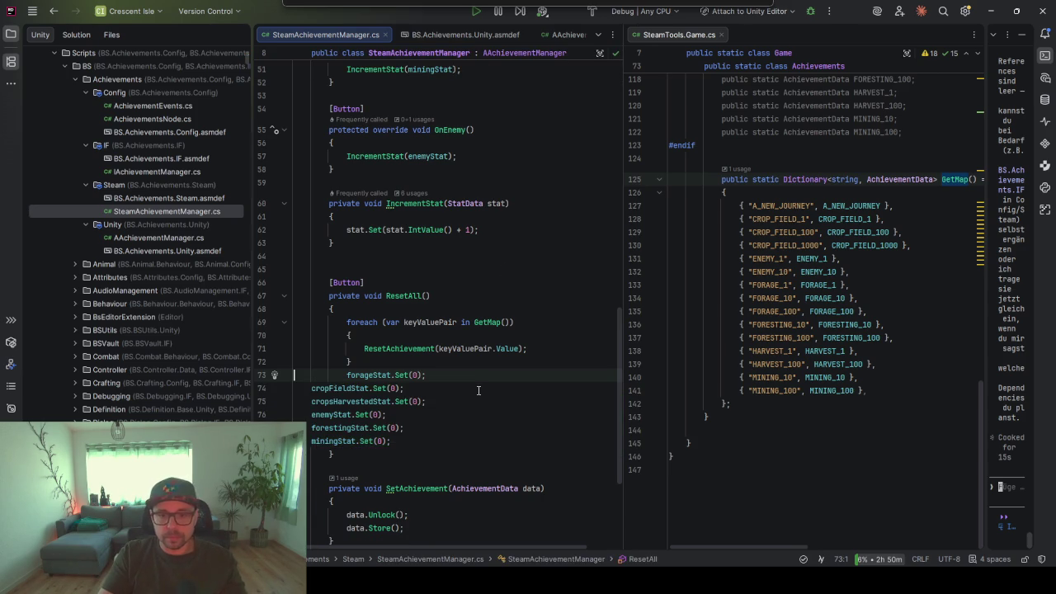
key("ctrl+alt+l")
scroll(477, 391, "down", 3)
scroll(373, 364, "up", 9)
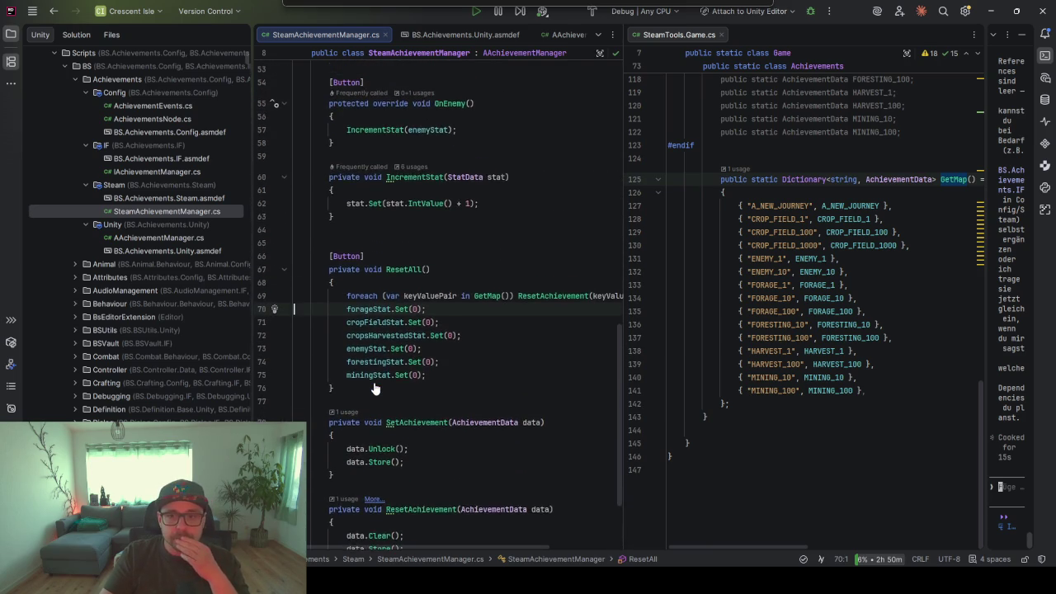
scroll(374, 388, "up", 10)
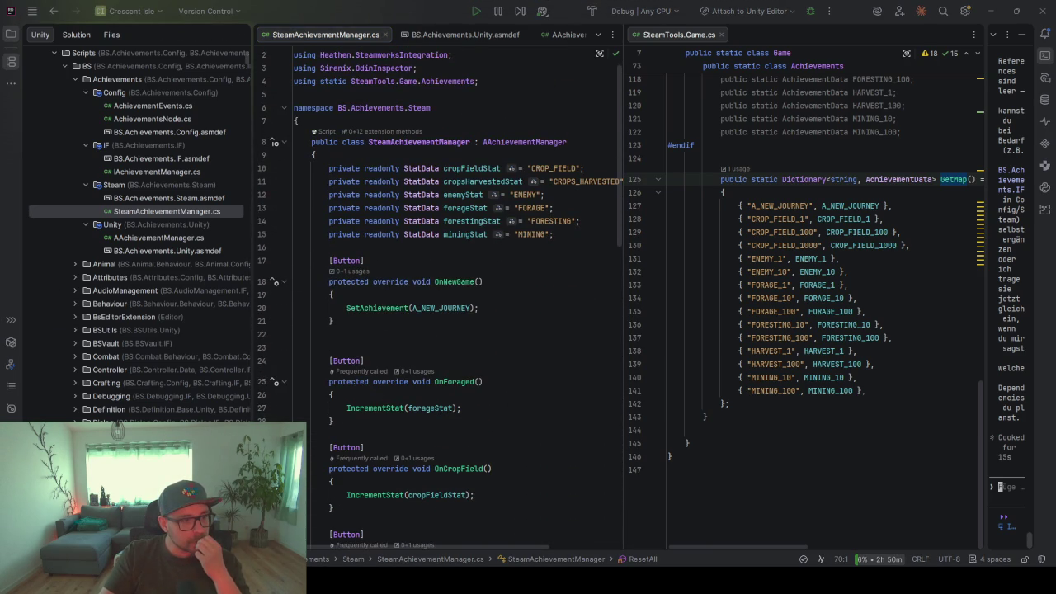
Highlight the StatData field usages, widen the SteamAchievementManager pane, and switch to Steam's Crescent Isle page
left_click(613, 327)
mouse_move(625, 281)
left_click(425, 208)
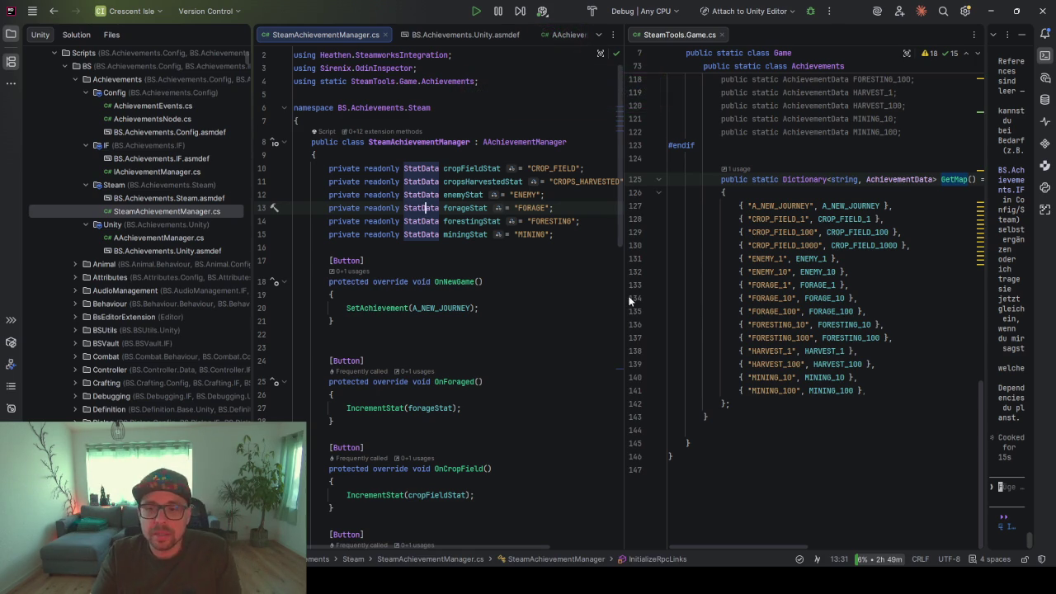
left_click_drag(625, 292, 701, 280)
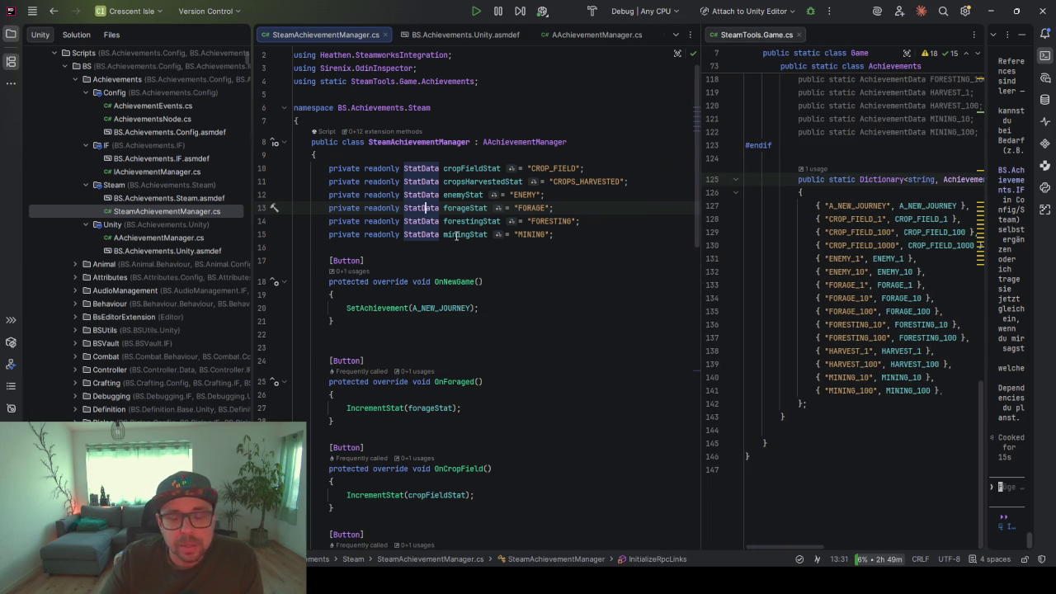
mouse_move(447, 189)
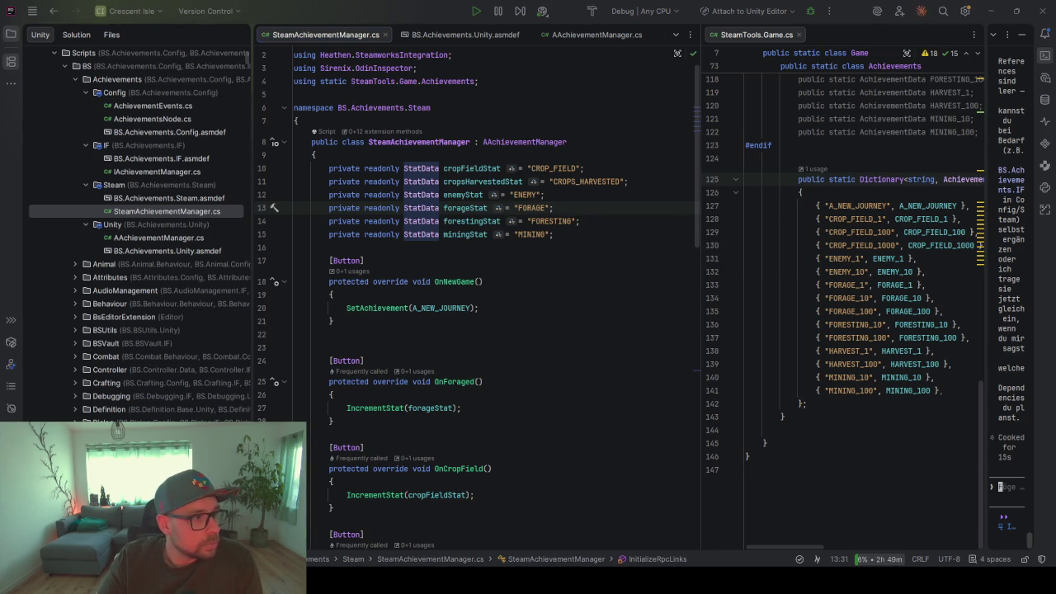
key("alt+Tab")
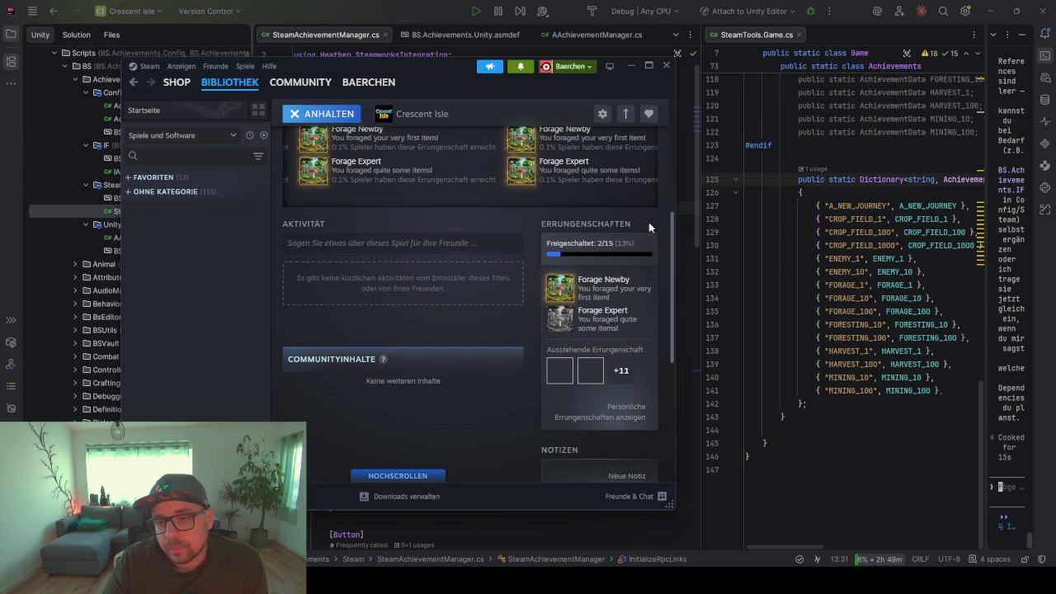
Move the Steam window showing Crescent Isle at 2/15 achievements aside and return to Rider
left_click_drag(466, 62, 337, 62)
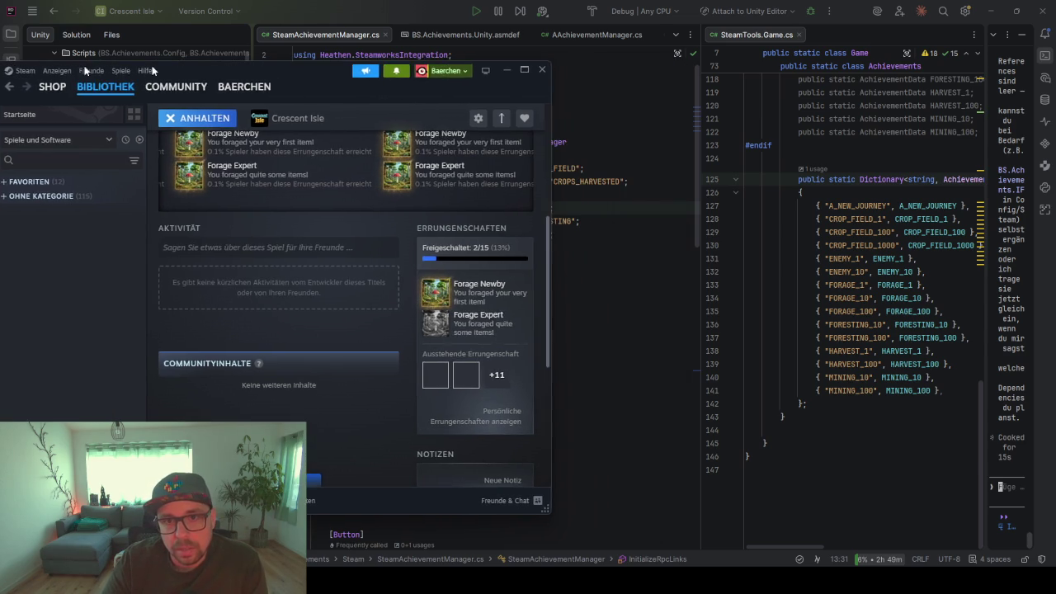
key("alt+Tab")
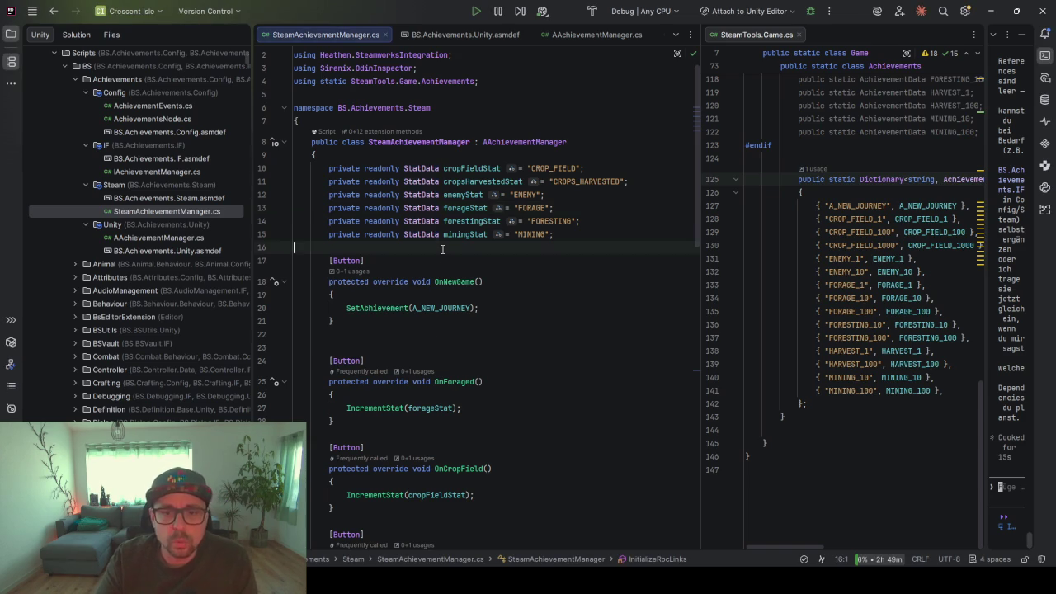
Delete the extra blank line after OnNewGame in SteamAchievementManager.cs
scroll(442, 256, "down", 5)
left_click(397, 146)
key("BackSpace")
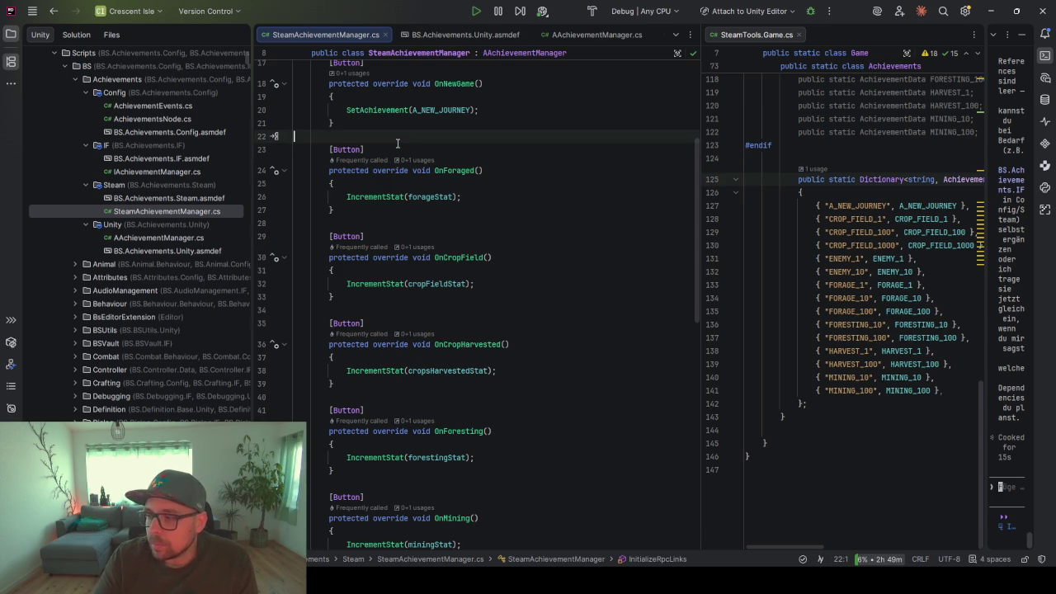
scroll(403, 262, "up", 2)
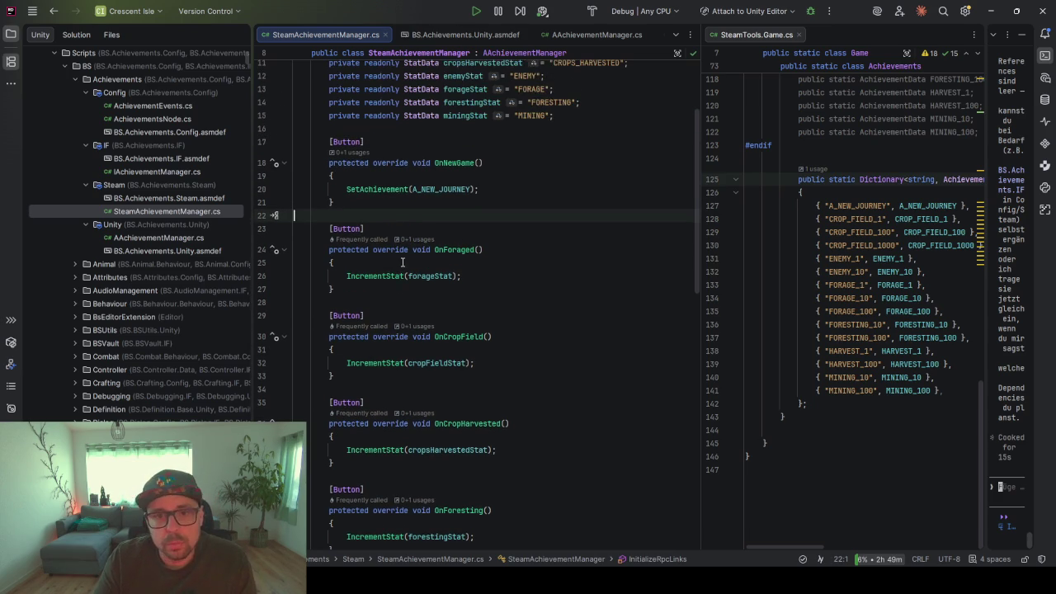
scroll(402, 262, "up", 1)
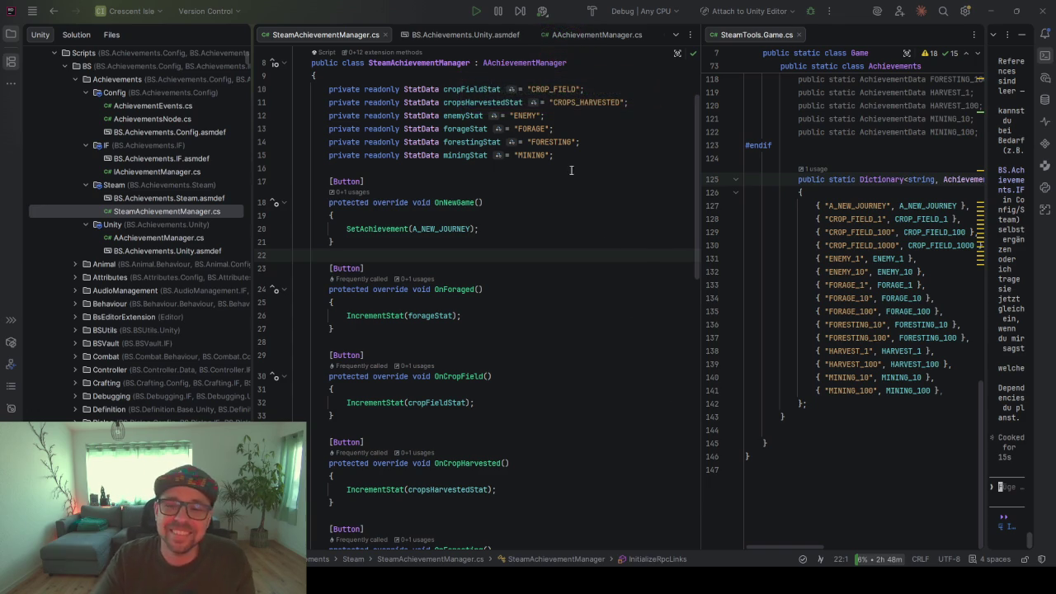
Minimize Rider to bring the Unity editor with NetworkingBaseSceneSteam forward
left_click(561, 155)
scroll(561, 156, "up", 3)
left_click(990, 11)
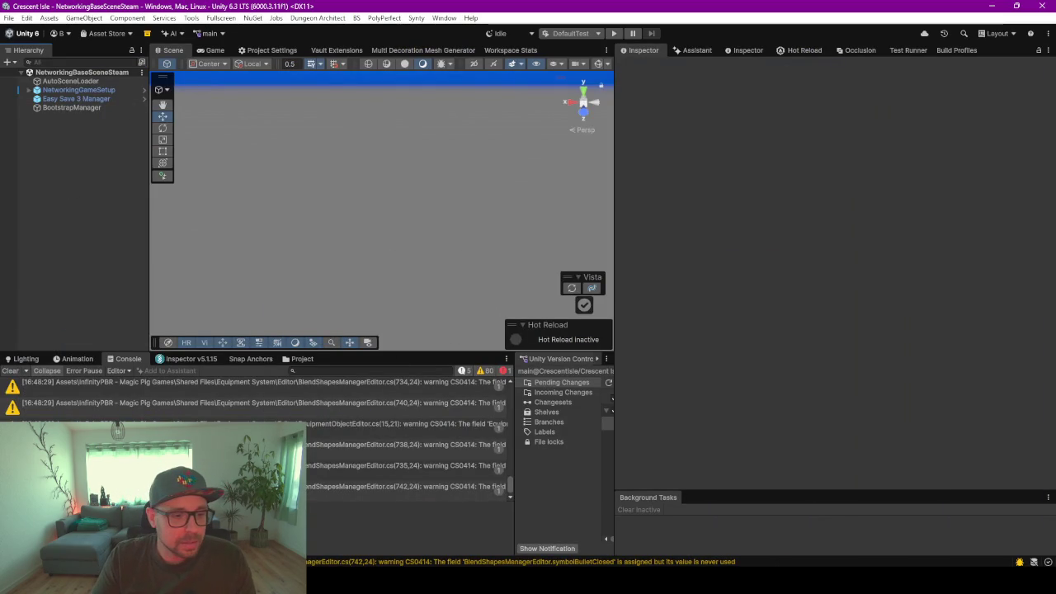
Clear the Unity console warnings, widen the Scene view, and enter Play mode
left_click(10, 370)
left_click_drag(721, 301, 811, 301)
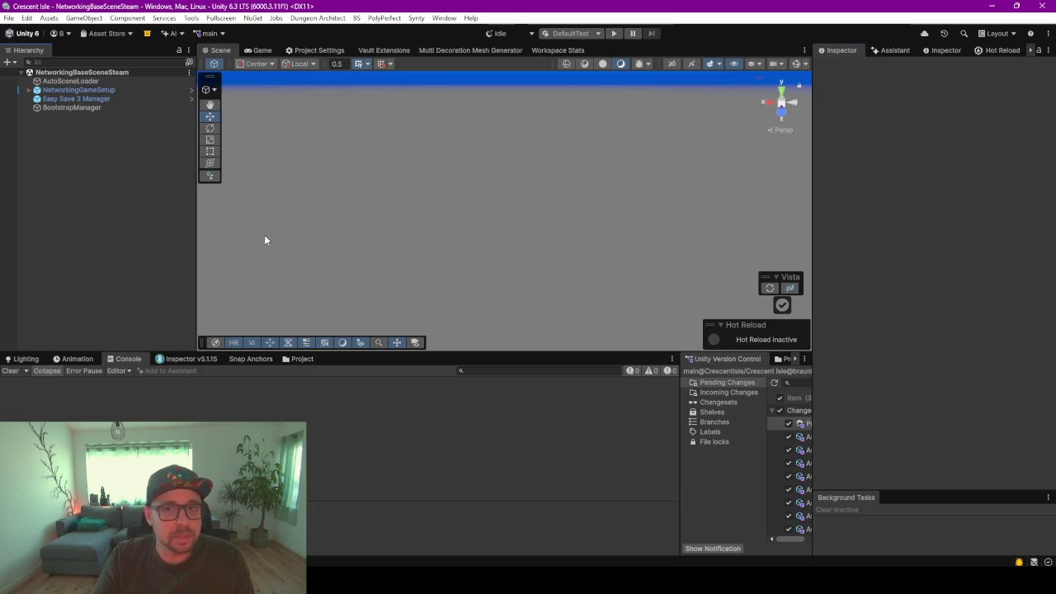
left_click(614, 33)
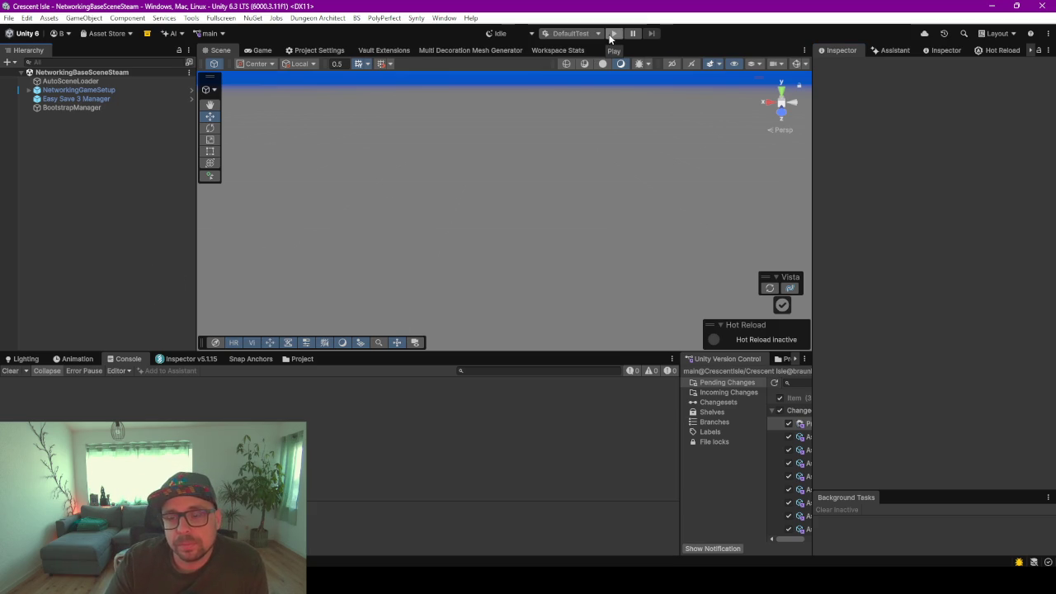
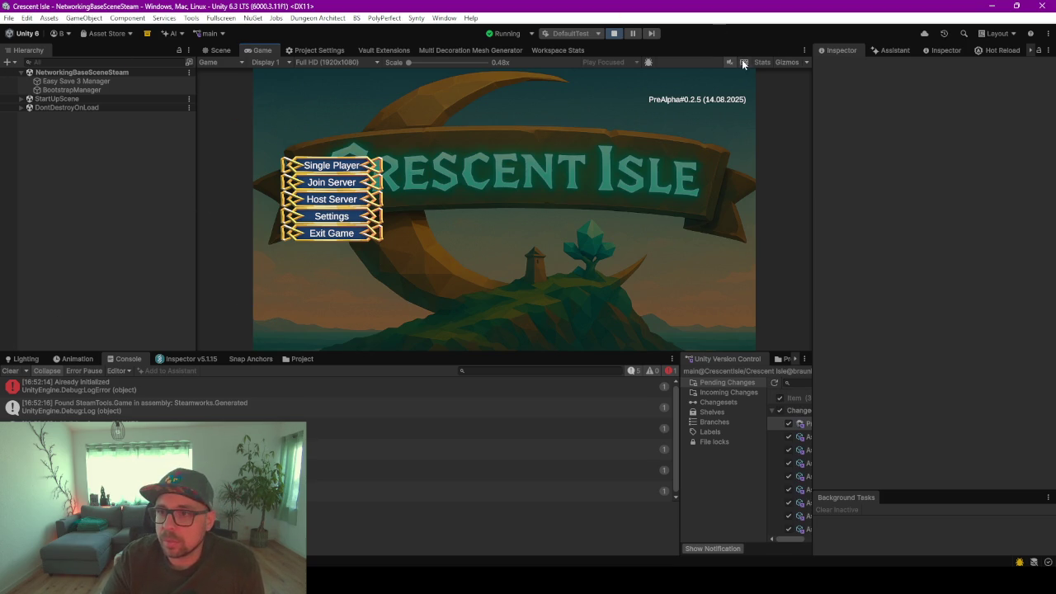
Choose Single Player and start a New Game from the Crescent Isle main menu
left_click(357, 169)
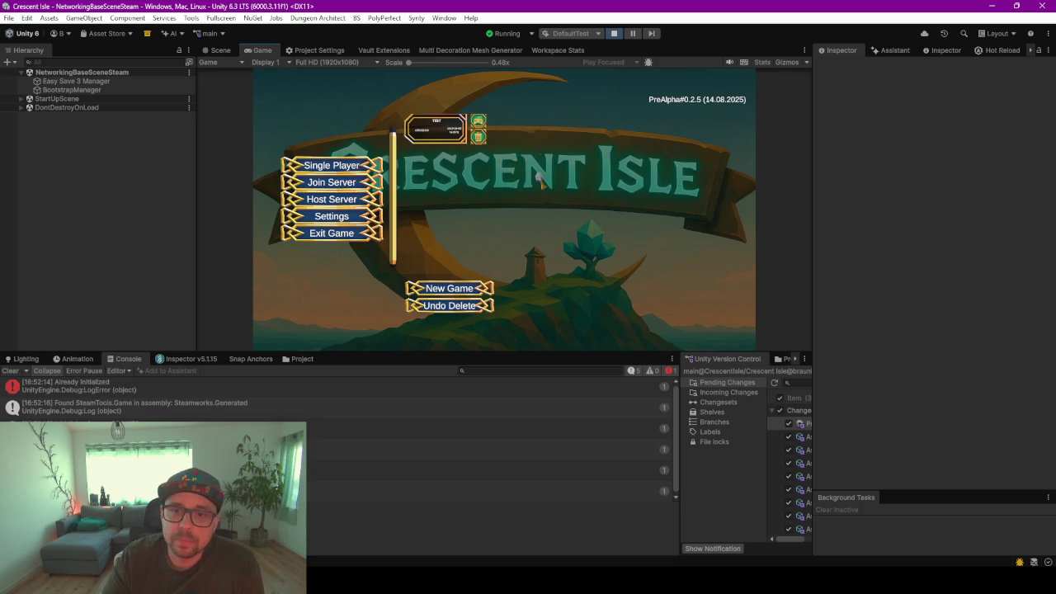
left_click(478, 124)
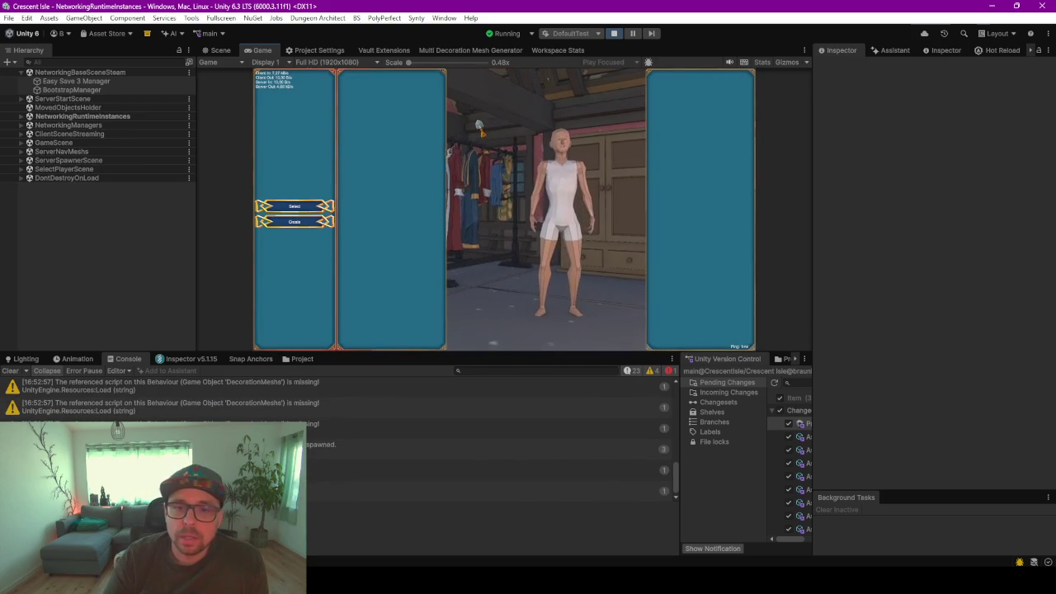
Begin a new character with a tan skin palette and a darker primary skin tone, in fullscreen
left_click(294, 223)
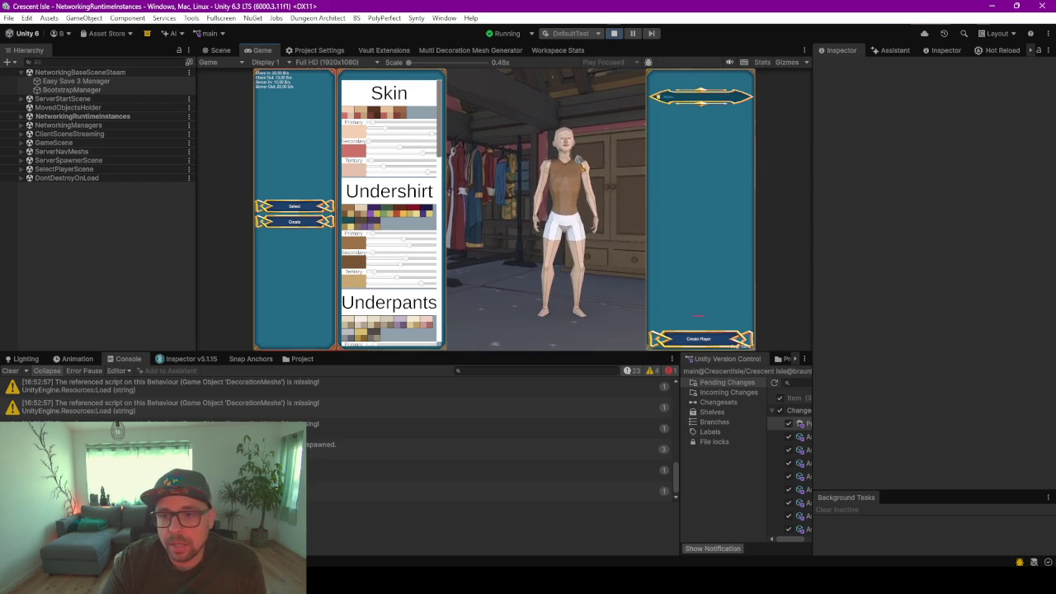
left_click(368, 116)
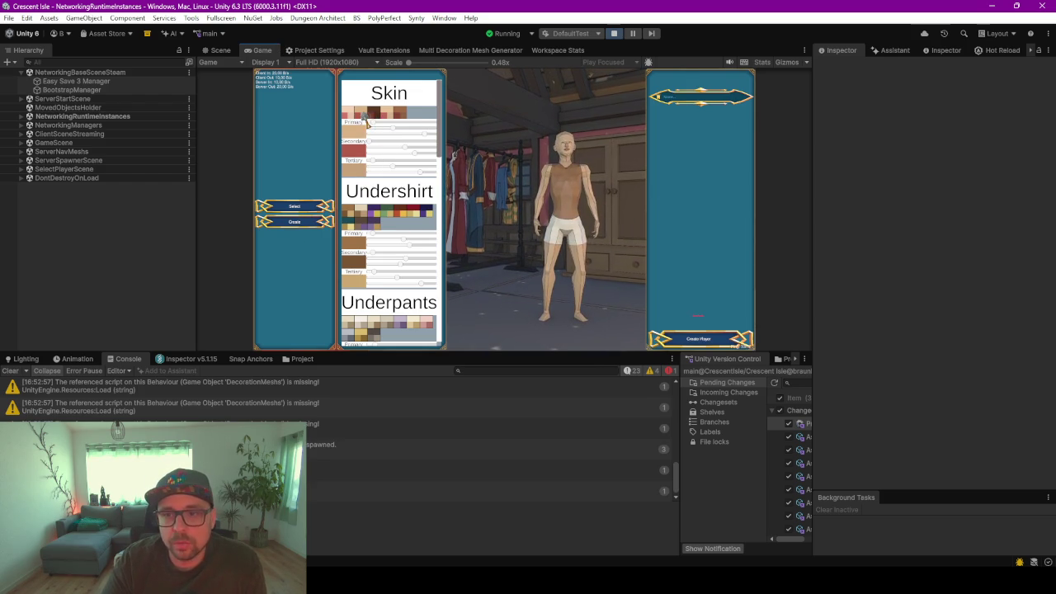
left_click(400, 115)
left_click_drag(362, 126, 408, 127)
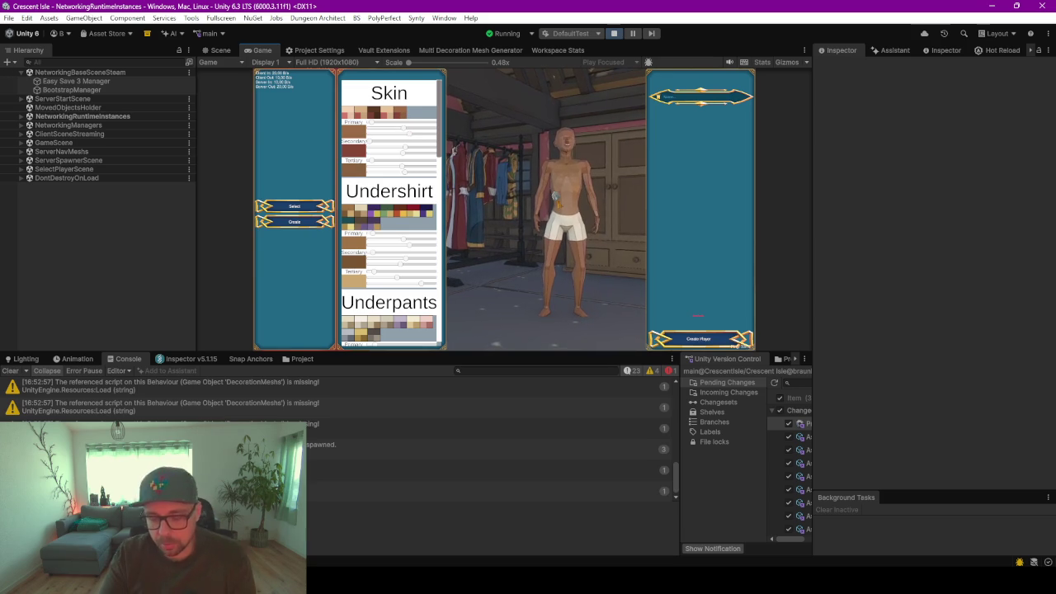
key("F10")
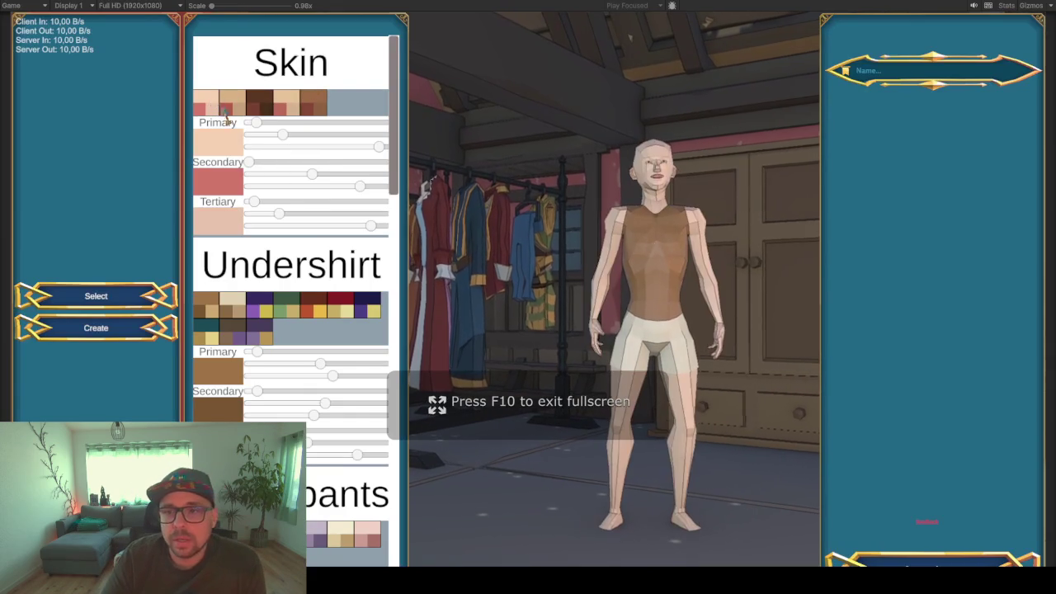
mouse_move(252, 123)
left_mouse_down()
mouse_move(319, 131)
mouse_move(280, 137)
left_mouse_up()
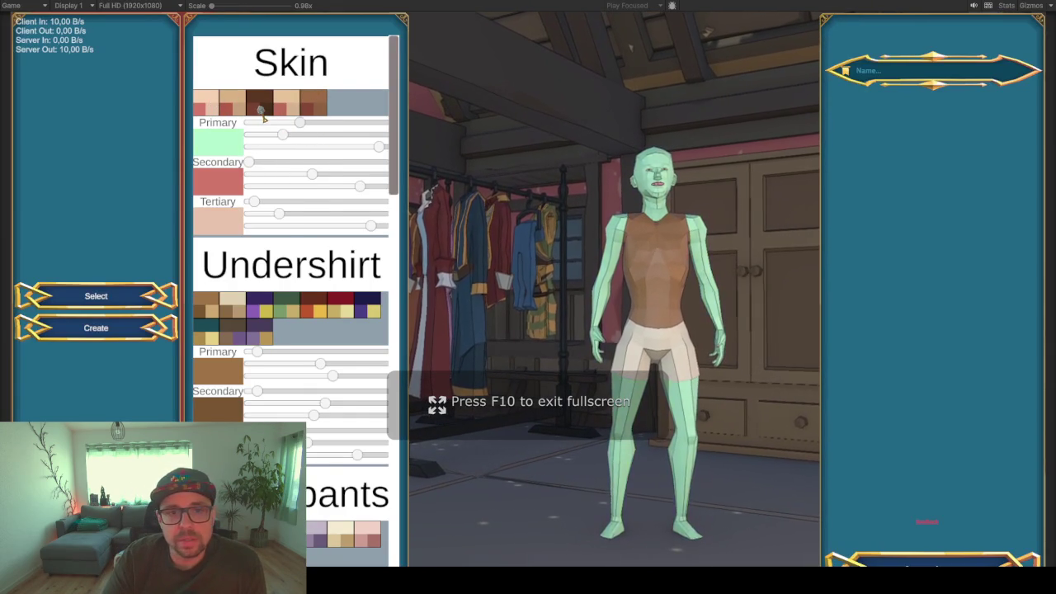
Give the character green and tan Leather Boots
scroll(281, 263, "down", 1)
scroll(281, 262, "down", 10)
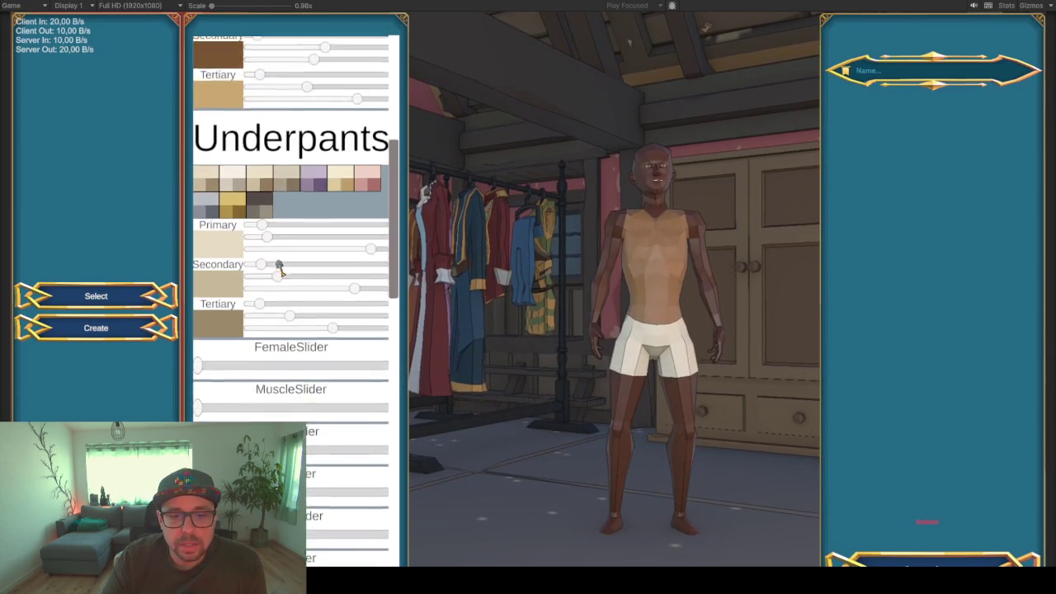
scroll(280, 263, "down", 1)
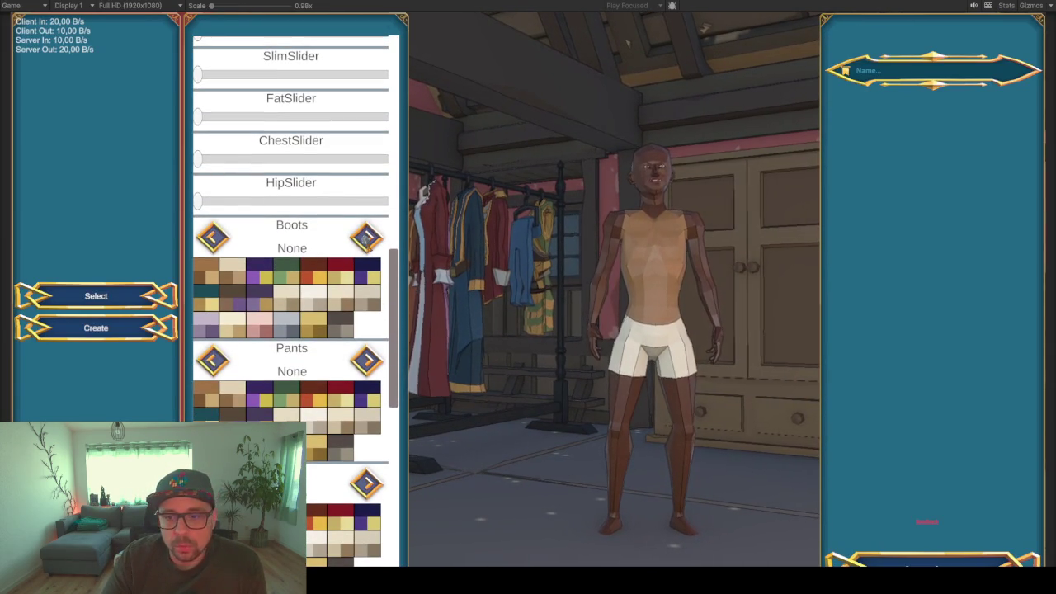
left_click(366, 238)
left_click(367, 238)
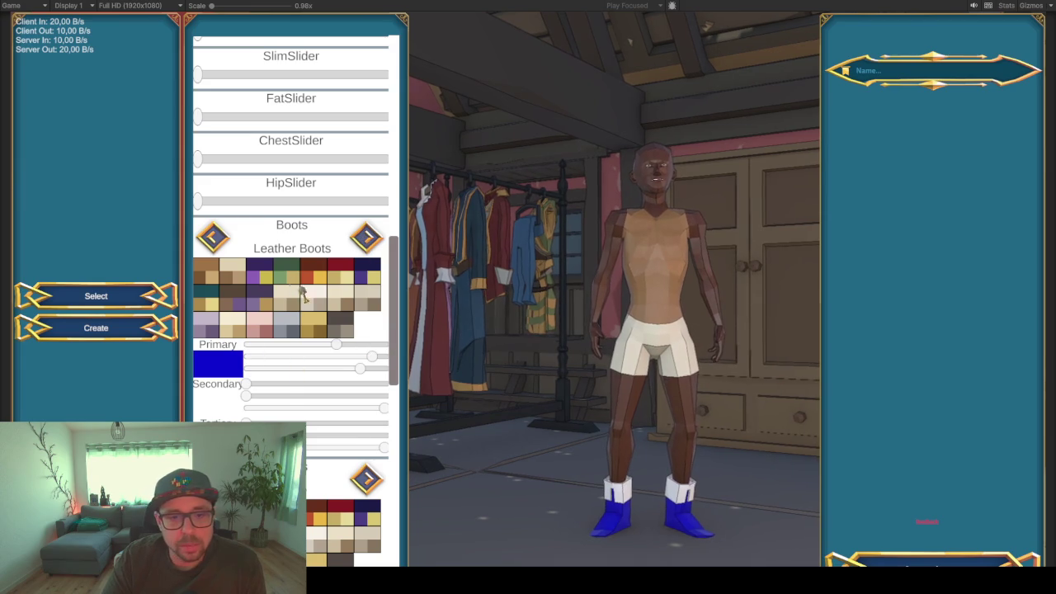
left_click(286, 282)
Switch the pants to green and tan Cloth Shorts
scroll(320, 396, "down", 4)
scroll(320, 396, "down", 5)
left_click(366, 363)
left_click(366, 363)
left_click(285, 408)
Set the shirt to the white TeeShirtWithButtons after briefly trying the Blouse with Undershirt
scroll(289, 404, "down", 14)
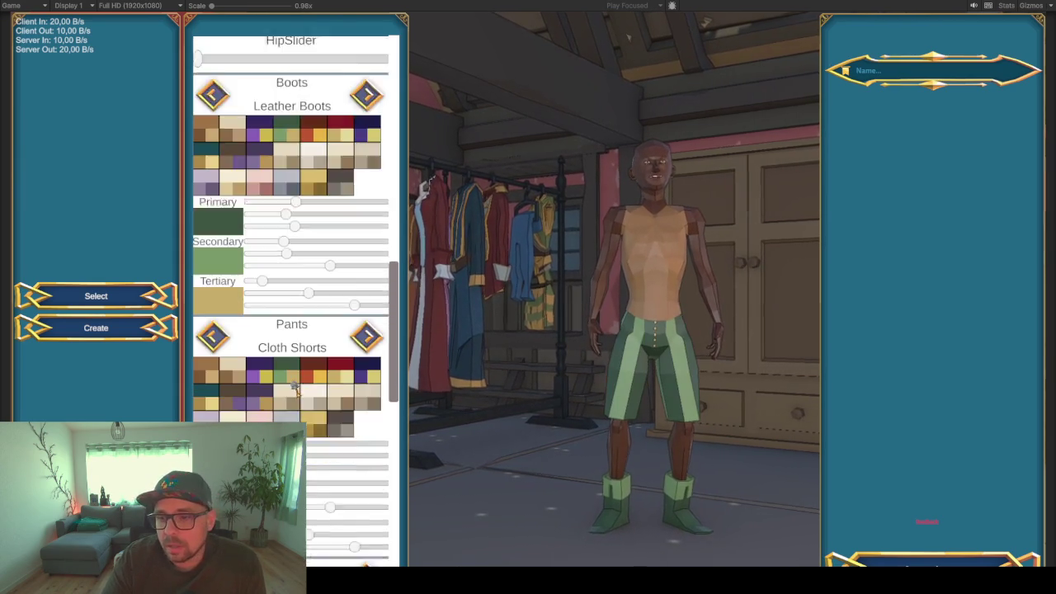
left_click(361, 417)
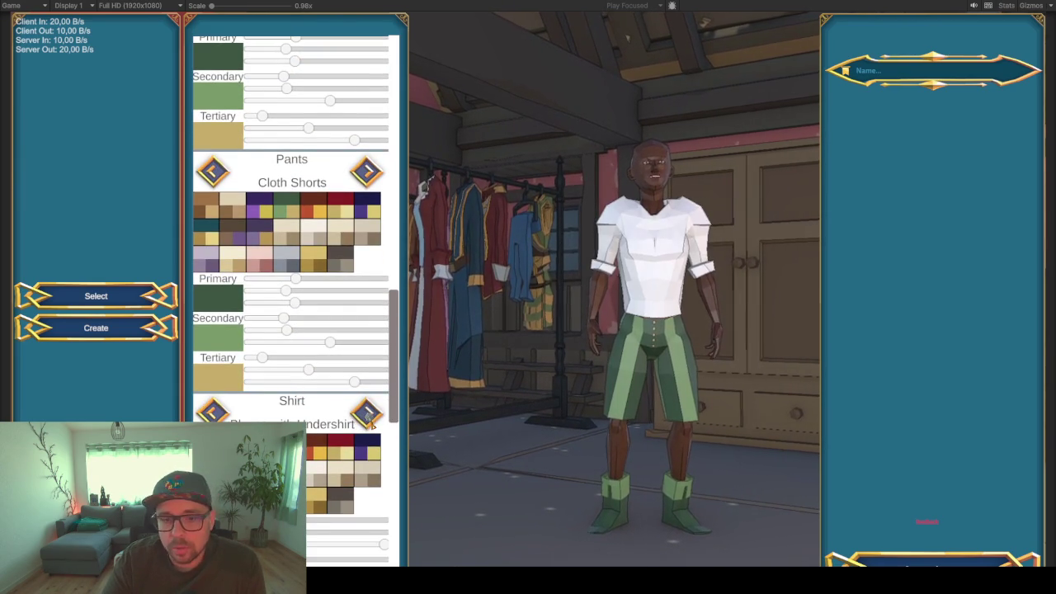
left_click(363, 415)
left_click(212, 411)
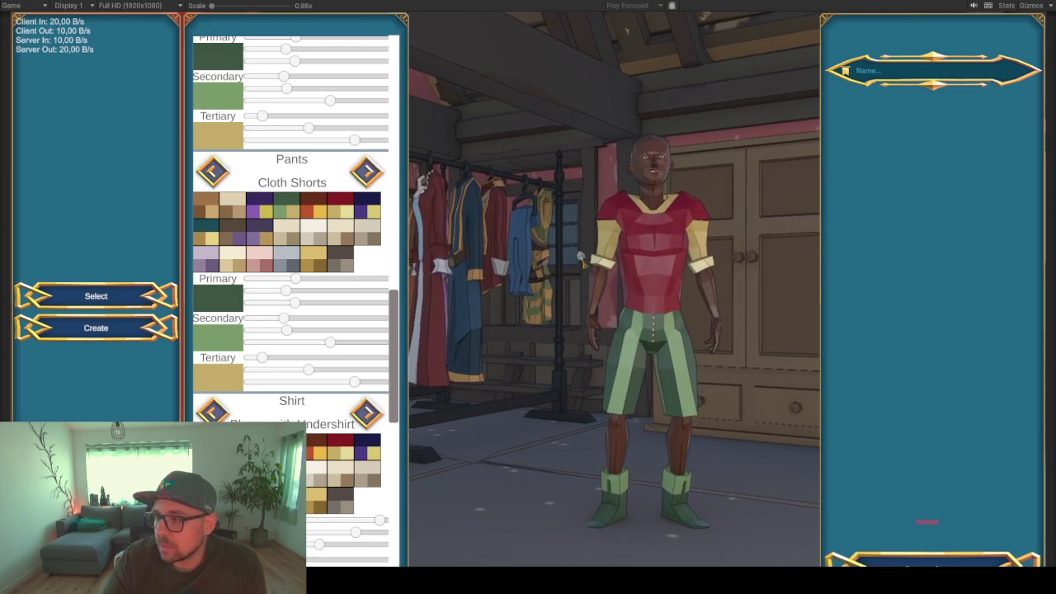
left_click(365, 417)
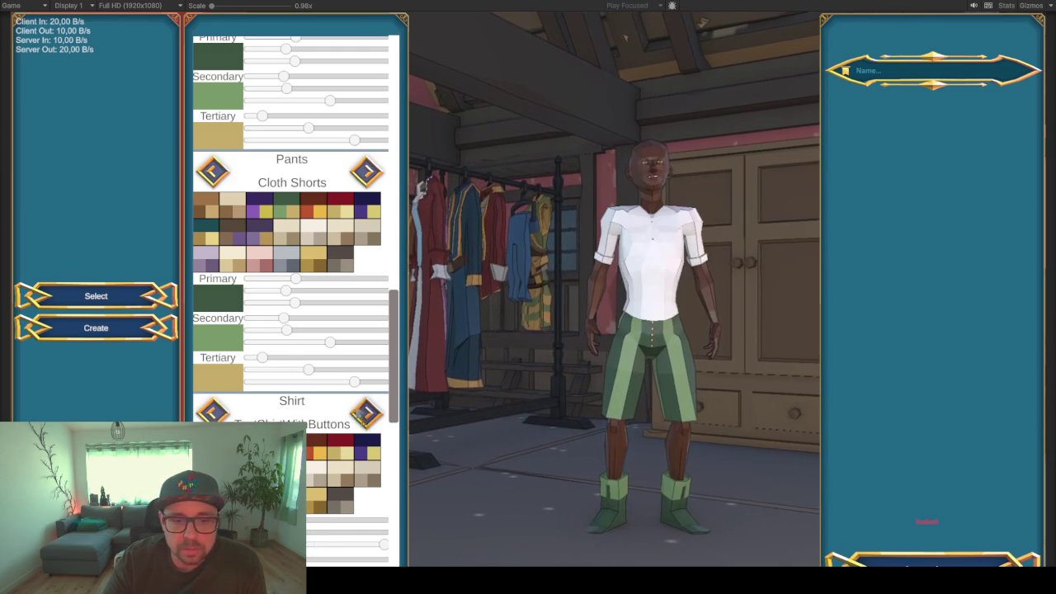
Switch the shirt to VestWithButtons and add a navy, purple and yellow TestBeltWithBuckle belt
left_click(365, 414)
scroll(322, 452, "down", 3)
scroll(322, 453, "down", 3)
left_click(366, 408)
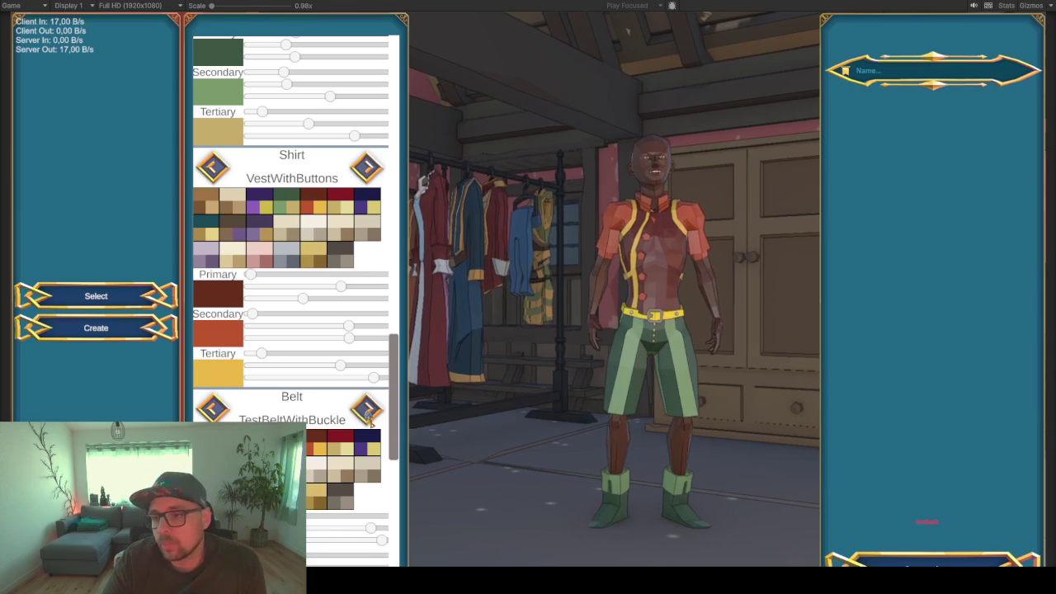
left_click(367, 443)
Give the character dark red Gloves without Fingertips
scroll(314, 457, "down", 5)
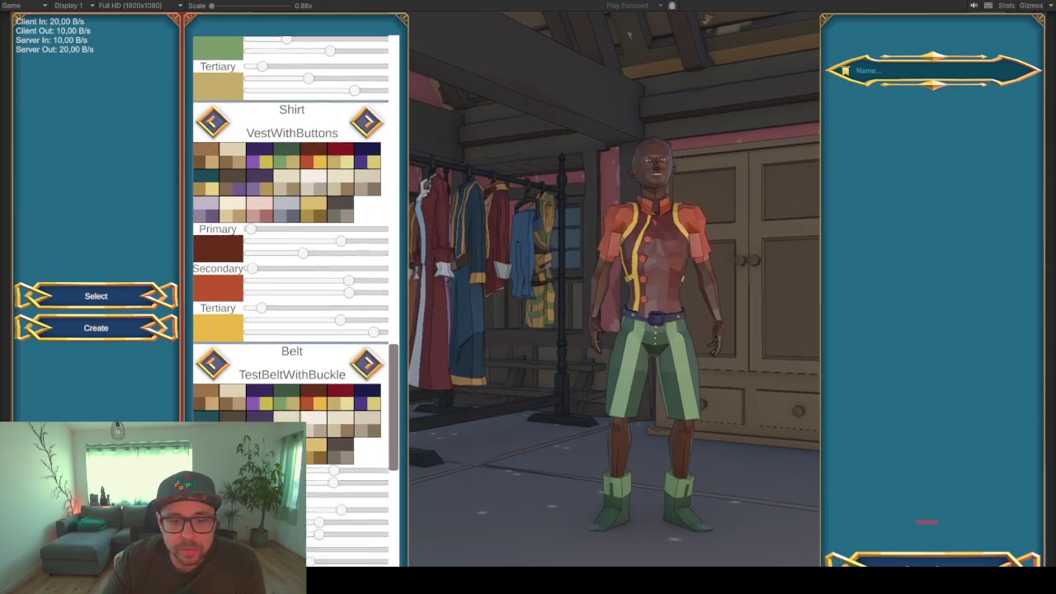
scroll(308, 452, "down", 2)
left_click(365, 365)
left_click(365, 365)
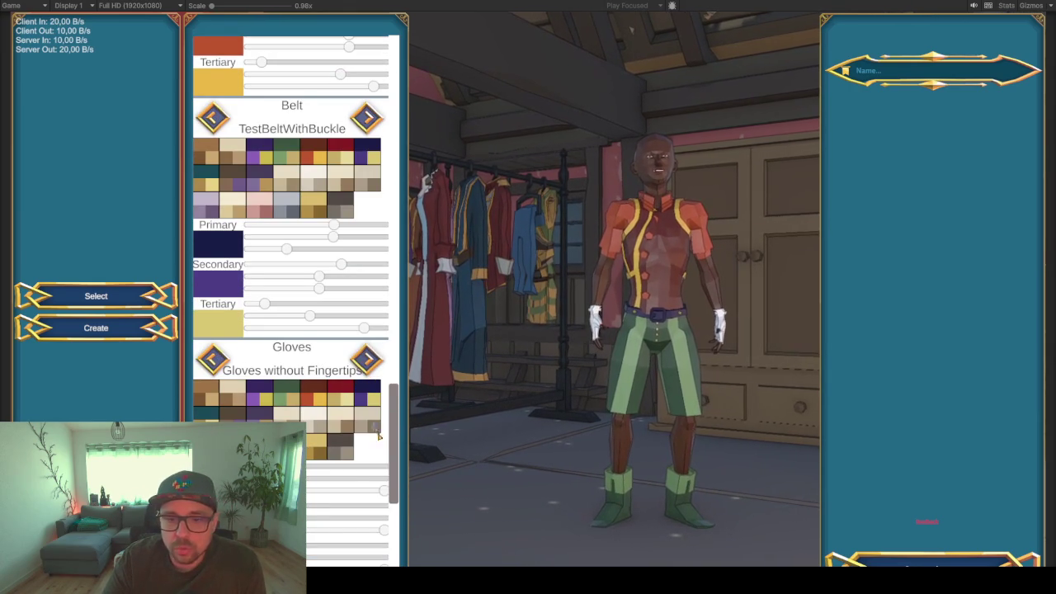
left_click(344, 398)
Set the hair to the blonde BS_GenericHair.002 style
scroll(347, 388, "down", 7)
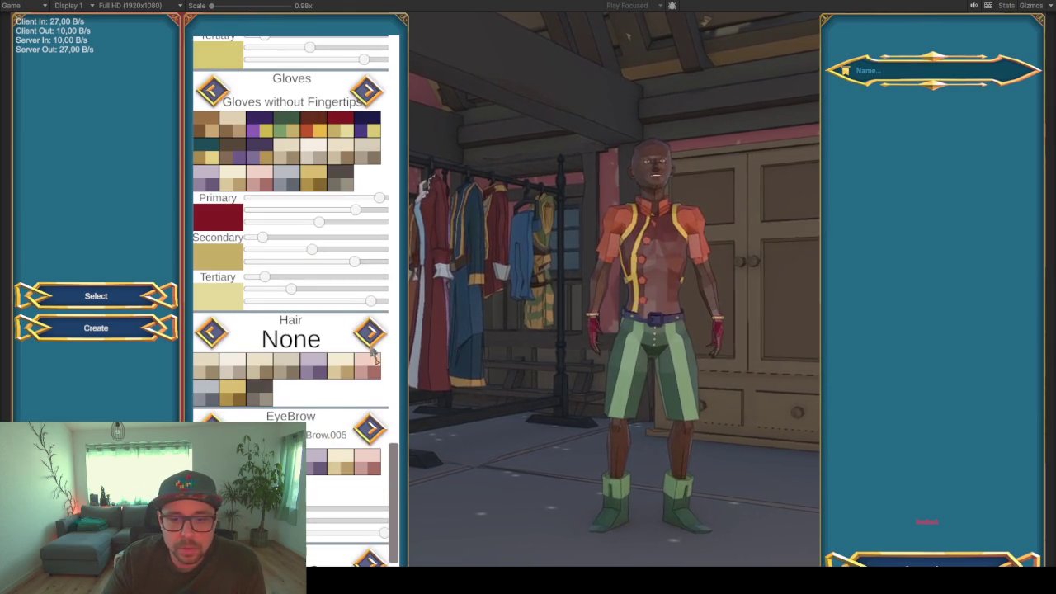
left_click(370, 333)
left_click(370, 345)
left_click(371, 345)
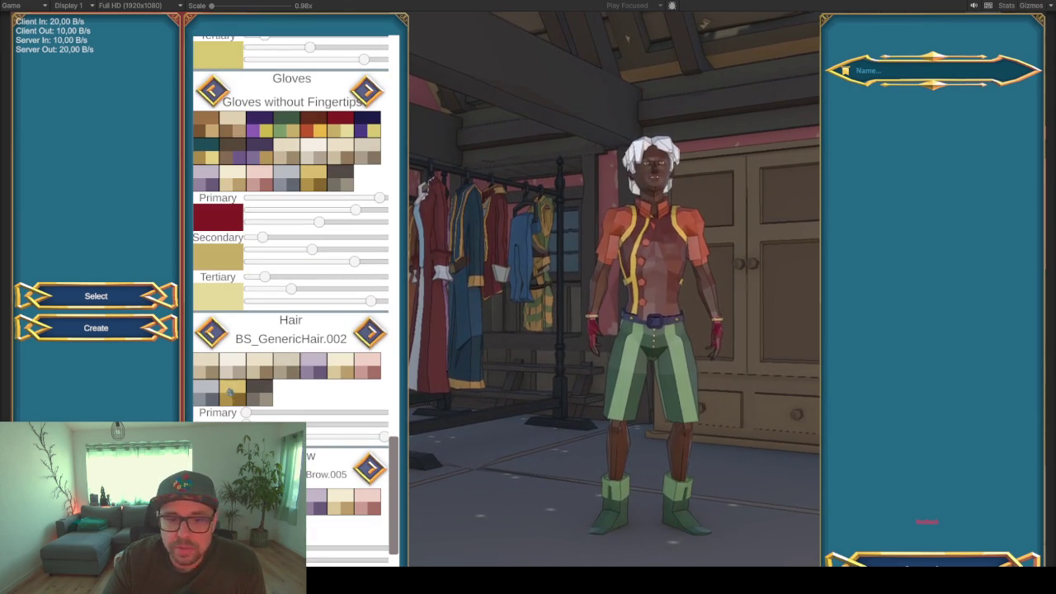
left_click(244, 400)
Change the eyebrows to BS_GenericEyeBrow.008 and add a white beard
scroll(248, 404, "down", 2)
left_click(369, 394)
left_click(369, 394)
left_click(369, 393)
scroll(375, 462, "down", 2)
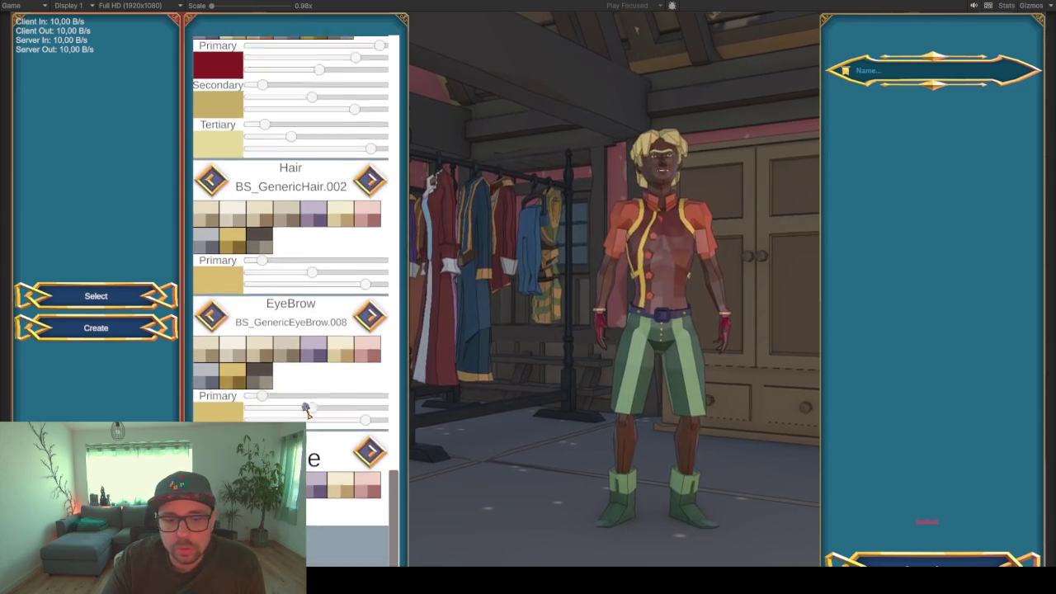
left_click(370, 510)
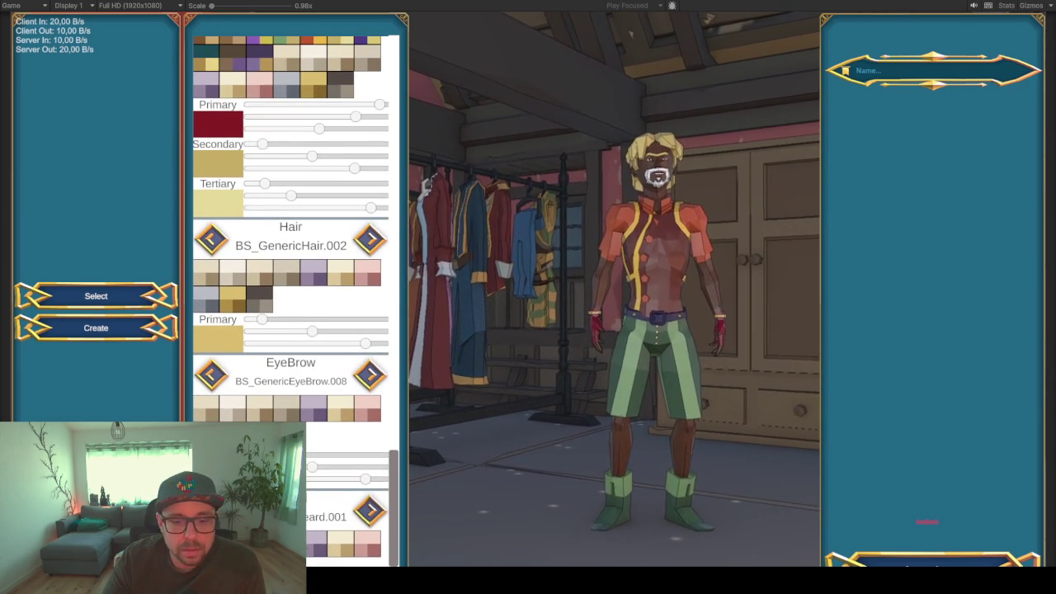
scroll(277, 392, "up", 10)
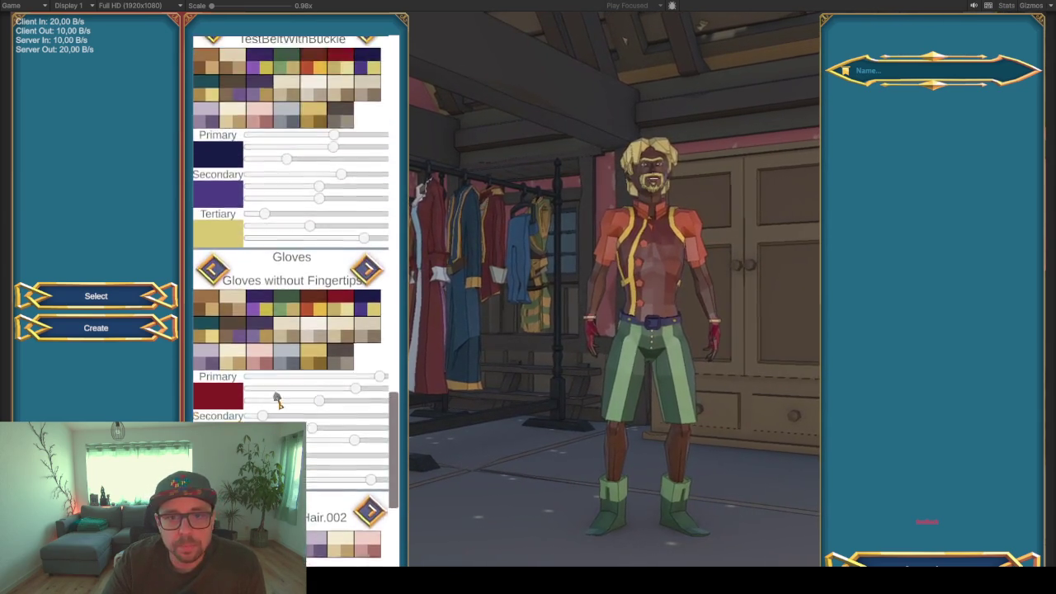
scroll(278, 392, "up", 12)
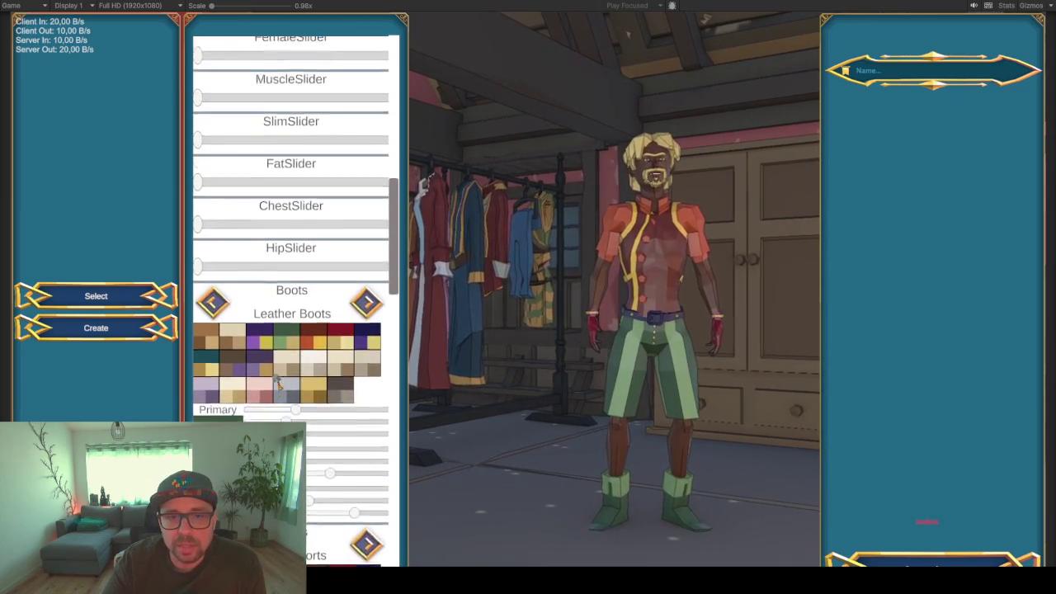
scroll(279, 384, "up", 1)
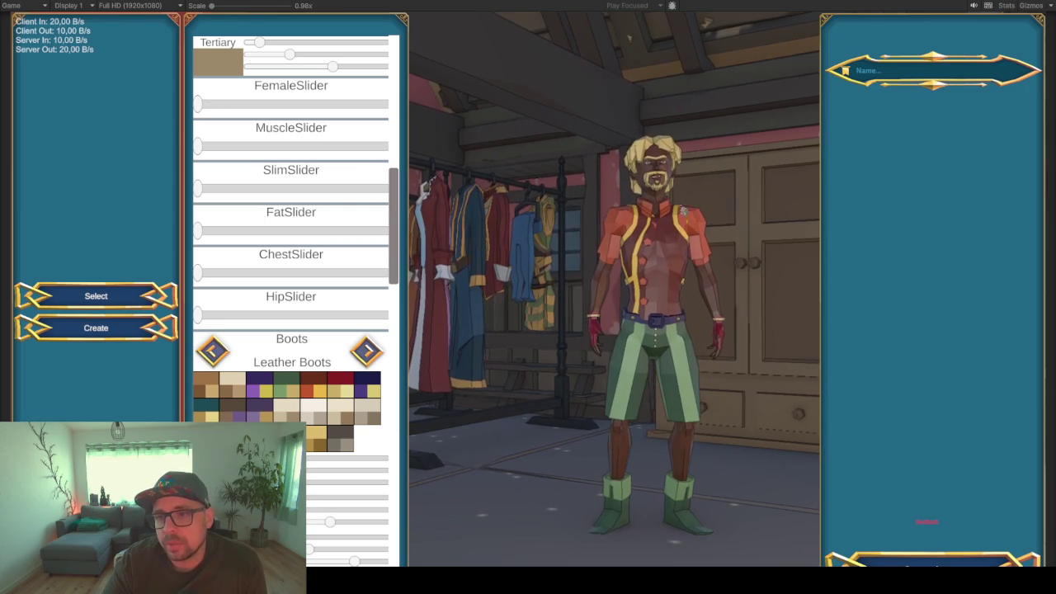
Raise the Muscle, Fat and Hip sliders, leaving the female body blend at zero
mouse_move(202, 103)
left_mouse_down()
mouse_move(274, 114)
mouse_move(380, 107)
mouse_move(145, 125)
mouse_move(625, 192)
mouse_move(636, 331)
left_mouse_up()
mouse_move(390, 110)
left_mouse_down()
mouse_move(182, 122)
mouse_move(458, 119)
mouse_move(73, 124)
left_mouse_up()
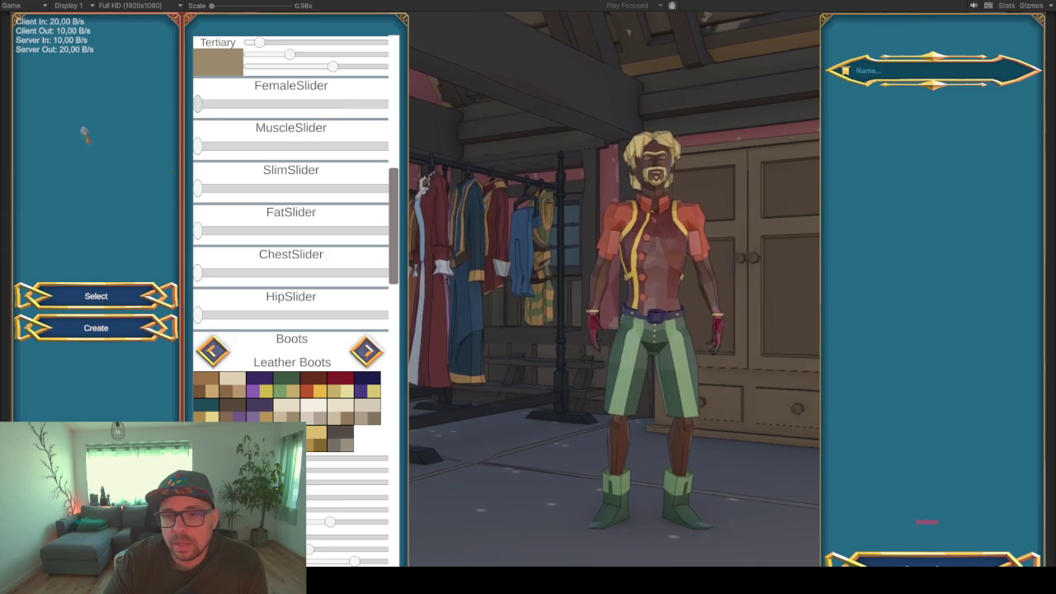
mouse_move(202, 147)
left_mouse_down()
mouse_move(283, 144)
mouse_move(310, 159)
mouse_move(300, 148)
left_mouse_up()
mouse_move(203, 233)
left_mouse_down()
mouse_move(279, 234)
mouse_move(264, 237)
left_mouse_up()
left_click_drag(204, 317, 308, 317)
Name the character Tester and create the player
left_click(895, 71)
type("Tester")
left_click(920, 561)
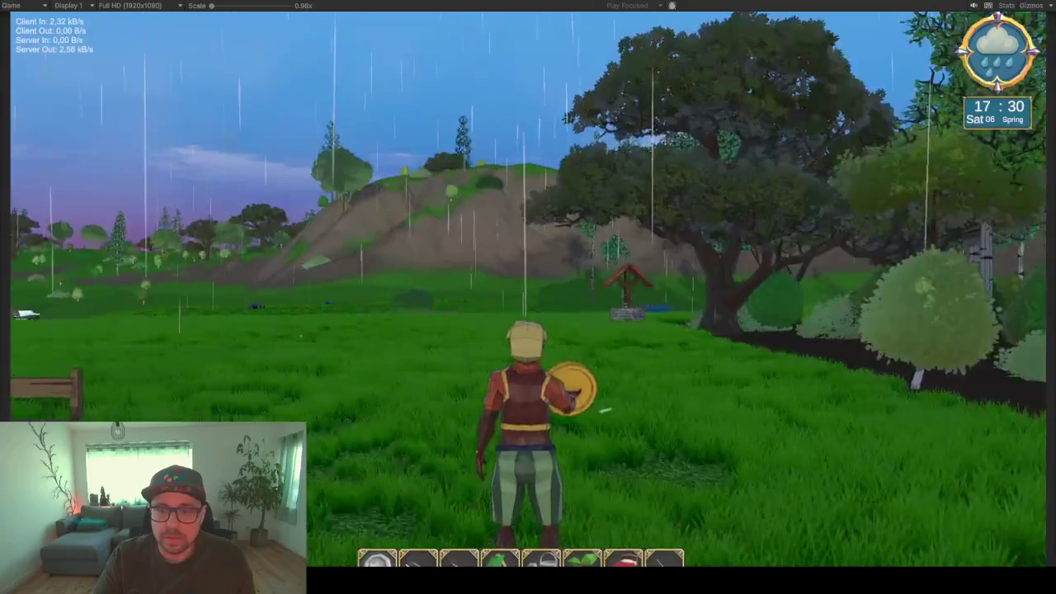
Run Tester across the meadow into the forest, looking round at the well, mountains and pond
key("w")
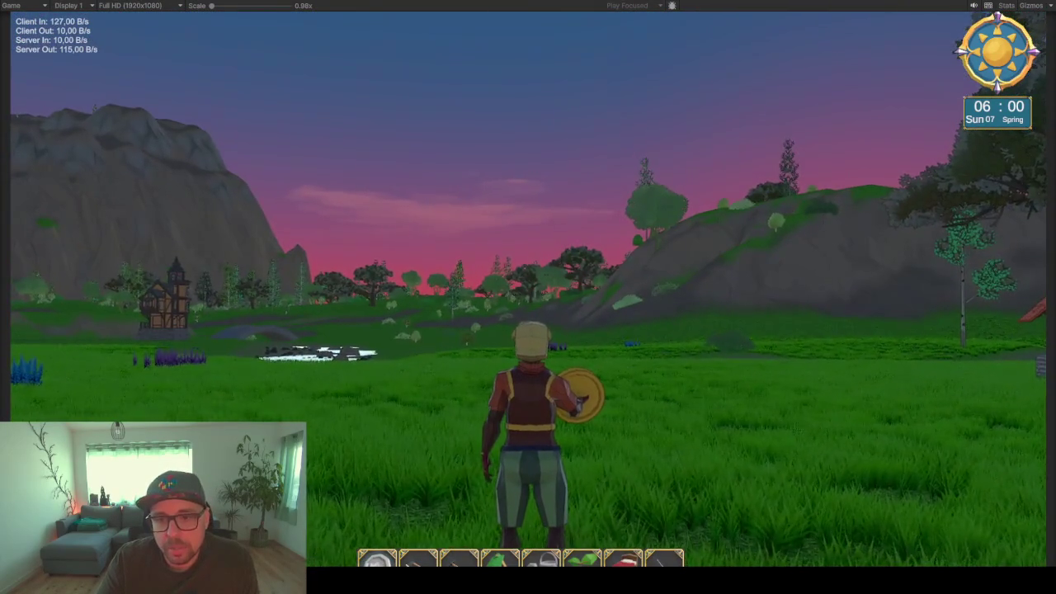
key("w")
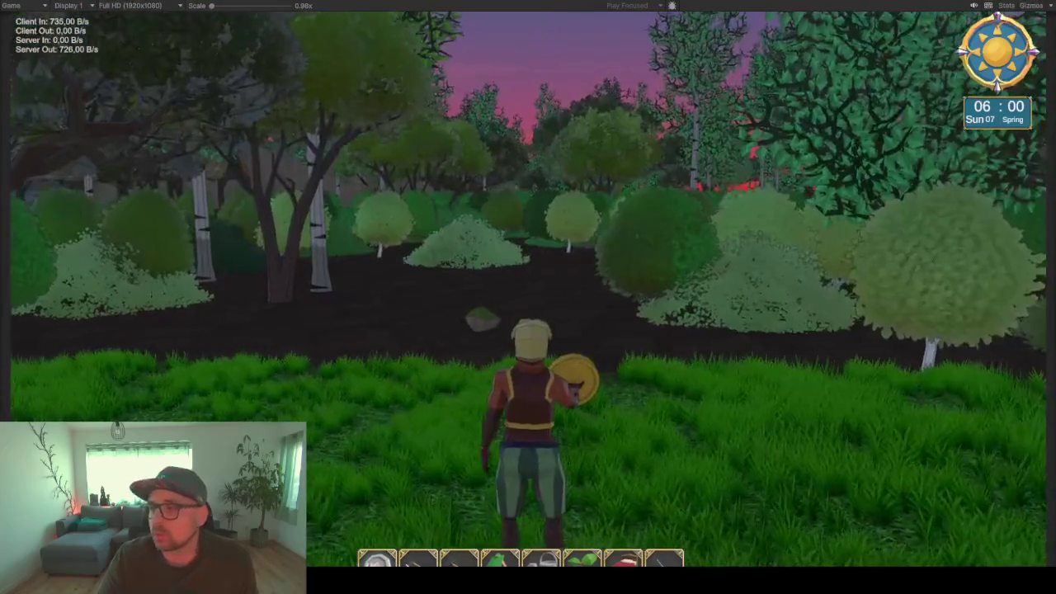
key("a")
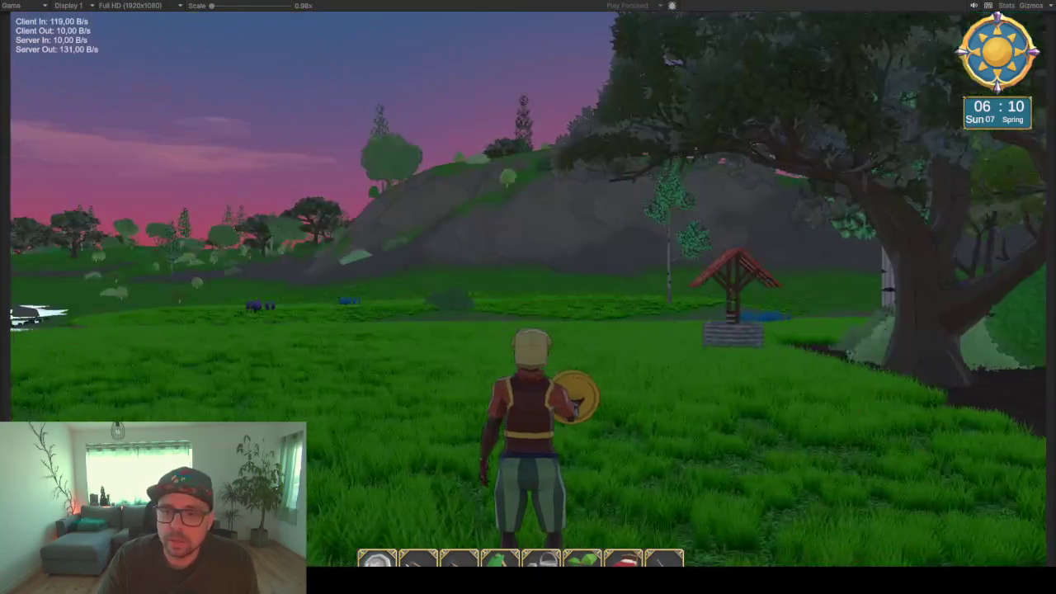
key("a")
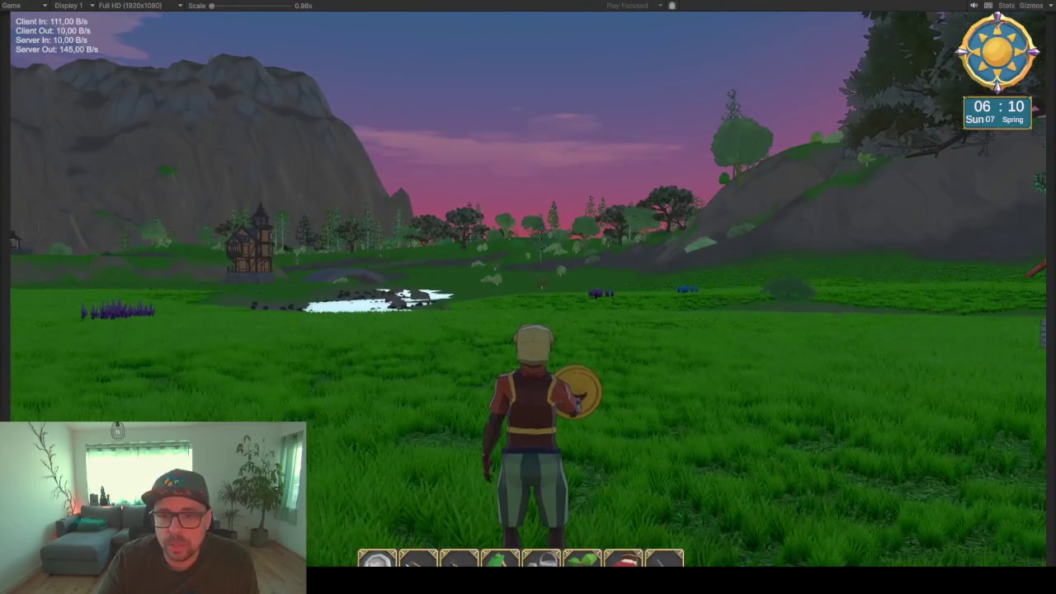
key("d")
key("w")
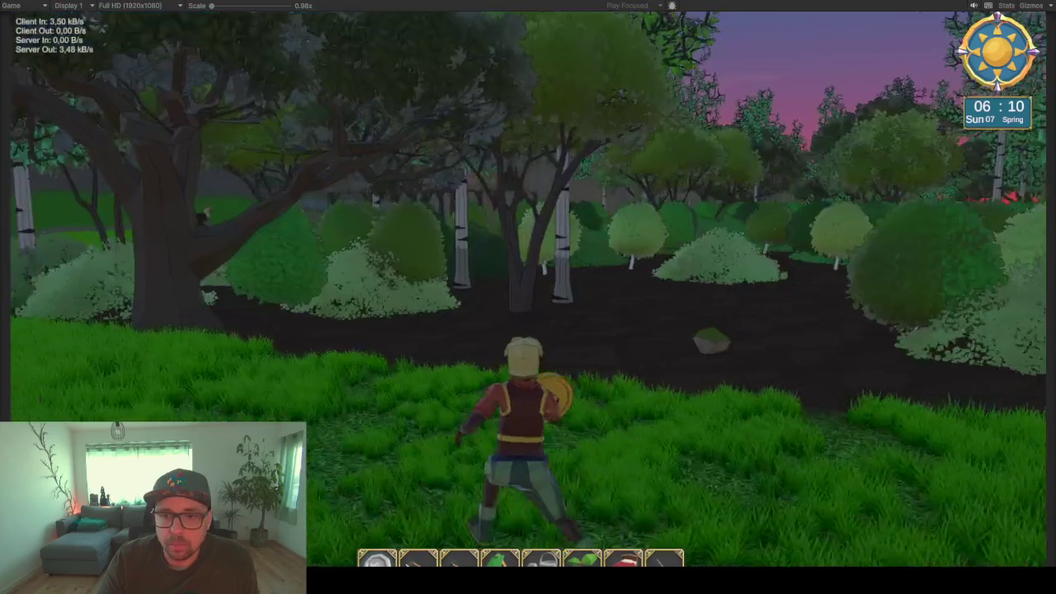
key("a")
key("a")
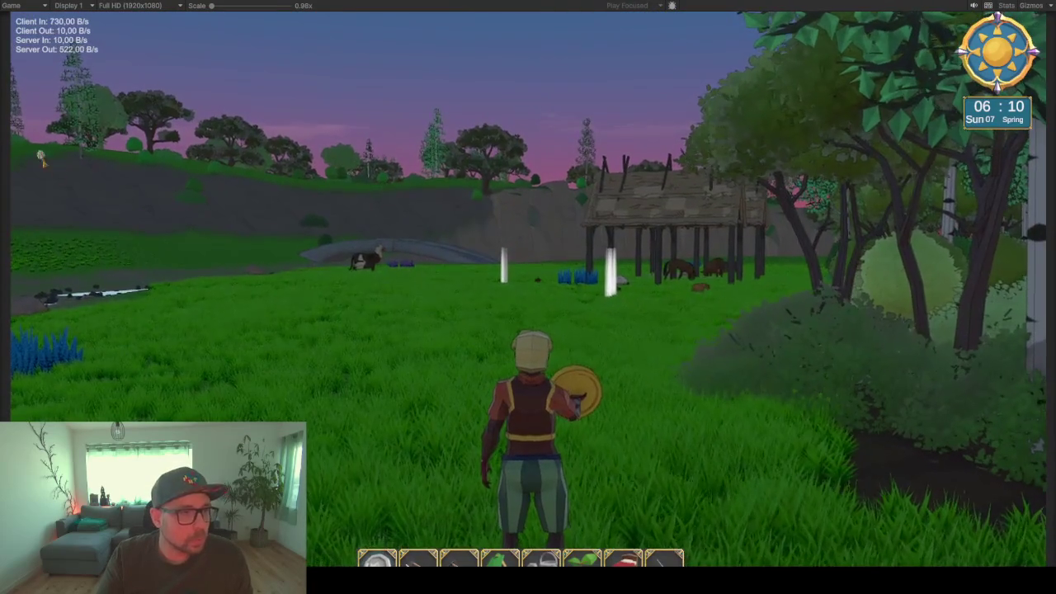
Check achievements in the Steam overlay, then leave the fullscreen game view
key("shift+Tab")
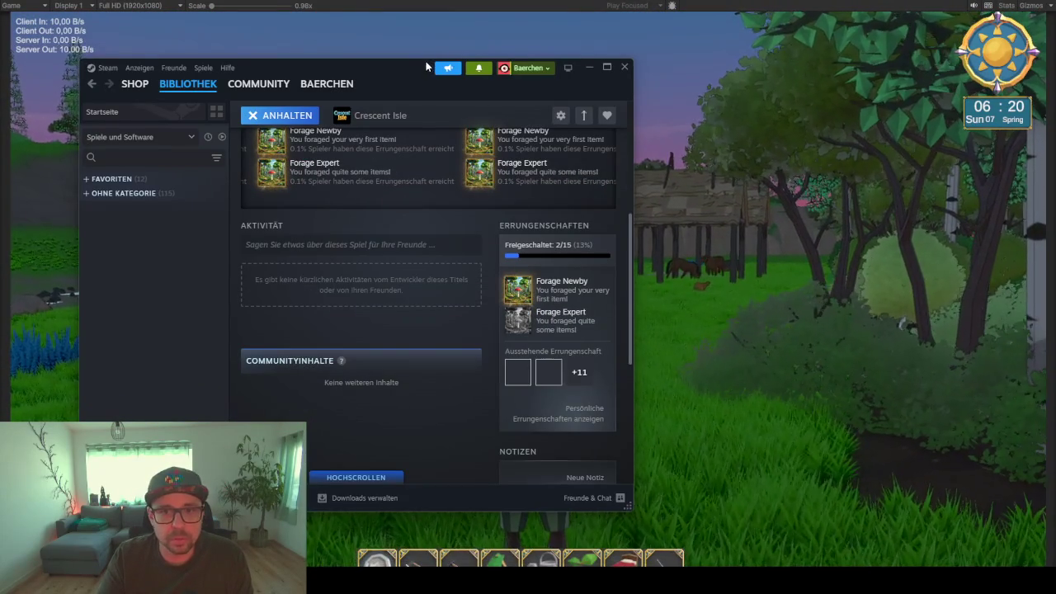
left_click_drag(426, 64, 271, 33)
key("shift+Tab")
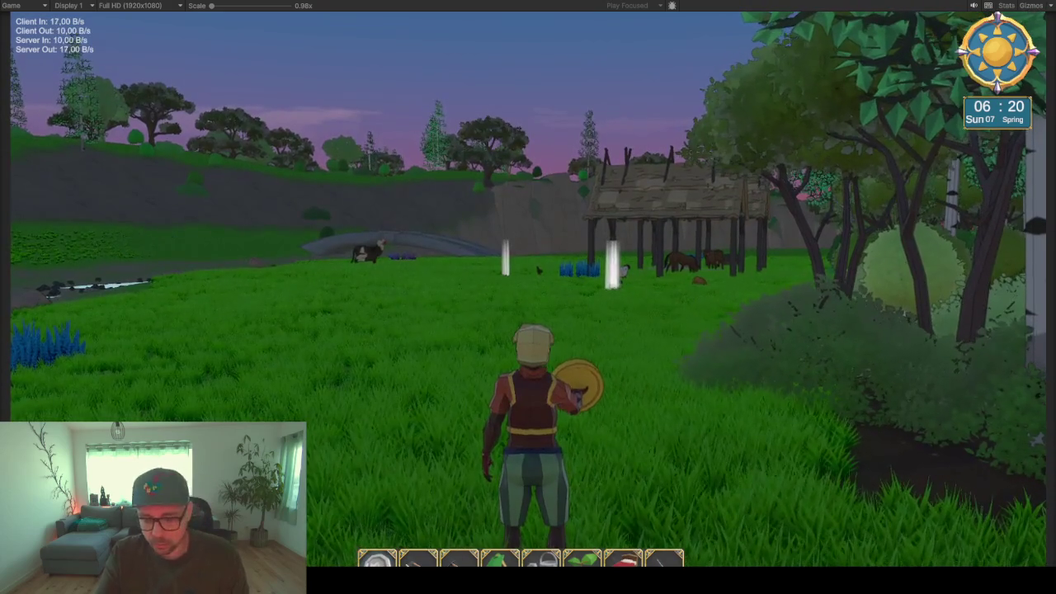
key("F11")
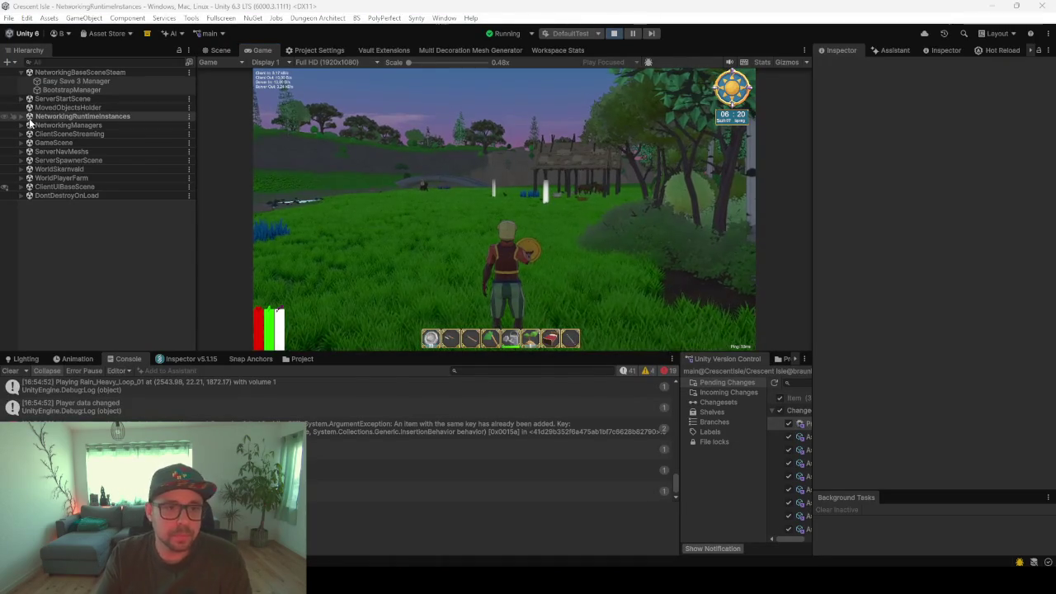
Expand NetworkingRuntimeInstances > NetworkGameManager(Clone) and step through its managers to Achievements
left_click(46, 116)
key("Right")
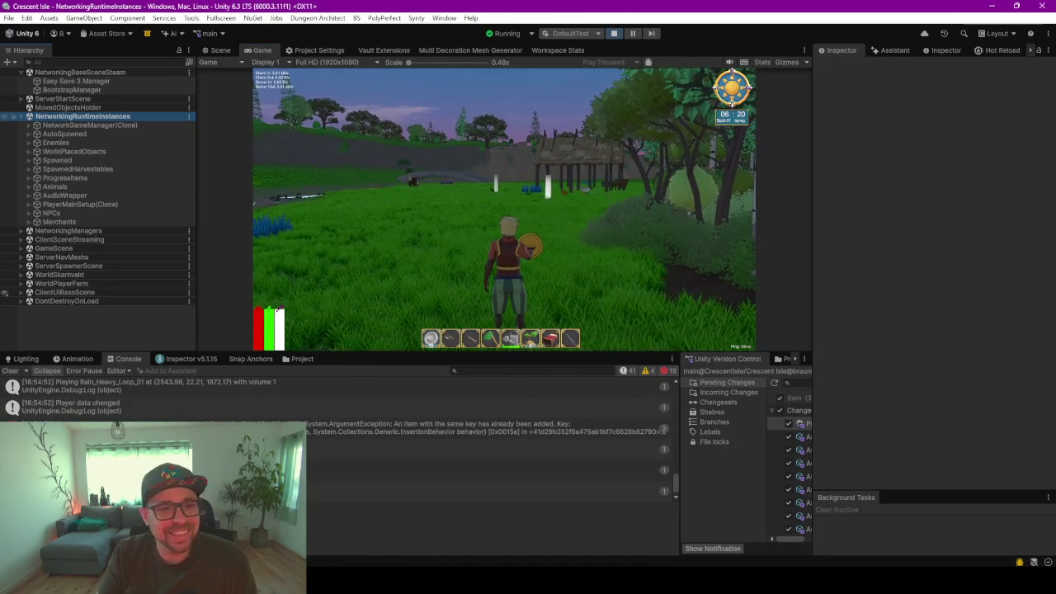
key("Down")
key("Right")
key("Down")
key("Down")
key("Down")
key("Down")
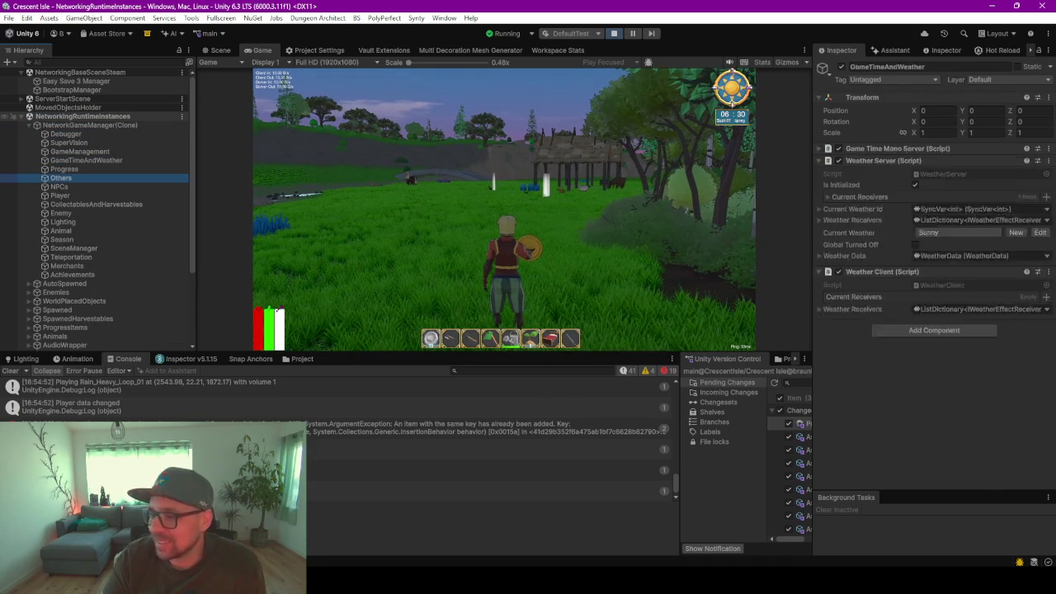
key("Down")
key("Down")
key("Down")
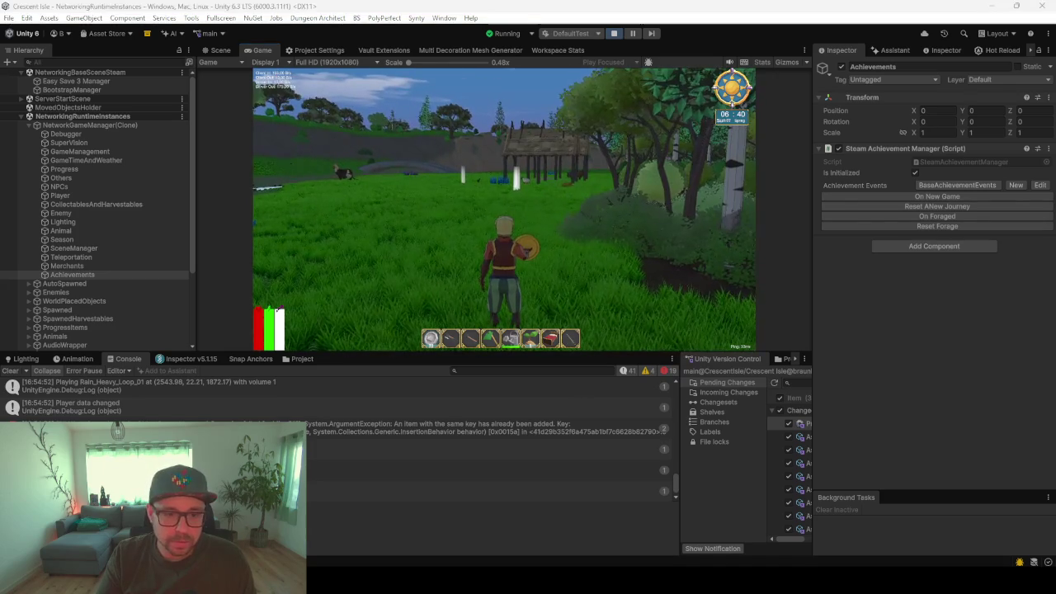
Inspect the exception's stack trace, clear the Console, and resume running the character
left_click(49, 428)
left_click(10, 371)
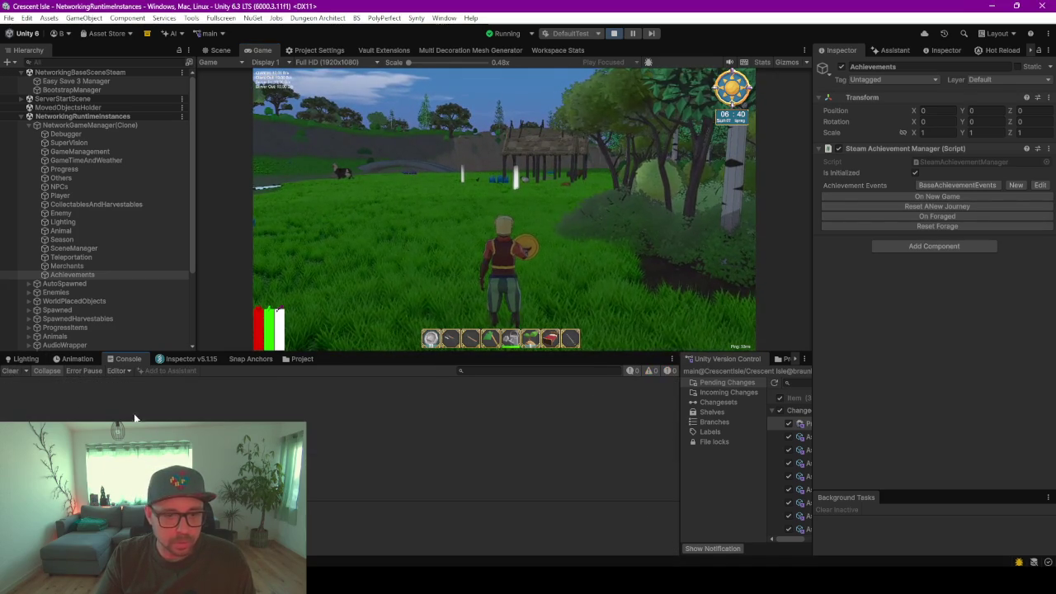
key("w")
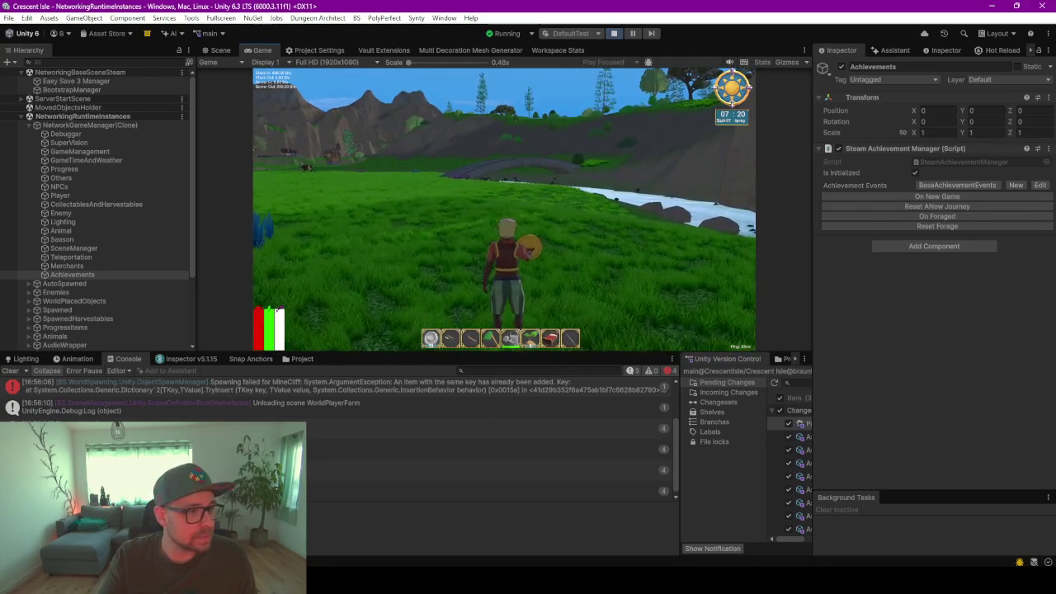
Confirm Forage Newby and A new Journey unlocked in Steam, then quit the game from its menu
key("alt+Tab")
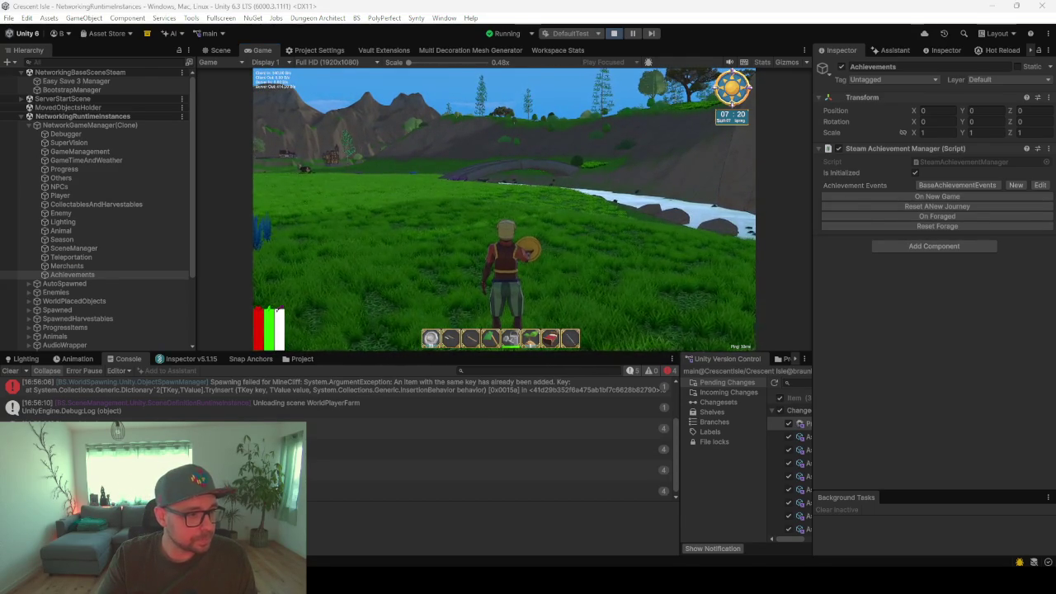
key("alt+Tab")
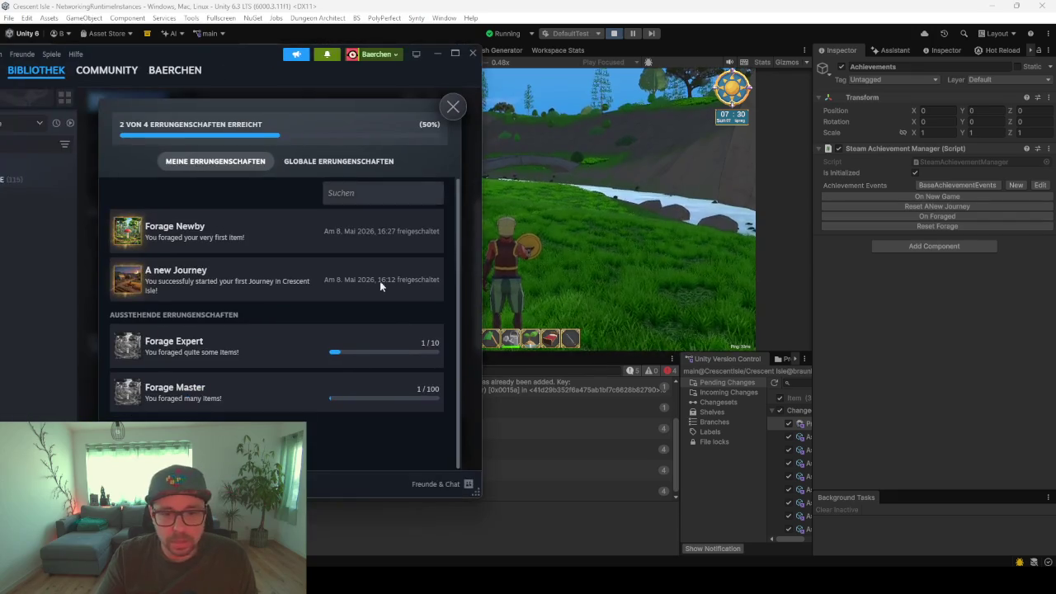
left_click(646, 280)
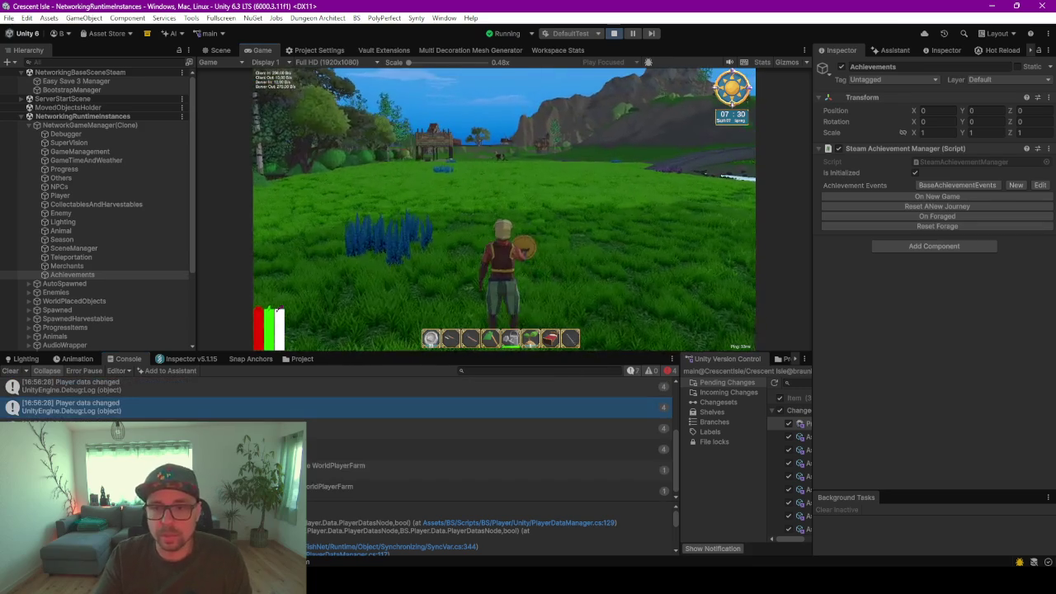
key("Escape")
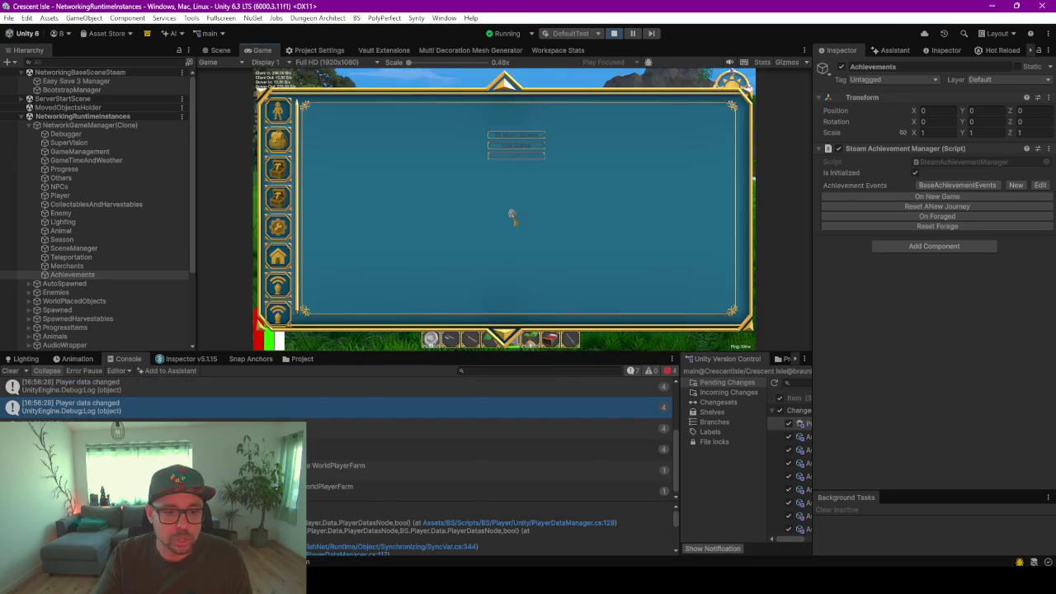
left_click(540, 146)
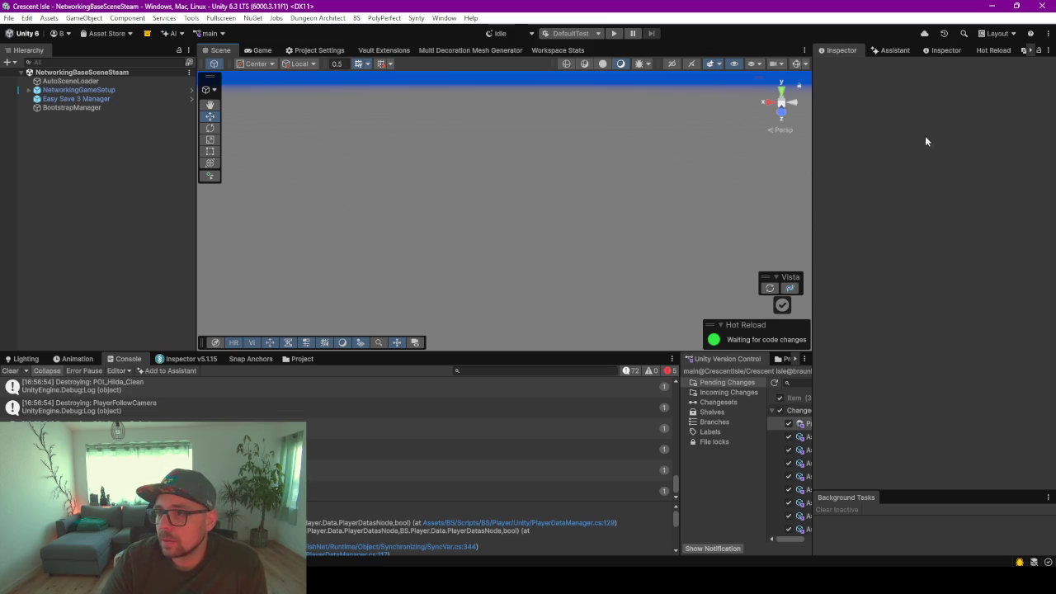
Run a full script recompile from the widened Hot Reload panel, then open the NetworkGameManager prefab
left_click(989, 52)
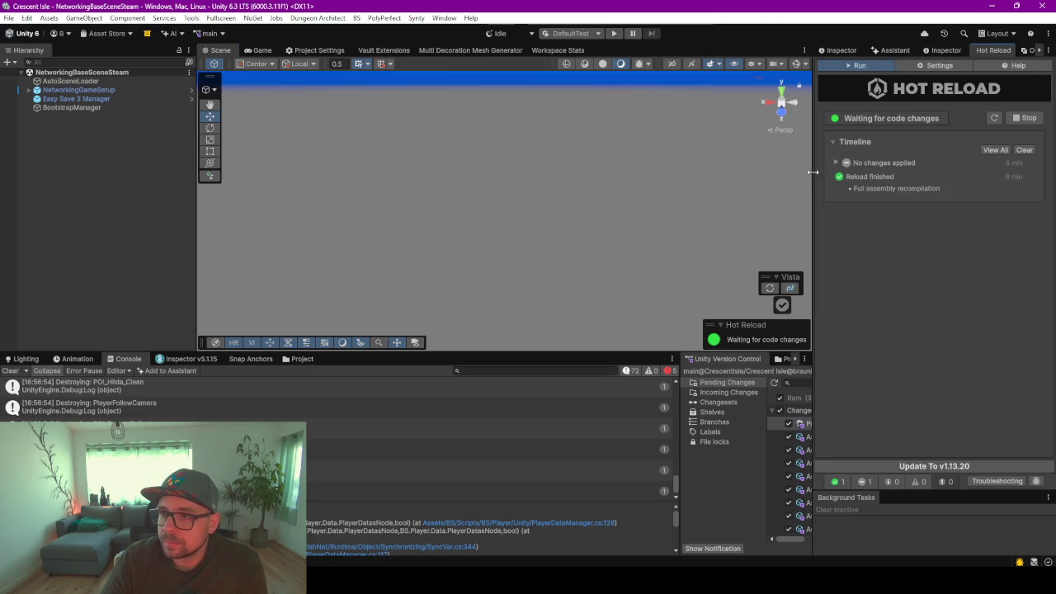
left_click_drag(814, 175, 707, 187)
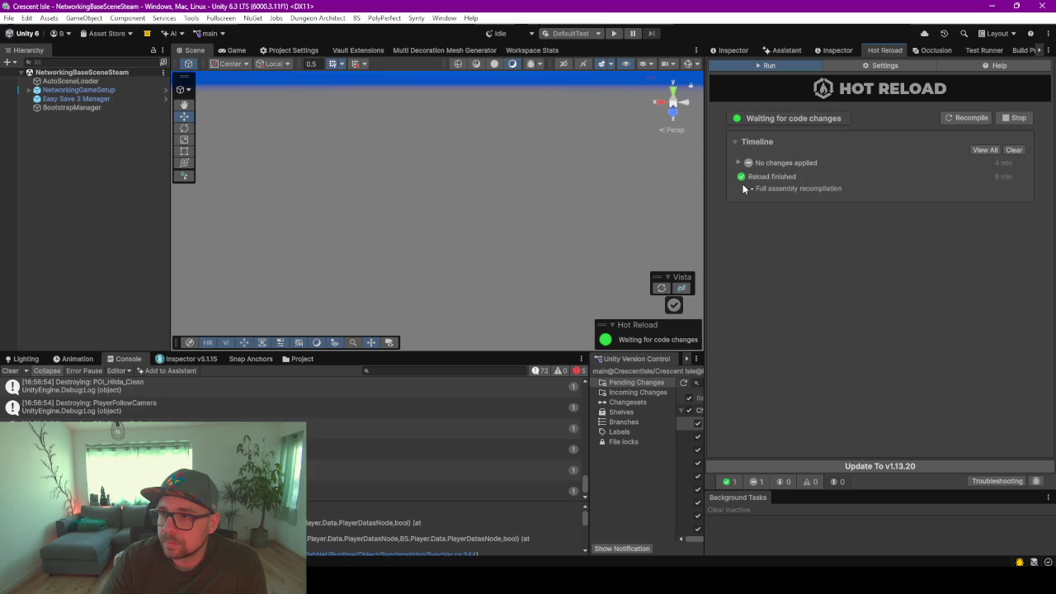
left_click(969, 119)
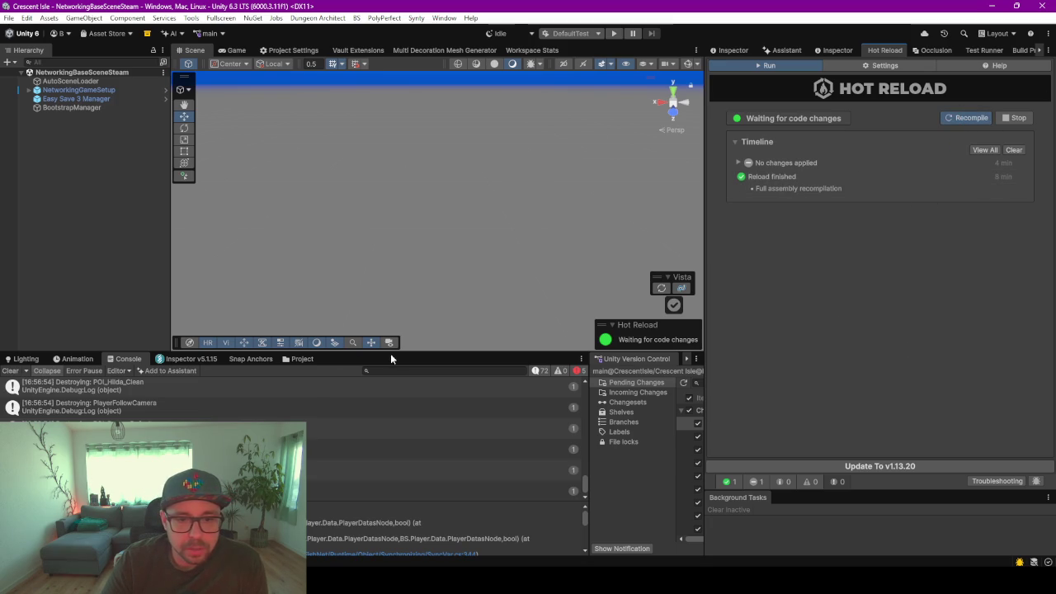
left_click(297, 359)
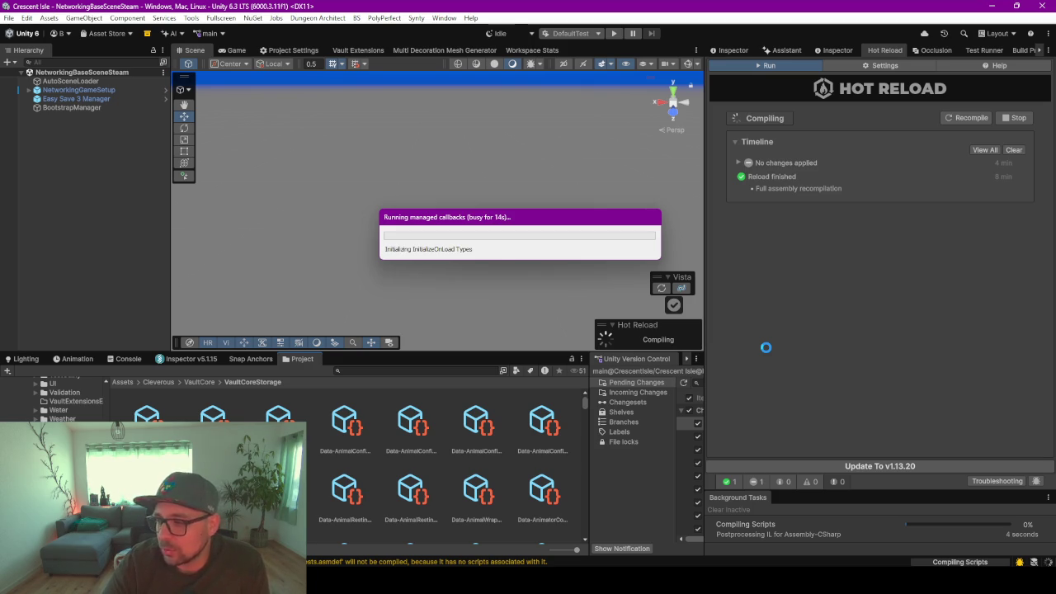
left_click_drag(546, 226, 511, 221)
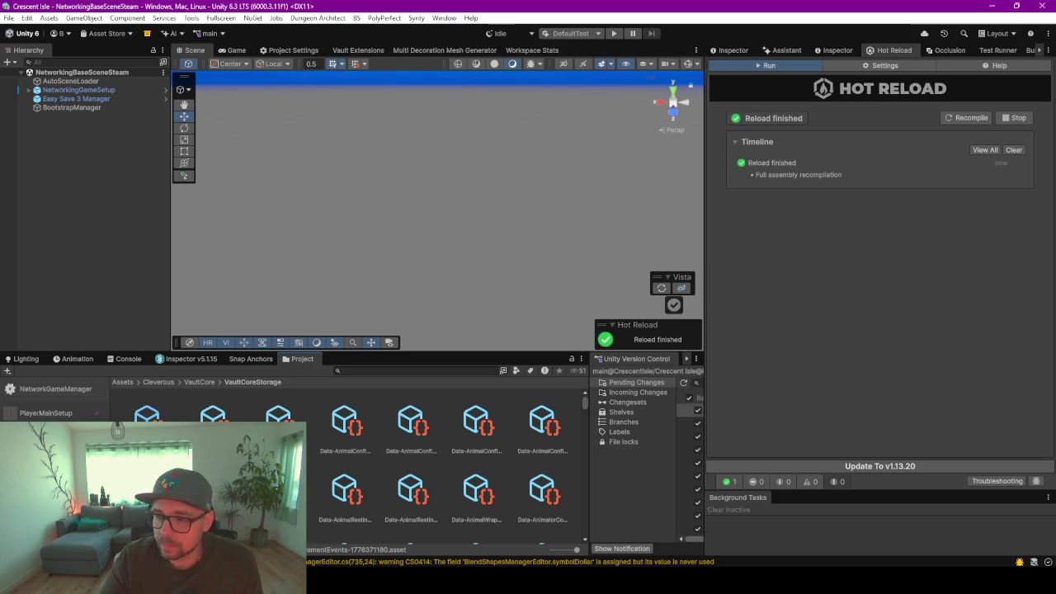
double_click(55, 393)
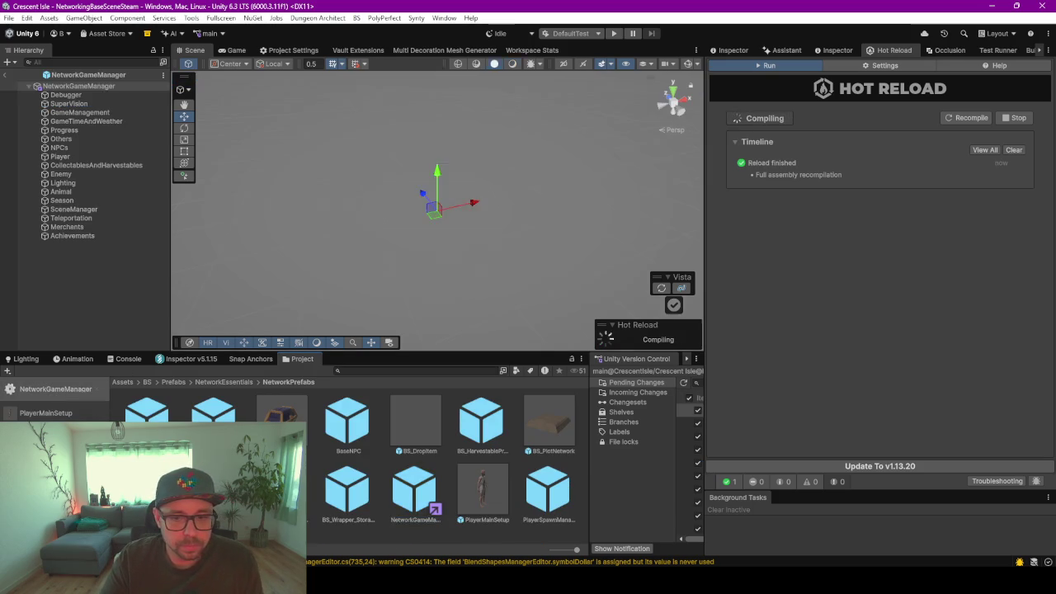
Review the Achievements object's crop, foresting, mining and enemy events, then enter play mode
left_click(94, 235)
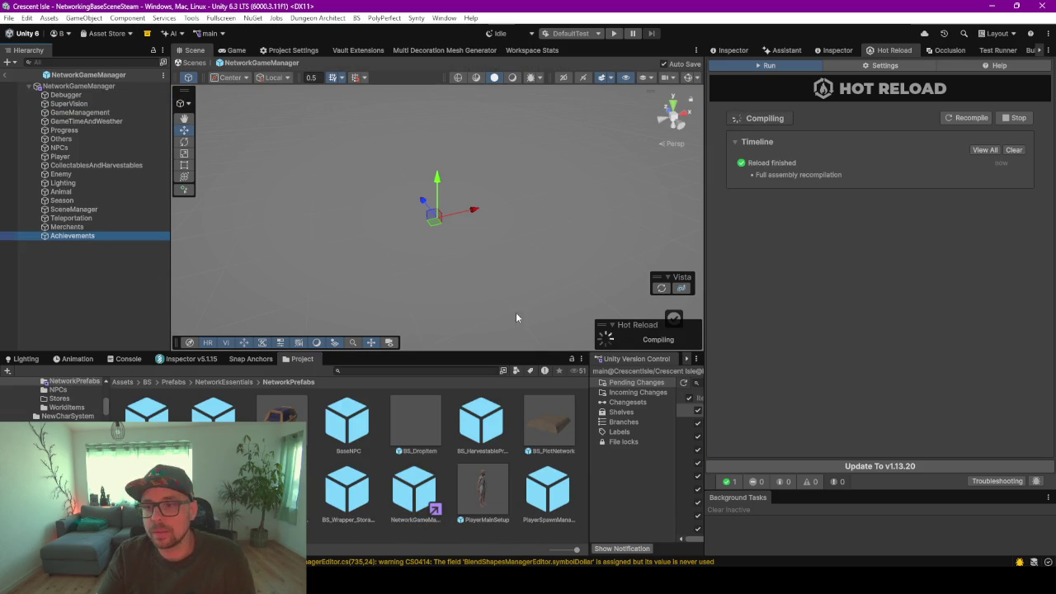
left_click(735, 51)
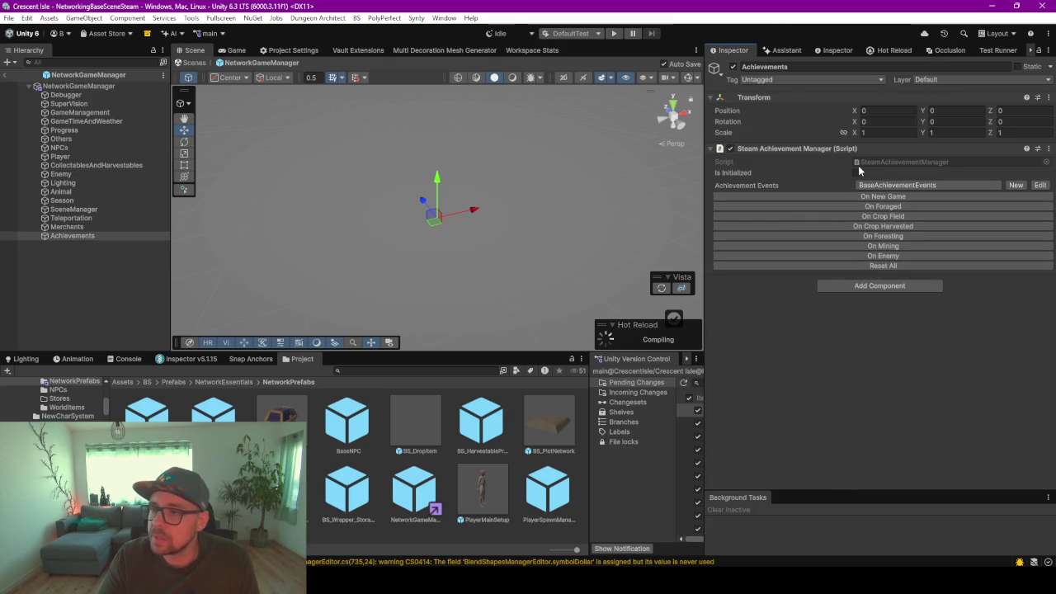
left_click(615, 33)
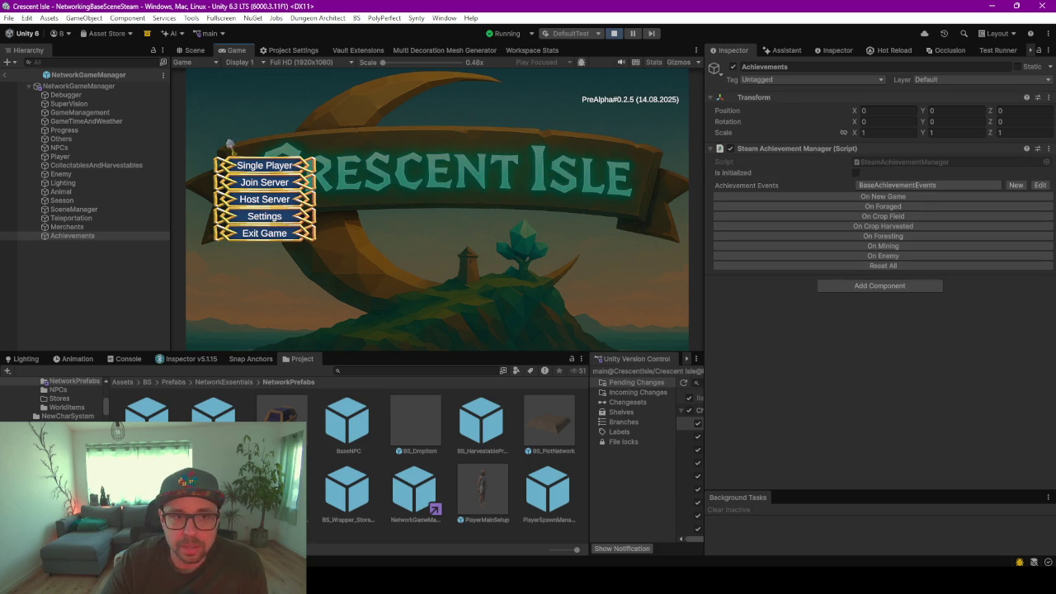
Leave prefab mode and start a New Game via Single Player on the main menu
left_click(5, 75)
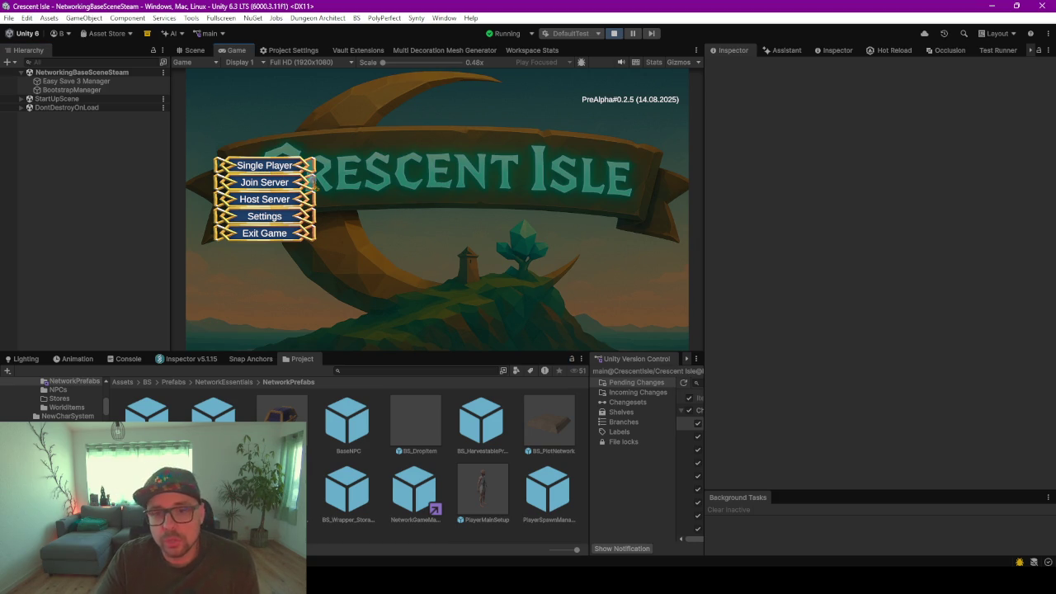
left_click(284, 167)
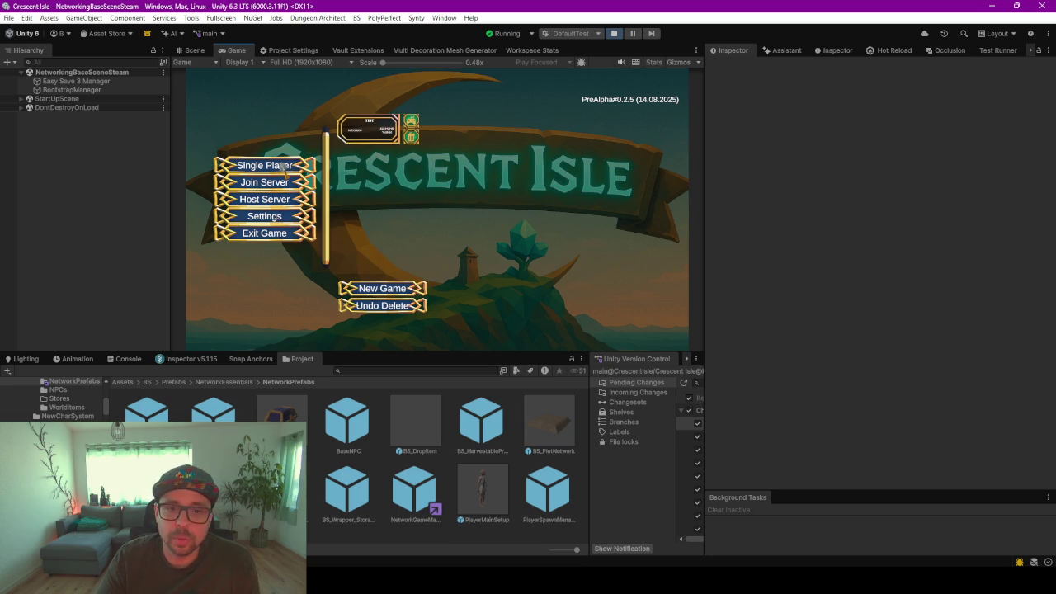
left_click(417, 125)
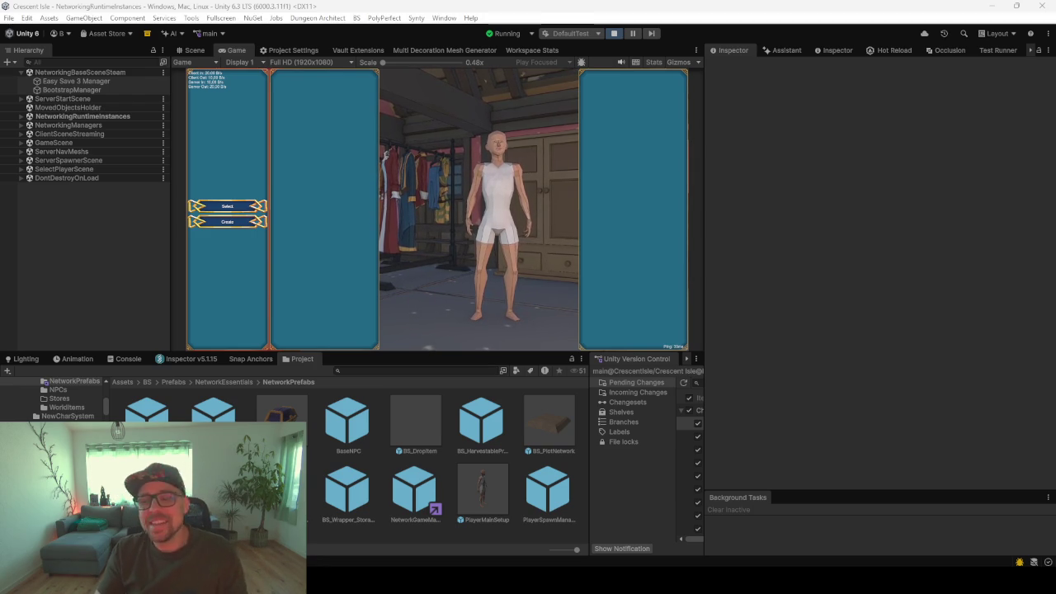
Start the game in fullscreen with the saved character, then exit fullscreen and select NetworkingRuntimeInstances
left_click(344, 330)
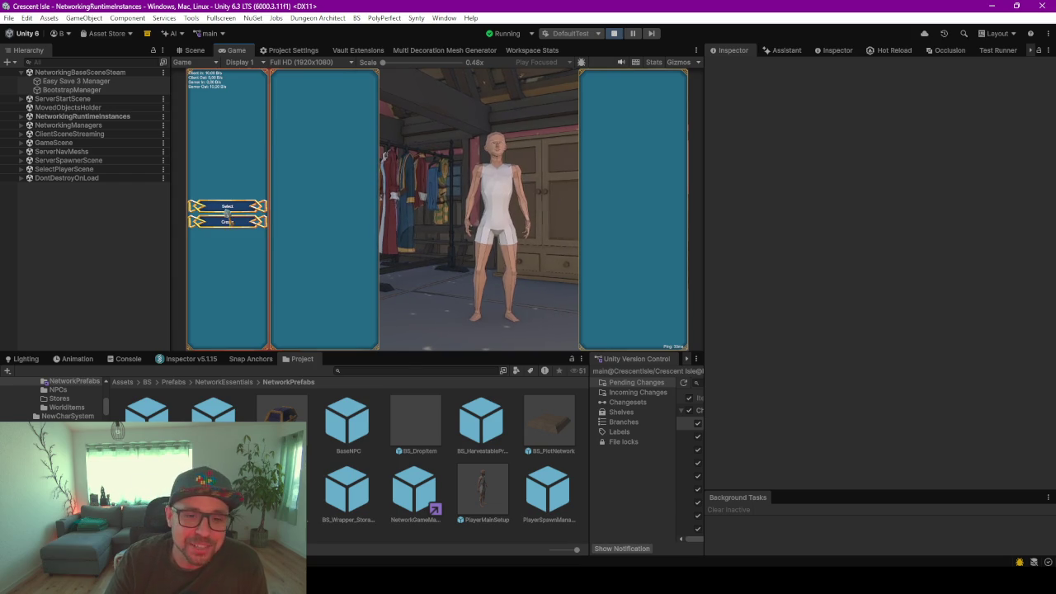
left_click(224, 208)
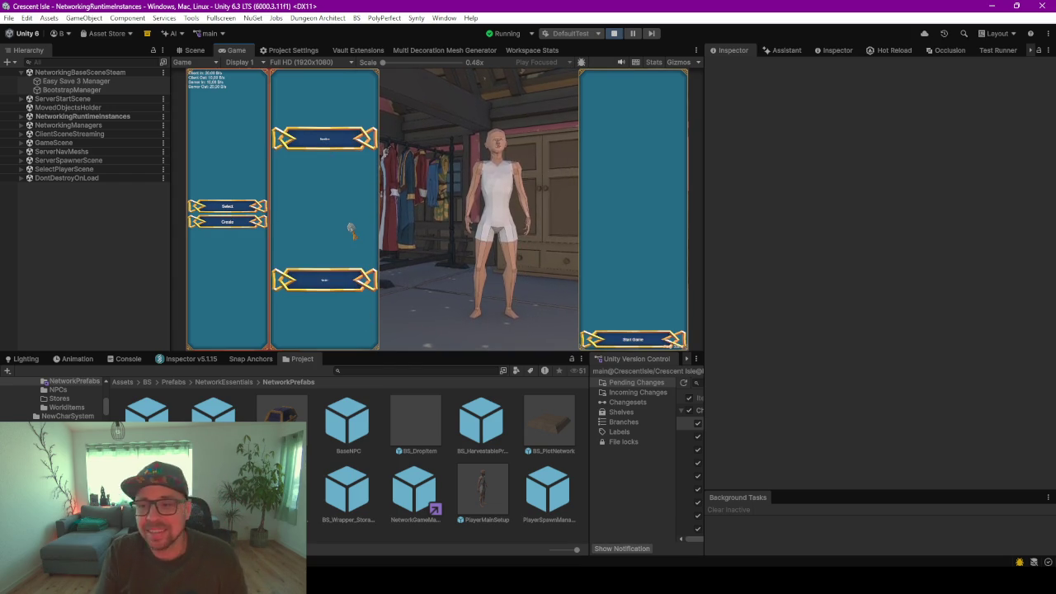
key("F10")
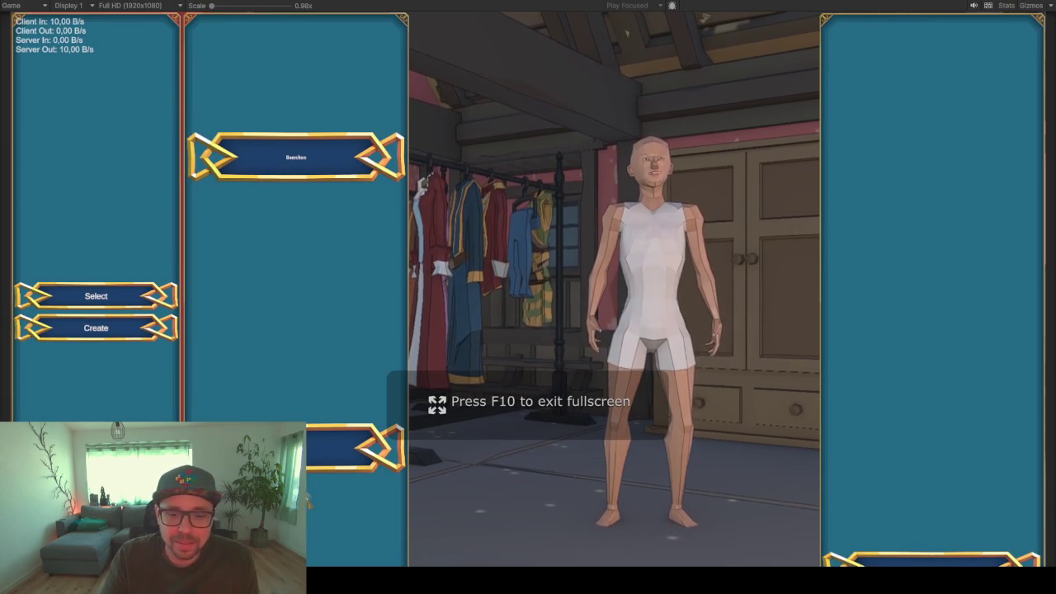
left_click(279, 167)
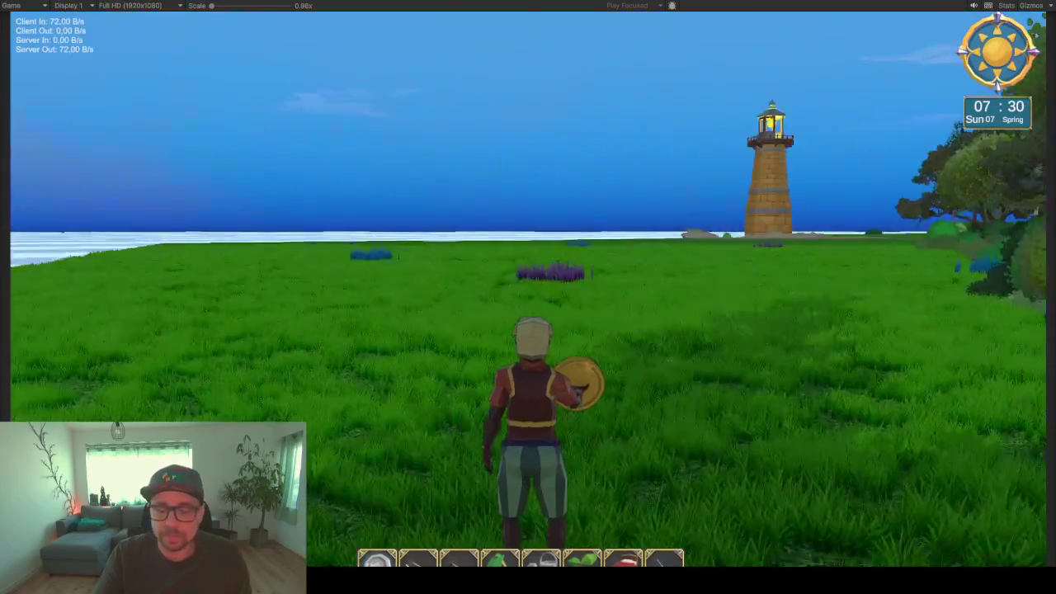
key("F10")
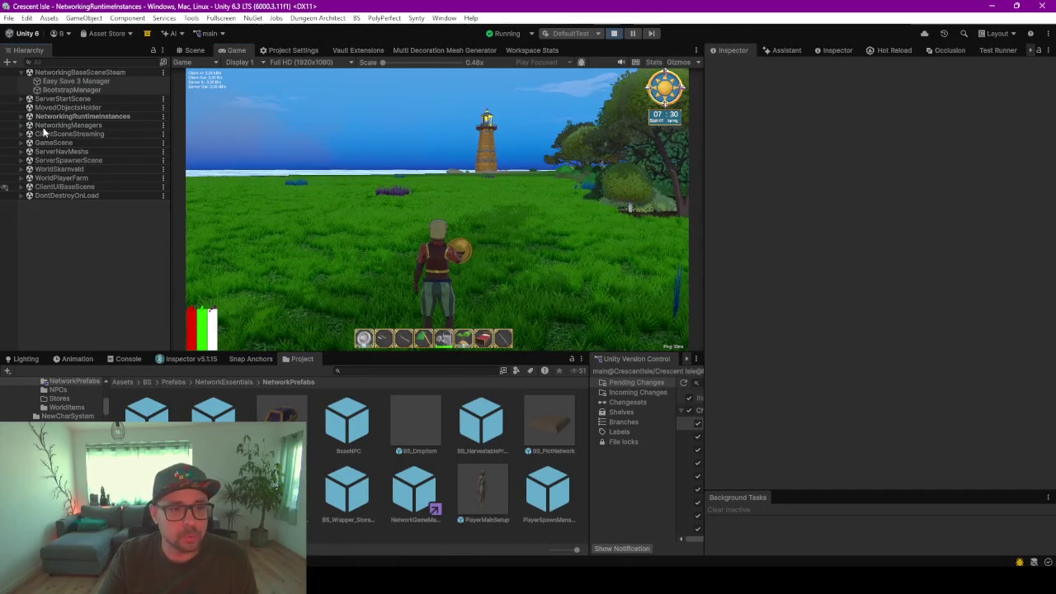
left_click(82, 116)
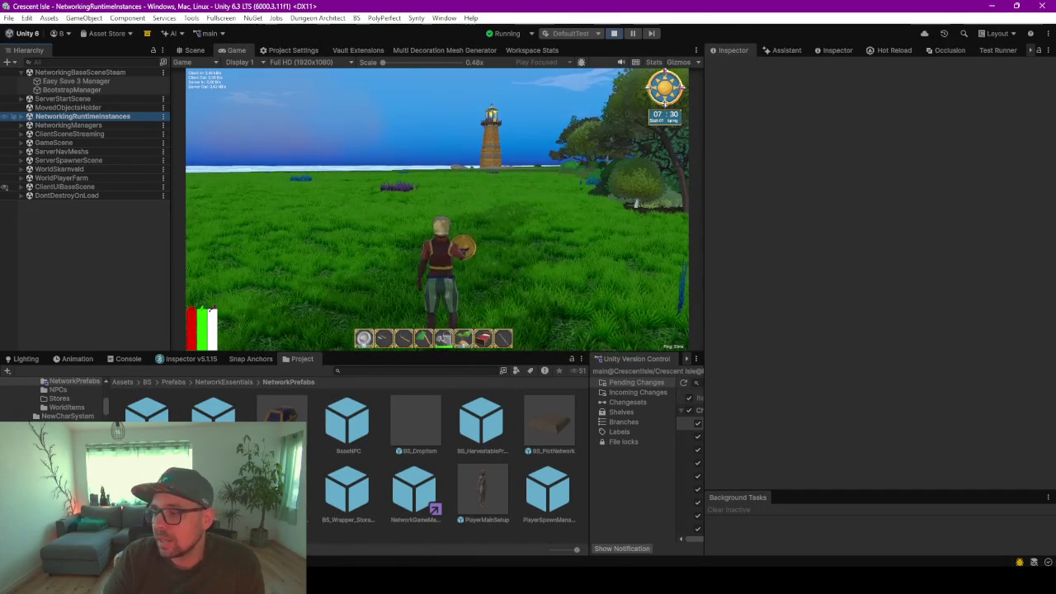